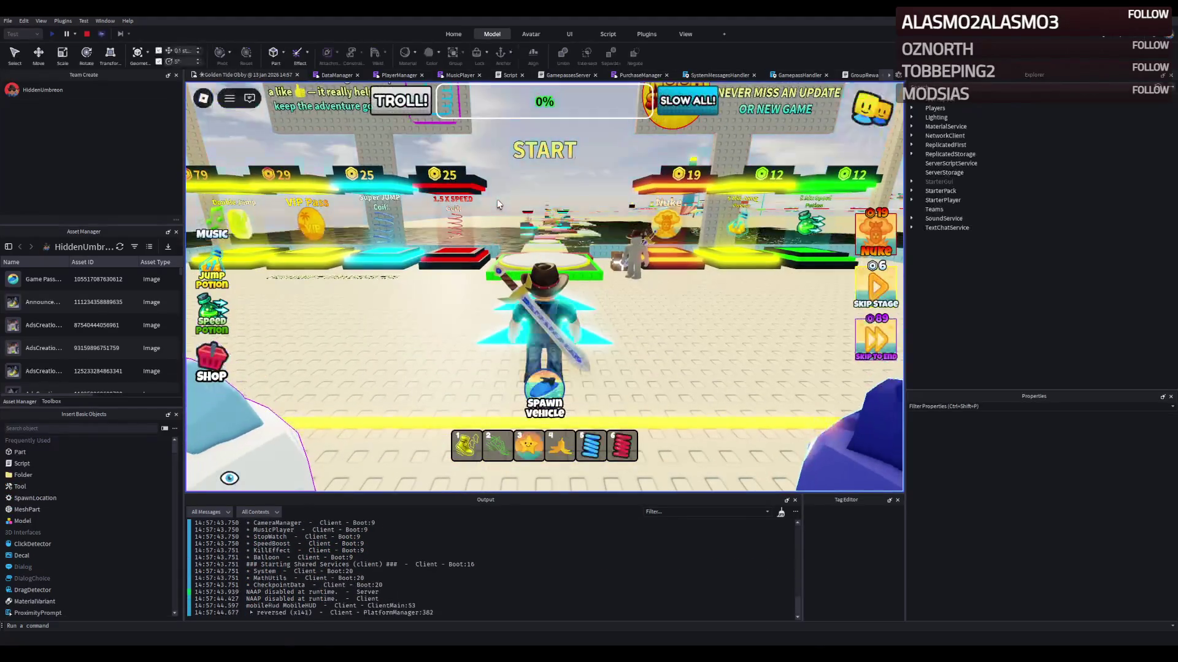
# Run from the start platform through the lobby and take the Flying Dock teleport to The Dock
pyautogui.press('a')
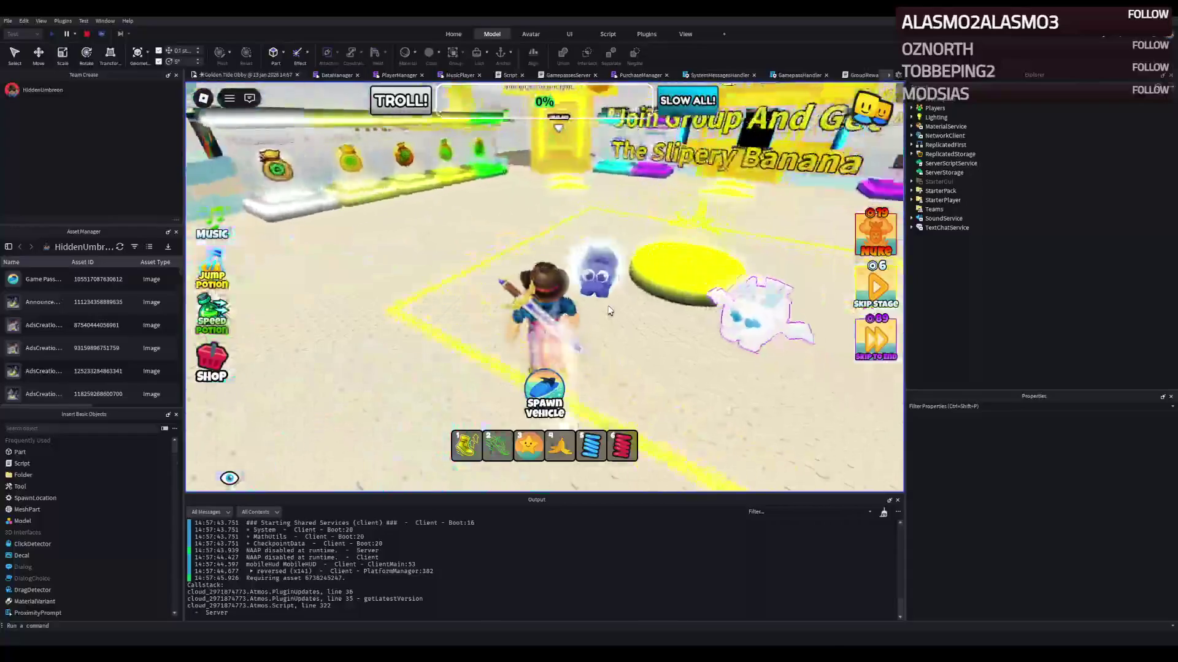
pyautogui.press('w')
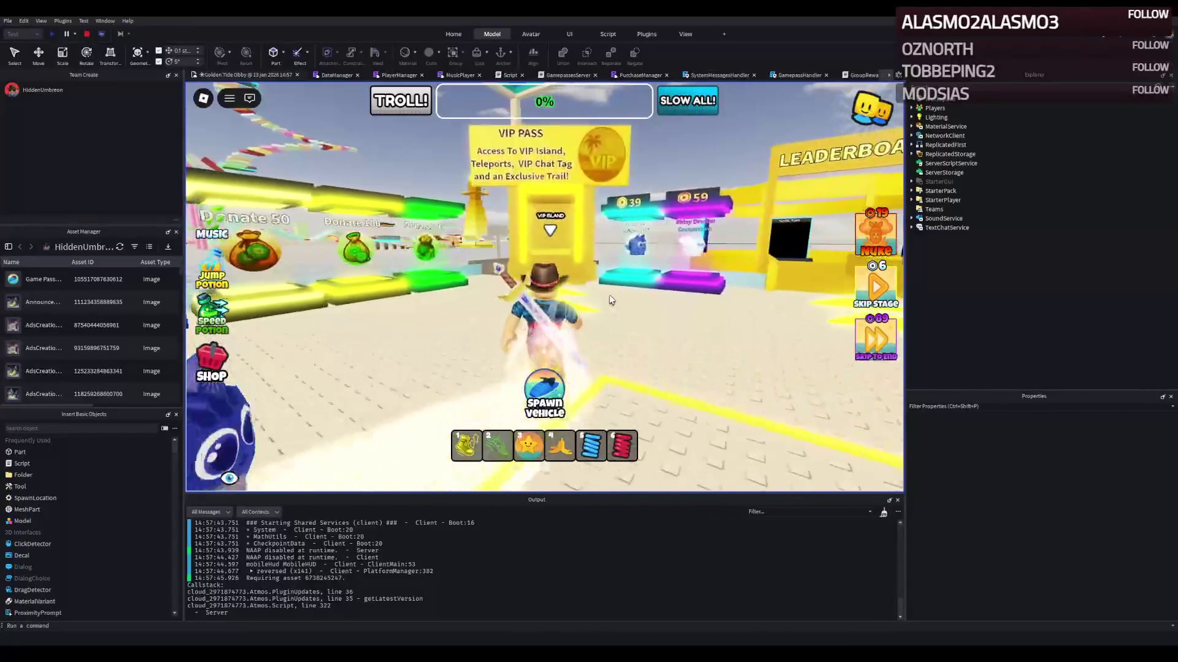
pyautogui.press('w')
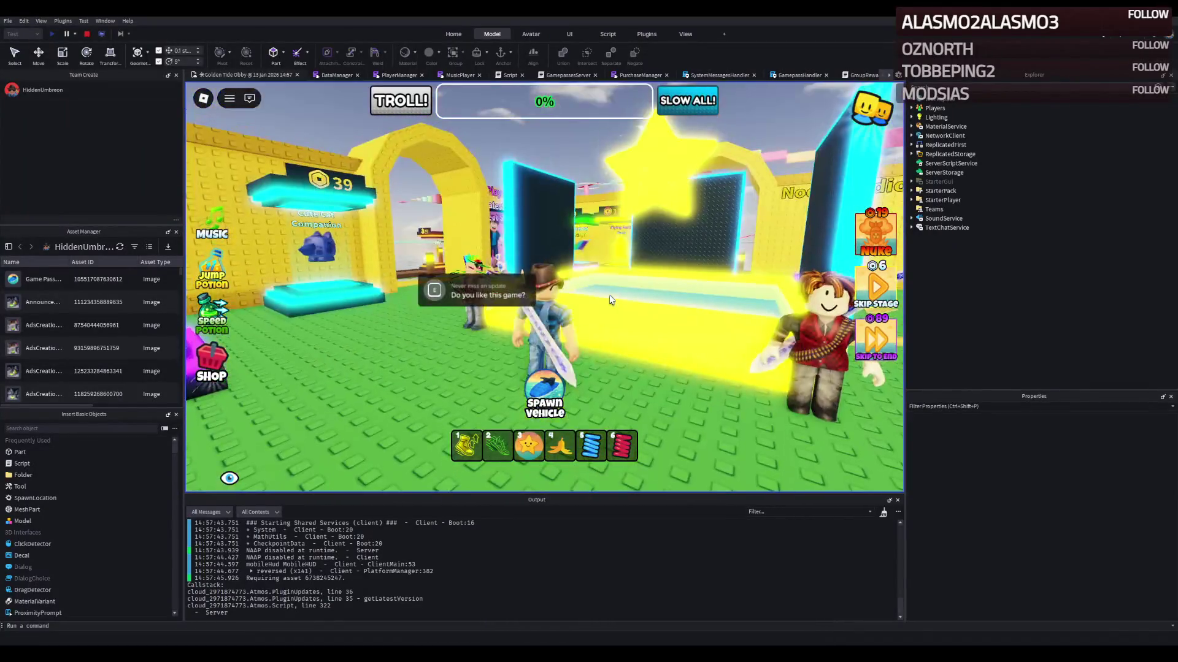
pyautogui.press('w')
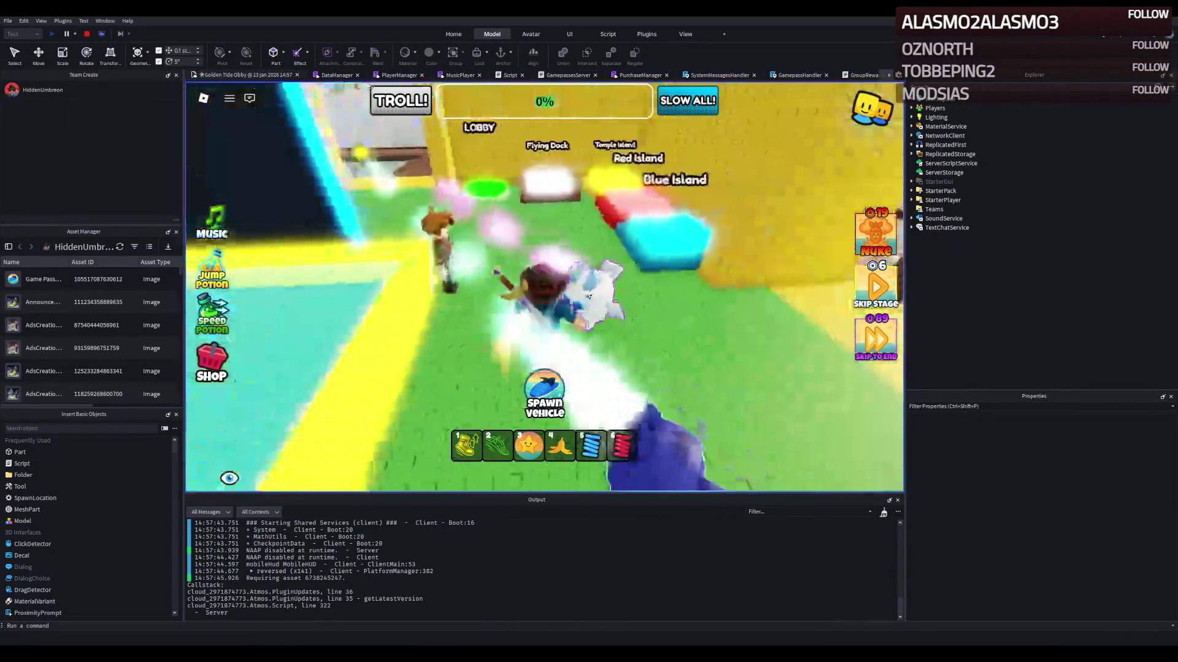
pyautogui.press('w')
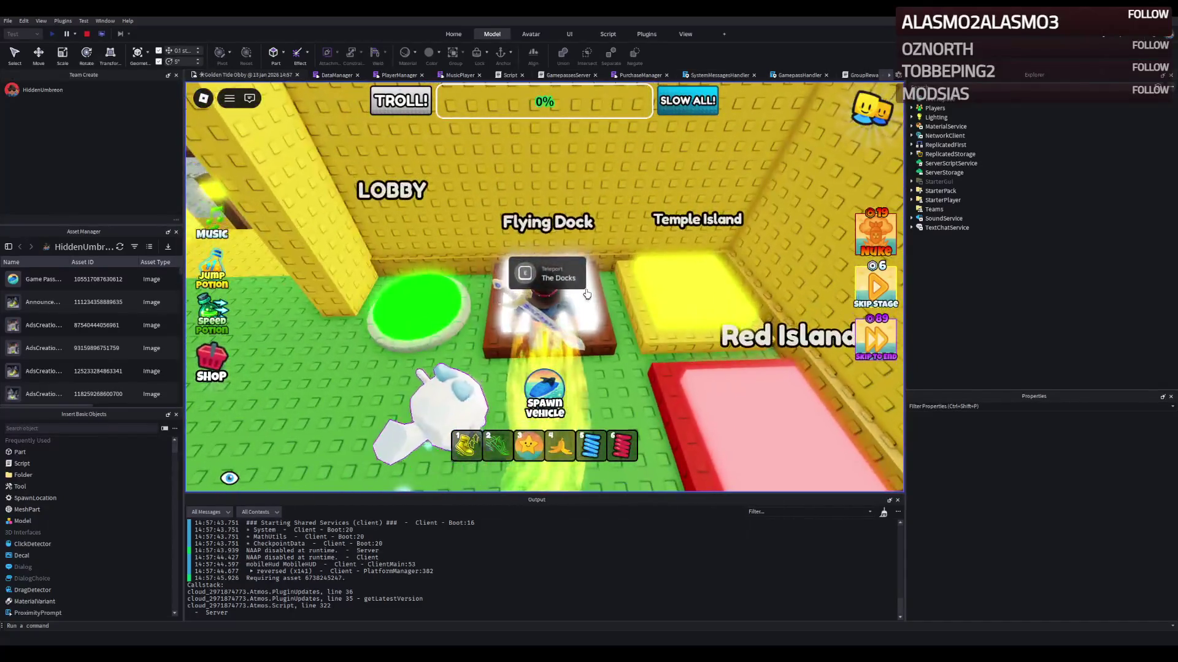
pyautogui.press('w')
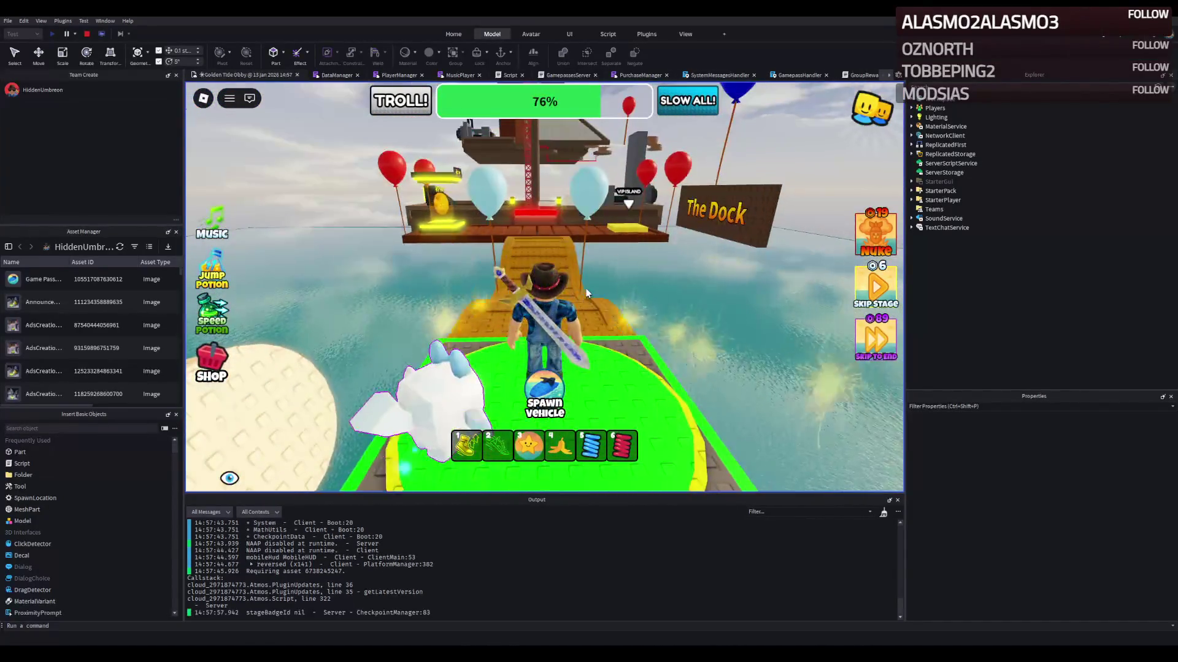
pyautogui.press('w')
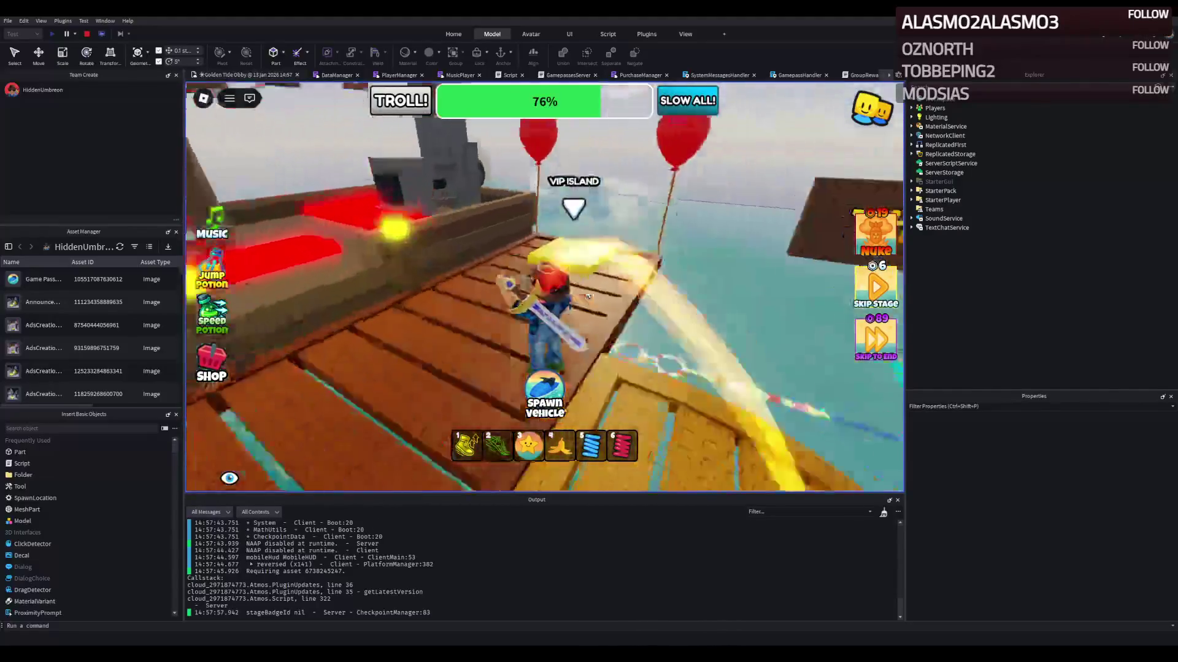
pyautogui.press('w')
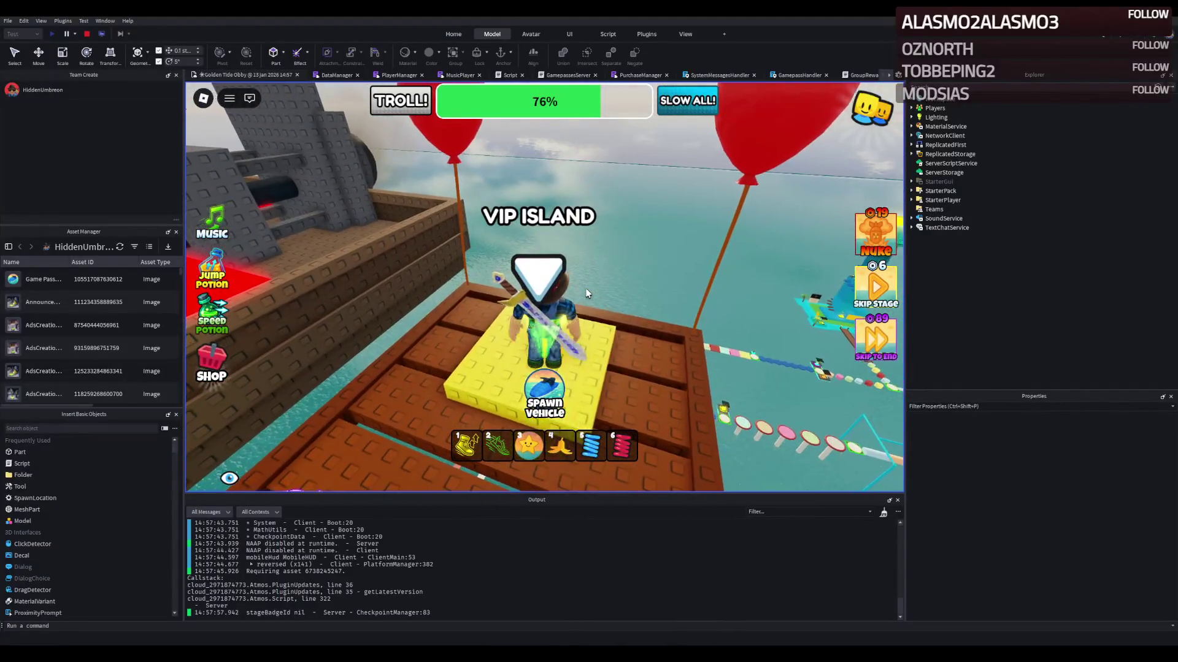
pyautogui.press('w')
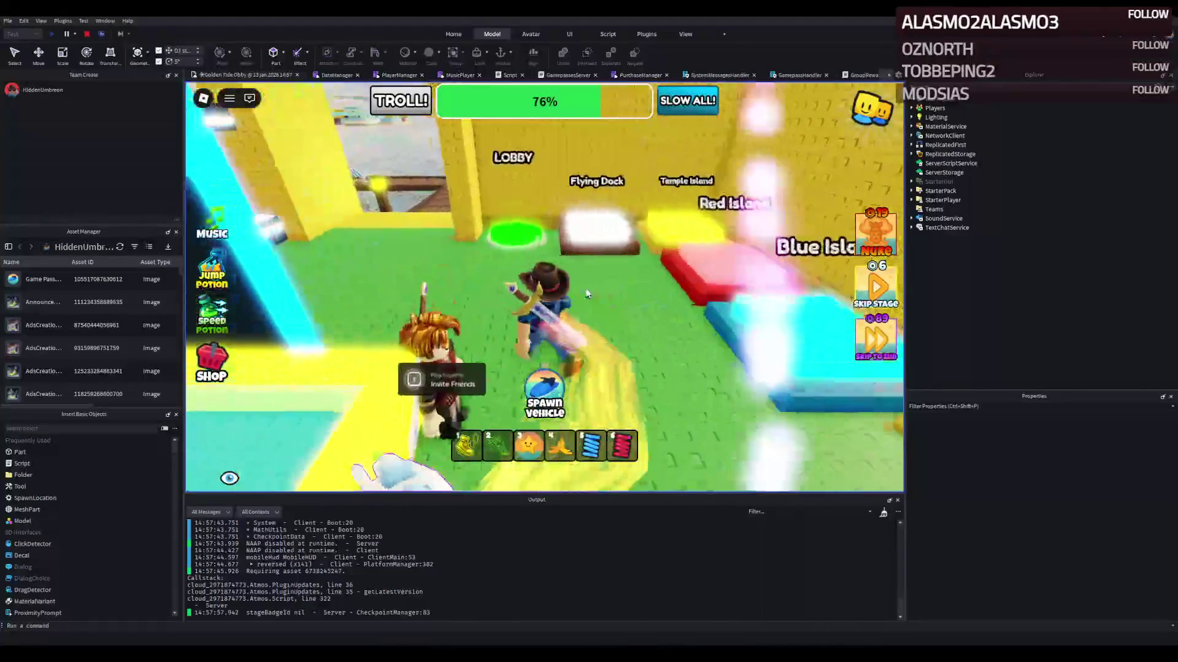
pyautogui.press('w')
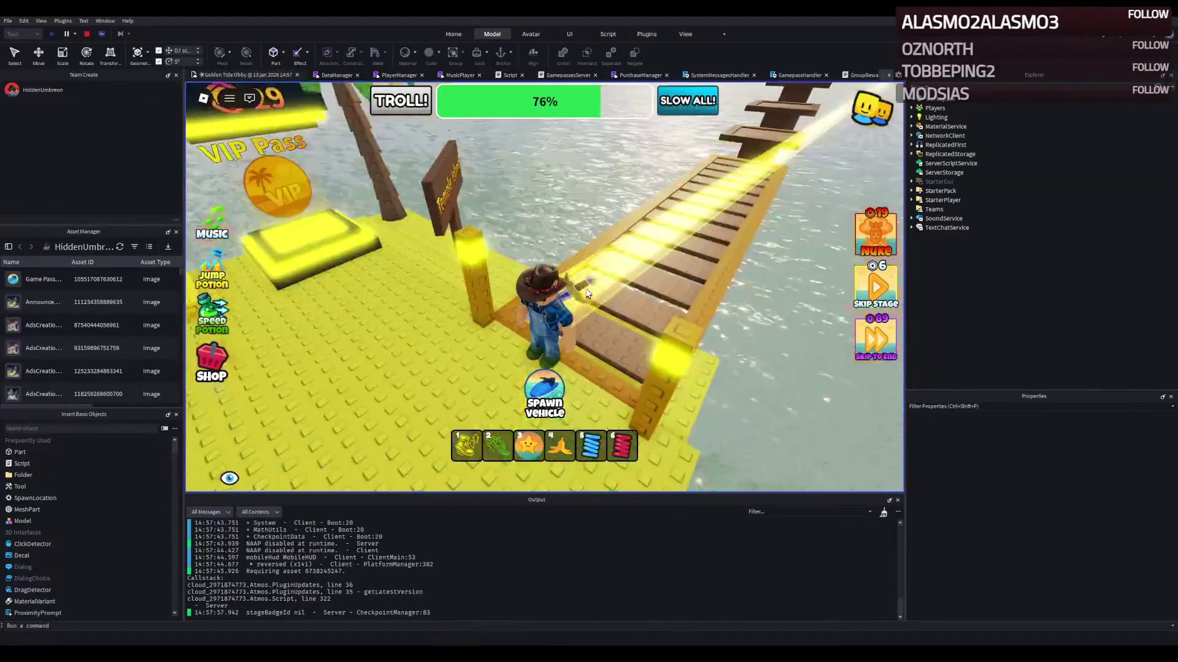
# Cross the brick platforms, yellow stairs, icy path and red gate to the red-edged room
pyautogui.press('w')
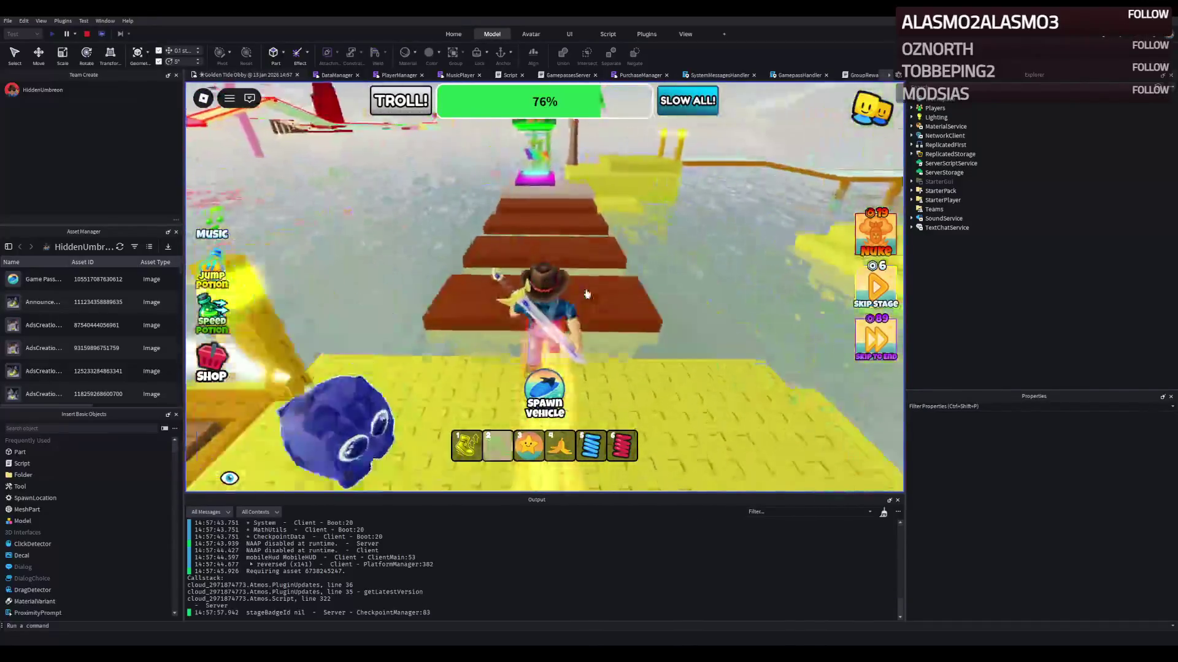
pyautogui.press('w')
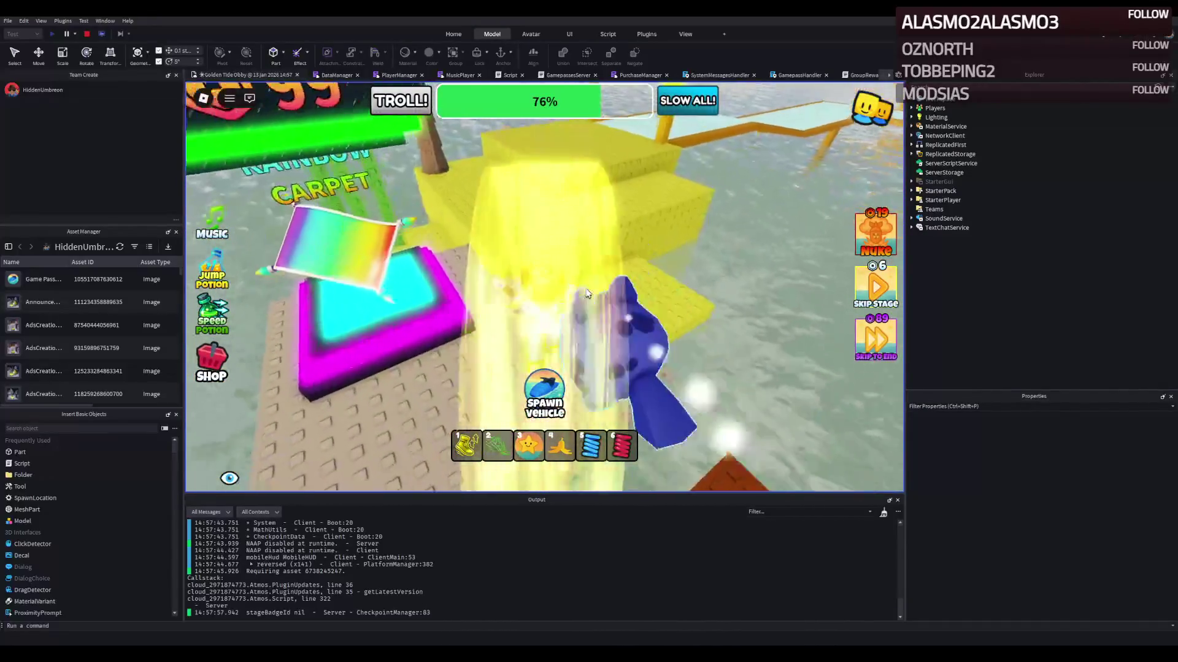
pyautogui.press('w')
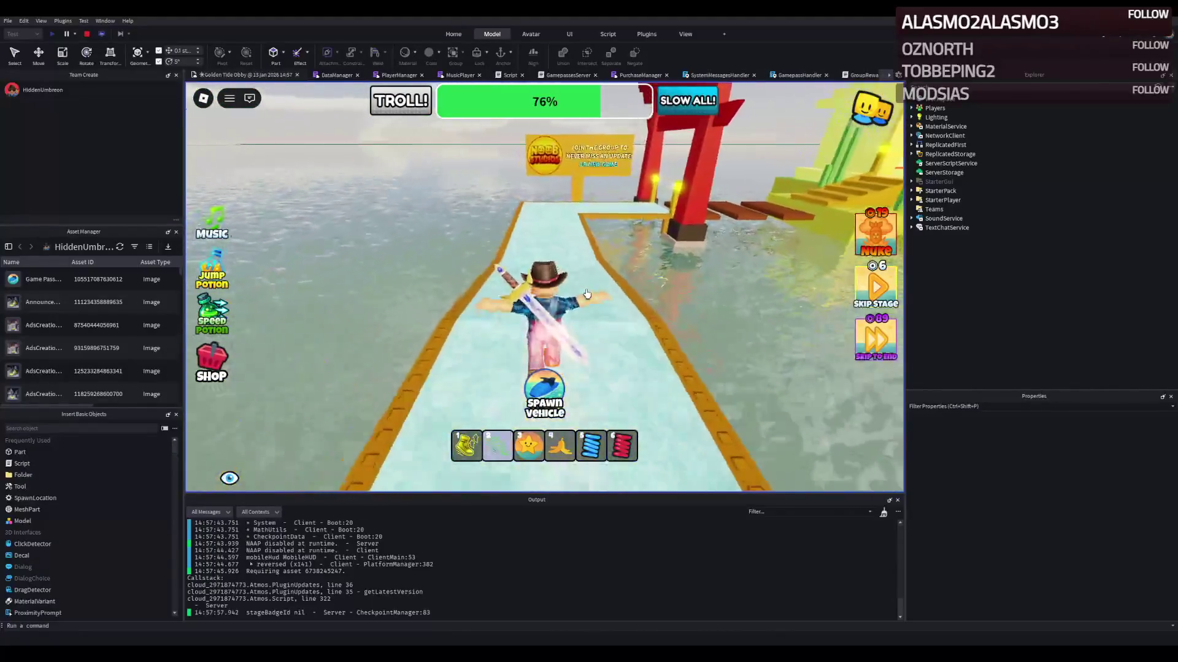
pyautogui.press('w')
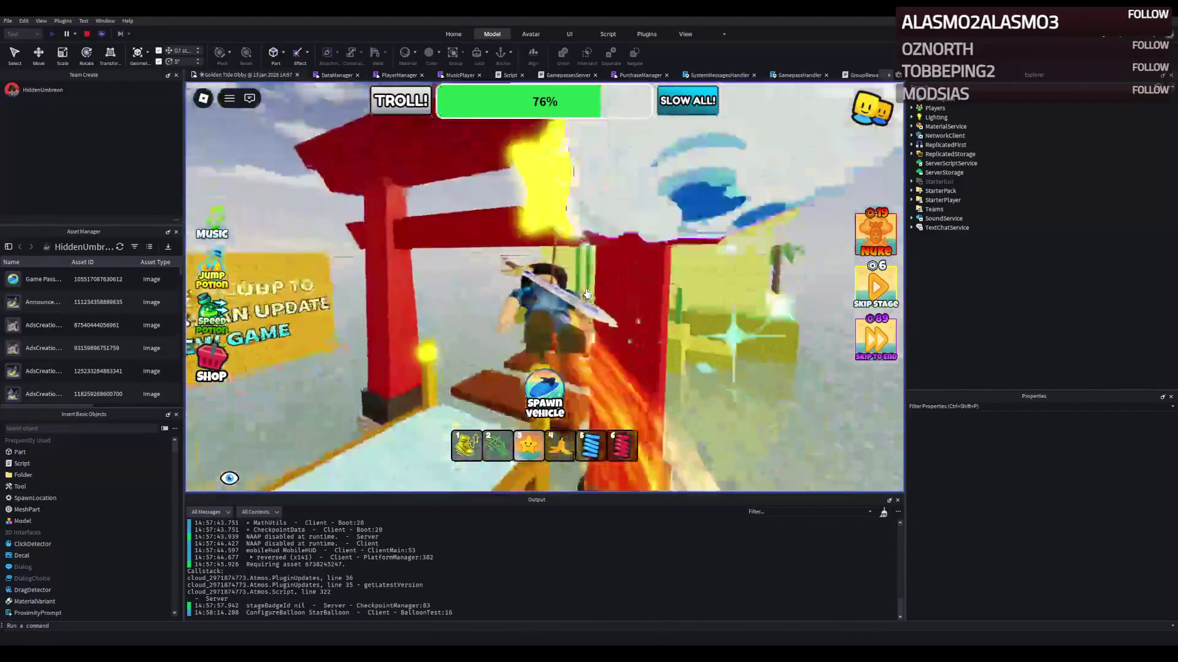
pyautogui.press('w')
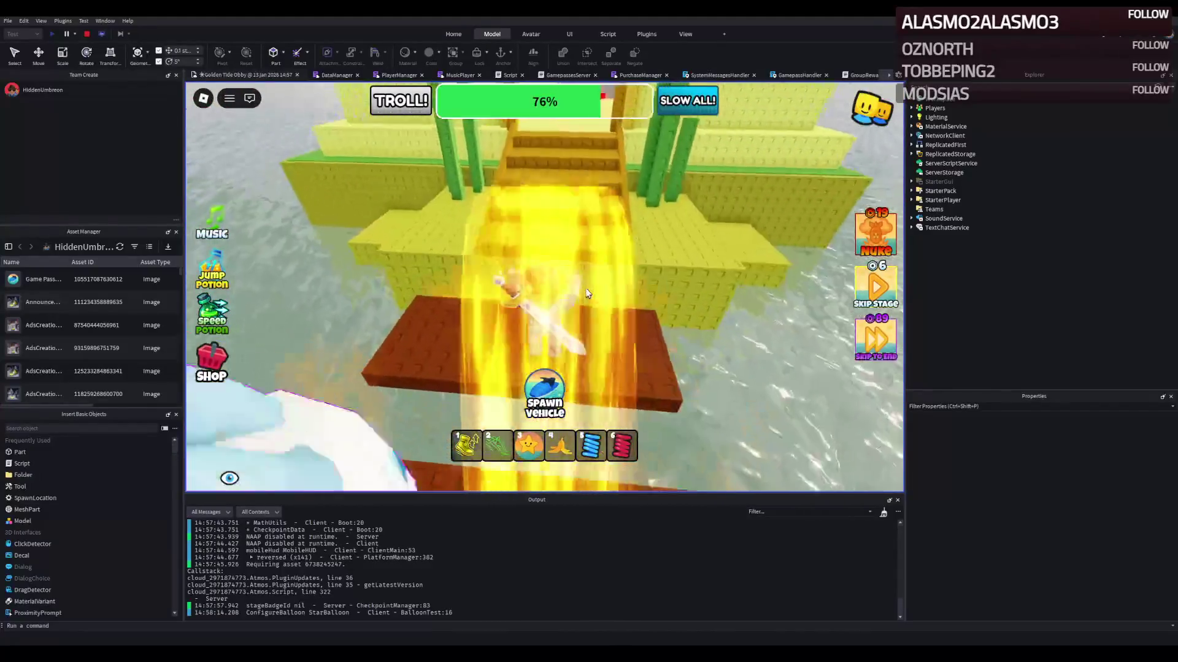
pyautogui.press('w')
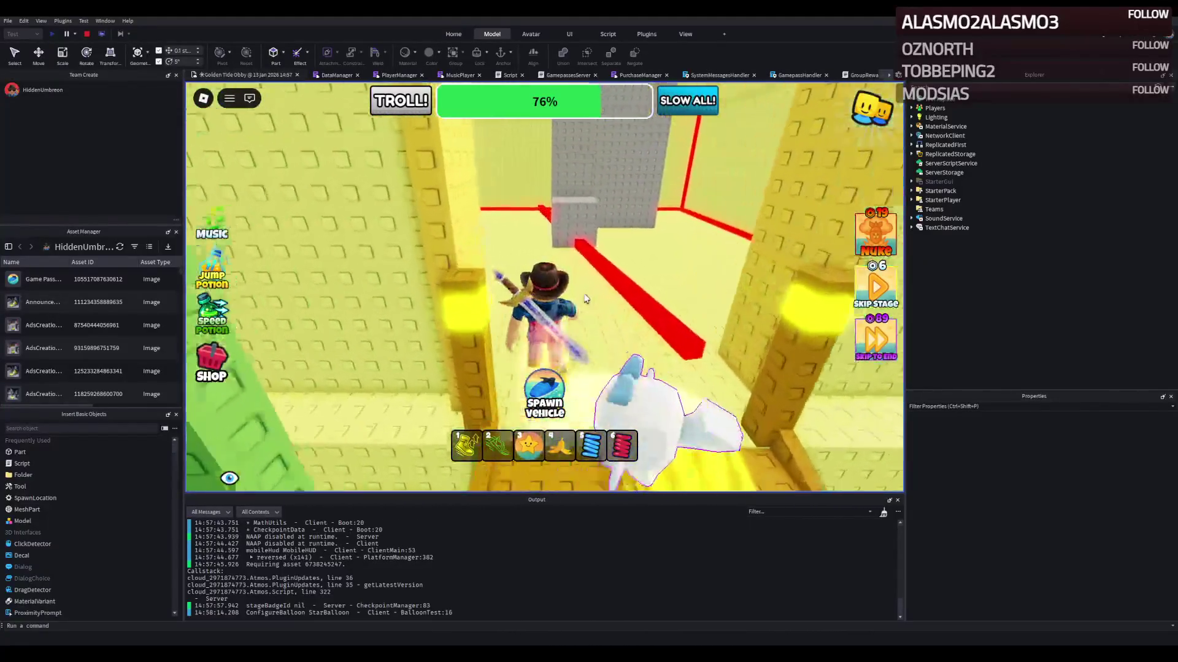
# Follow the grey block path past the red strips and raised block into the next corridor
pyautogui.press('w')
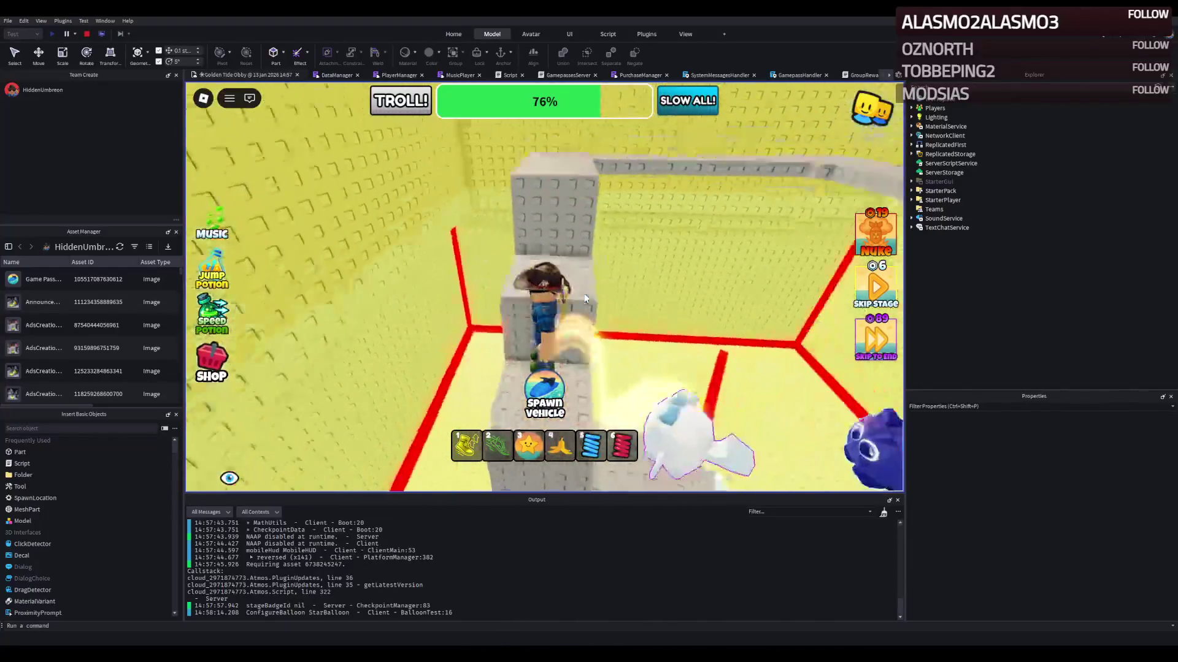
pyautogui.press('w')
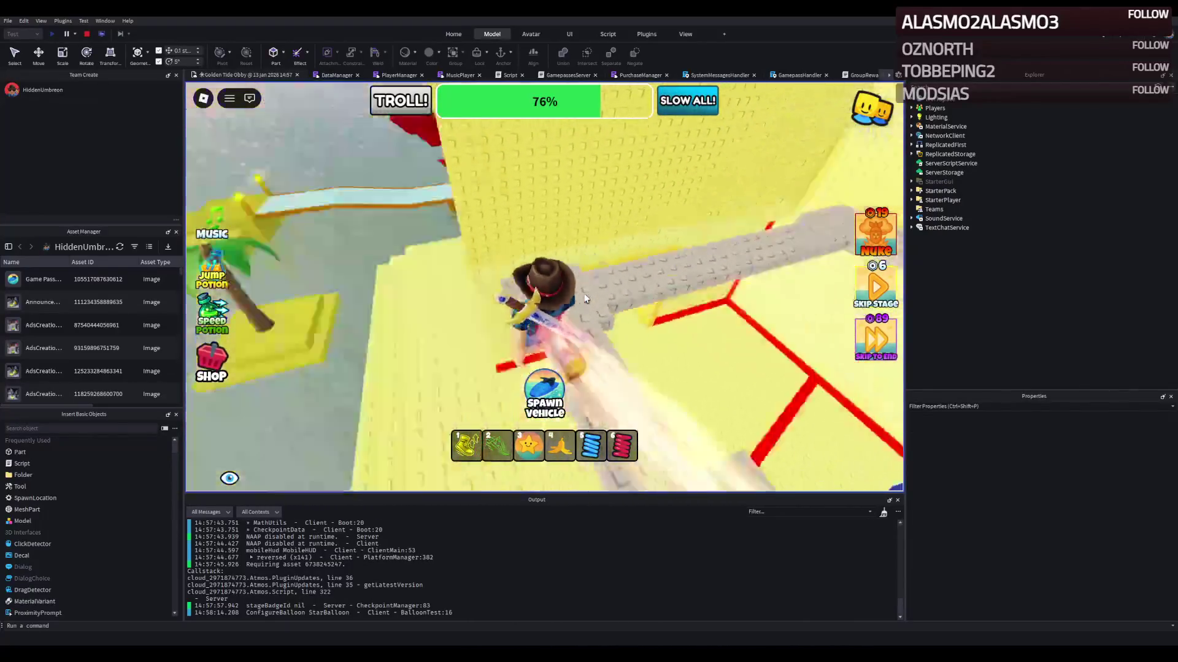
pyautogui.press('w')
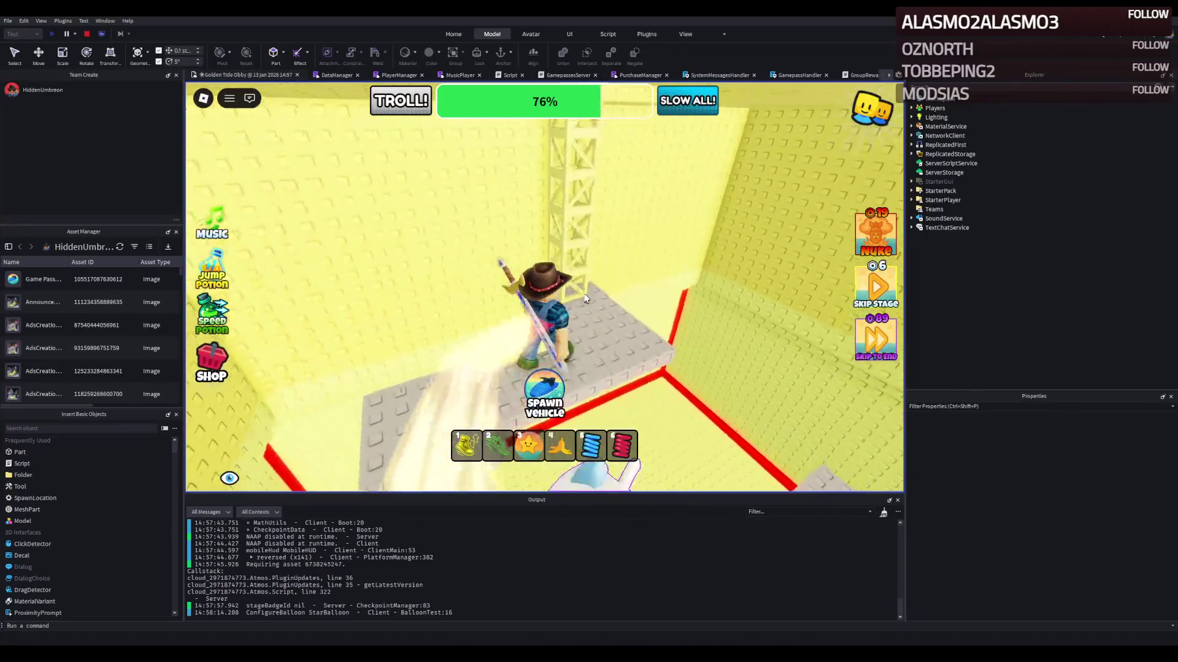
pyautogui.press('w')
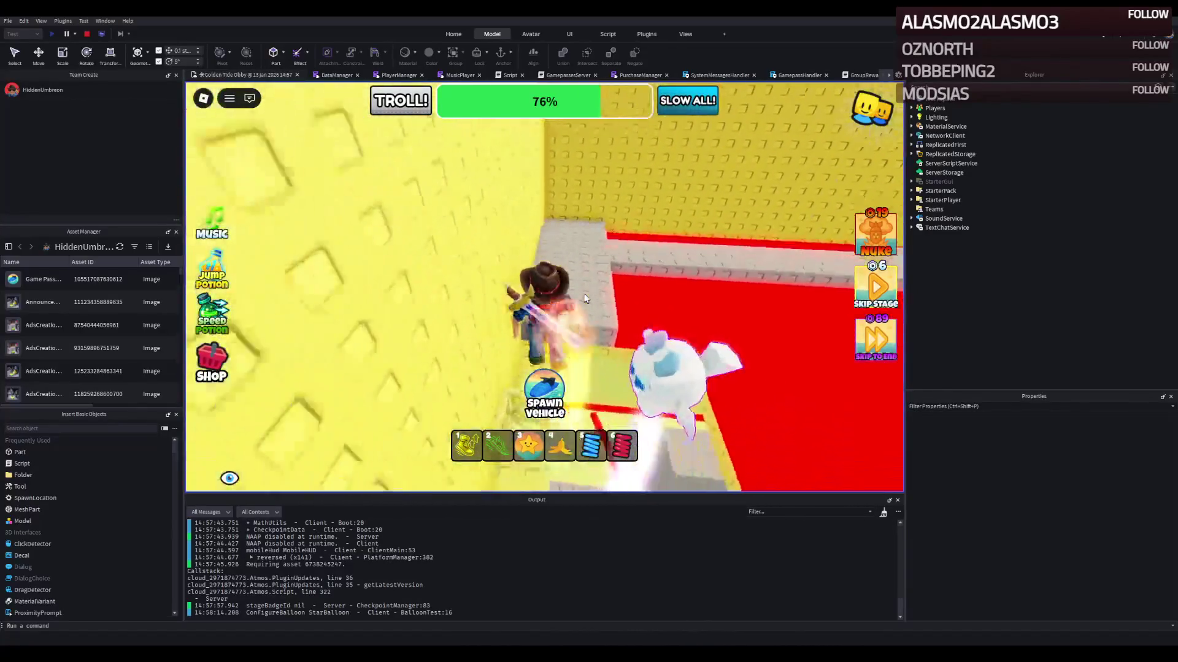
pyautogui.press('w')
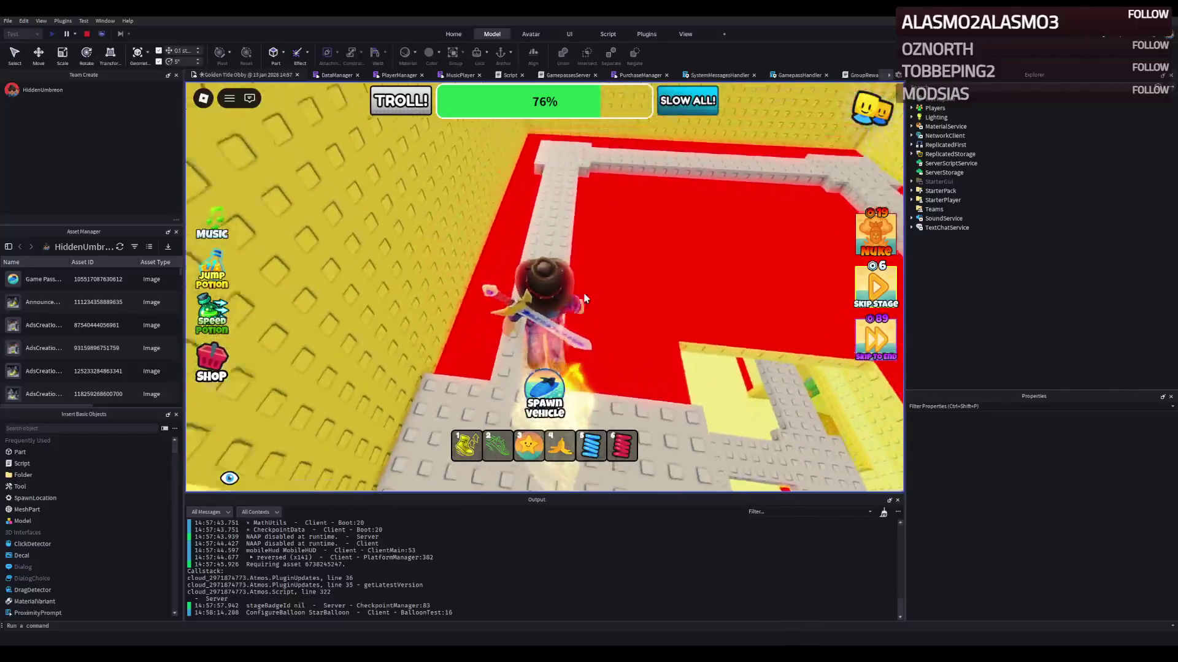
pyautogui.press('w')
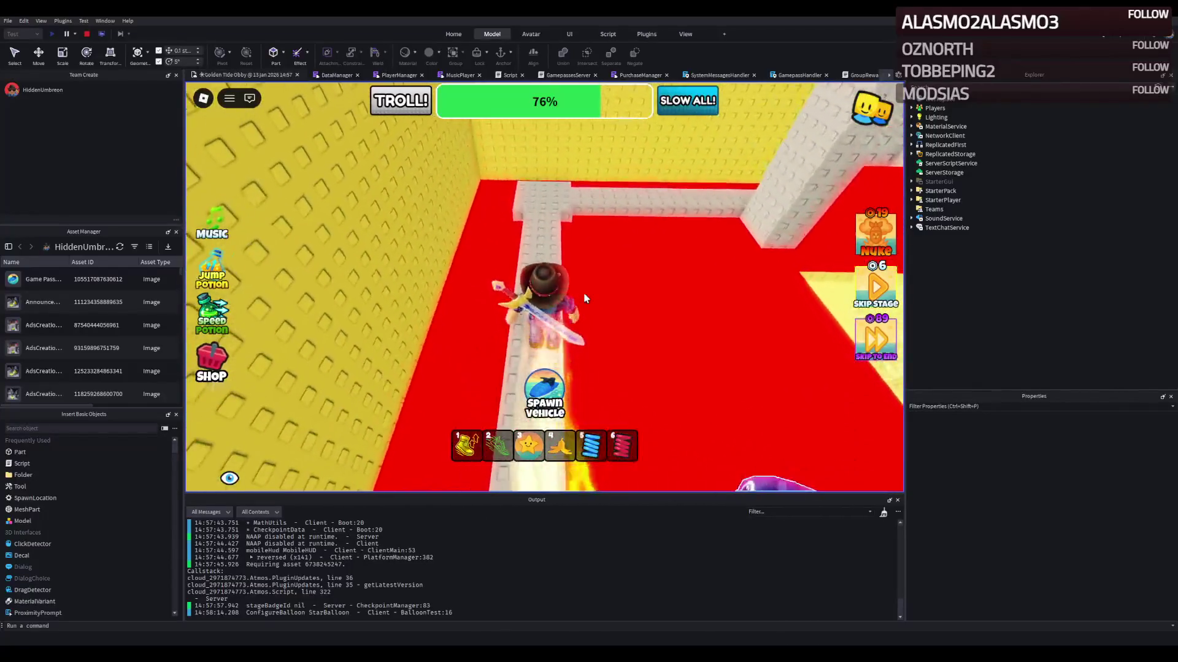
pyautogui.press('w')
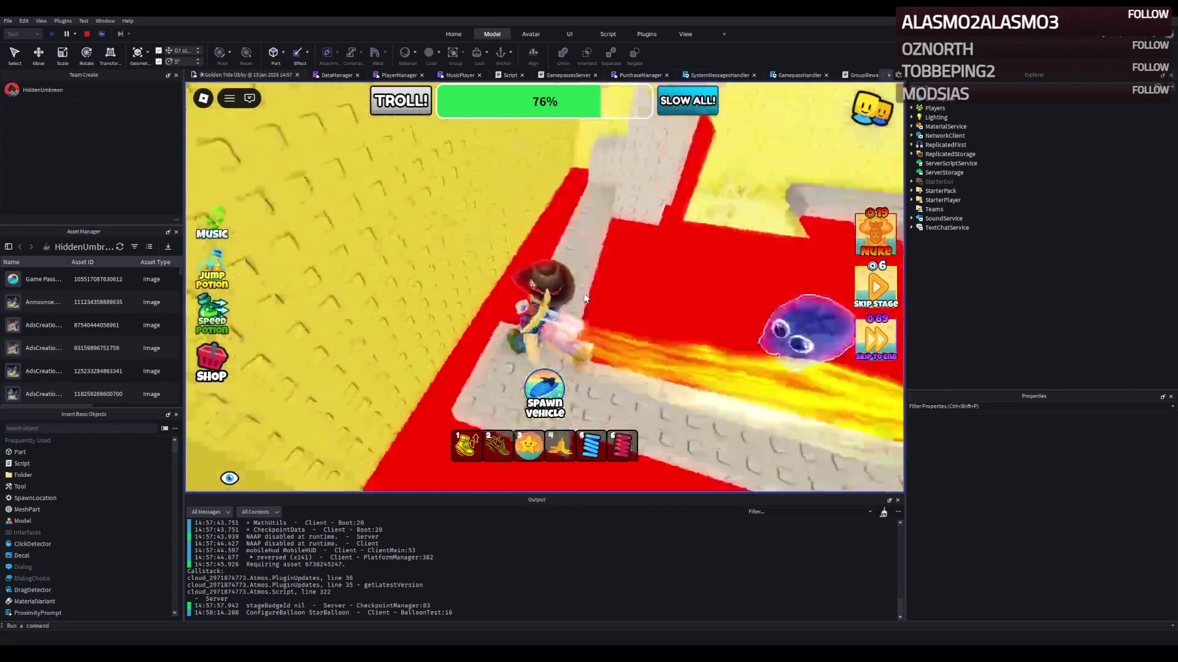
pyautogui.press('w')
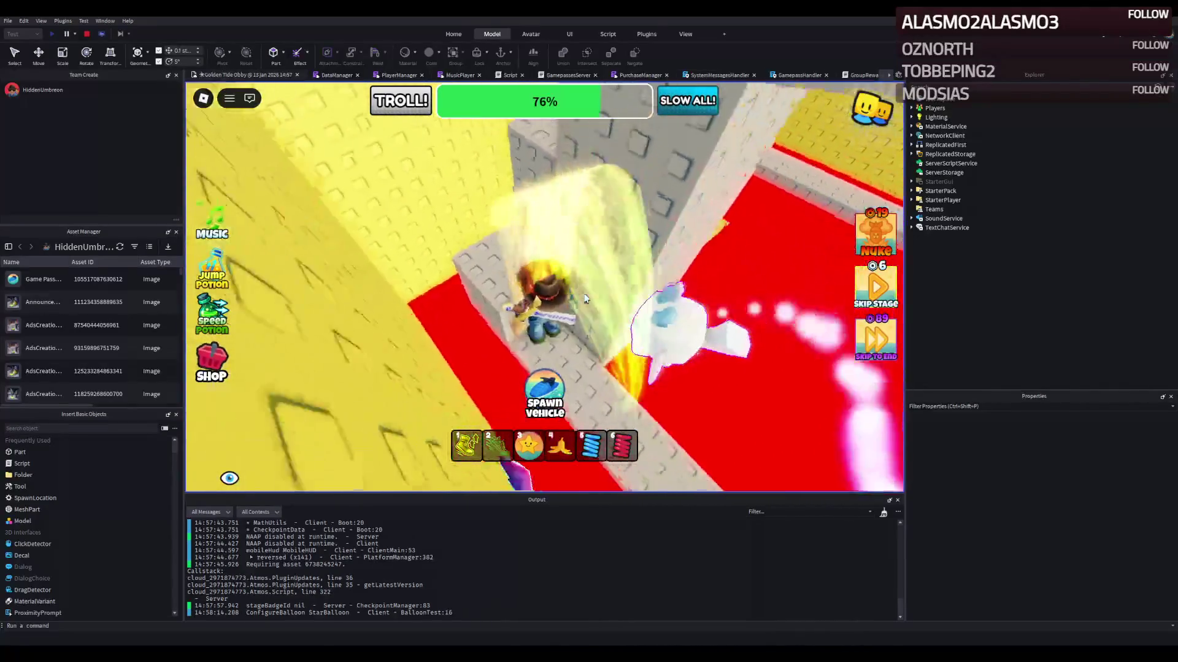
pyautogui.press('w')
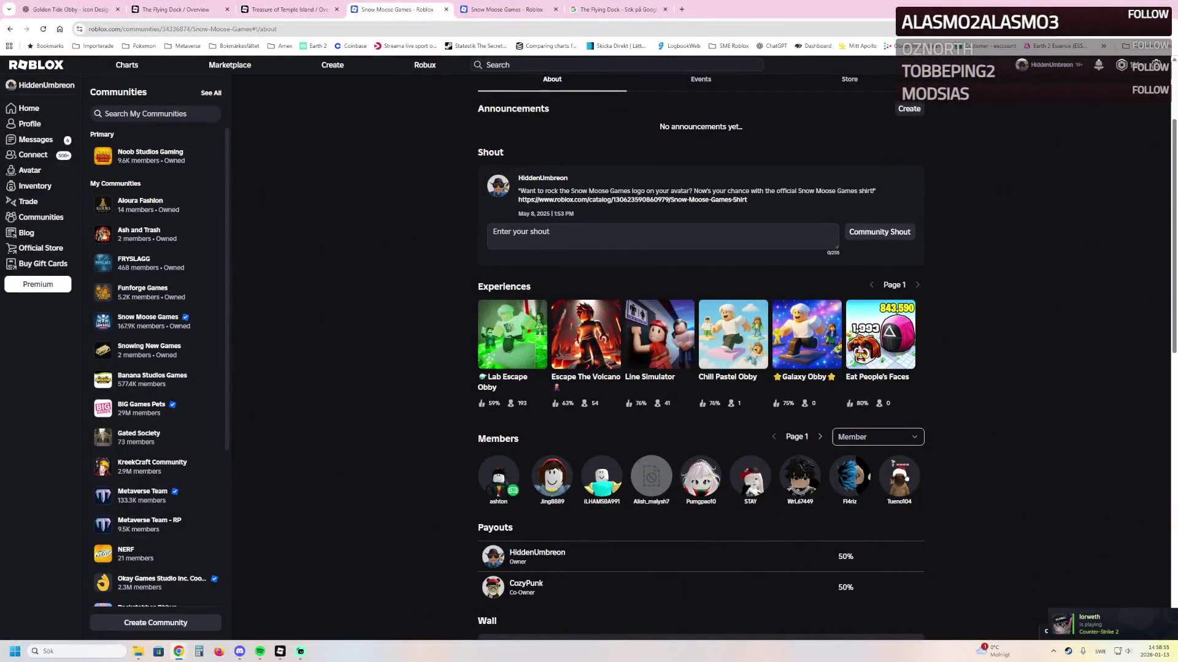
# From the Snow Moose Games tab, open the Noob Studios Gaming community page
pyautogui.hotkey('ctrl', 'Tab')
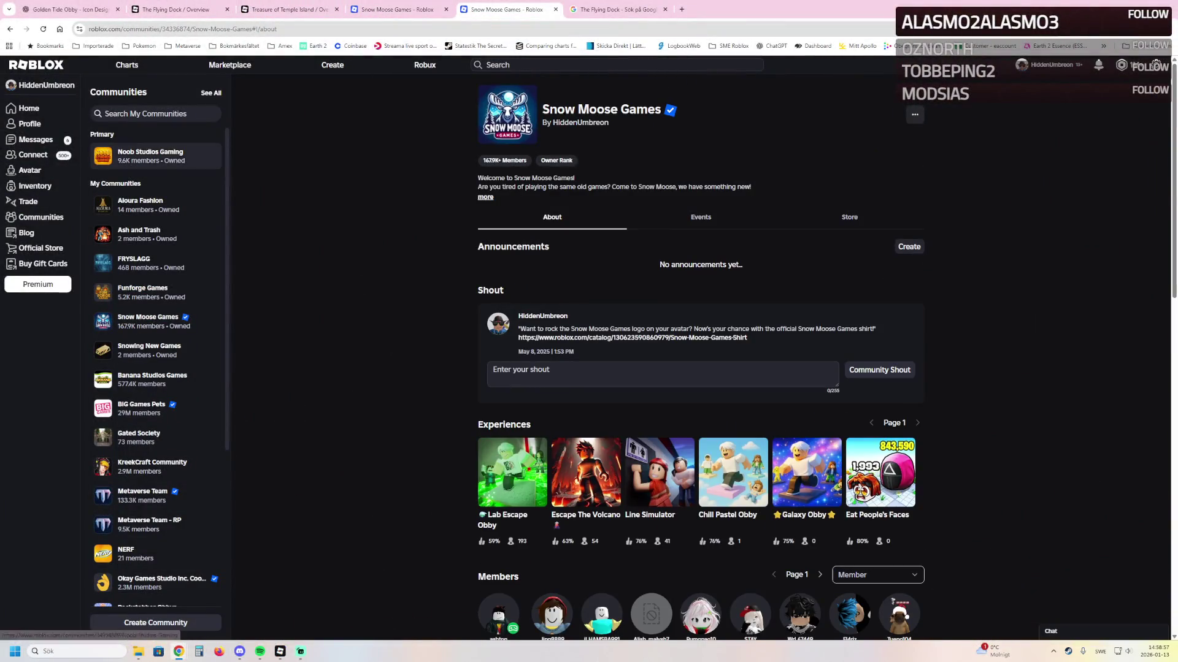
pyautogui.click(150, 155)
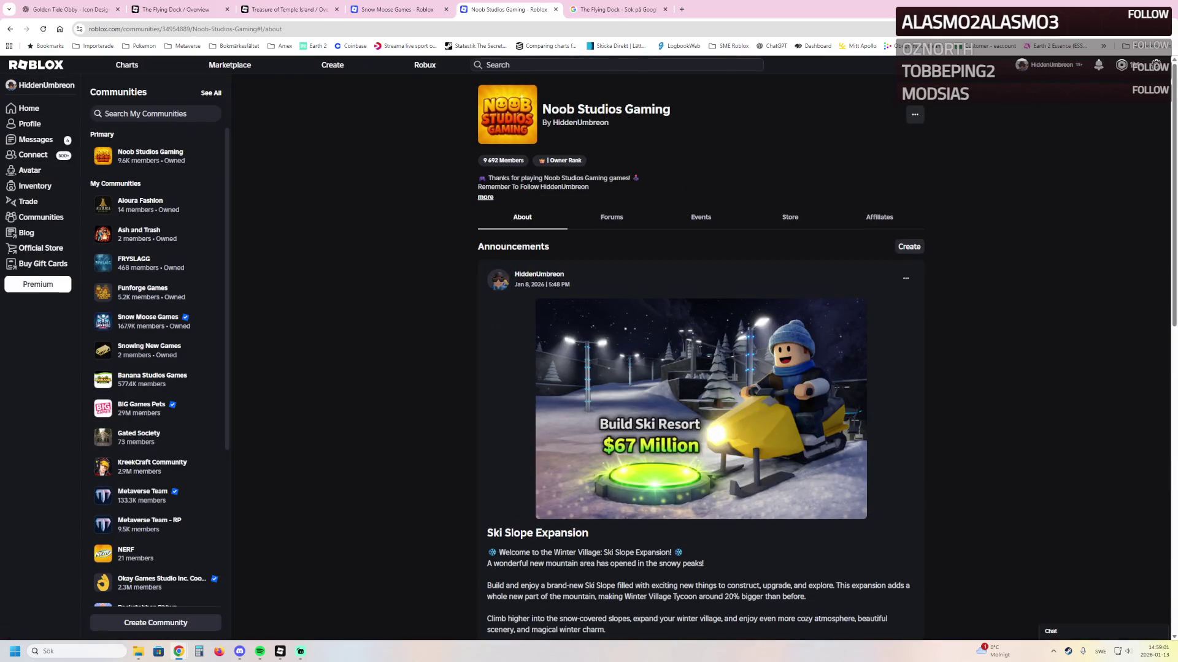
# Follow the announcement's Winter Village Tycoon link and scroll through its game page
pyautogui.scroll(-5, 513, 503)
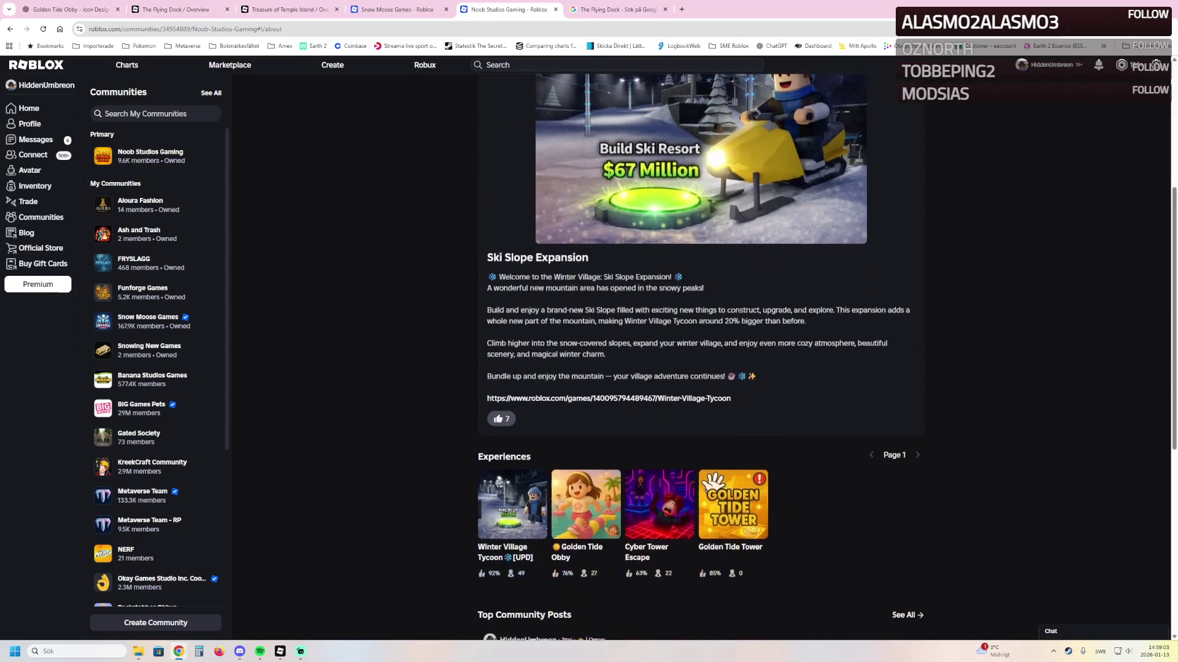
pyautogui.click(513, 503)
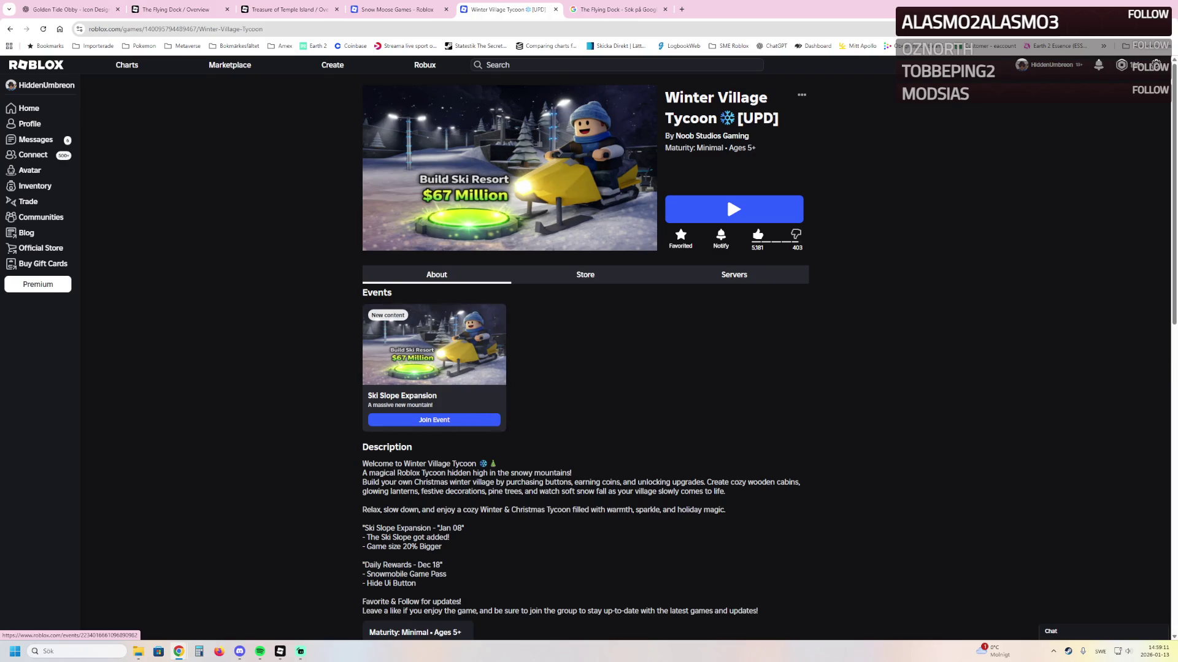
pyautogui.scroll(-2, 434, 344)
pyautogui.scroll(-1, 586, 356)
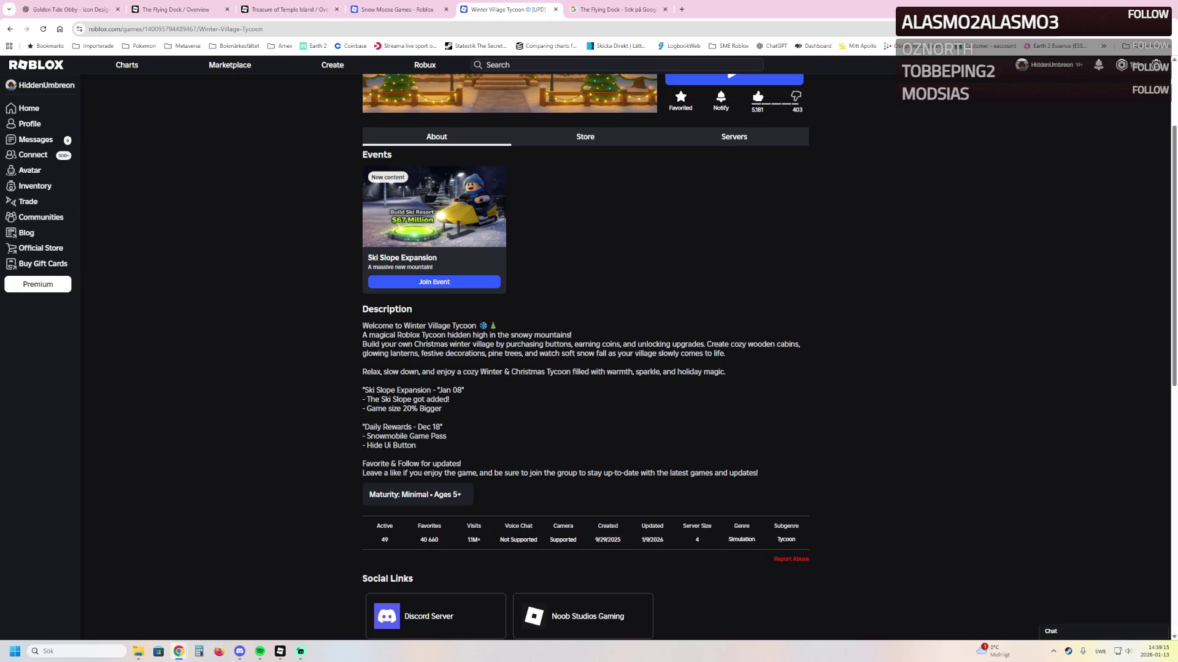
pyautogui.scroll(2, 726, 192)
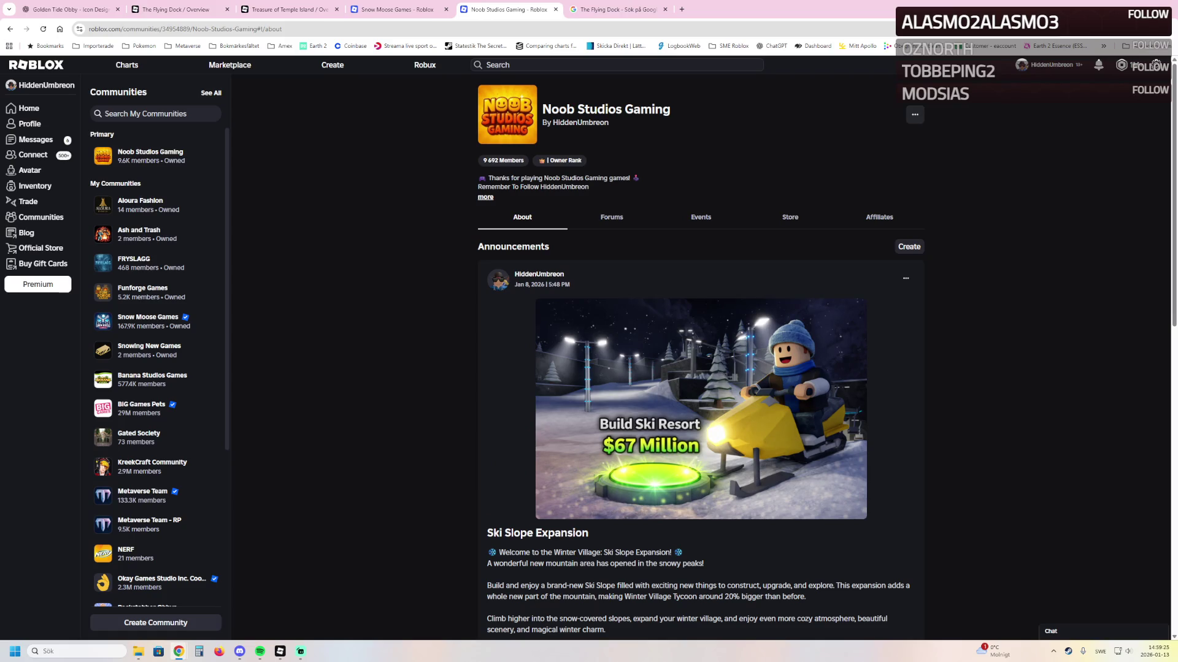
pyautogui.scroll(-5, 701, 355)
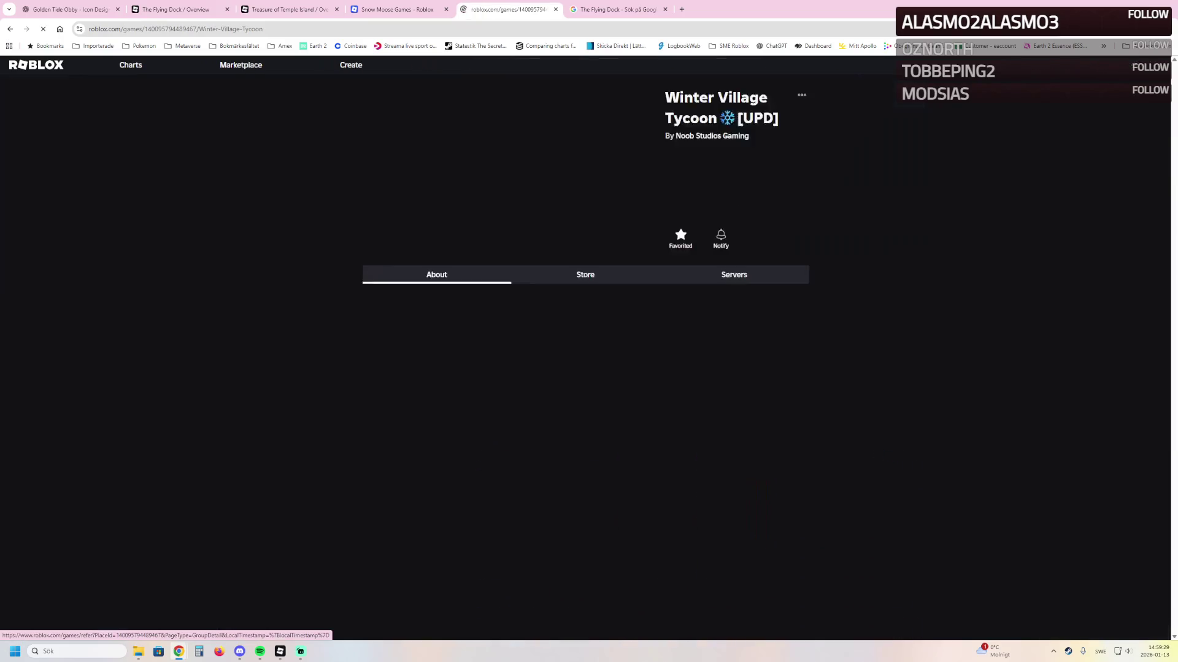
# View the Ski Slope Expansion event, check notifications, then return to Noob Studios Gaming
pyautogui.click(434, 420)
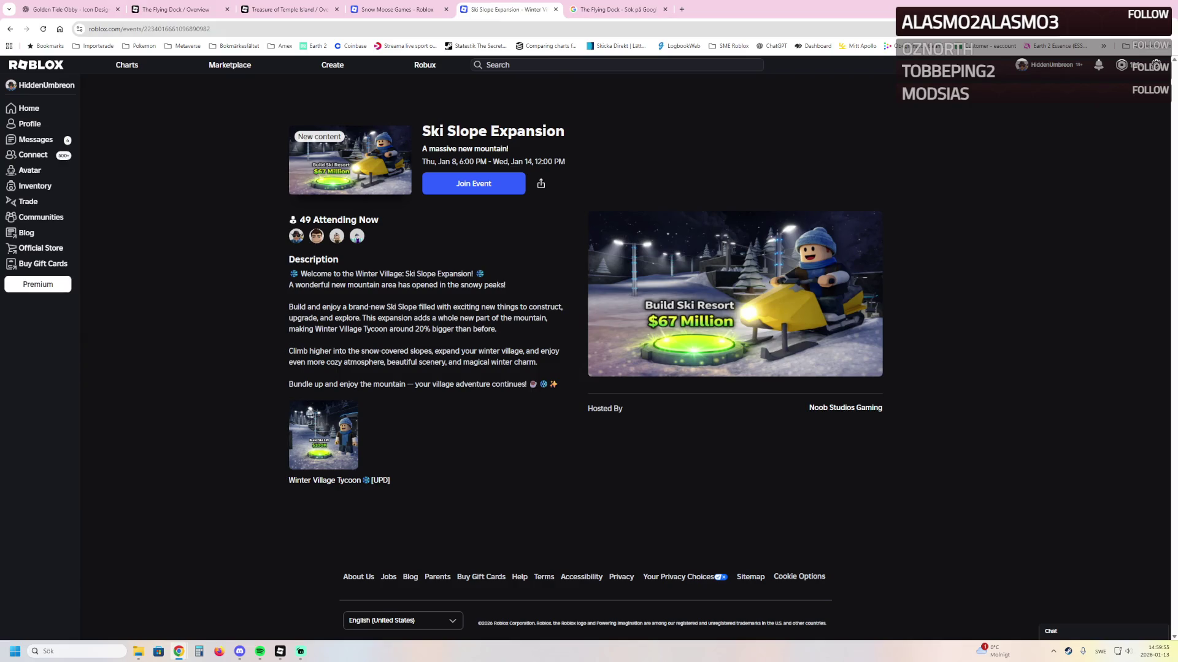
pyautogui.click(1099, 65)
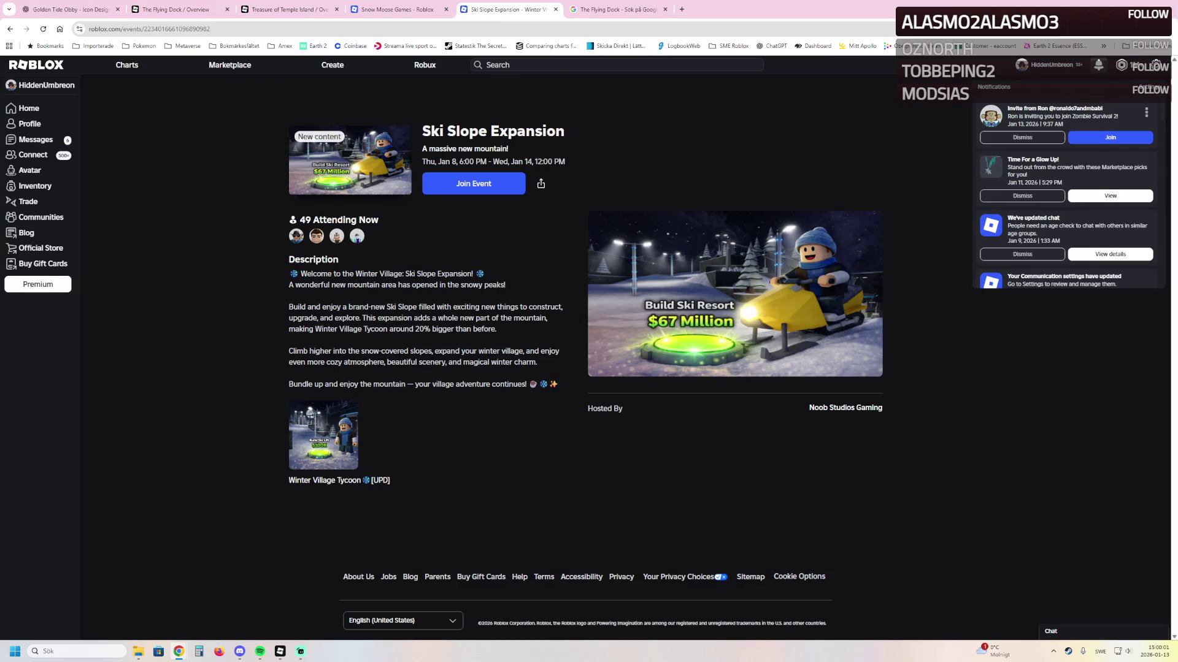
pyautogui.press('Escape')
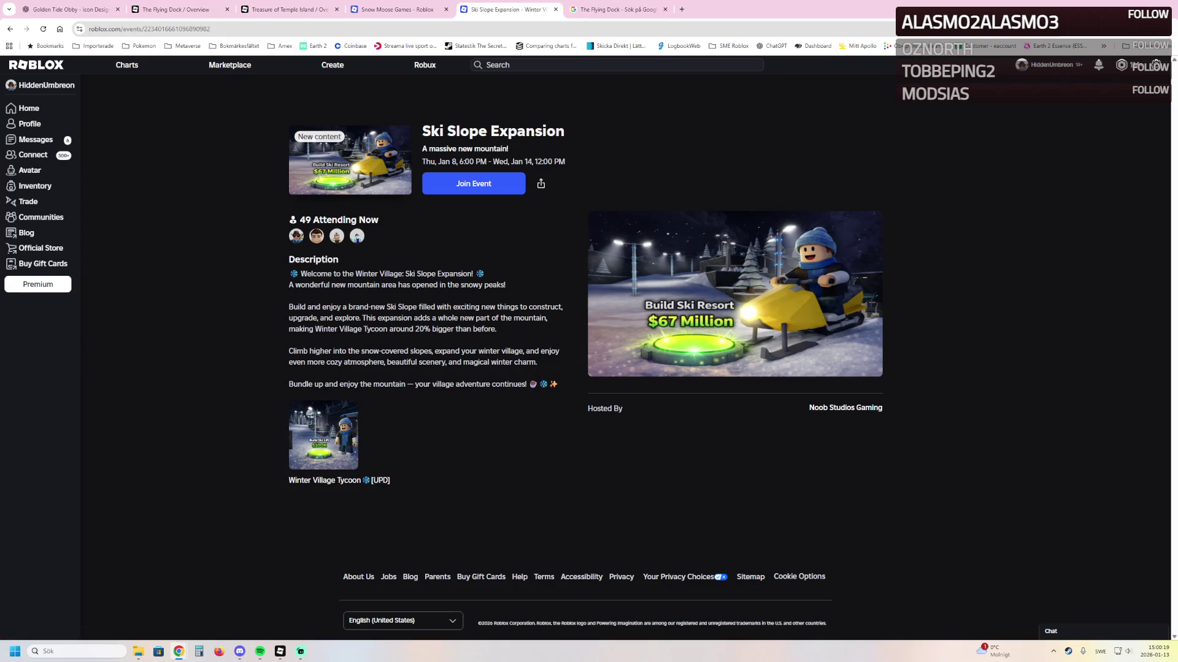
pyautogui.click(41, 217)
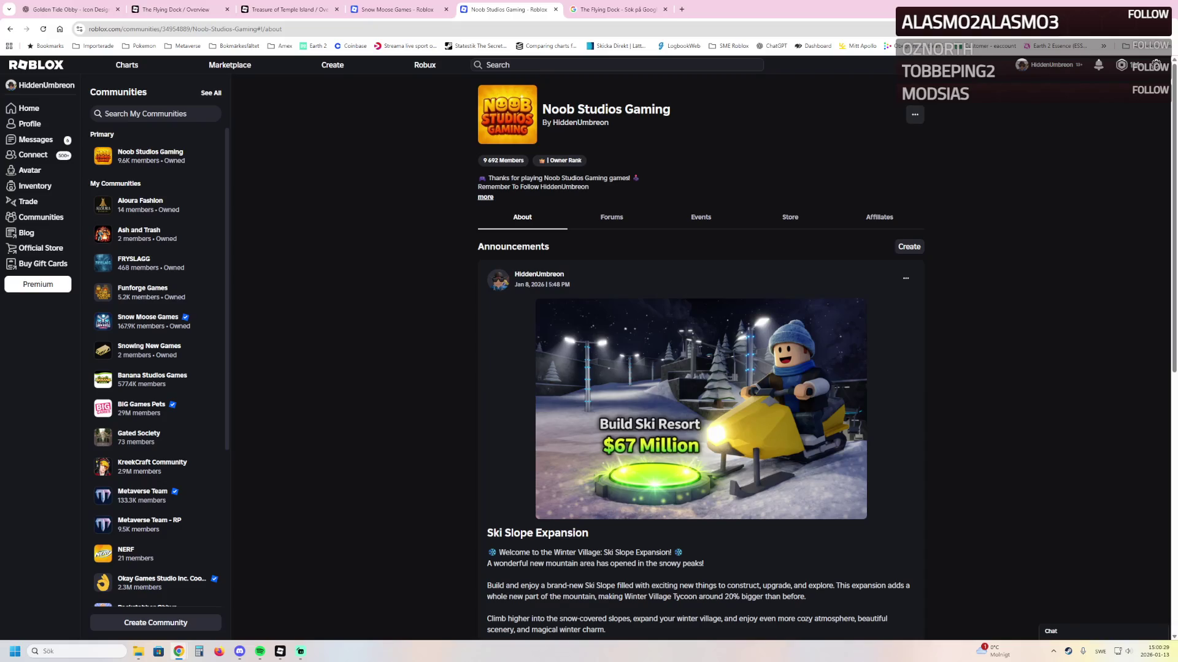
# Open Winter Village Tycoon from the community's Experiences and launch its Creator Dashboard overview
pyautogui.scroll(-6, 701, 356)
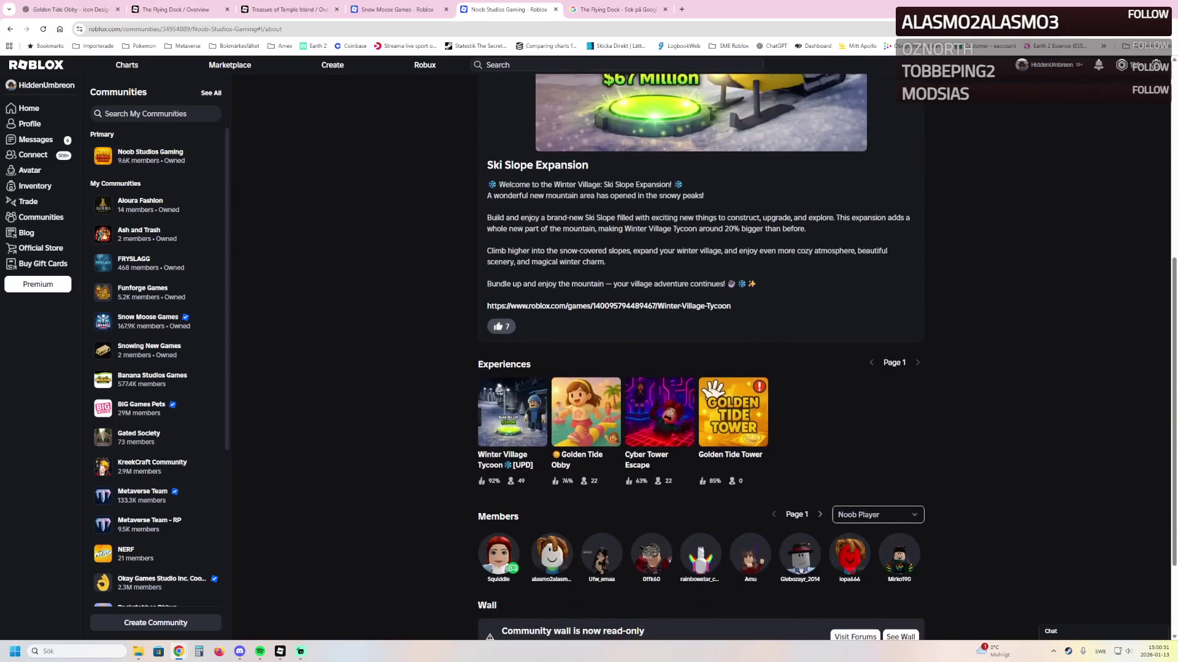
pyautogui.scroll(-2, 701, 356)
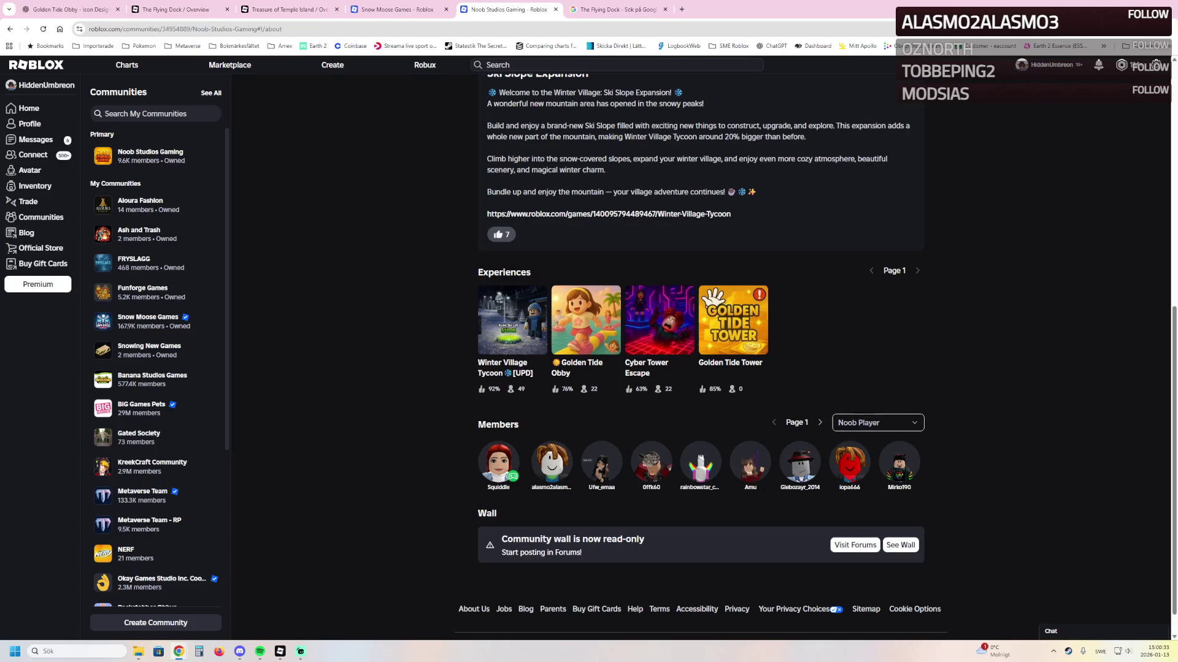
pyautogui.click(512, 320)
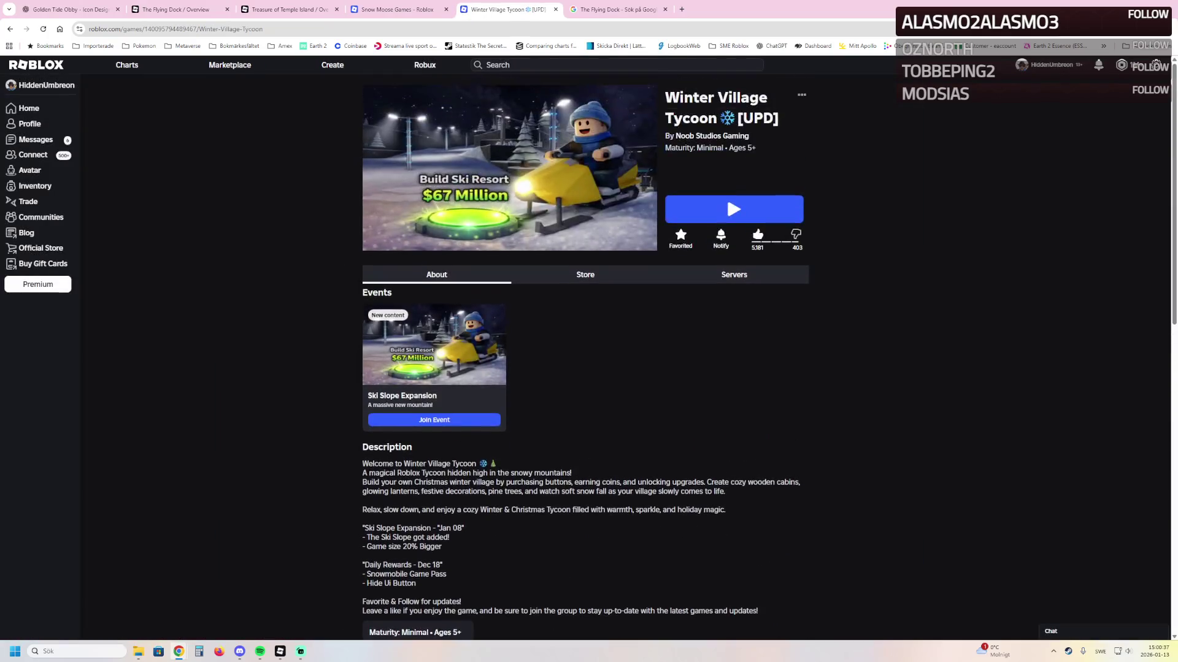
pyautogui.click(801, 95)
pyautogui.click(792, 153)
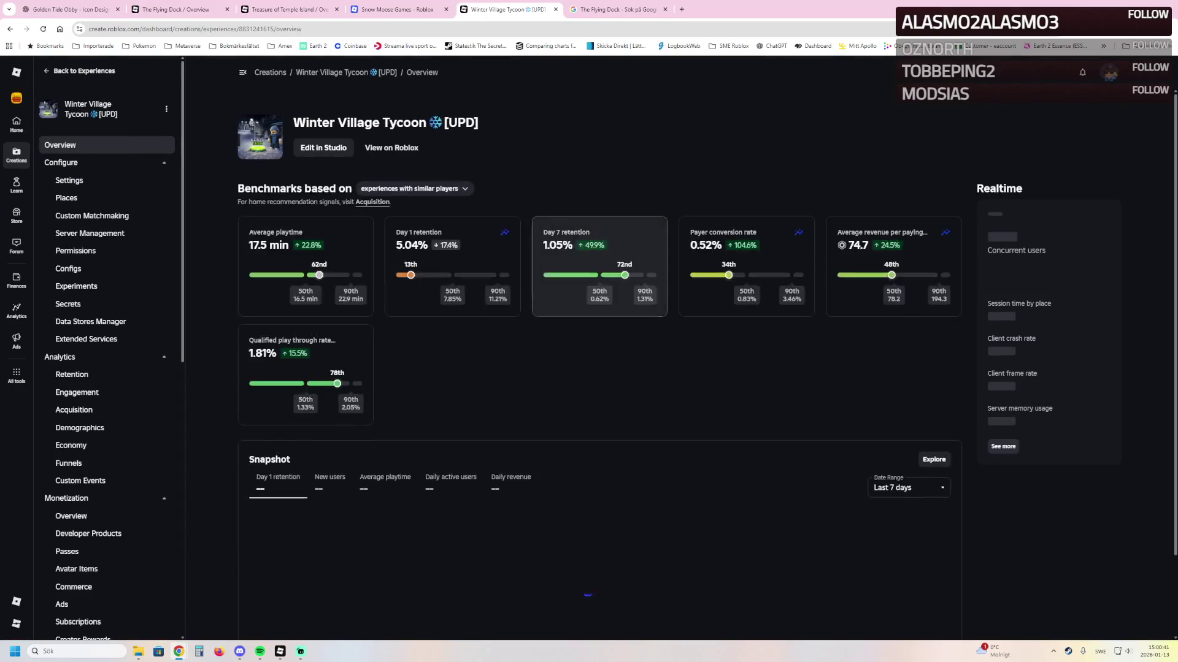
# Review Winter Village Tycoon's overview and Monetization revenue stats in the Creator Dashboard
pyautogui.moveTo(1109, 270)
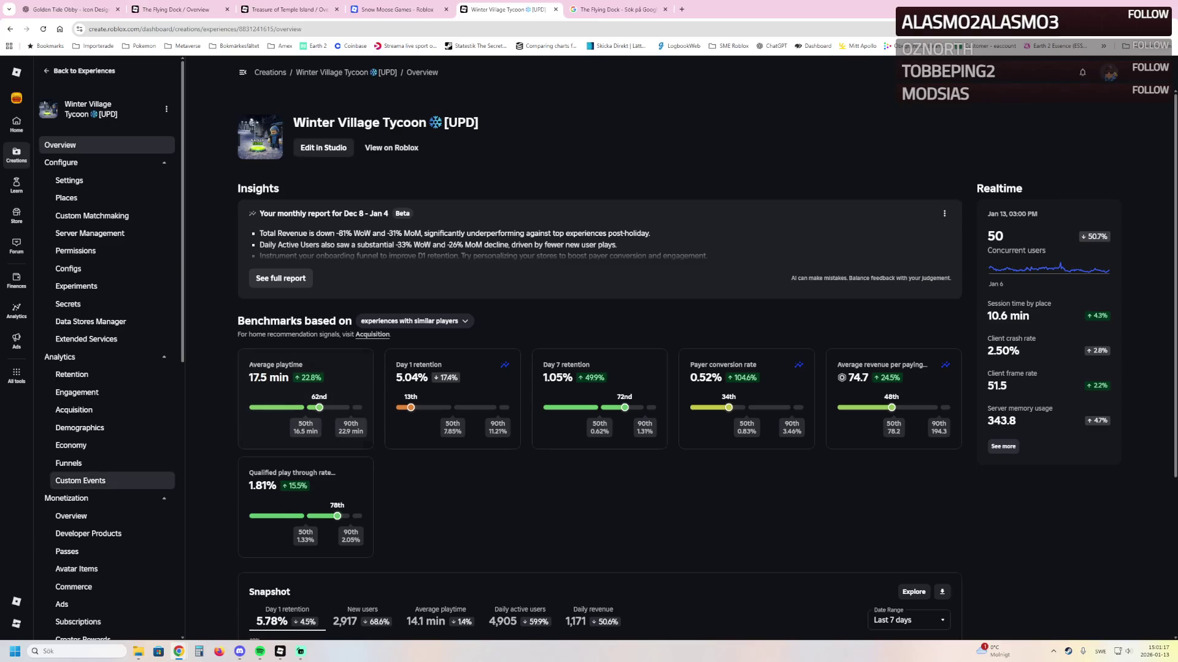
pyautogui.click(71, 516)
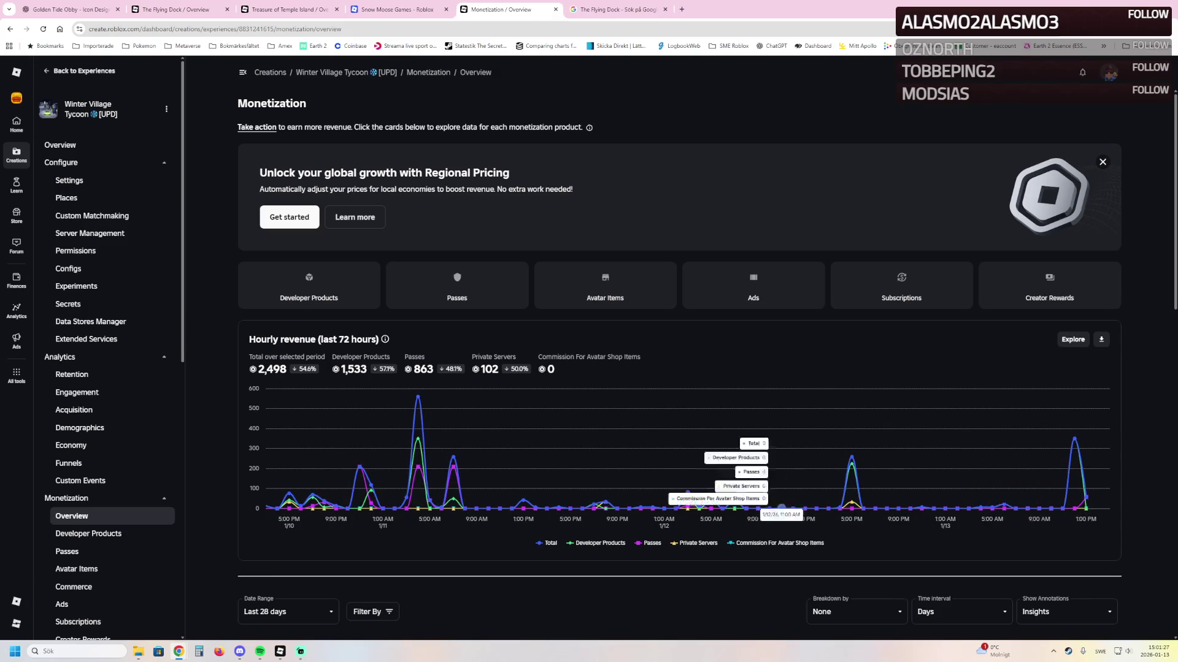
pyautogui.click(61, 145)
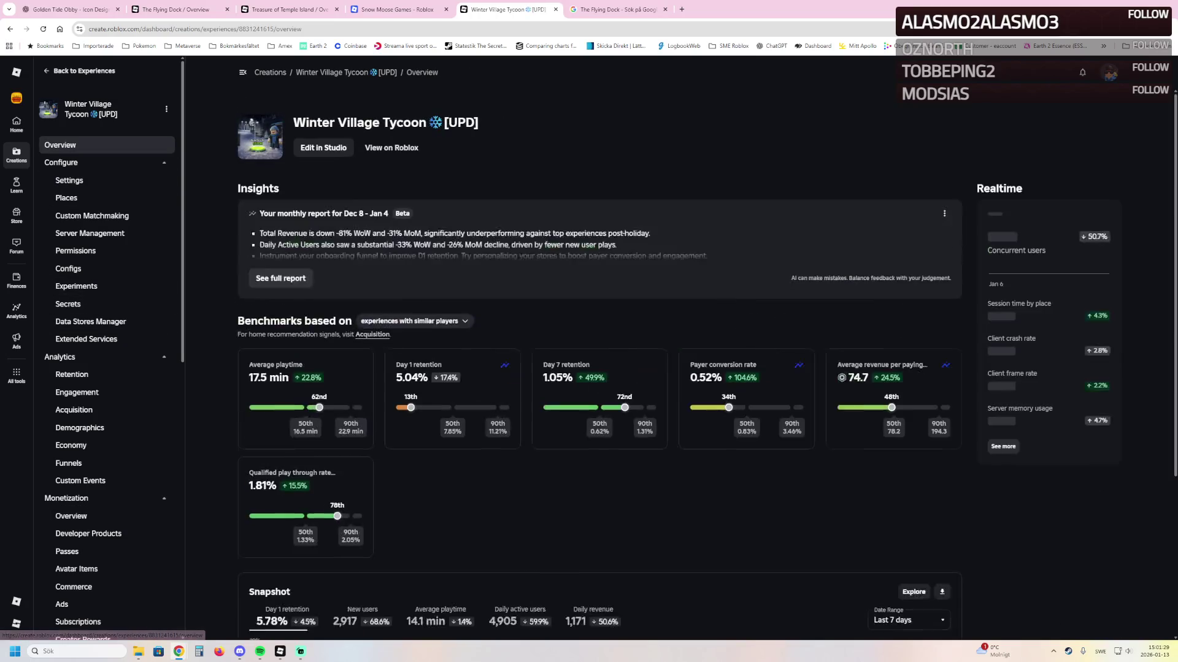
# Go Back to Experiences and close the Creator Dashboard tab, returning to Snow Moose Games
pyautogui.click(80, 71)
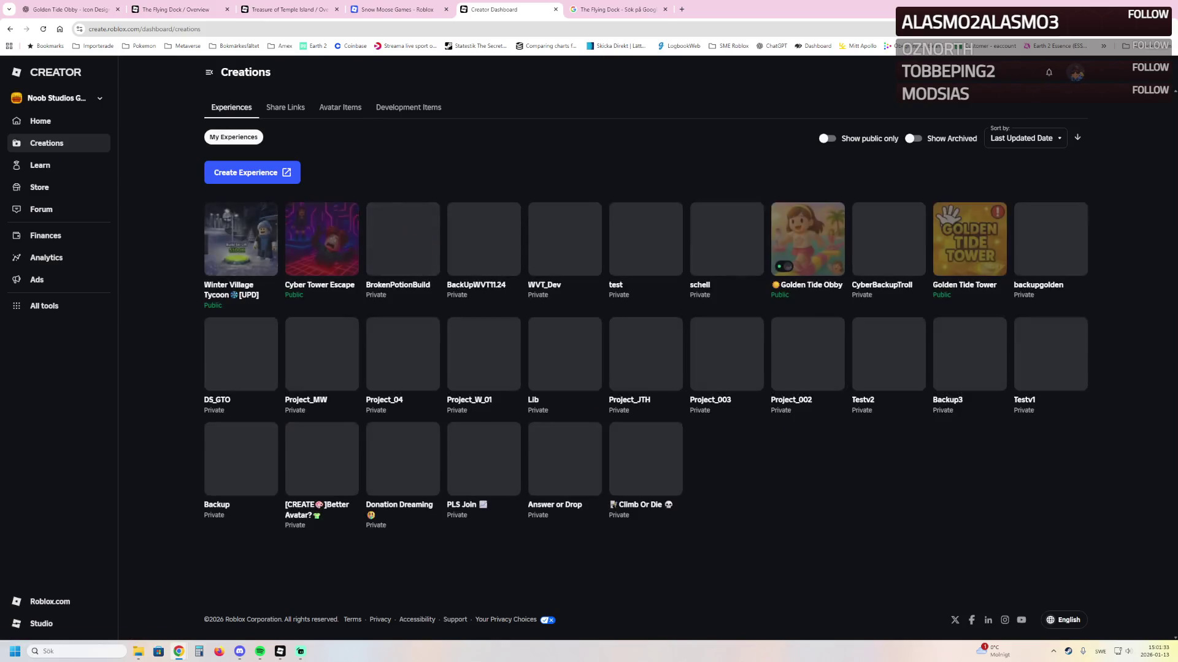
pyautogui.hotkey('ctrl', 'shift', 'Tab')
pyautogui.hotkey('ctrl', 'Tab')
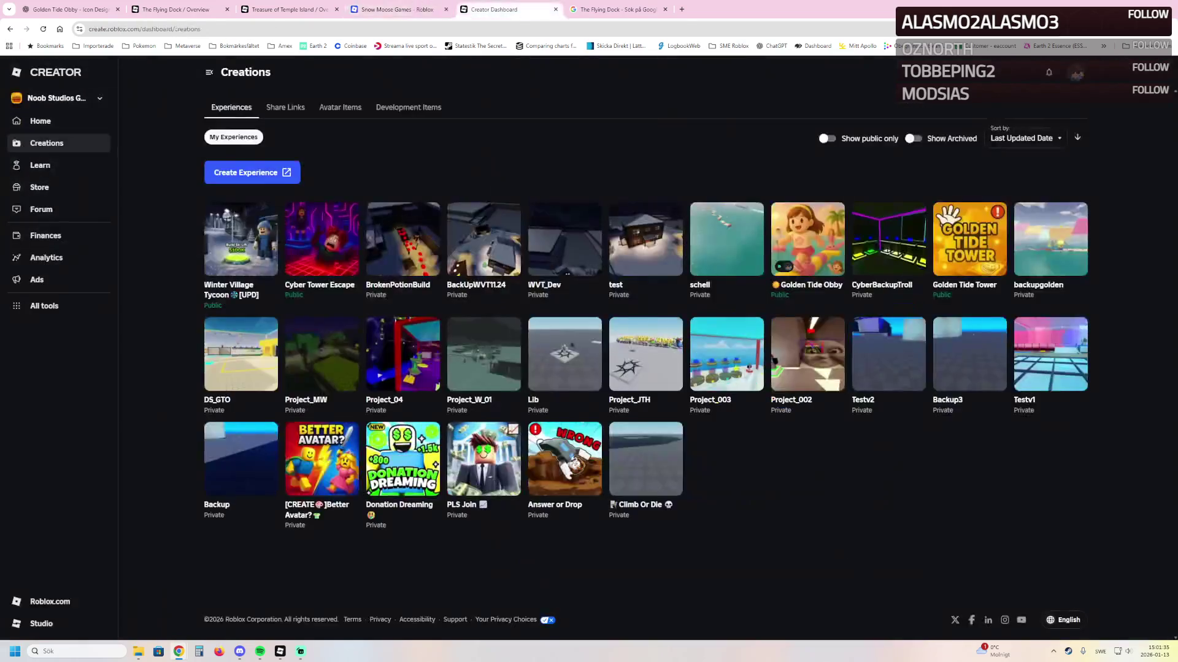
pyautogui.hotkey('ctrl', 'w')
pyautogui.hotkey('ctrl', 'shift', 'Tab')
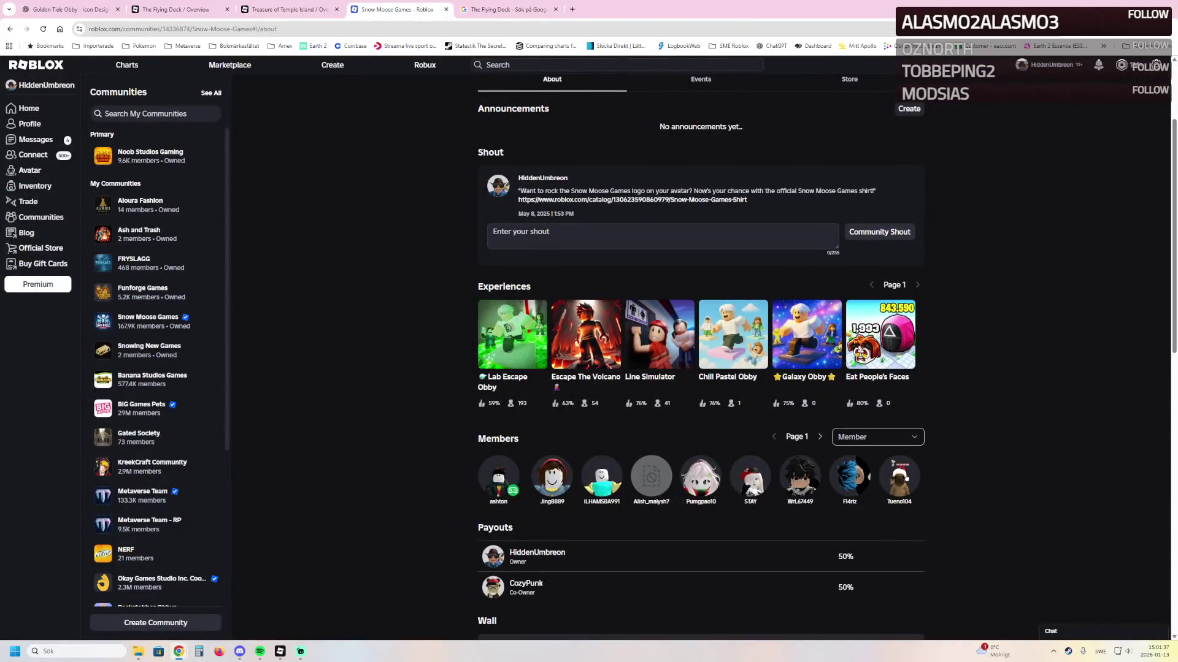
# Revisit and scroll the Noob Studios Gaming page, then switch to the Treasure of Temple Island badge
pyautogui.click(151, 155)
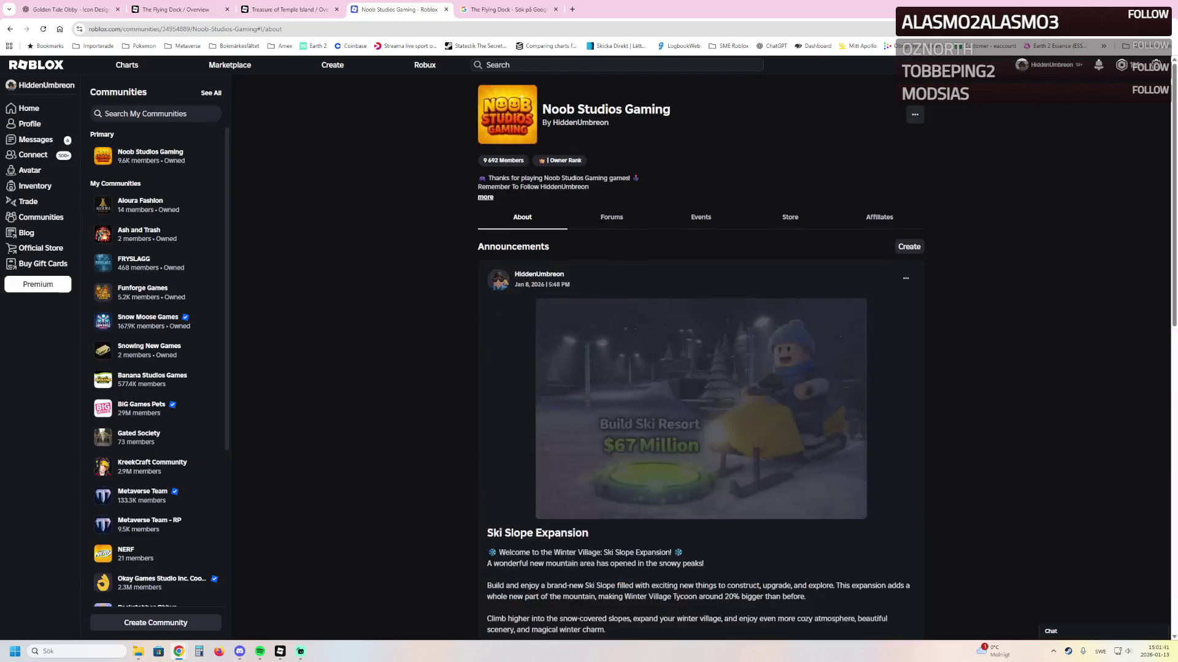
pyautogui.scroll(-3, 699, 356)
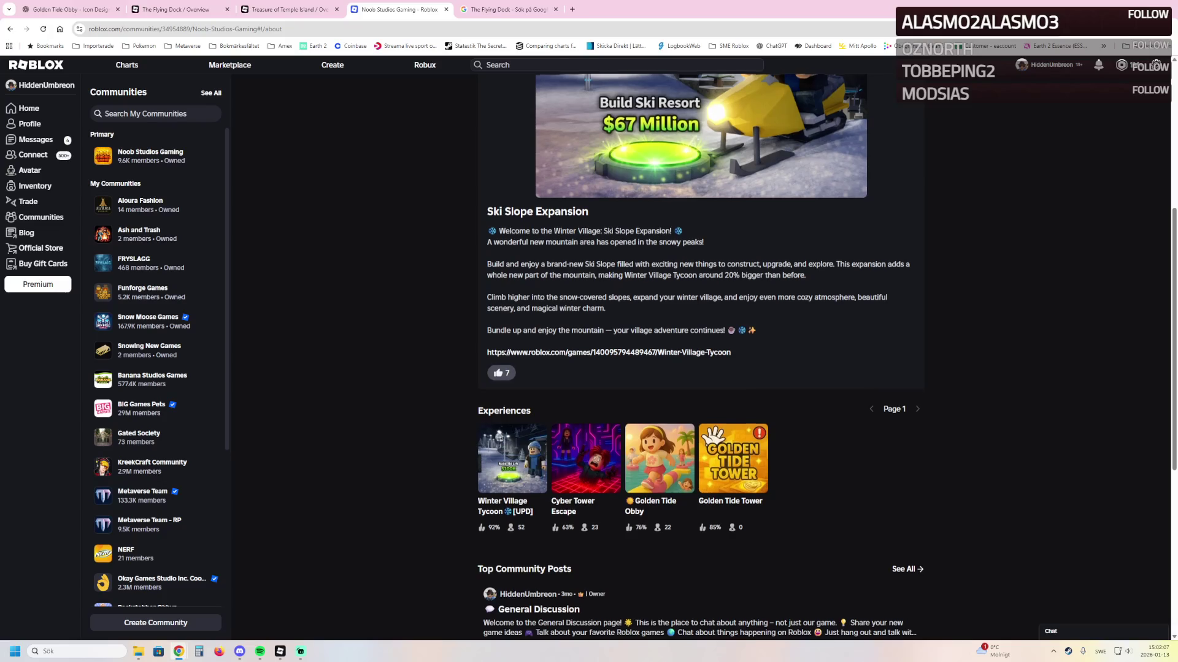
pyautogui.scroll(5, 700, 355)
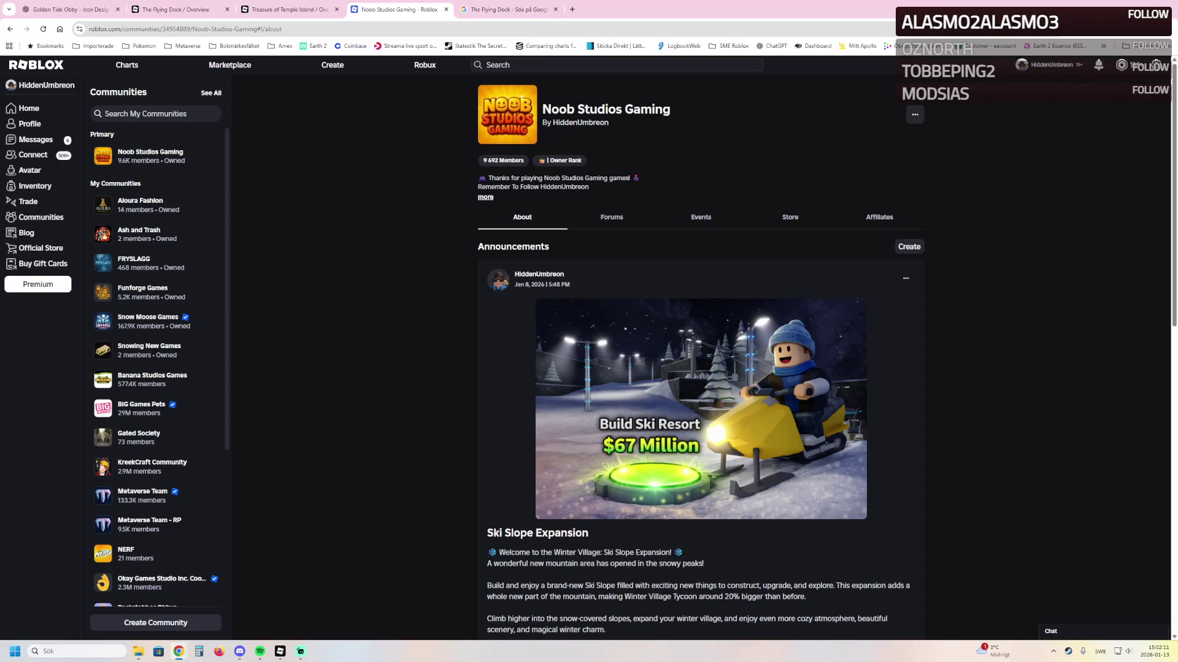
pyautogui.hotkey('ctrl', 'shift', 'Tab')
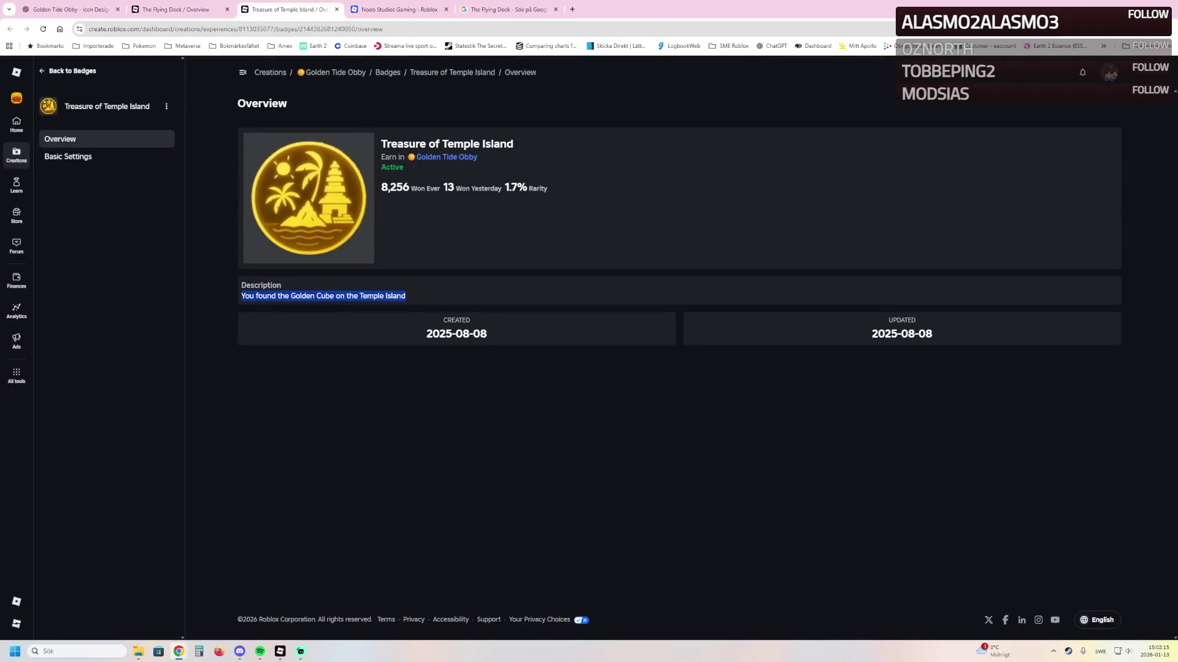
# Check The Flying Dock badge, return to the Golden Tide Obby badges list, then resume the Studio playtest
pyautogui.hotkey('alt', 'Left')
pyautogui.hotkey('ctrl', 'shift', 'Tab')
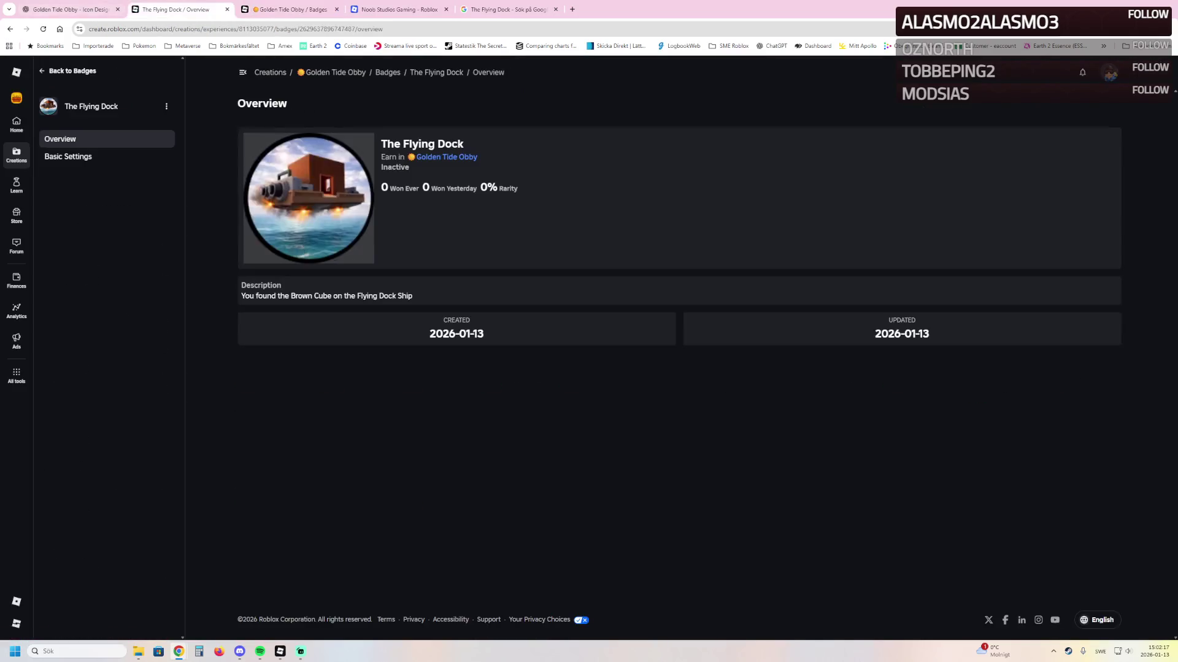
pyautogui.hotkey('alt', 'Left')
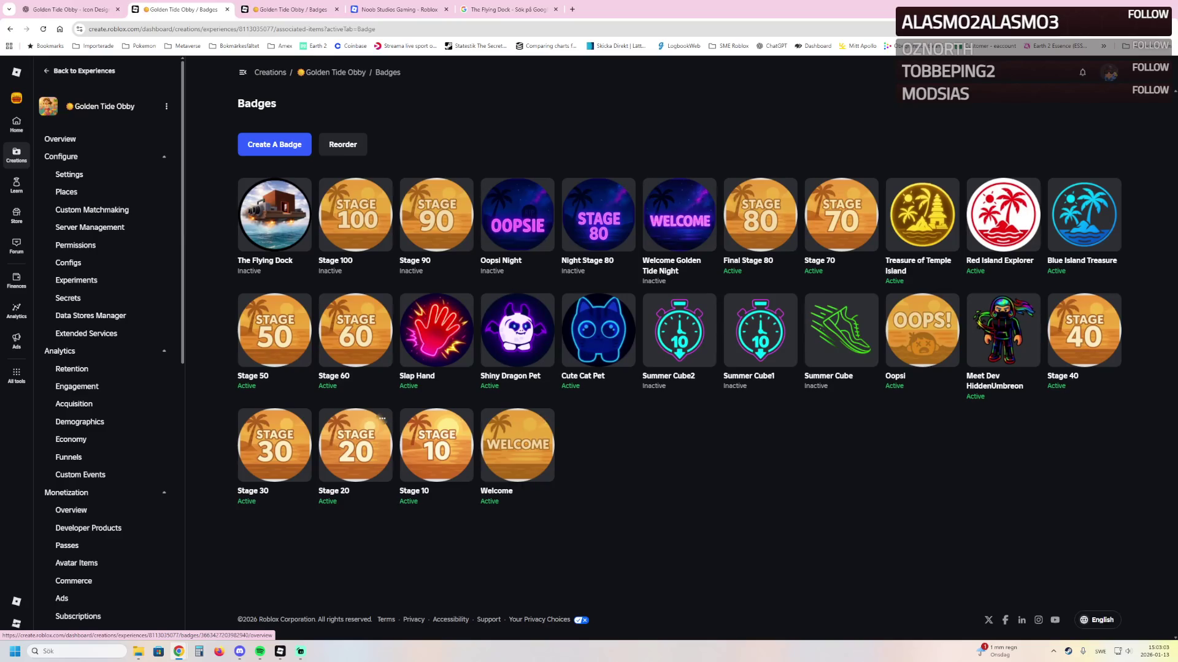
pyautogui.moveTo(279, 651)
pyautogui.click(279, 604)
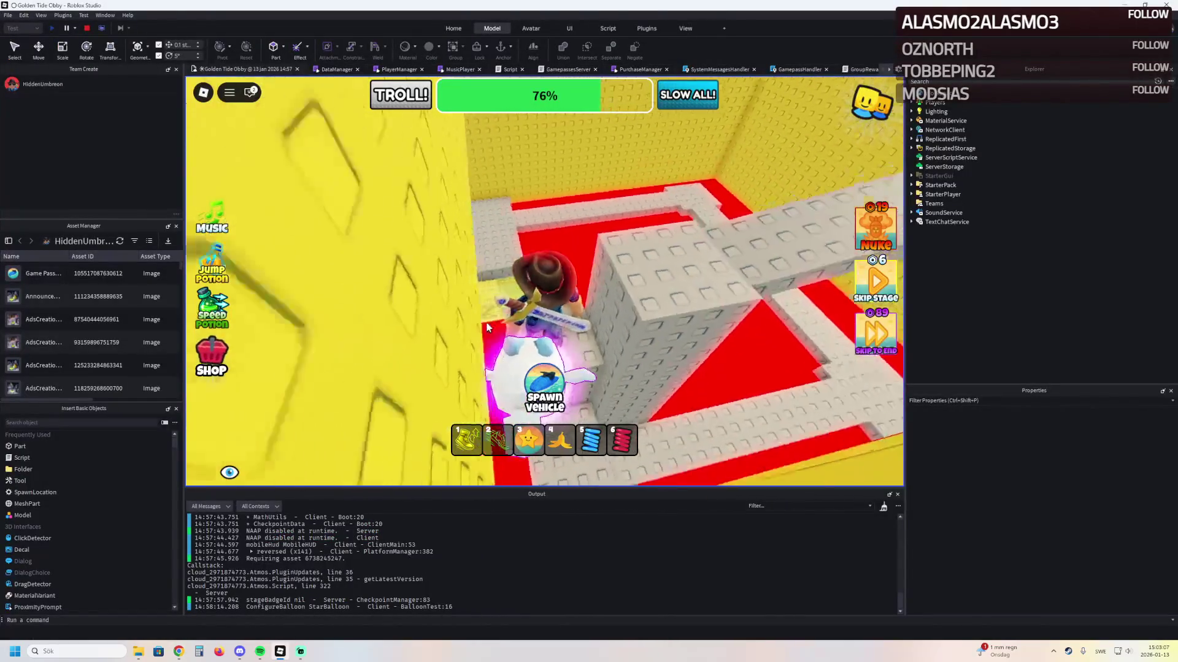
# Walk the character along the grey-and-red path and around its corner
pyautogui.press('w')
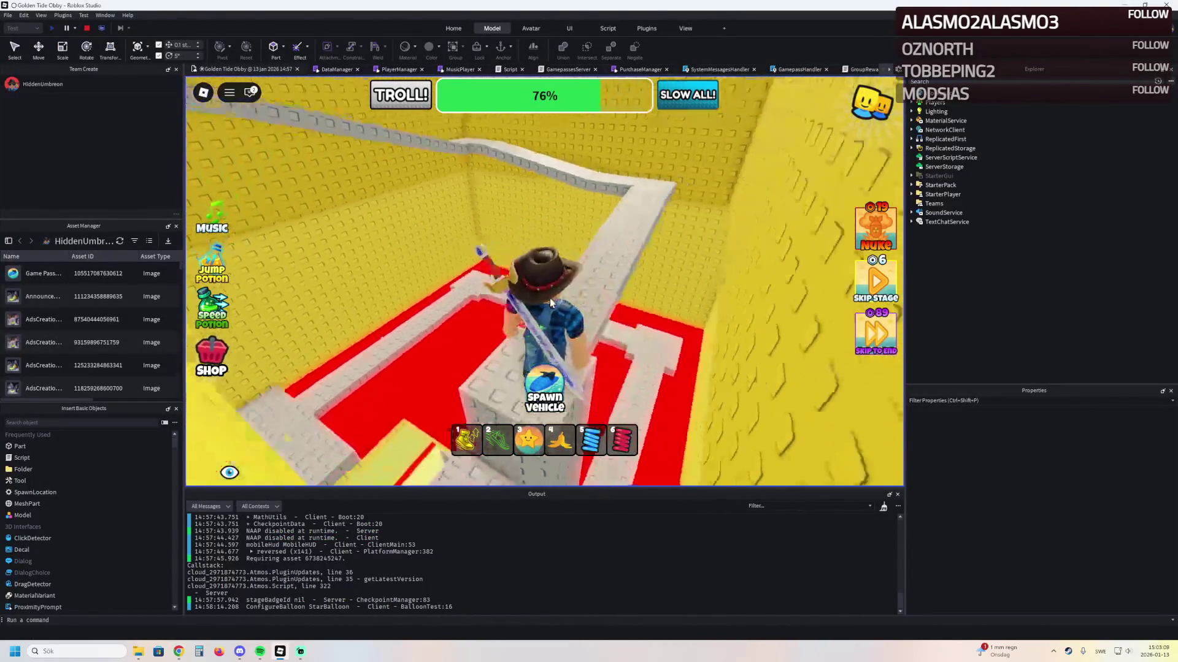
pyautogui.press('w')
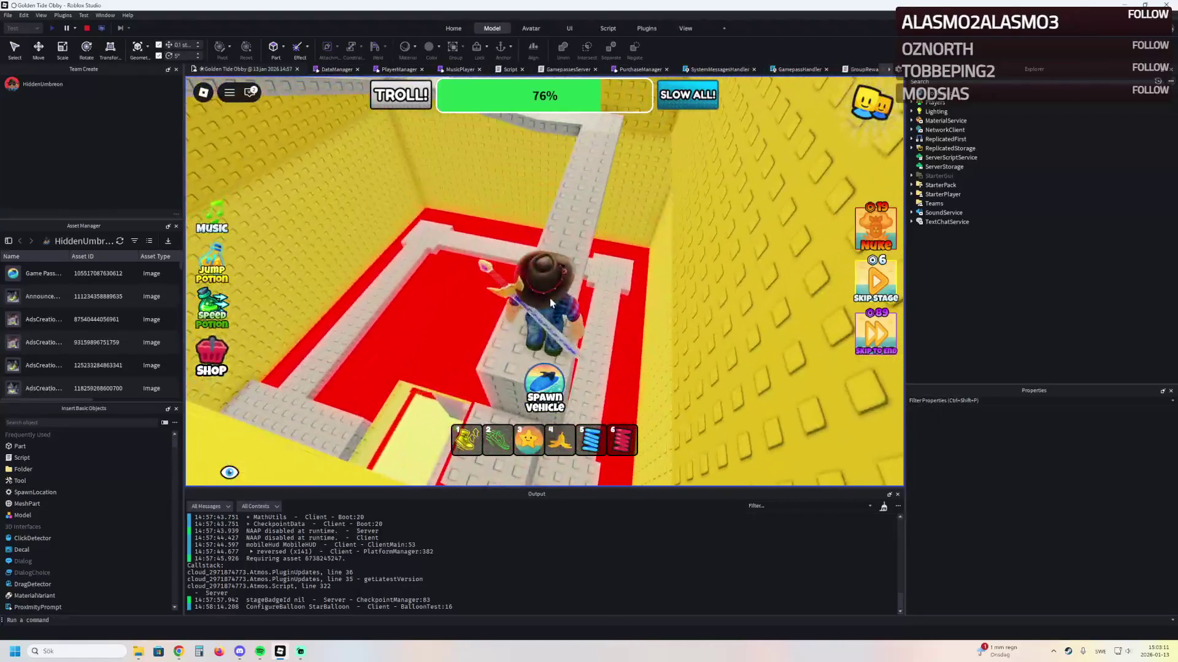
pyautogui.press('w')
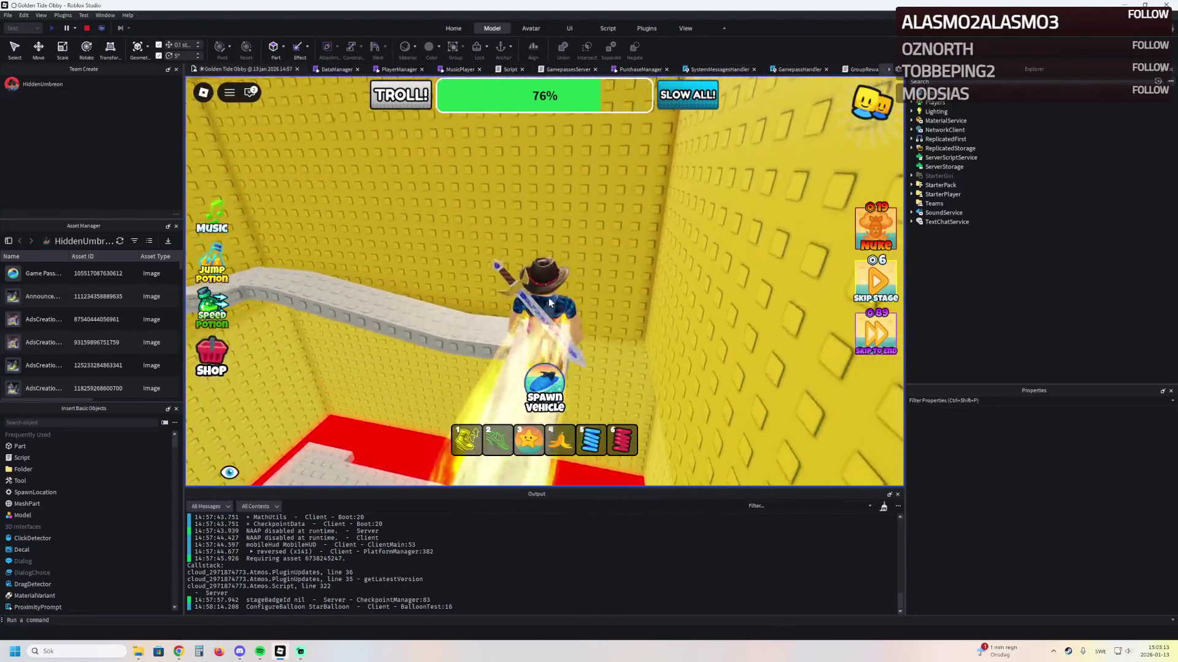
pyautogui.press('w')
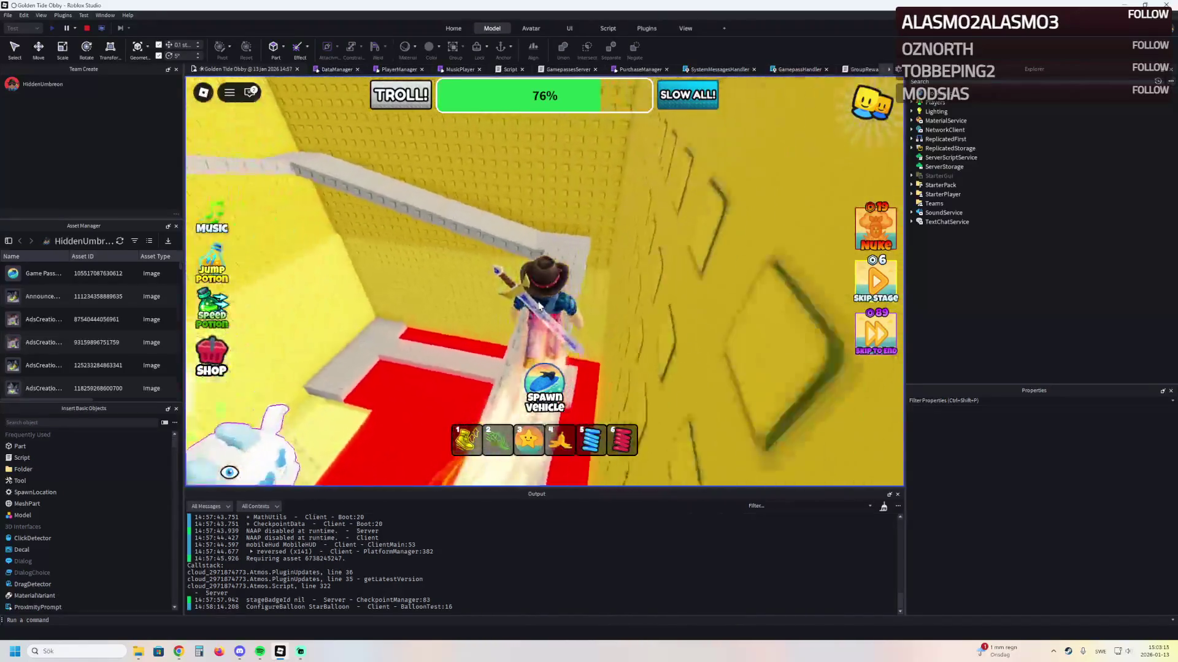
pyautogui.press('w')
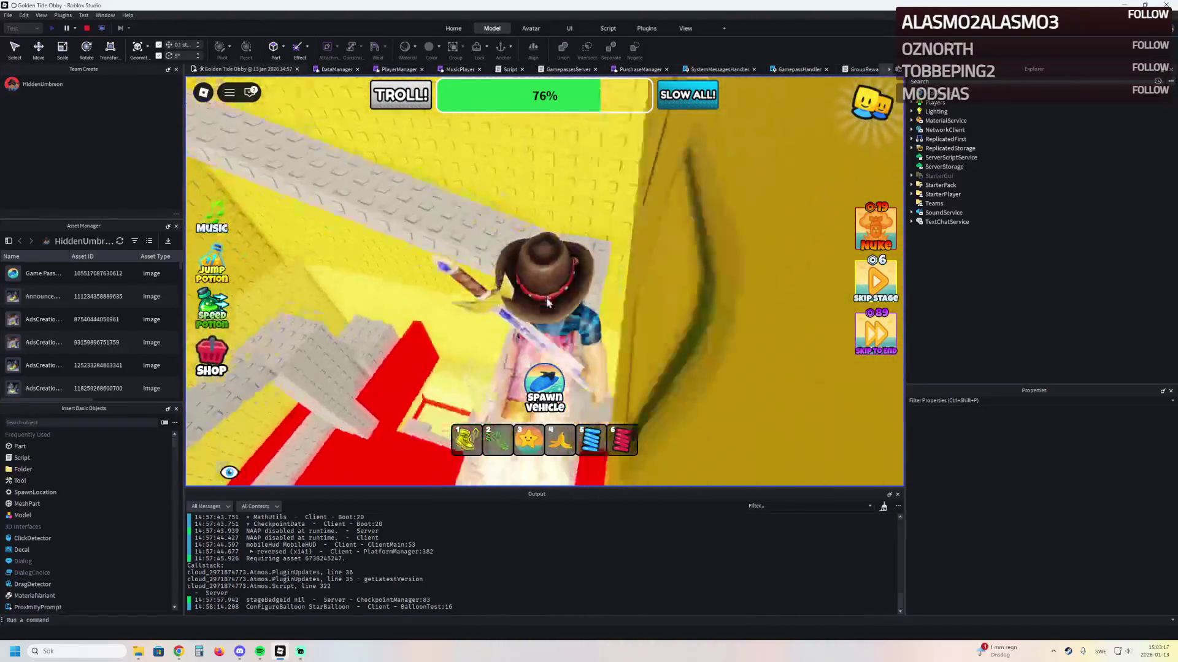
pyautogui.press('w')
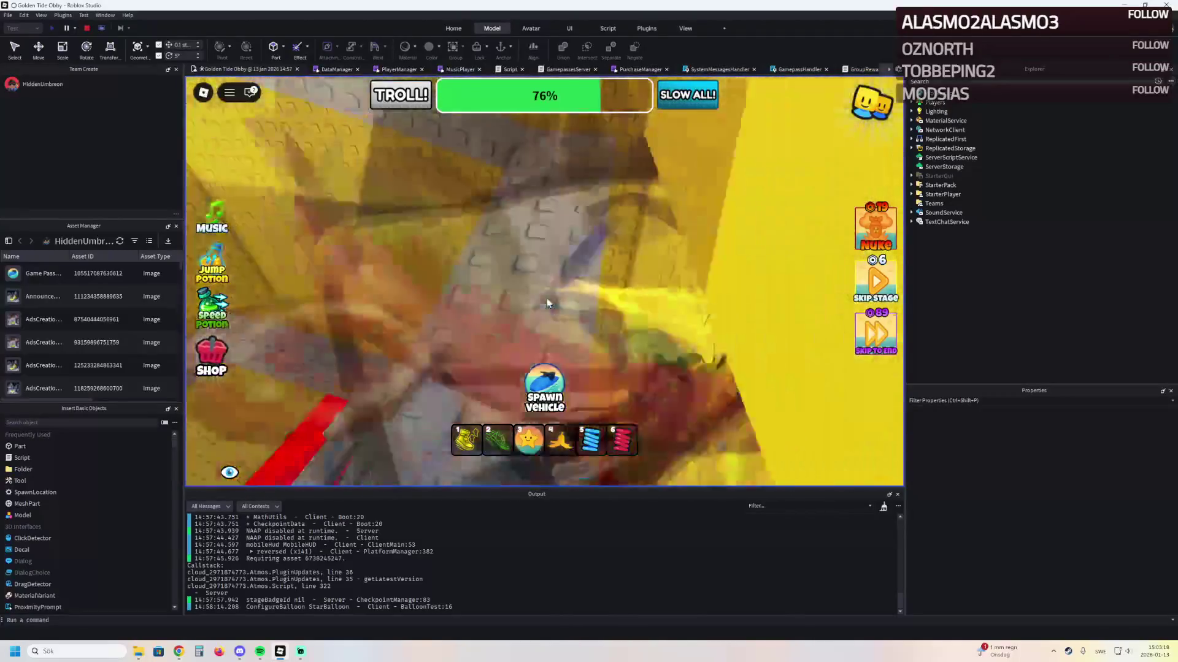
pyautogui.press('w')
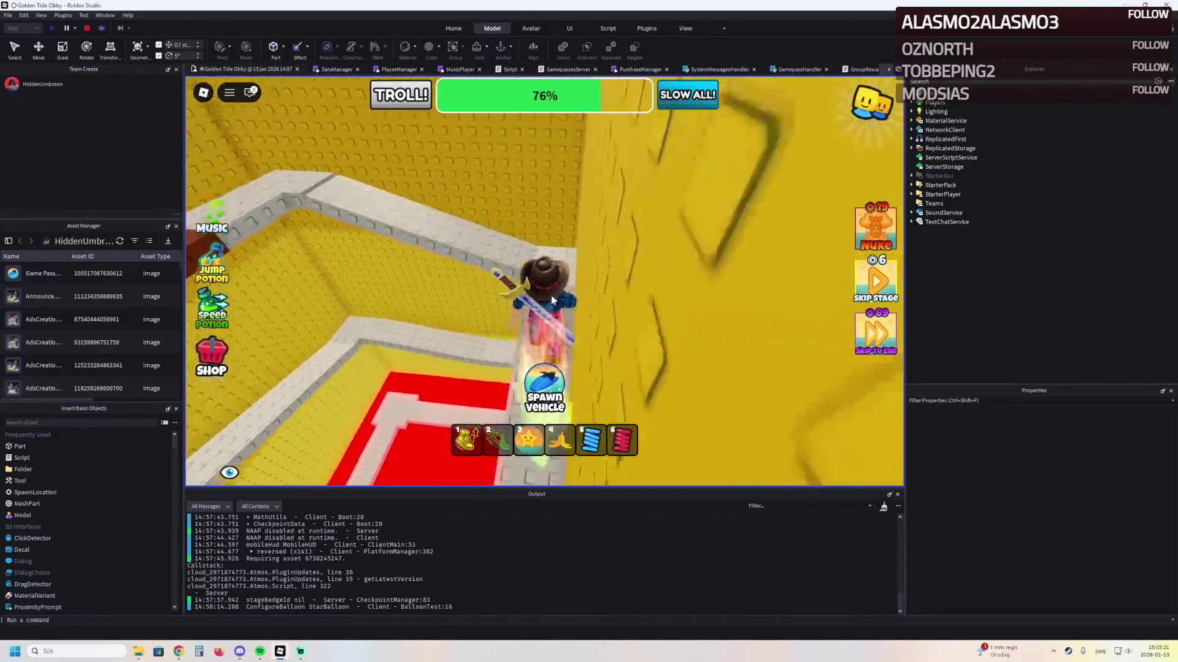
# Climb the spiral stairs and yellow truss, then follow the yellow ledge to the star checkpoint
pyautogui.press('w')
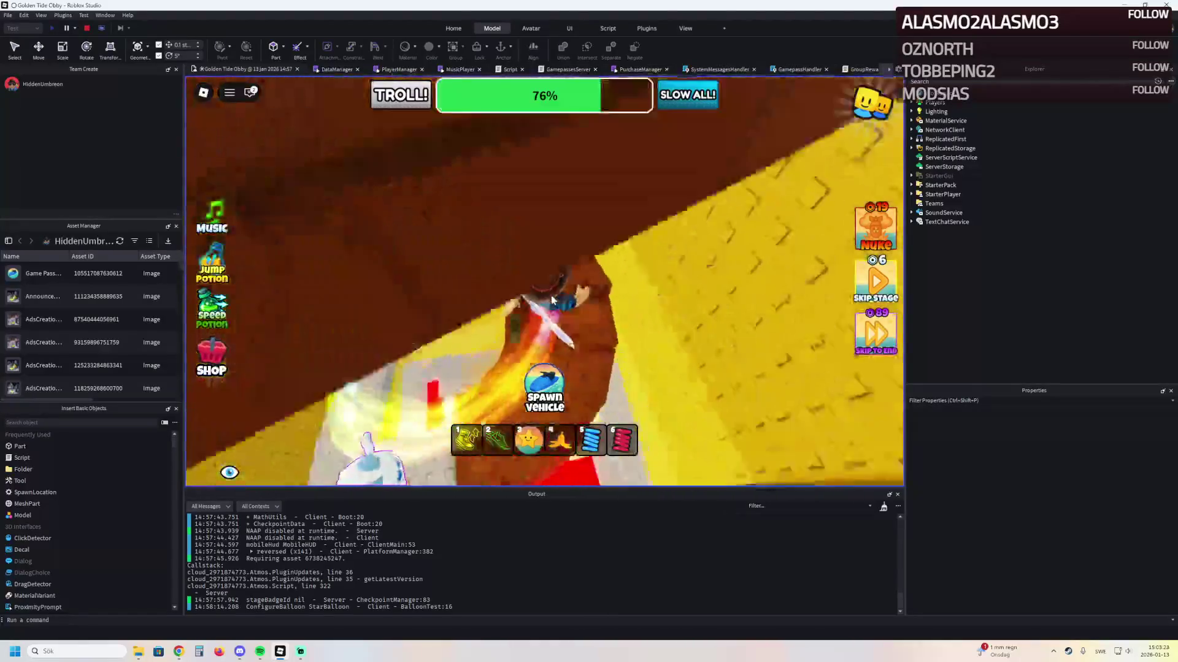
pyautogui.press('w')
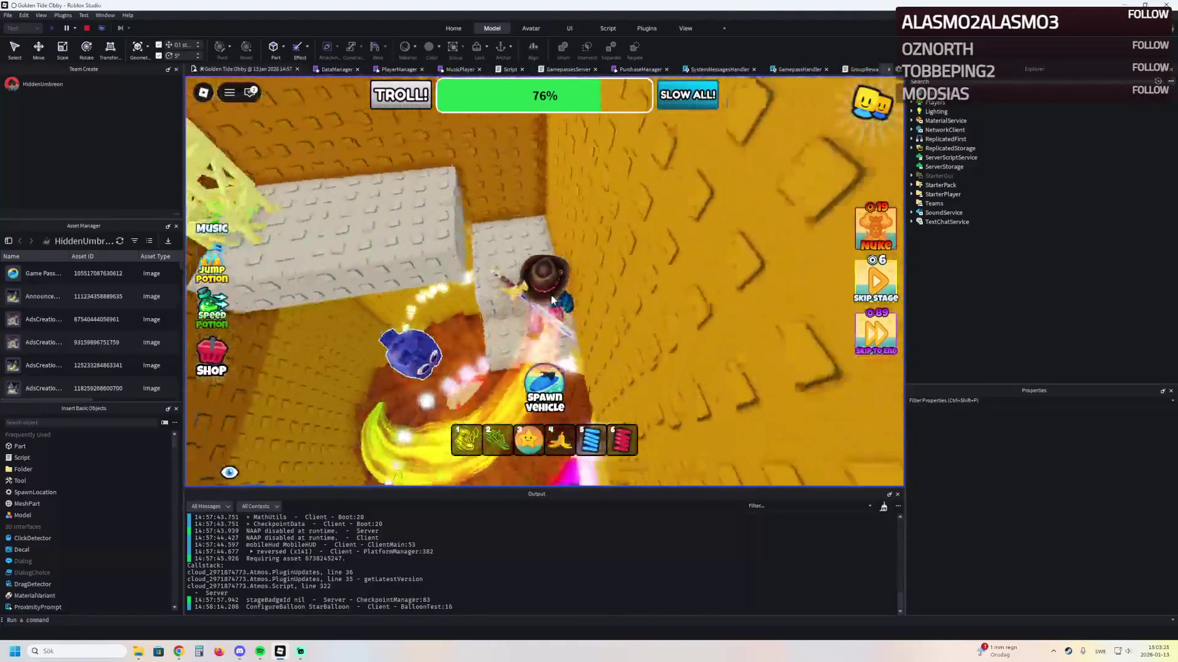
pyautogui.press('w')
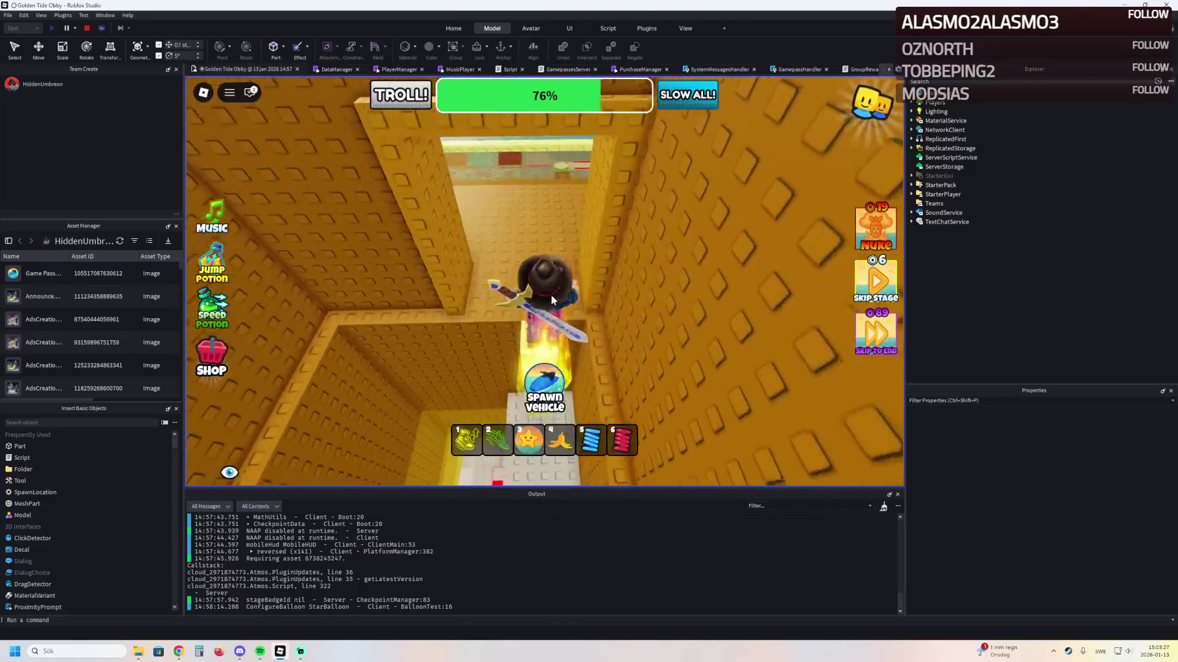
pyautogui.press('w')
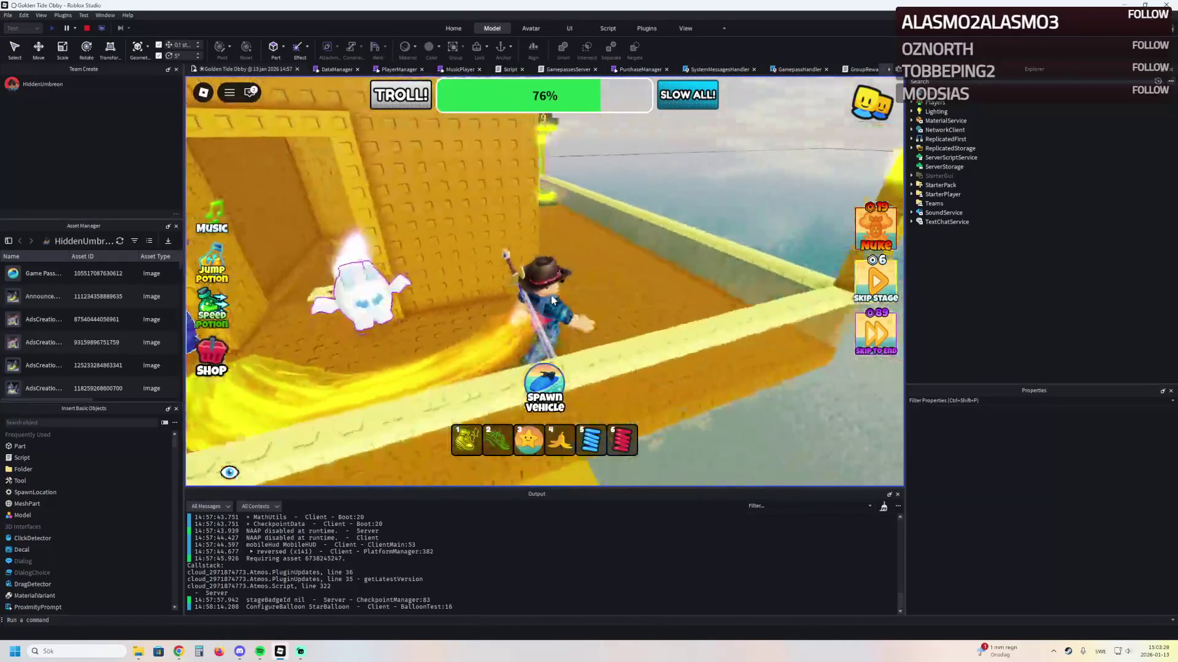
pyautogui.press('w')
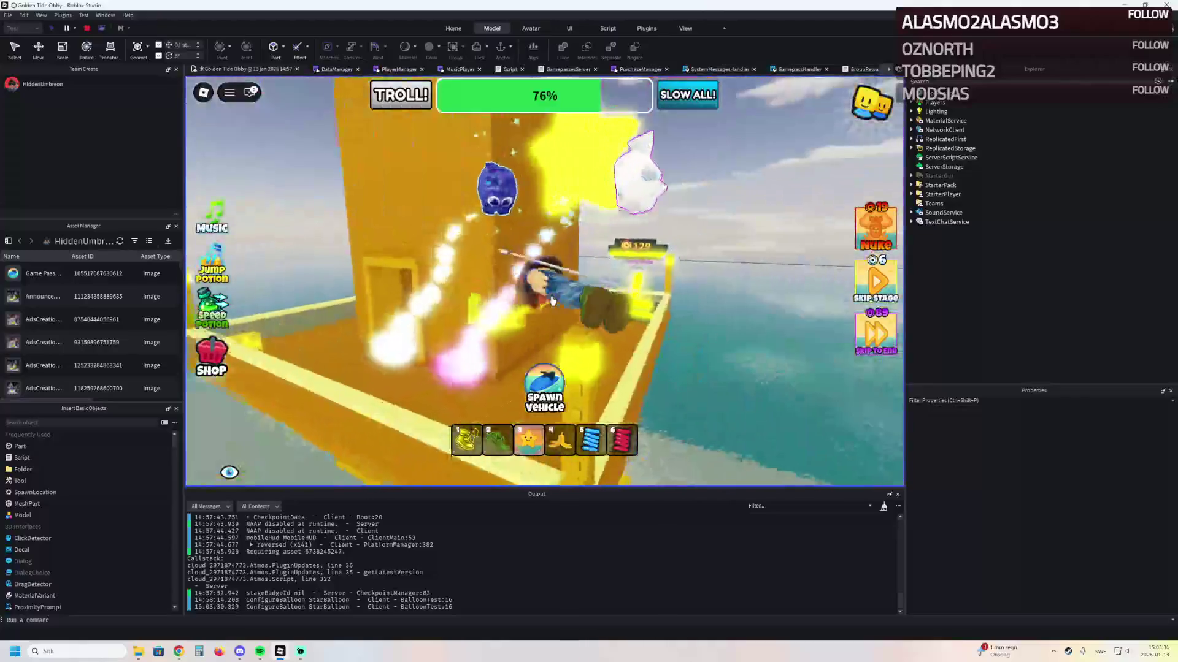
pyautogui.press('w')
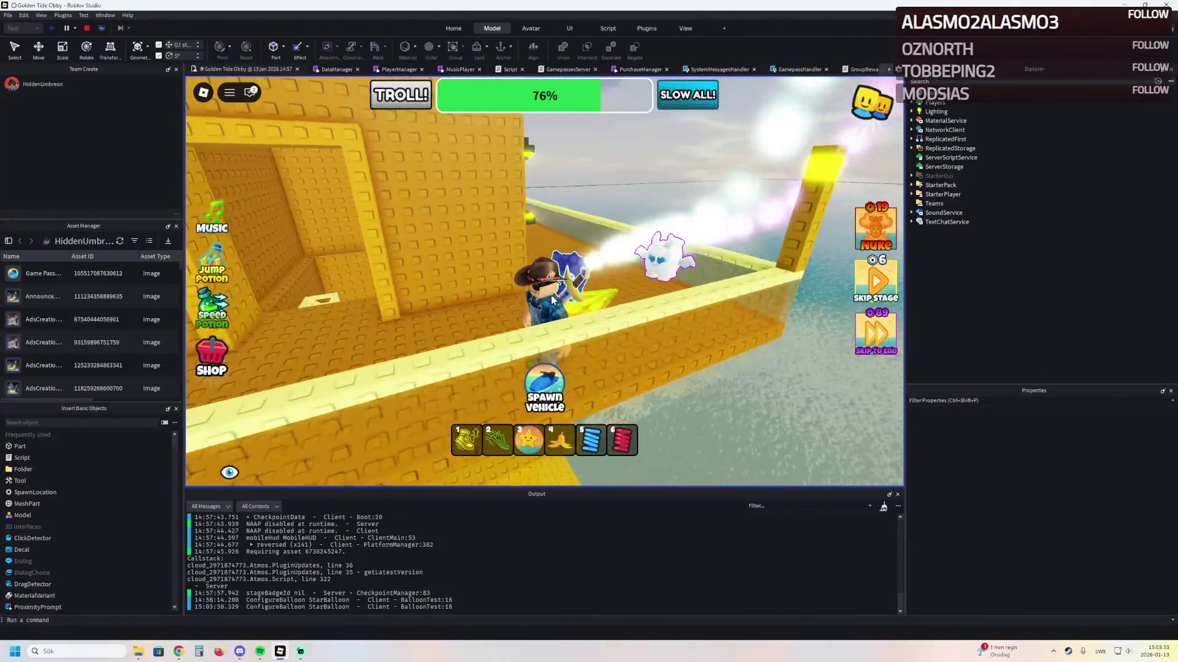
pyautogui.press('w')
# Leave the star platform for the VIP Pass area, then stop the playtest with Shift+F5
pyautogui.click(551, 296)
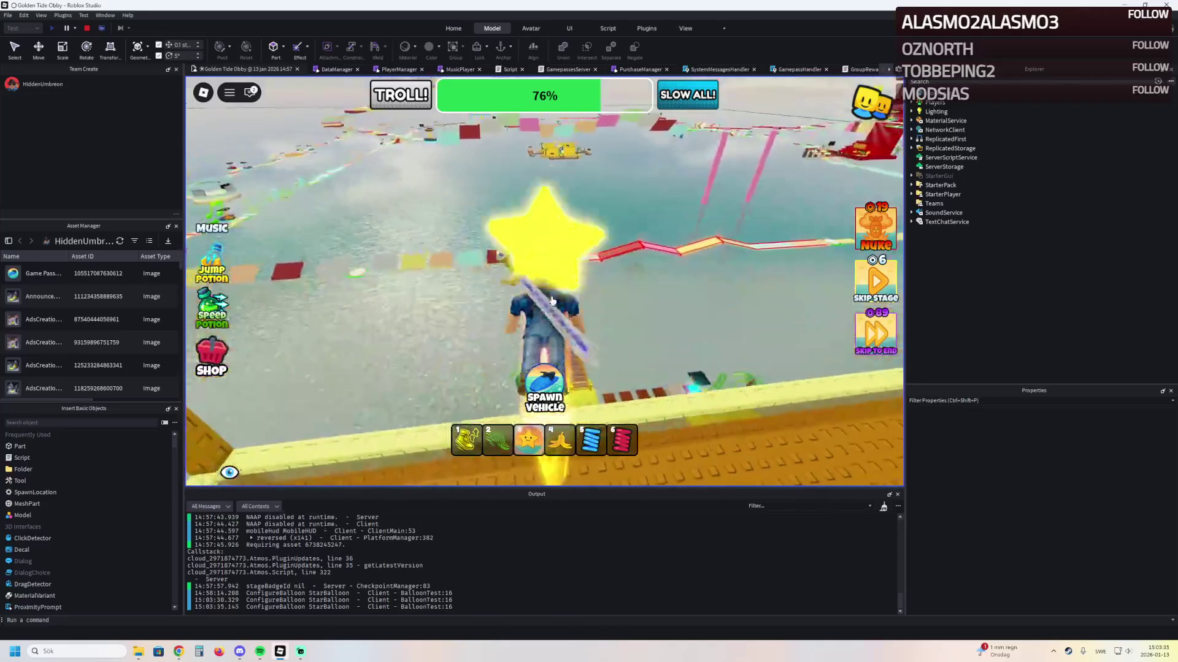
pyautogui.press('w')
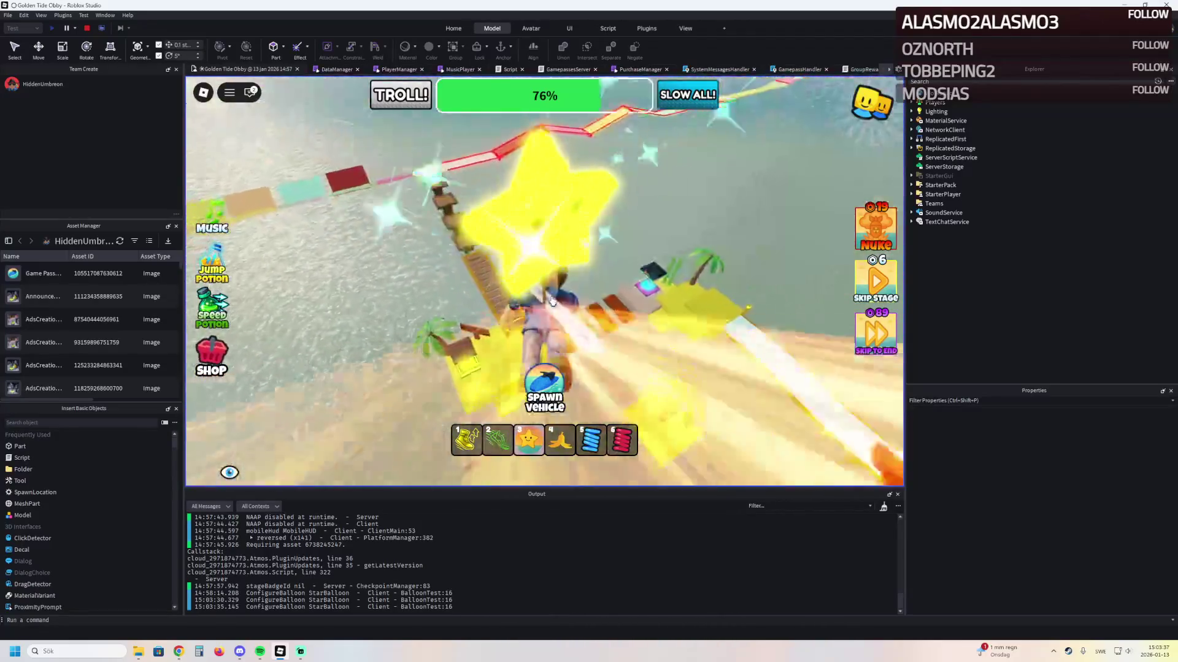
pyautogui.press('w')
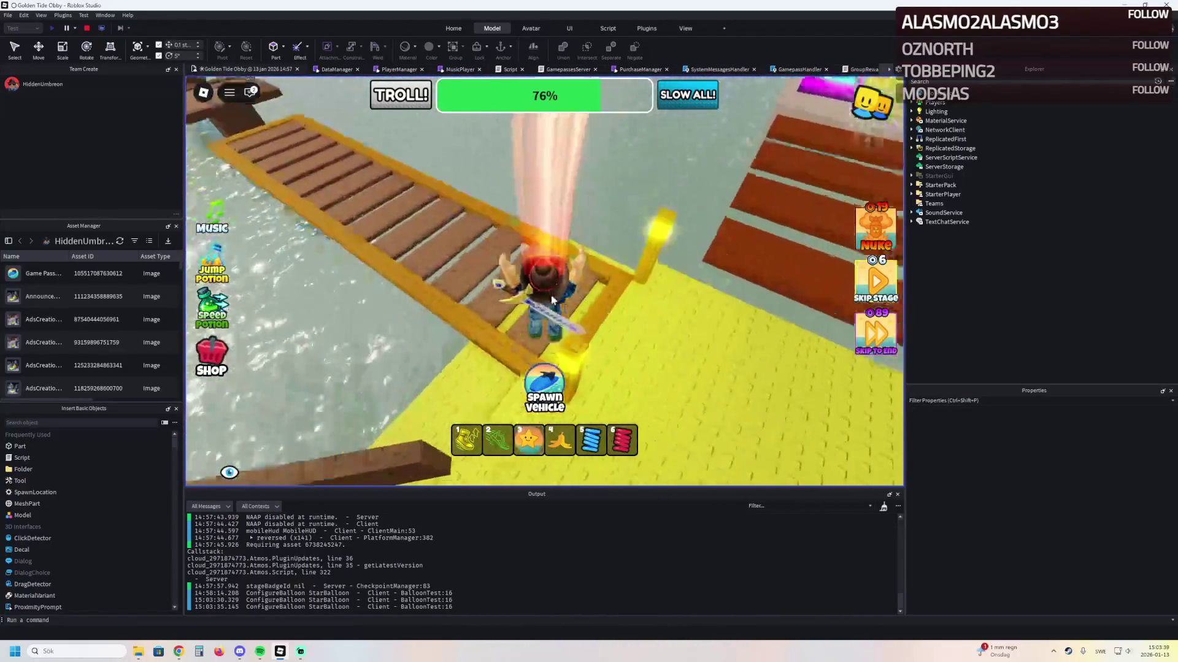
pyautogui.press('w')
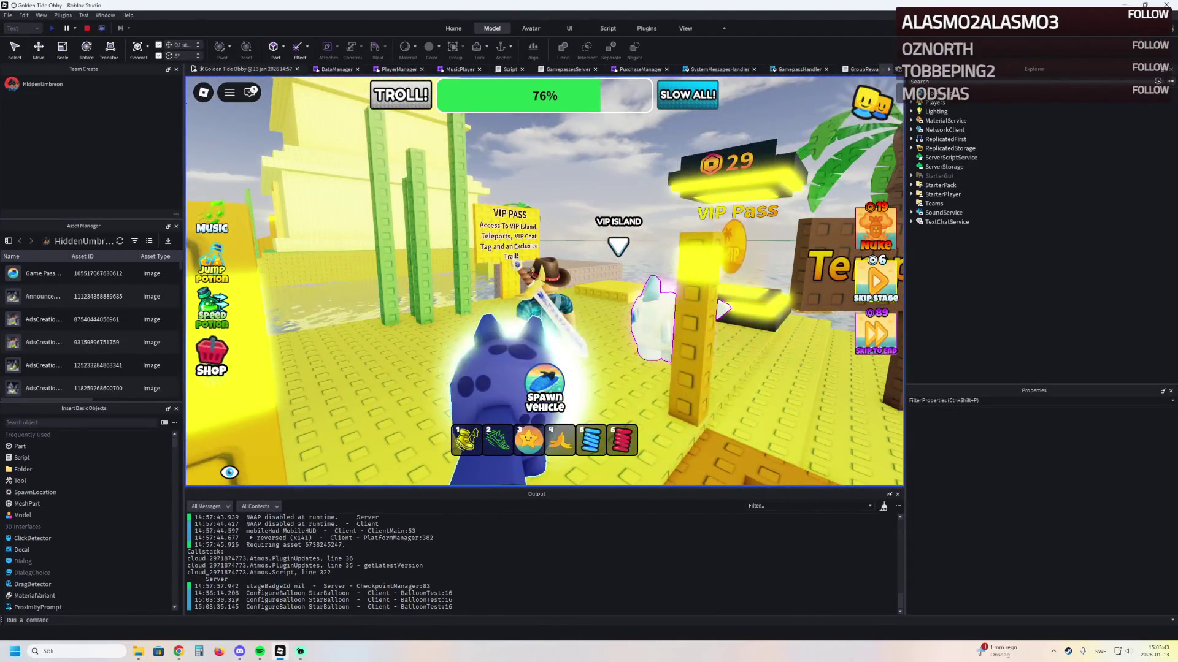
pyautogui.hotkey('shift', 'F5')
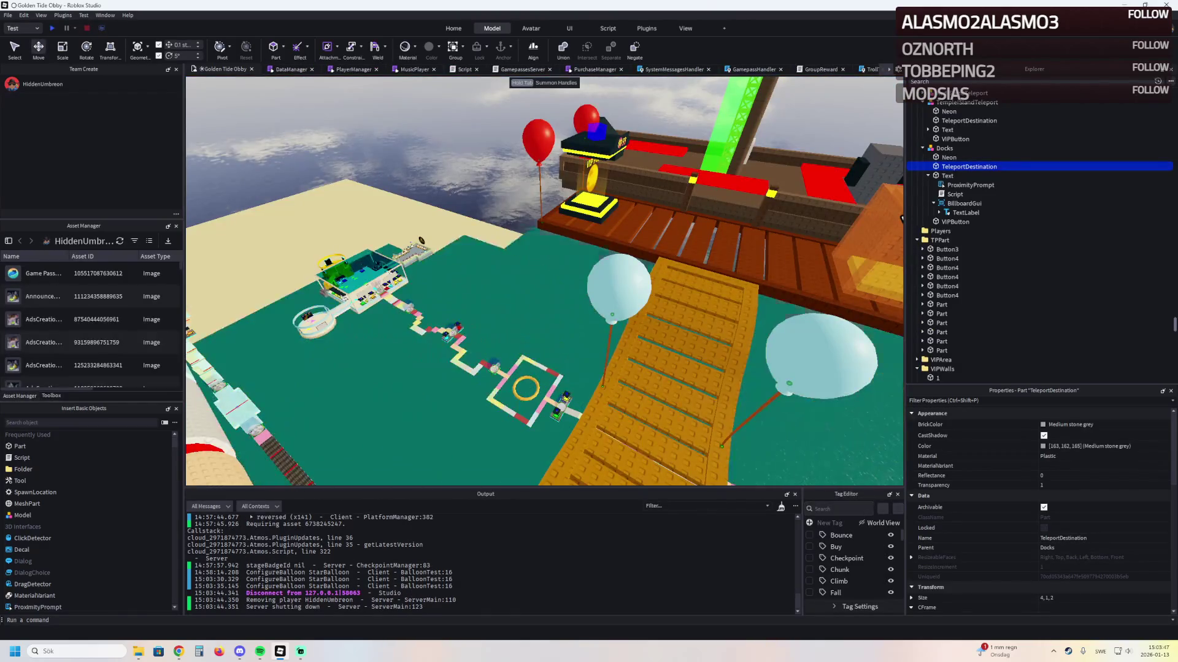
# Fly the editor camera back, forward and up to look down on the Teleport Back sign and green pad
pyautogui.press('s')
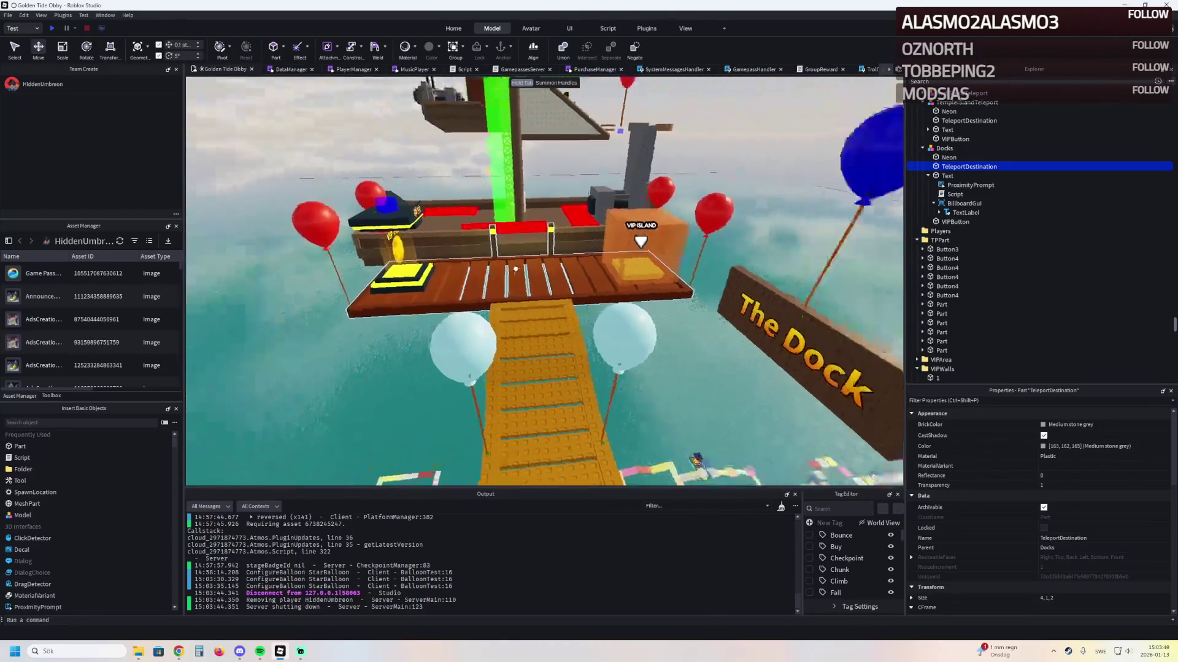
pyautogui.press('w')
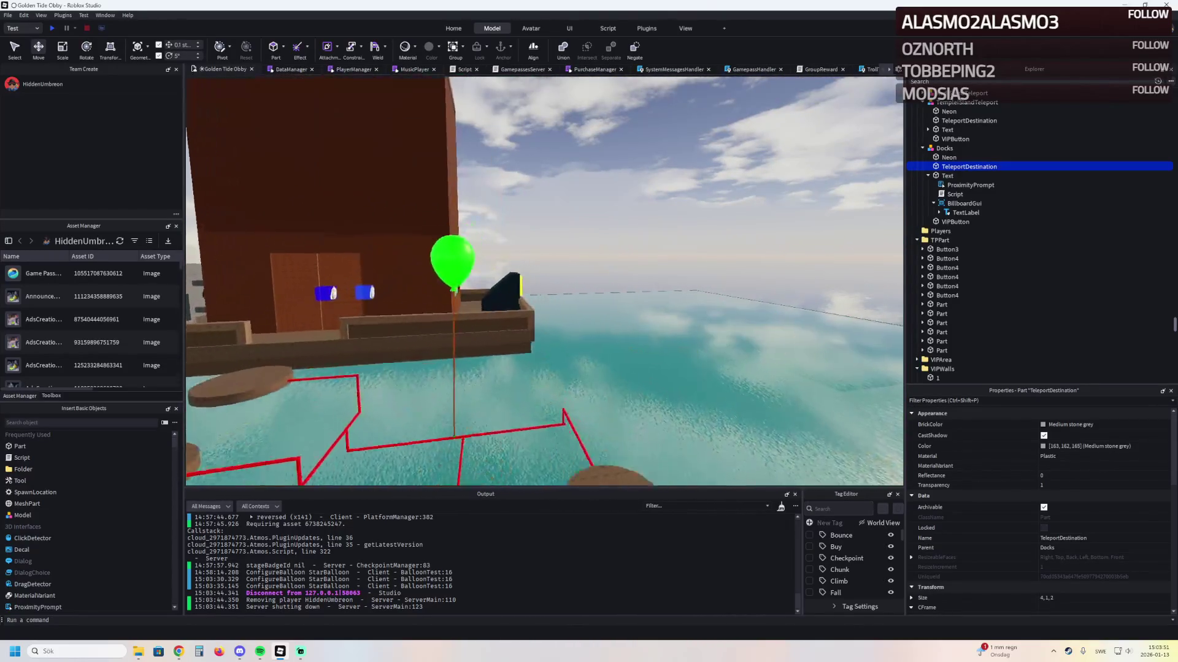
pyautogui.press('e')
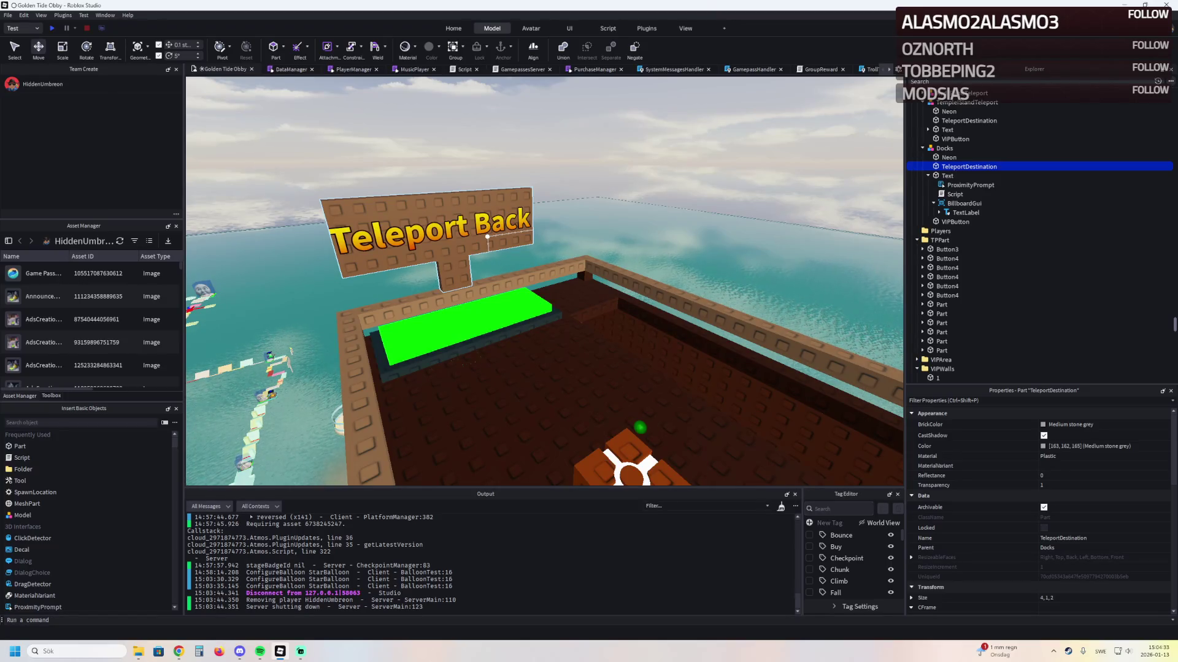
# Select the green Portal pad and rename its StationPortal folder
pyautogui.press('w')
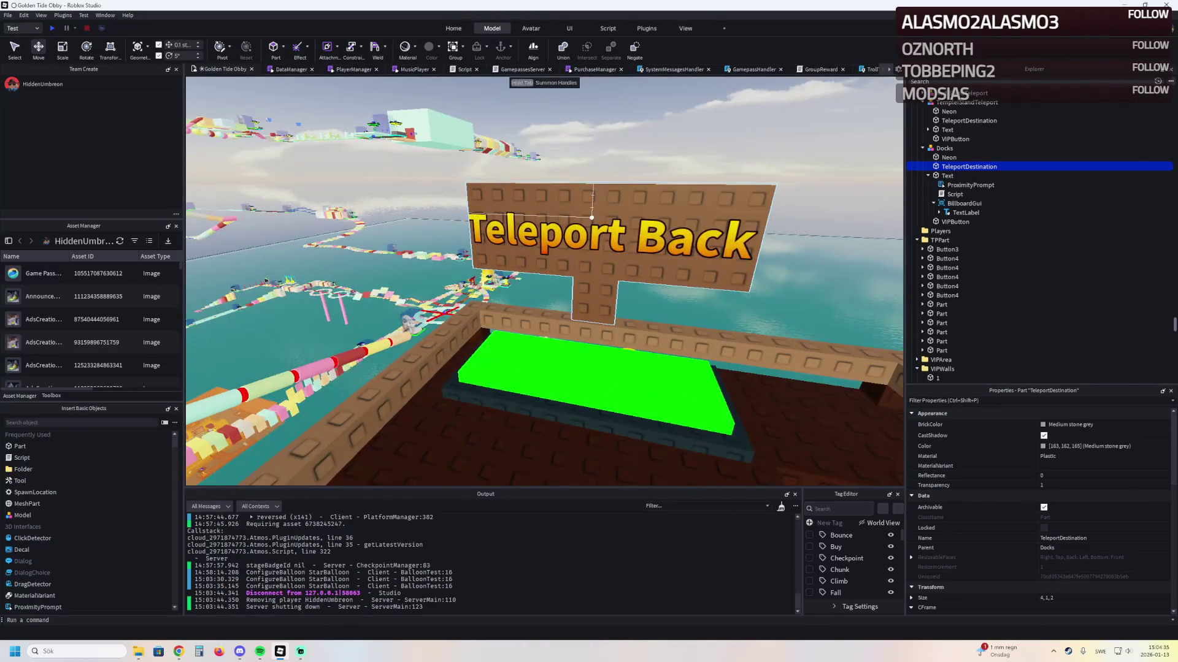
pyautogui.click(589, 381)
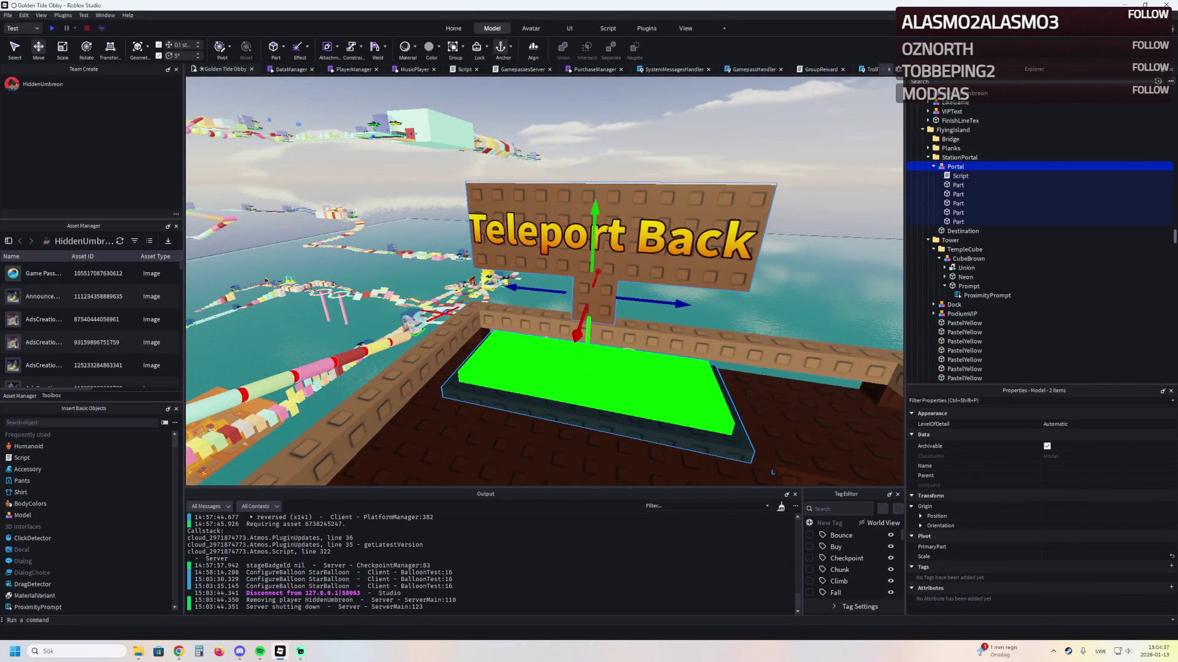
pyautogui.click(982, 157)
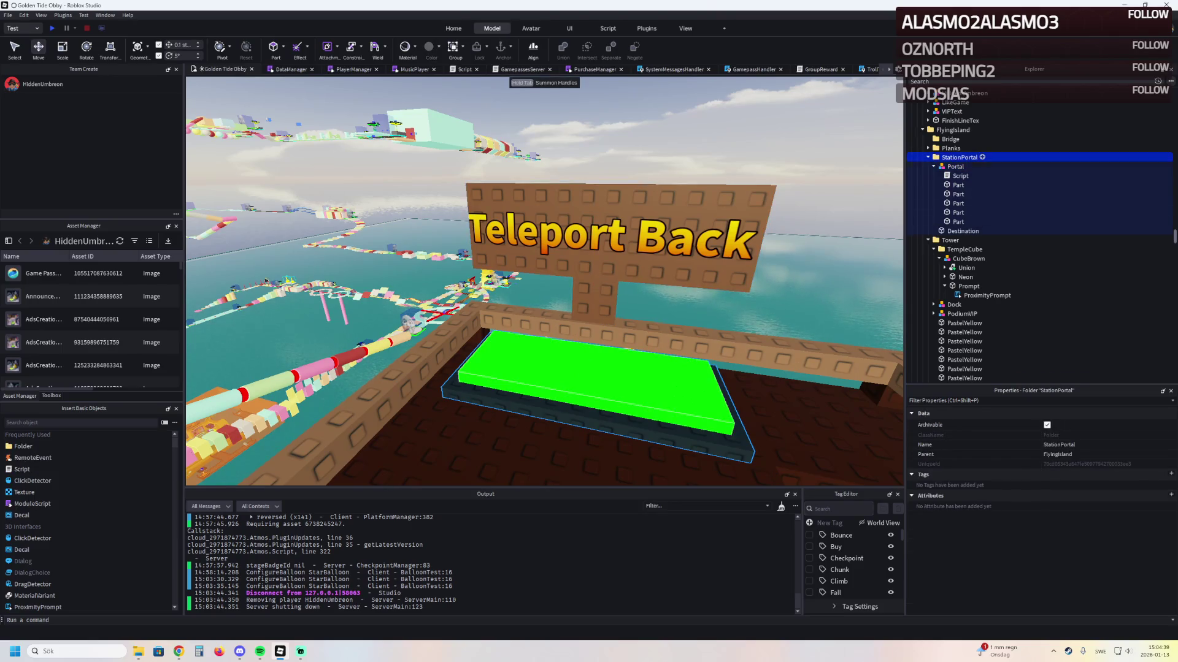
pyautogui.press('Left')
pyautogui.press('F2')
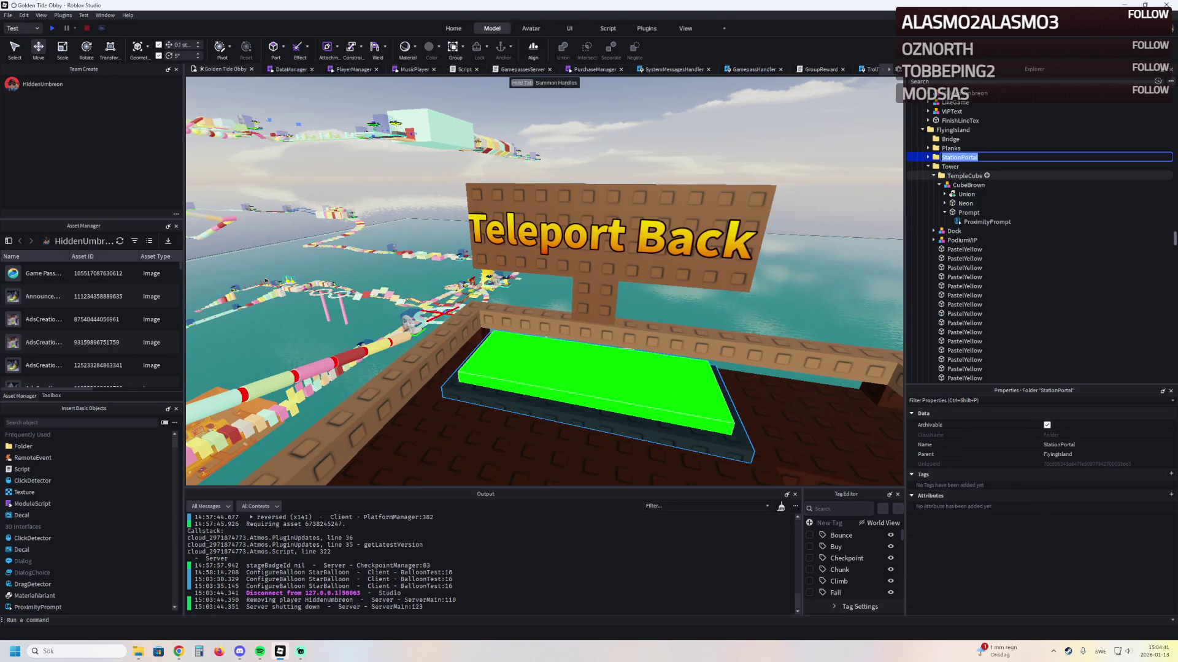
pyautogui.press('Return')
pyautogui.press('Return')
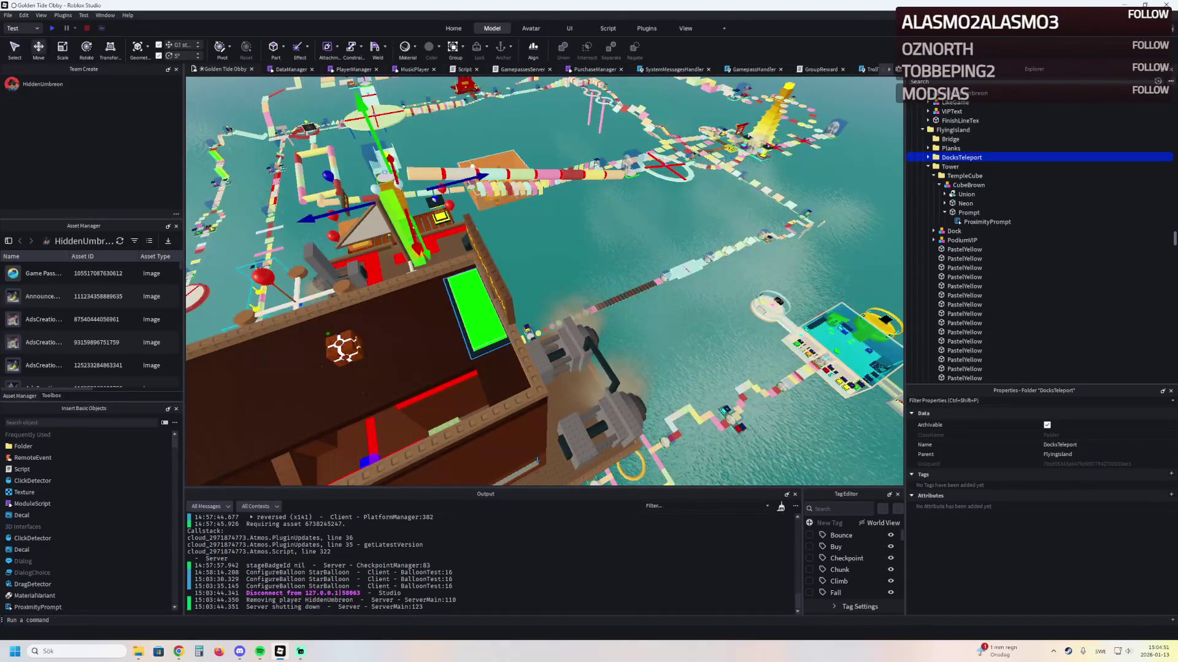
# Duplicate the DocksTeleport folder, move the copy along the course, and nudge its Destination 0.5 studs
pyautogui.hotkey('ctrl', 'd')
pyautogui.moveTo(488, 174)
pyautogui.mouseDown()
pyautogui.moveTo(494, 146)
pyautogui.moveTo(476, 295)
pyautogui.moveTo(700, 243)
pyautogui.moveTo(784, 353)
pyautogui.moveTo(858, 355)
pyautogui.moveTo(473, 289)
pyautogui.moveTo(544, 123)
pyautogui.moveTo(506, 236)
pyautogui.moveTo(531, 198)
pyautogui.moveTo(526, 276)
pyautogui.moveTo(565, 289)
pyautogui.moveTo(578, 381)
pyautogui.moveTo(614, 161)
pyautogui.moveTo(555, 138)
pyautogui.moveTo(555, 180)
pyautogui.moveTo(524, 252)
pyautogui.moveTo(479, 229)
pyautogui.mouseUp()
pyautogui.scroll(5, 524, 252)
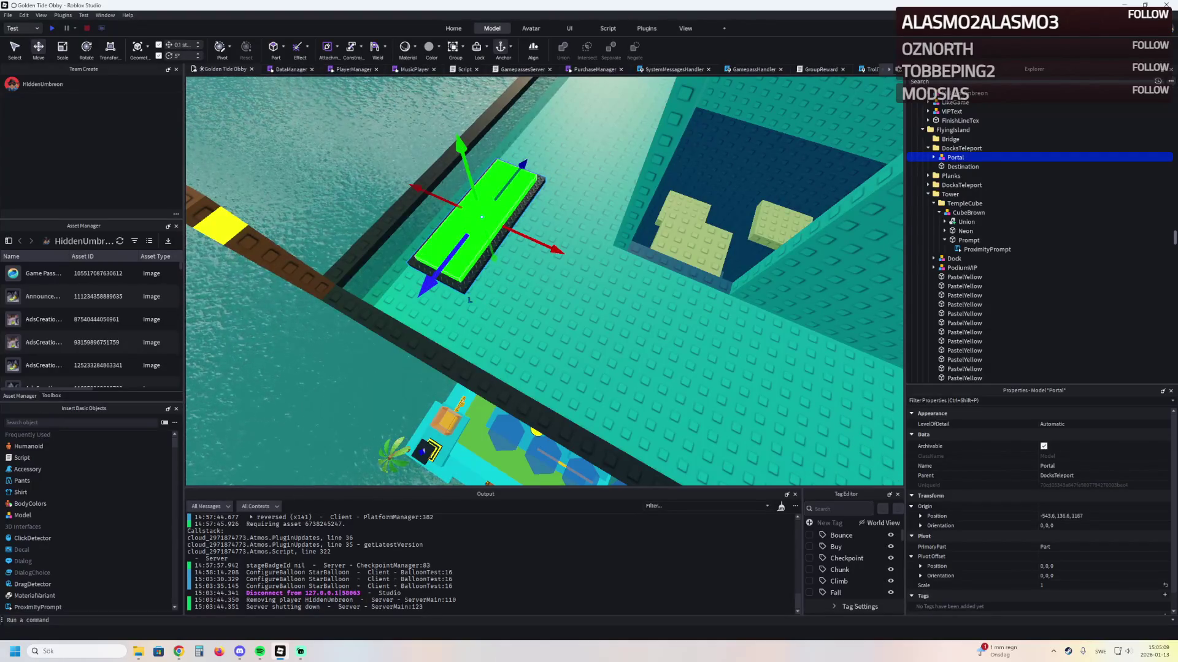
pyautogui.click(963, 166)
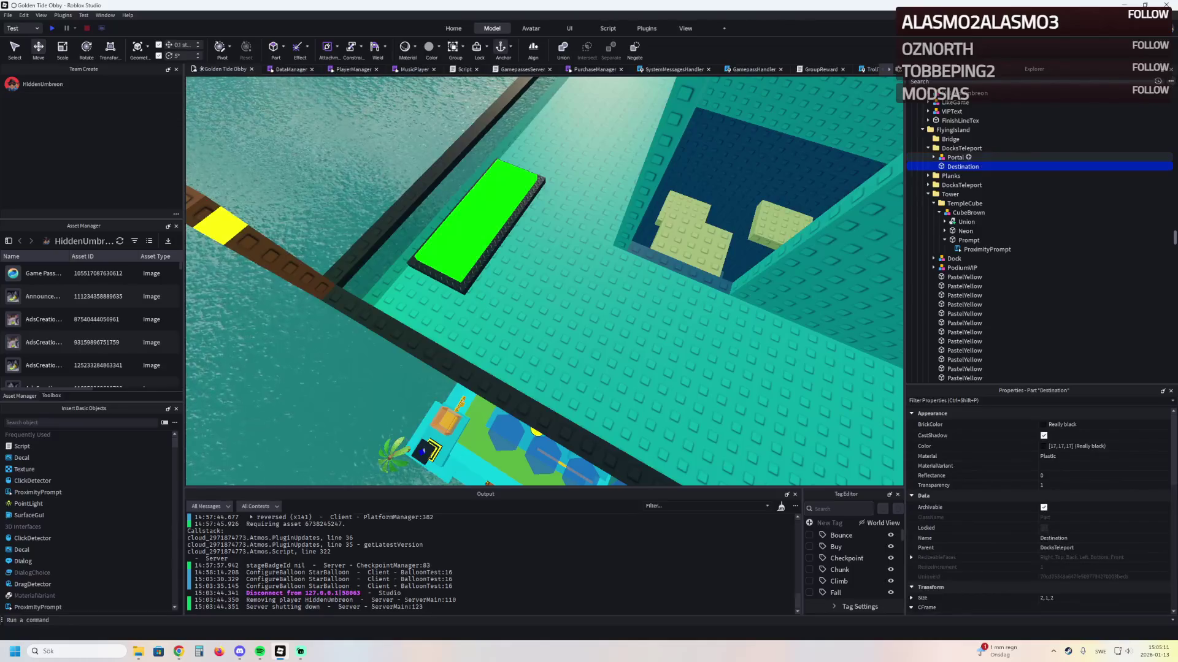
pyautogui.press('f')
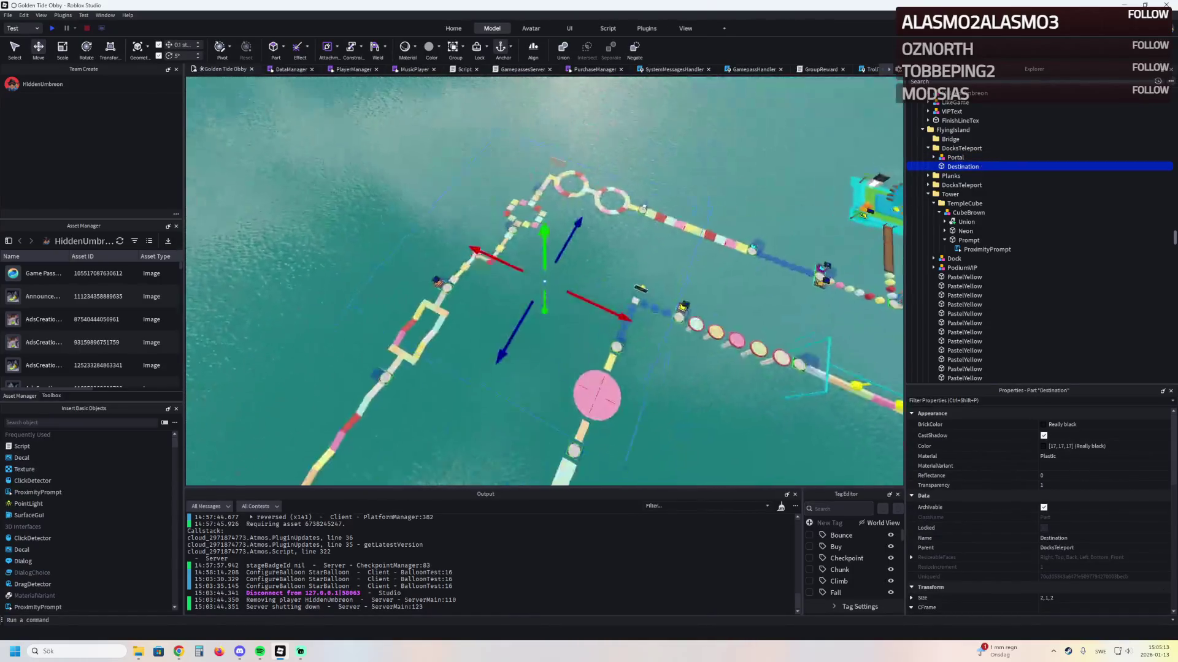
pyautogui.moveTo(509, 305)
pyautogui.mouseDown()
pyautogui.moveTo(440, 354)
pyautogui.moveTo(515, 349)
pyautogui.mouseUp()
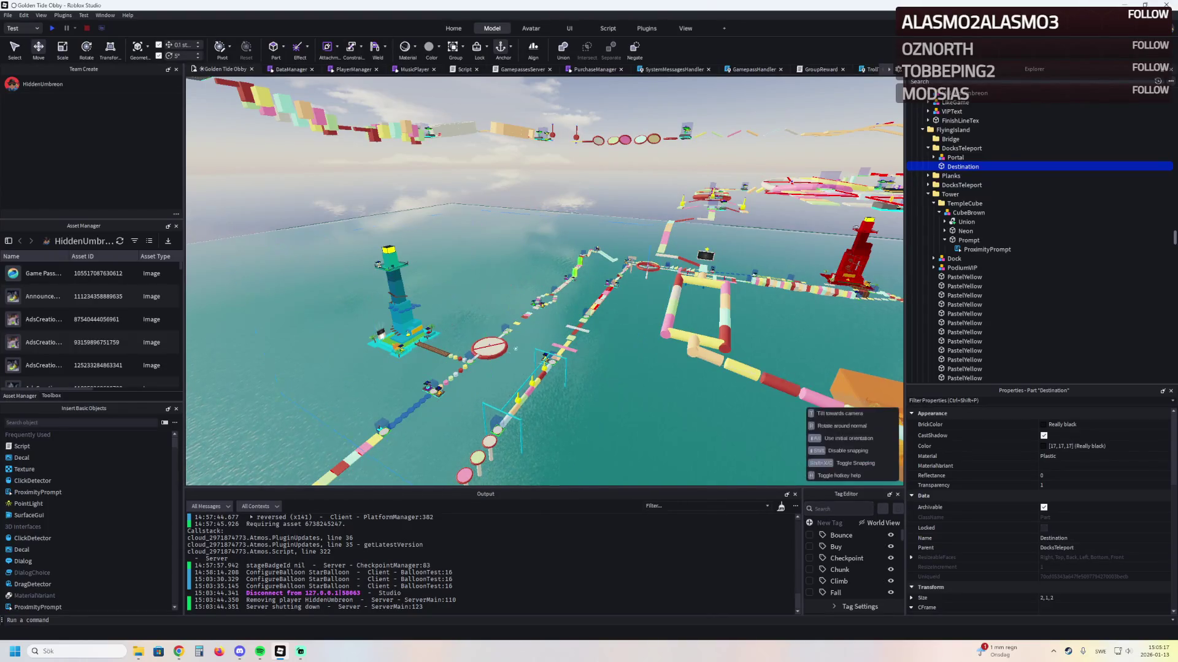
pyautogui.press('f')
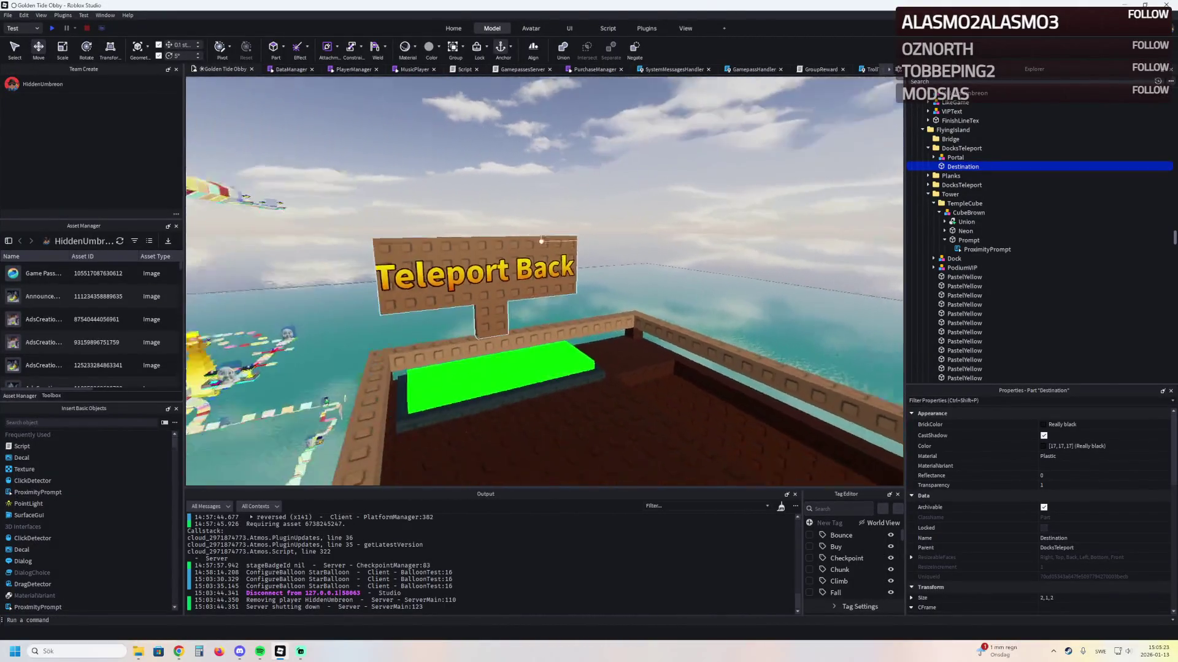
# Duplicate the Teleport Back sign and carry the copy over to the new portal pad
pyautogui.click(484, 270)
pyautogui.hotkey('ctrl', 'd')
pyautogui.moveTo(561, 261)
pyautogui.mouseDown()
pyautogui.moveTo(555, 239)
pyautogui.moveTo(539, 381)
pyautogui.moveTo(565, 311)
pyautogui.moveTo(563, 197)
pyautogui.moveTo(582, 202)
pyautogui.mouseUp()
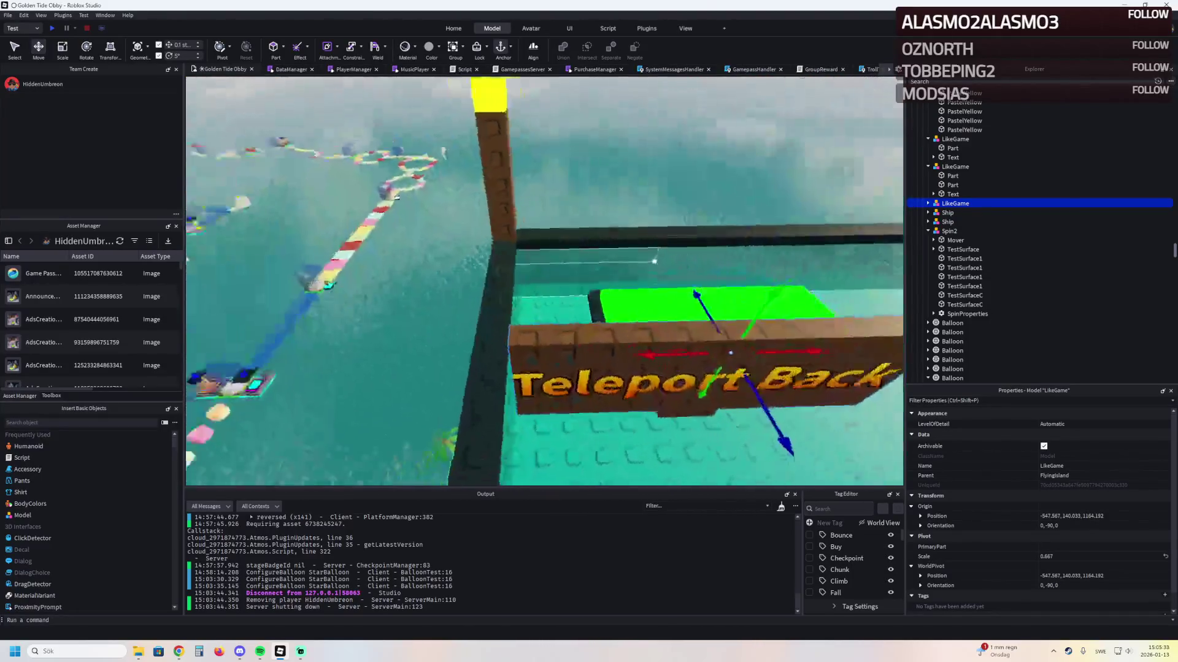
pyautogui.scroll(-5, 545, 280)
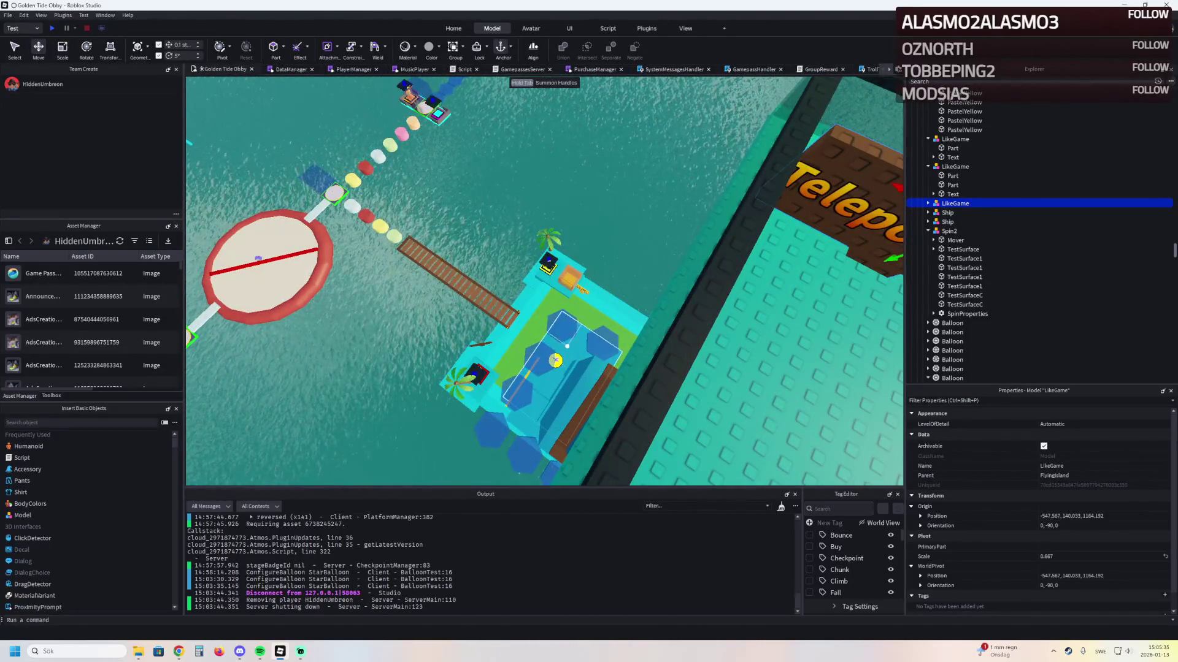
pyautogui.press('f')
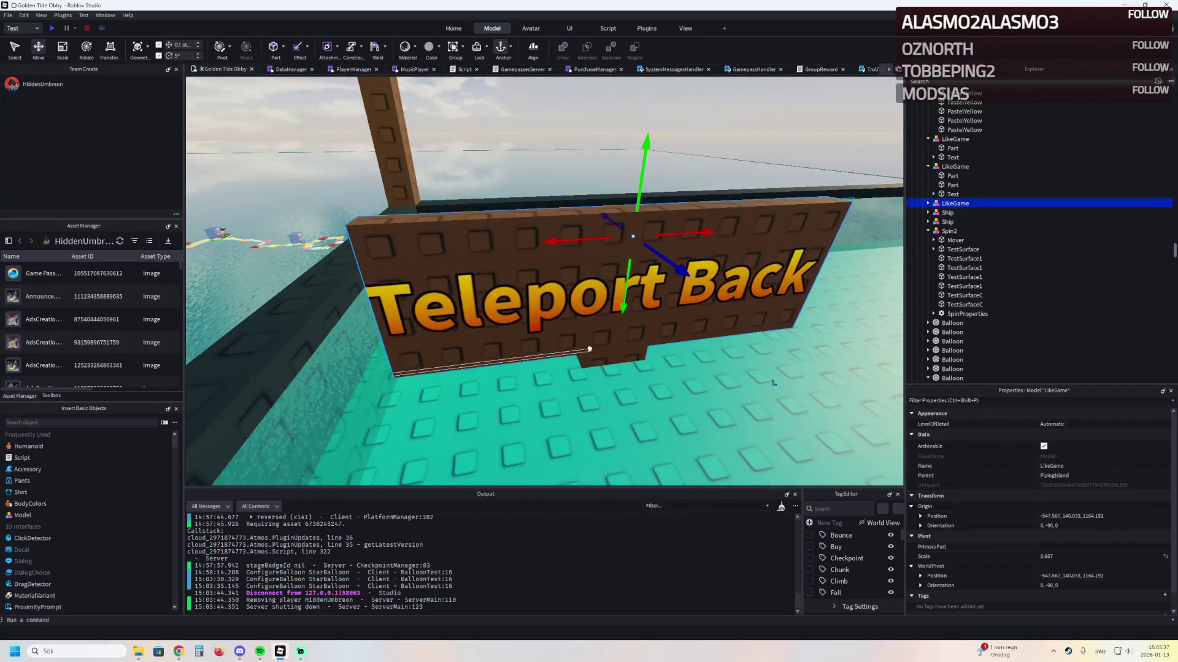
# Seat the sign copy behind the green pad, shifted 2.5 studs sideways and raised to Y 144.1
pyautogui.click(876, 442)
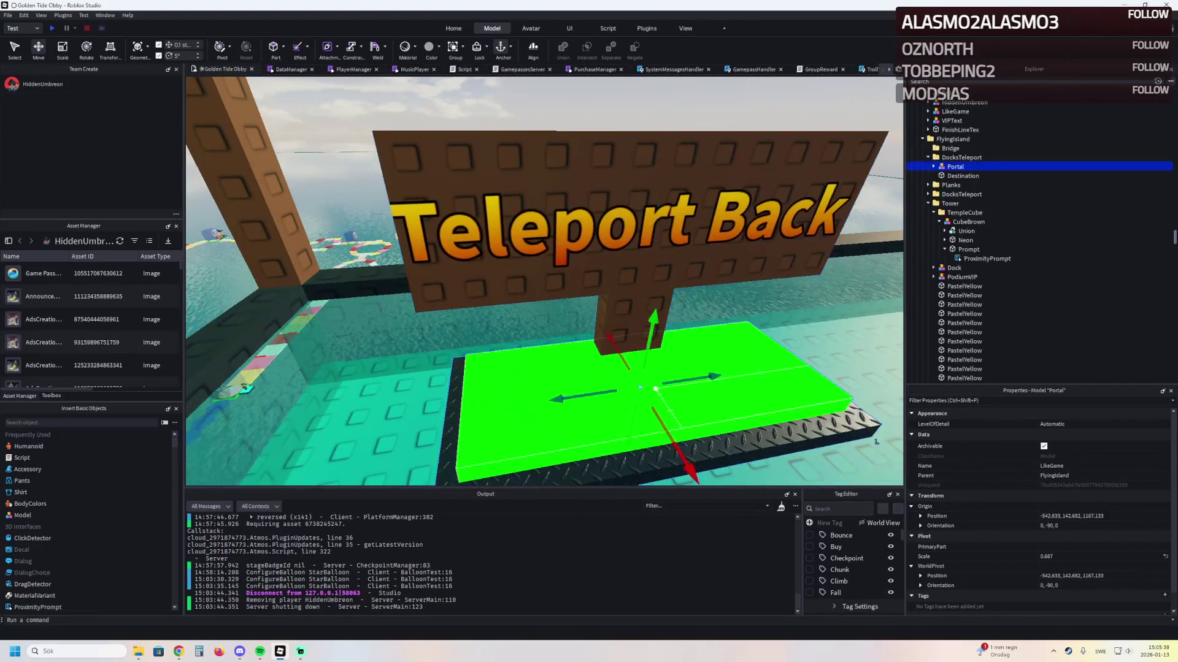
pyautogui.click(856, 215)
pyautogui.hotkey('ctrl', 'z')
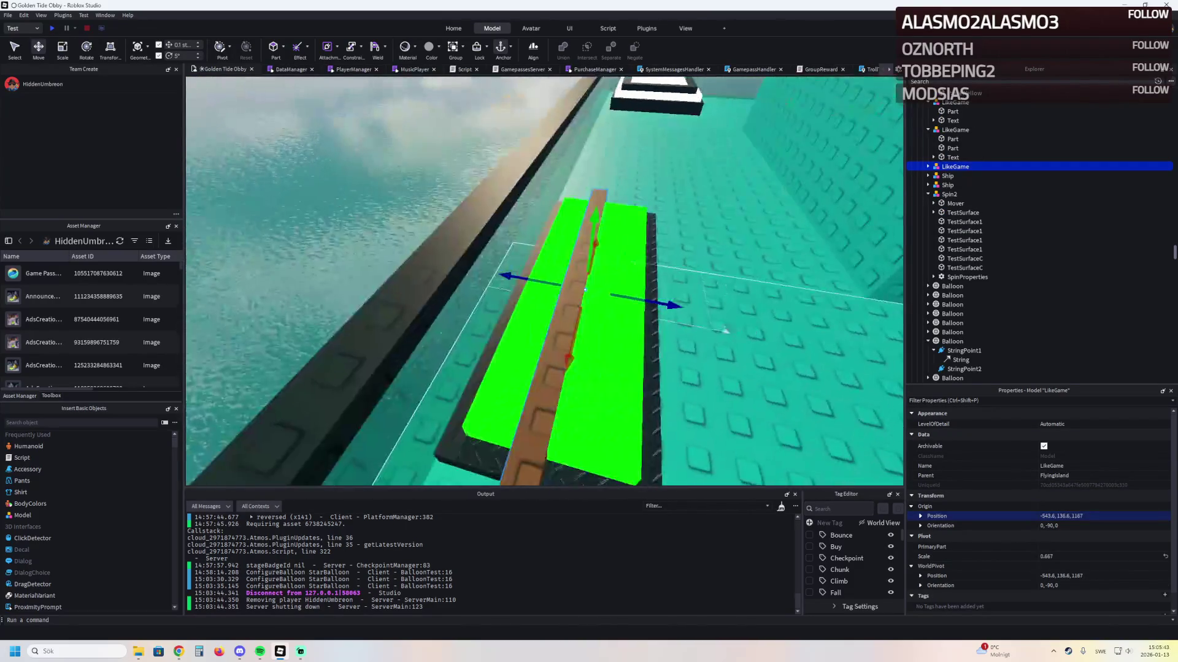
pyautogui.moveTo(674, 304)
pyautogui.mouseDown()
pyautogui.moveTo(634, 285)
pyautogui.moveTo(557, 288)
pyautogui.moveTo(552, 135)
pyautogui.moveTo(523, 141)
pyautogui.mouseUp()
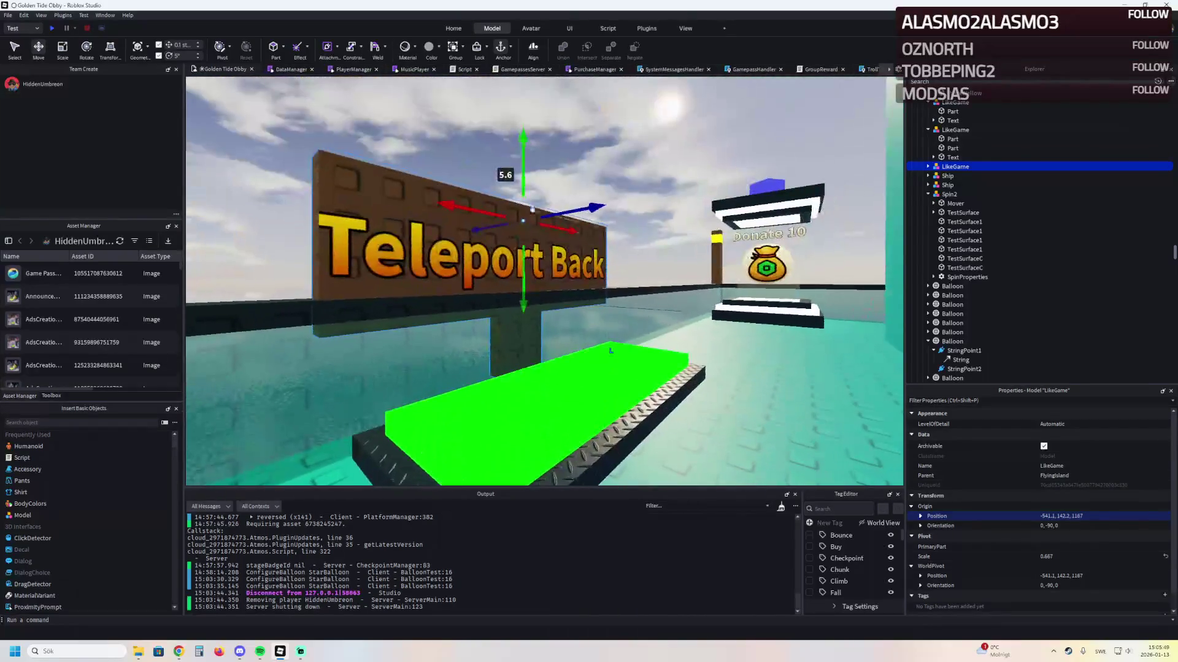
pyautogui.moveTo(523, 294)
pyautogui.mouseDown()
pyautogui.moveTo(526, 251)
pyautogui.moveTo(516, 242)
pyautogui.moveTo(507, 258)
pyautogui.mouseUp()
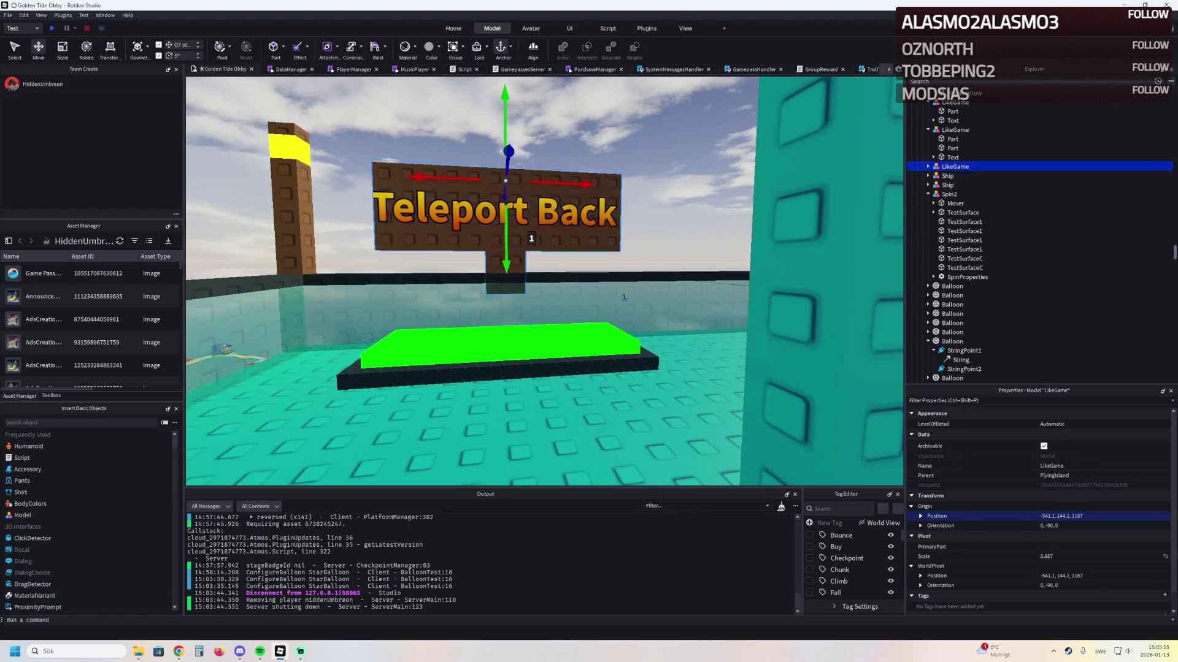
pyautogui.scroll(5, 624, 298)
# Put the post under the sign into resize mode, then reselect the green Portal pad
pyautogui.click(657, 307)
pyautogui.hotkey('ctrl', '3')
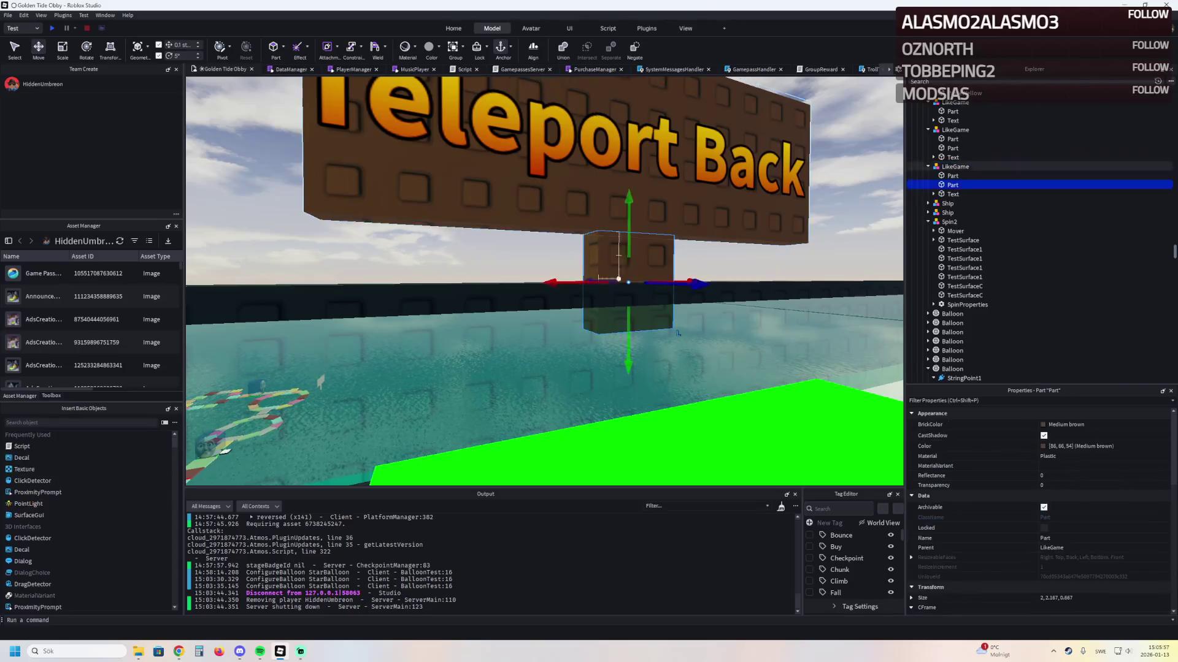
pyautogui.scroll(-5, 628, 302)
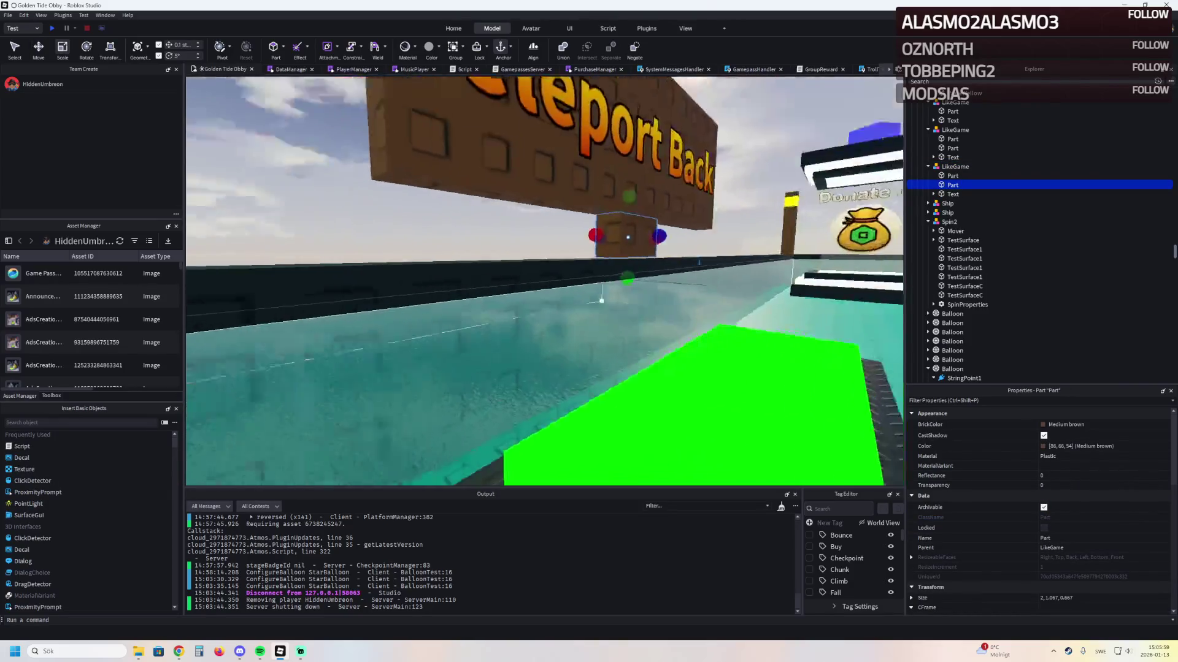
pyautogui.click(594, 333)
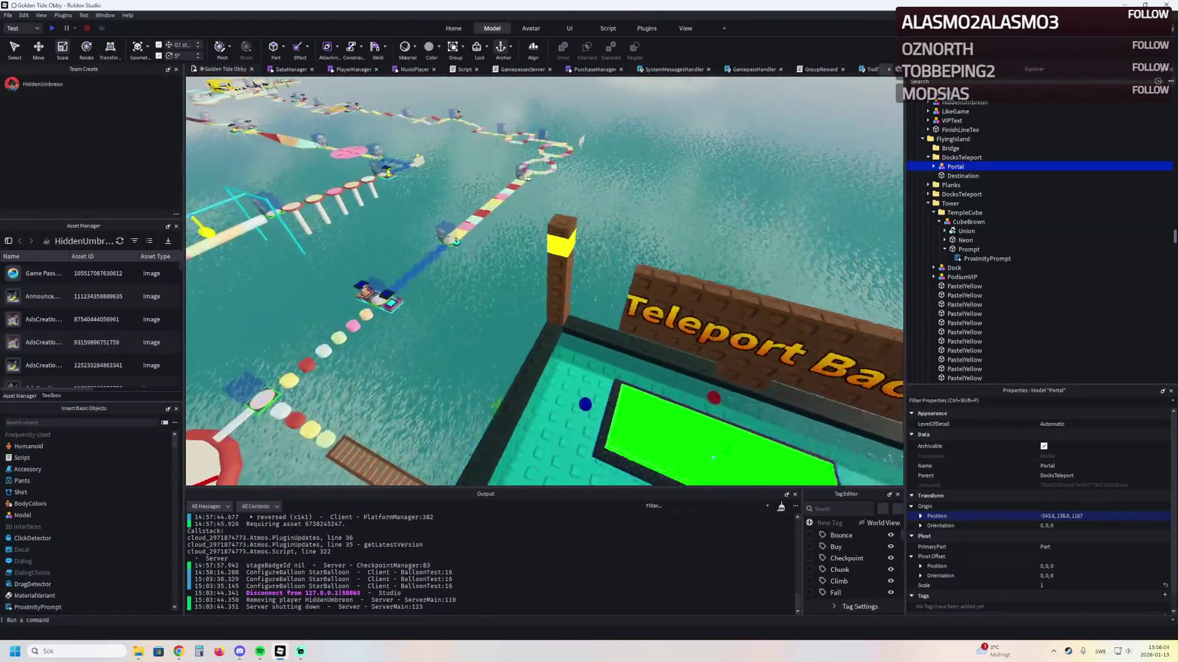
pyautogui.click(962, 175)
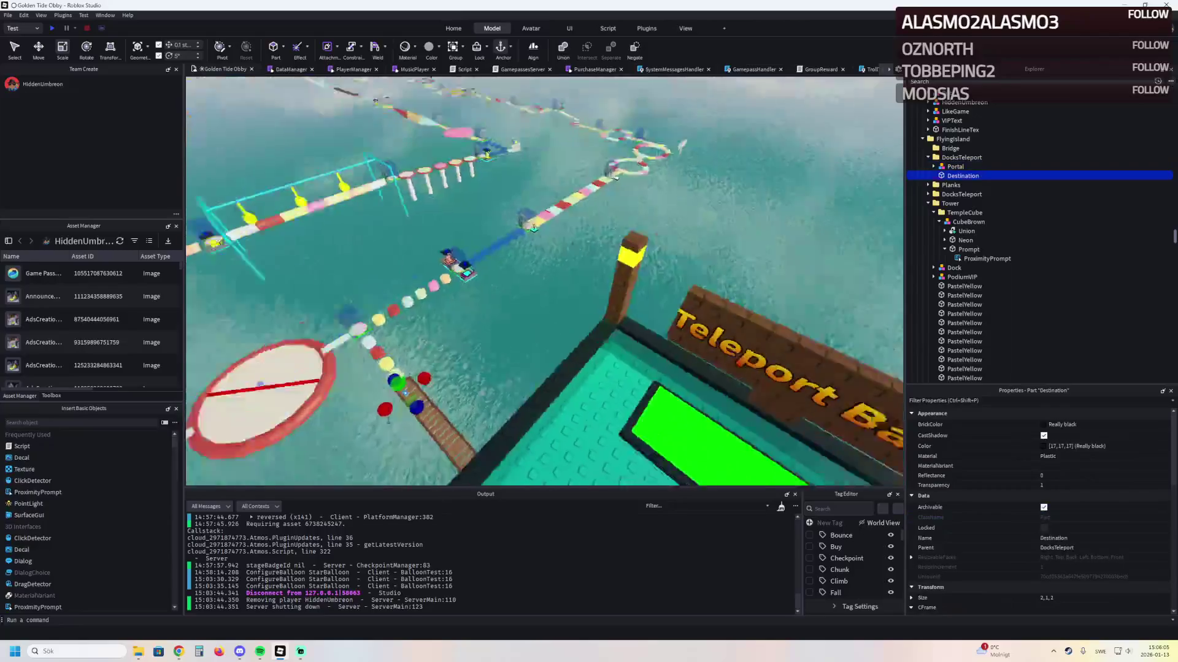
pyautogui.hotkey('ctrl', '2')
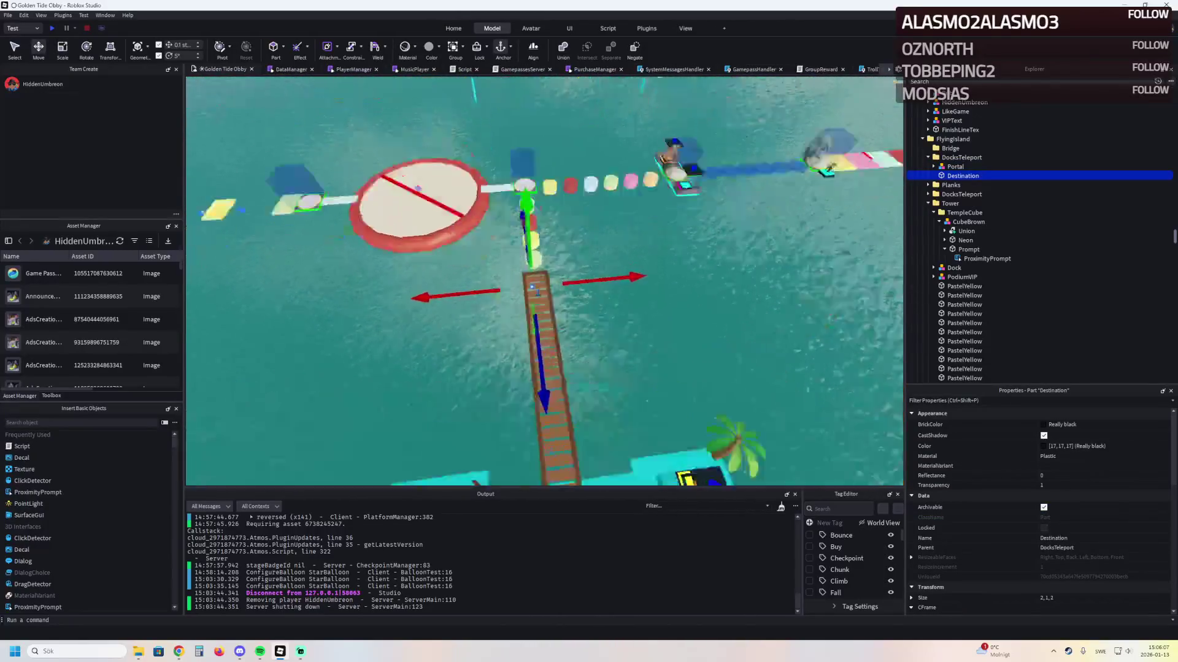
pyautogui.scroll(5, 532, 287)
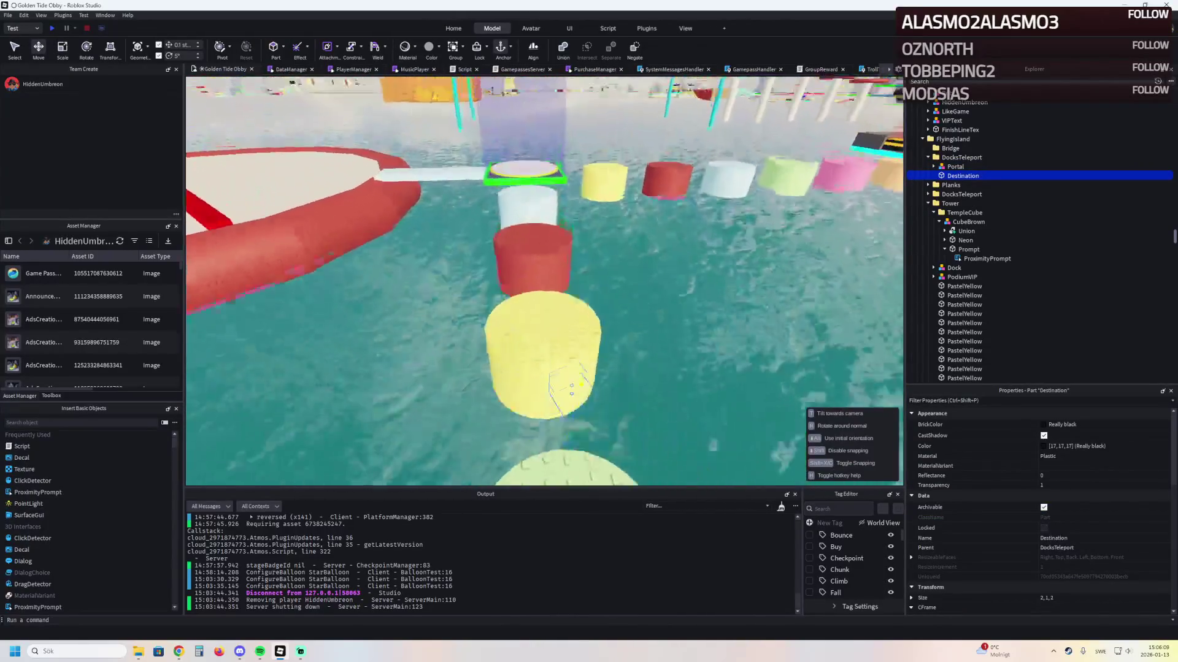
pyautogui.scroll(3, 569, 367)
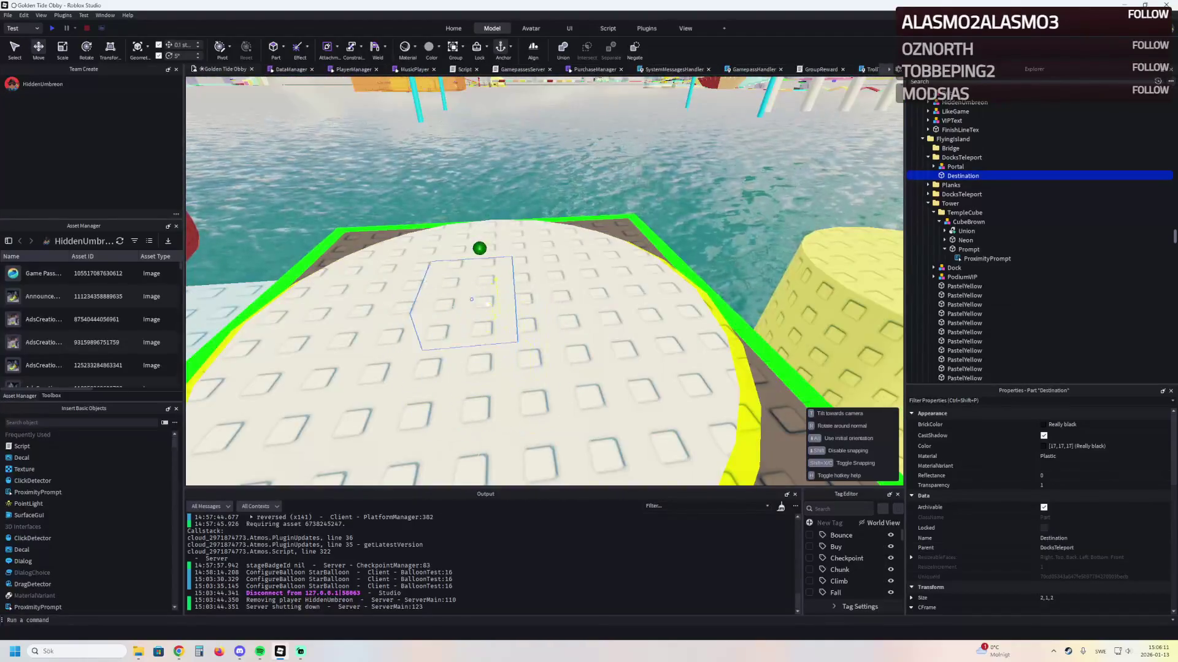
pyautogui.scroll(-5, 488, 304)
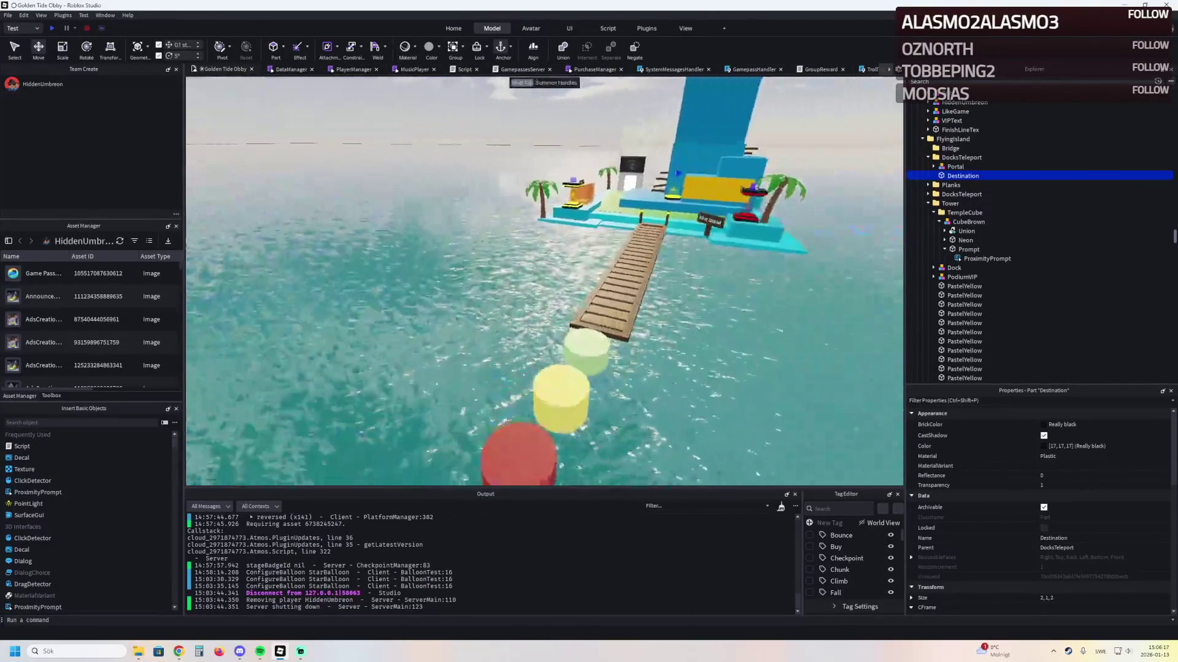
pyautogui.press('w')
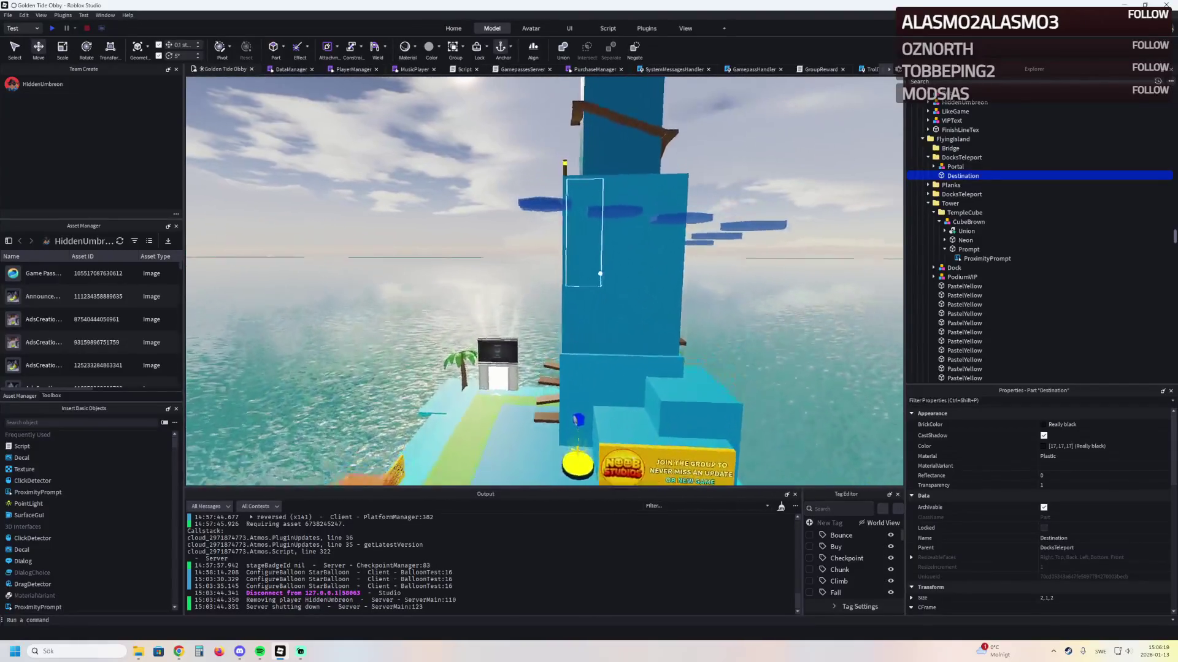
pyautogui.press('e')
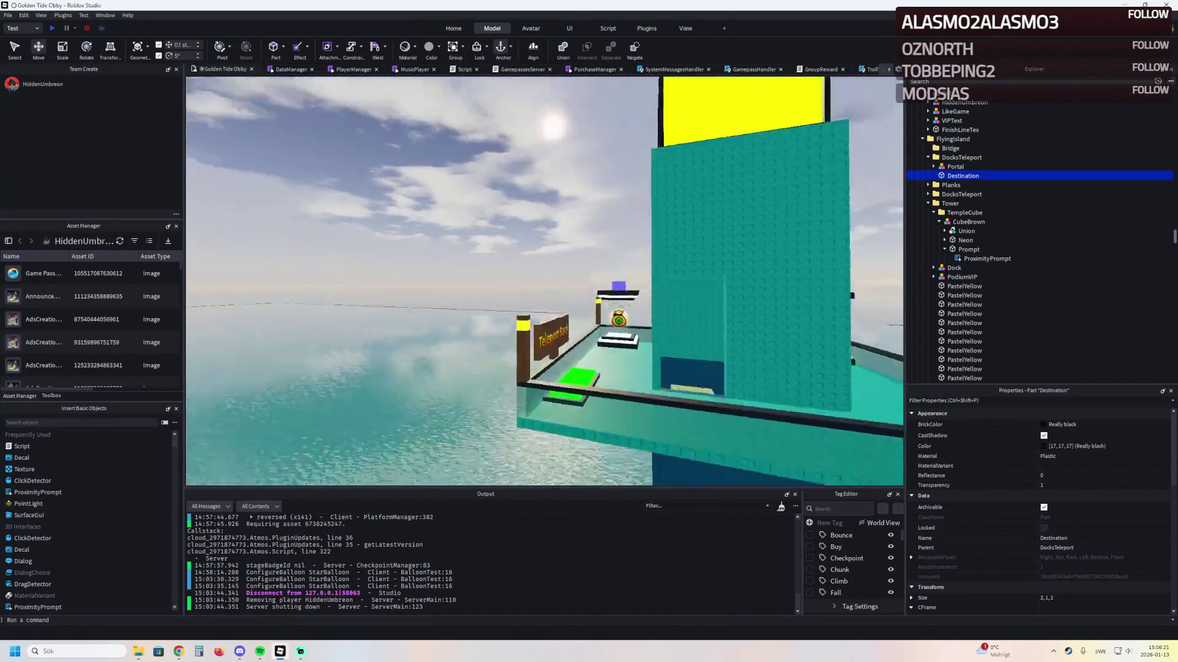
pyautogui.press('f')
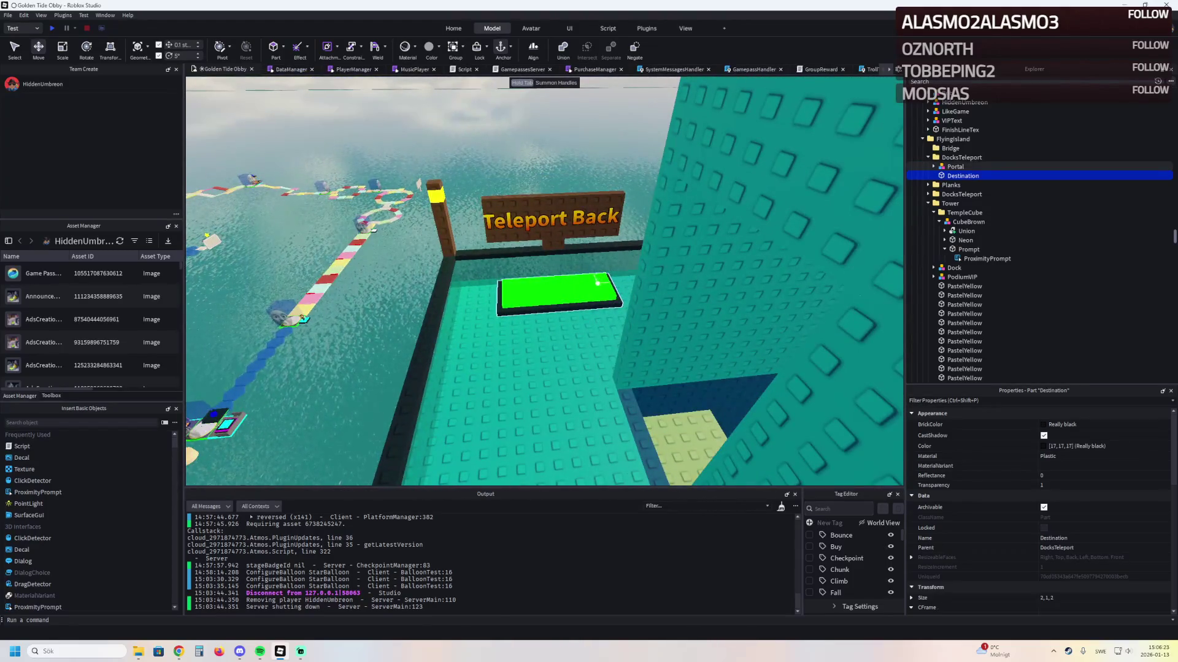
# Rename DocksTeleport to BLueIsland and move it into the tower's Upper folder
pyautogui.click(962, 157)
pyautogui.press('F2')
pyautogui.write('and')
pyautogui.press('Return')
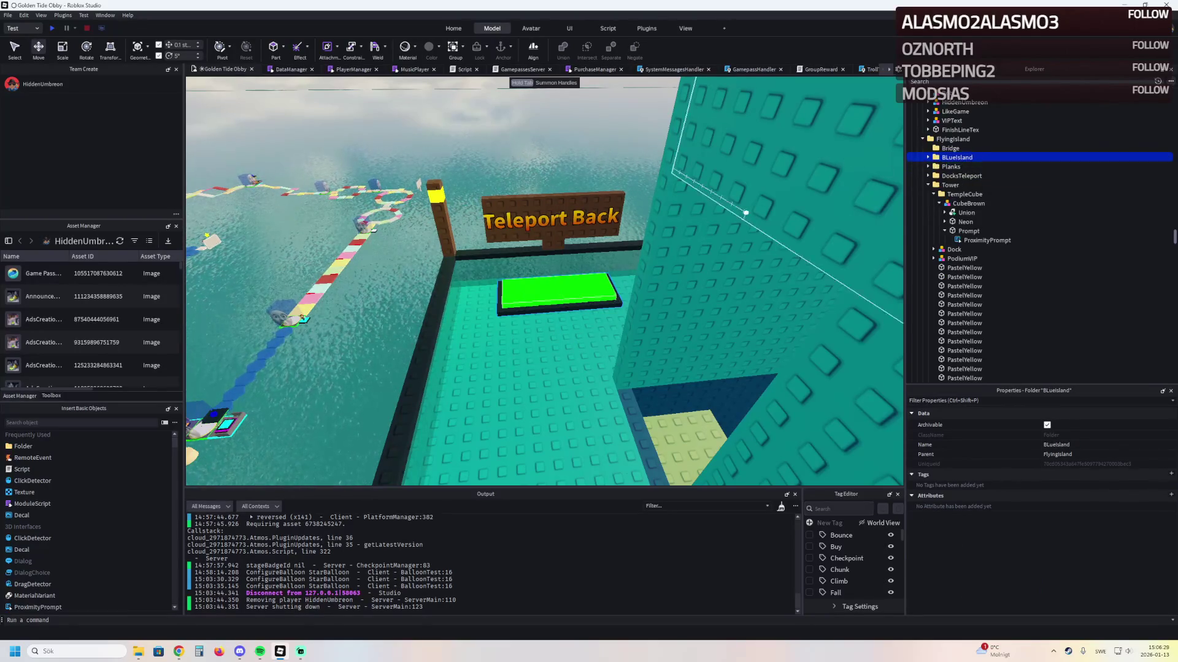
pyautogui.keyDown('ctrl'); pyautogui.click(791, 203); pyautogui.keyUp('ctrl')
pyautogui.moveTo(961, 166); pyautogui.dragTo(961, 166)
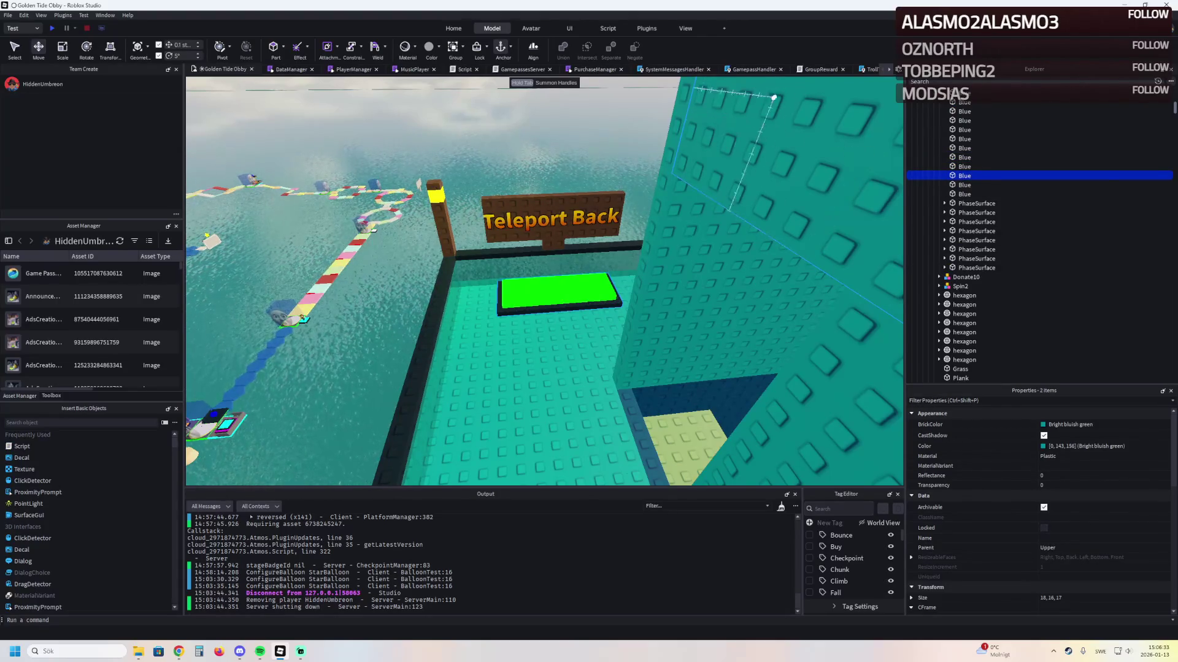
pyautogui.click(613, 239)
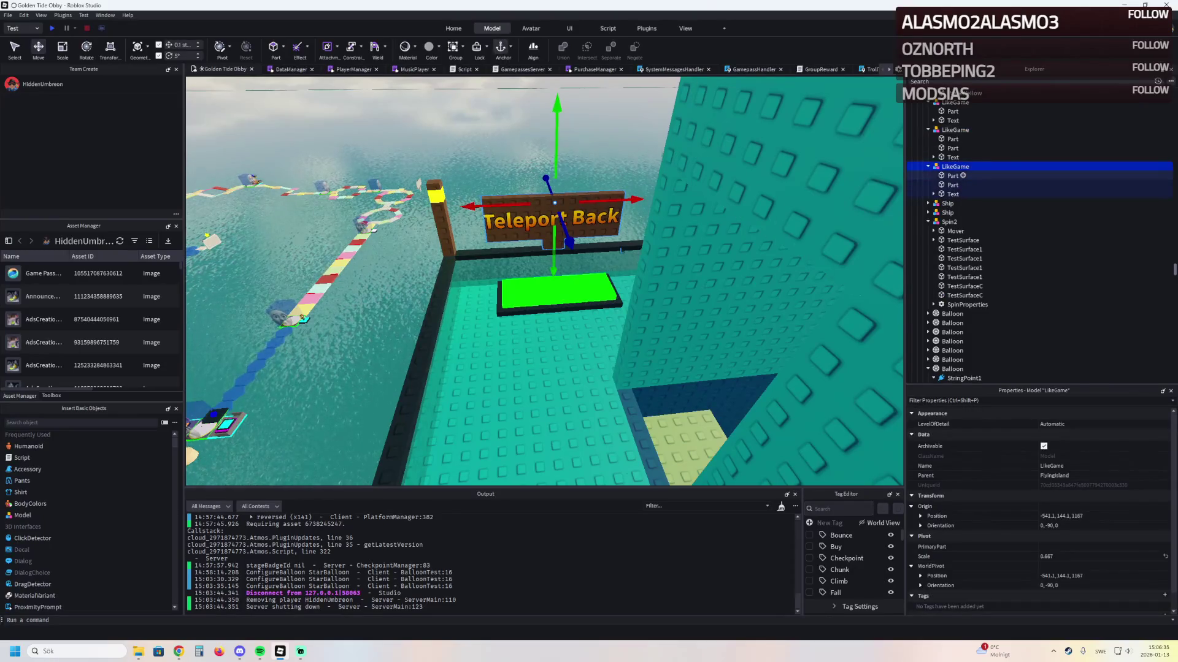
pyautogui.click(928, 166)
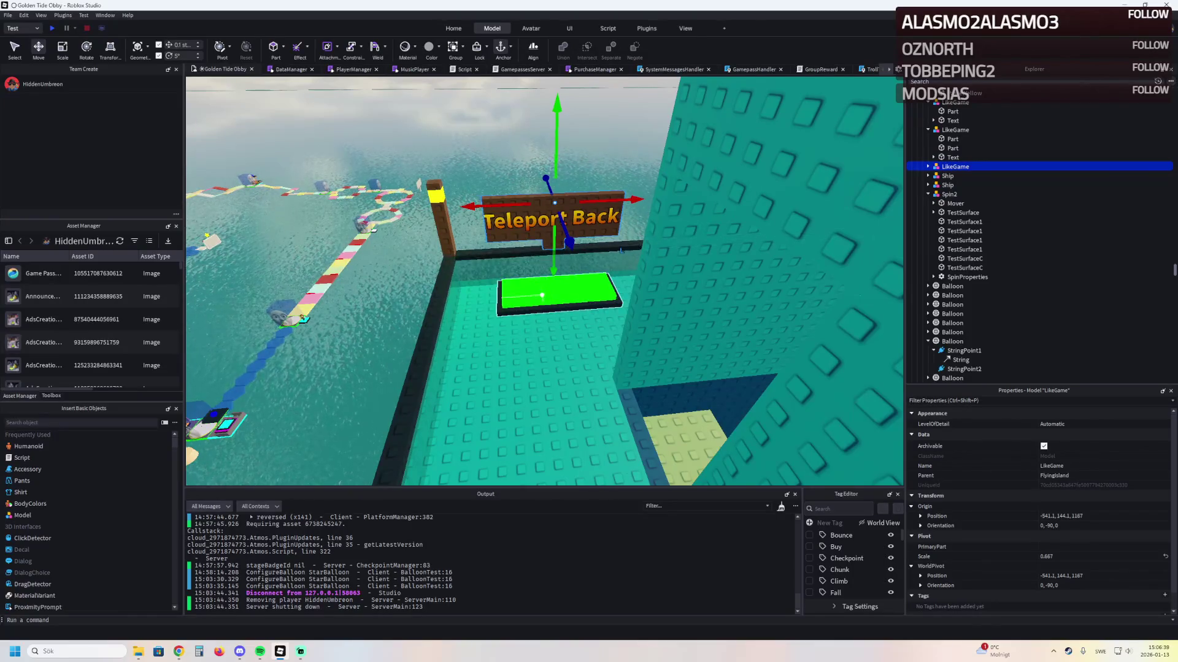
pyautogui.keyDown('ctrl'); pyautogui.click(617, 300); pyautogui.keyUp('ctrl')
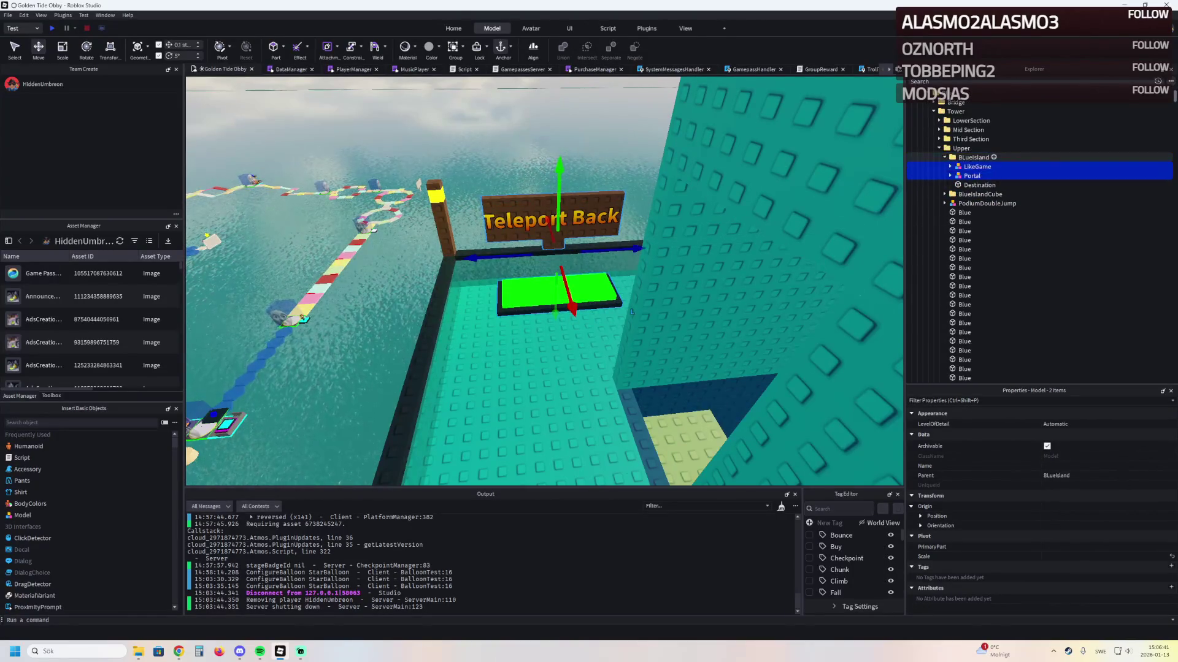
# Rename the BLueIsland folder to BLueIslandTeleport and frame it in view
pyautogui.click(973, 157)
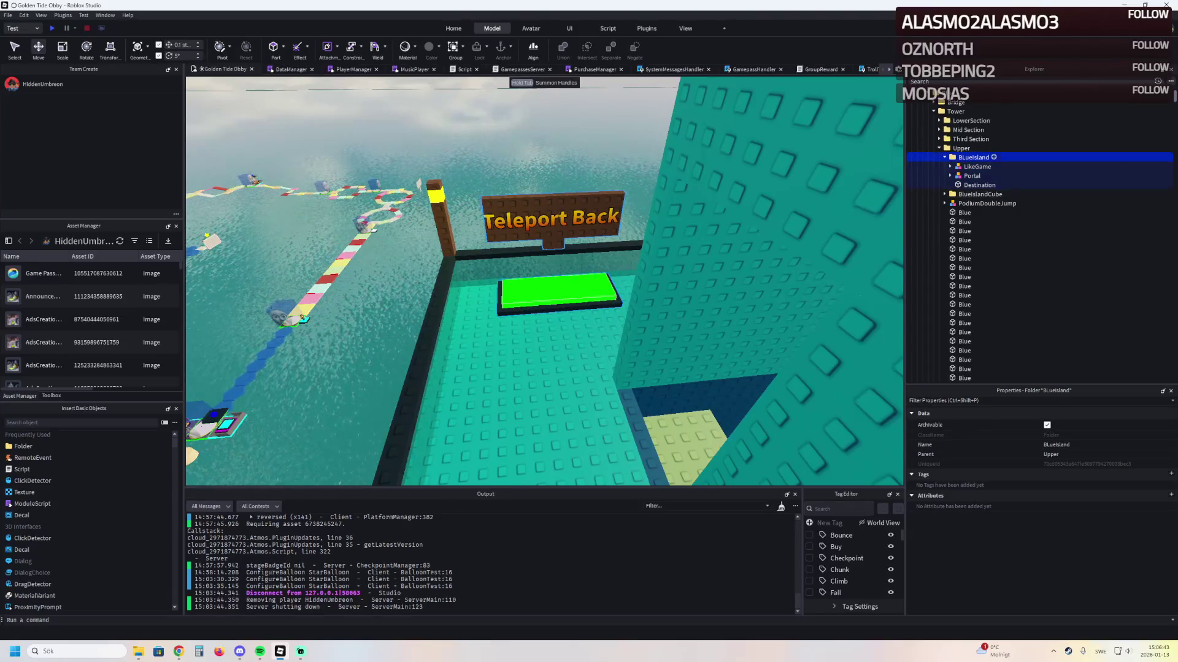
pyautogui.press('Left')
pyautogui.press('F2')
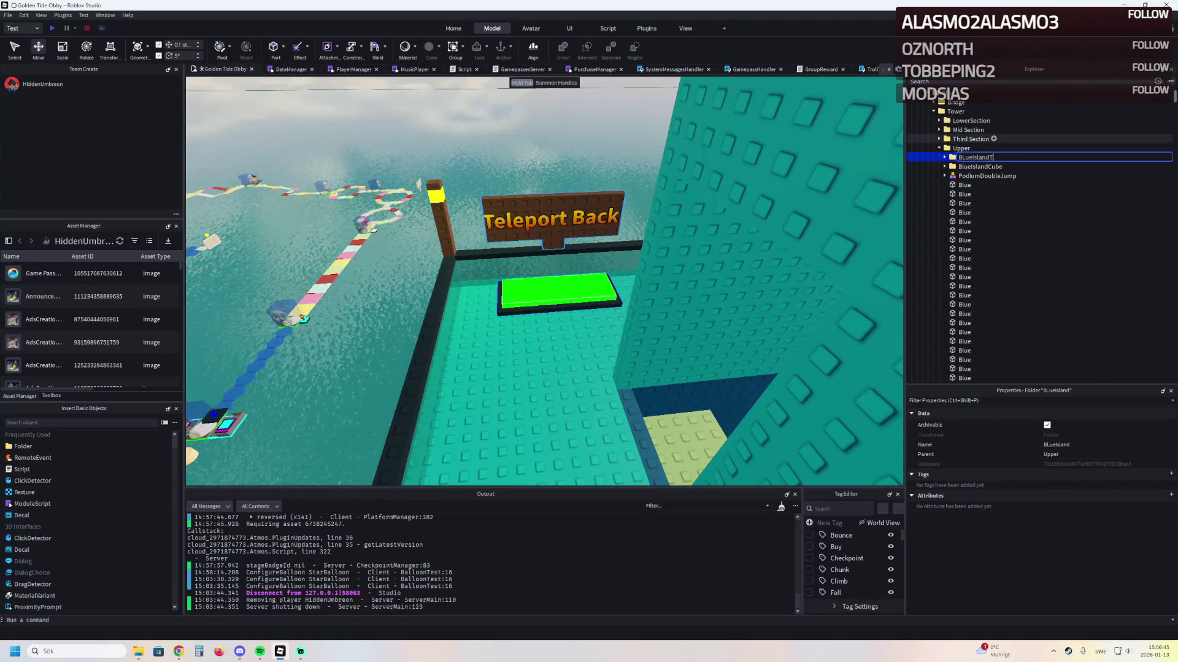
pyautogui.write('eleport')
pyautogui.press('Return')
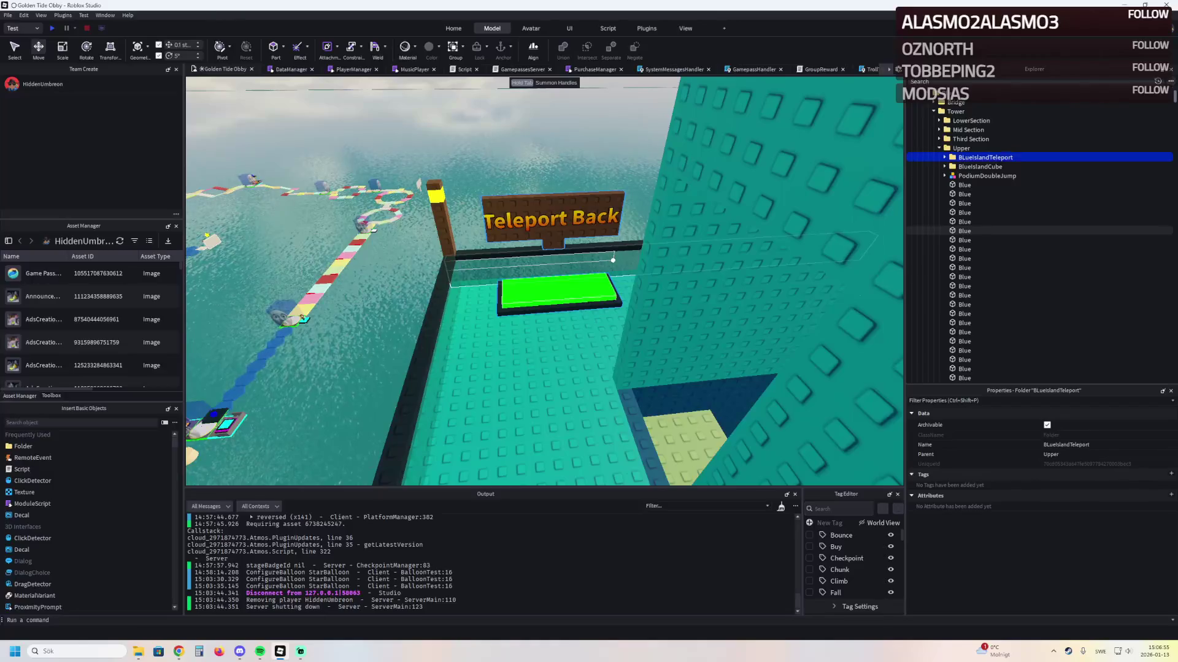
pyautogui.press('f')
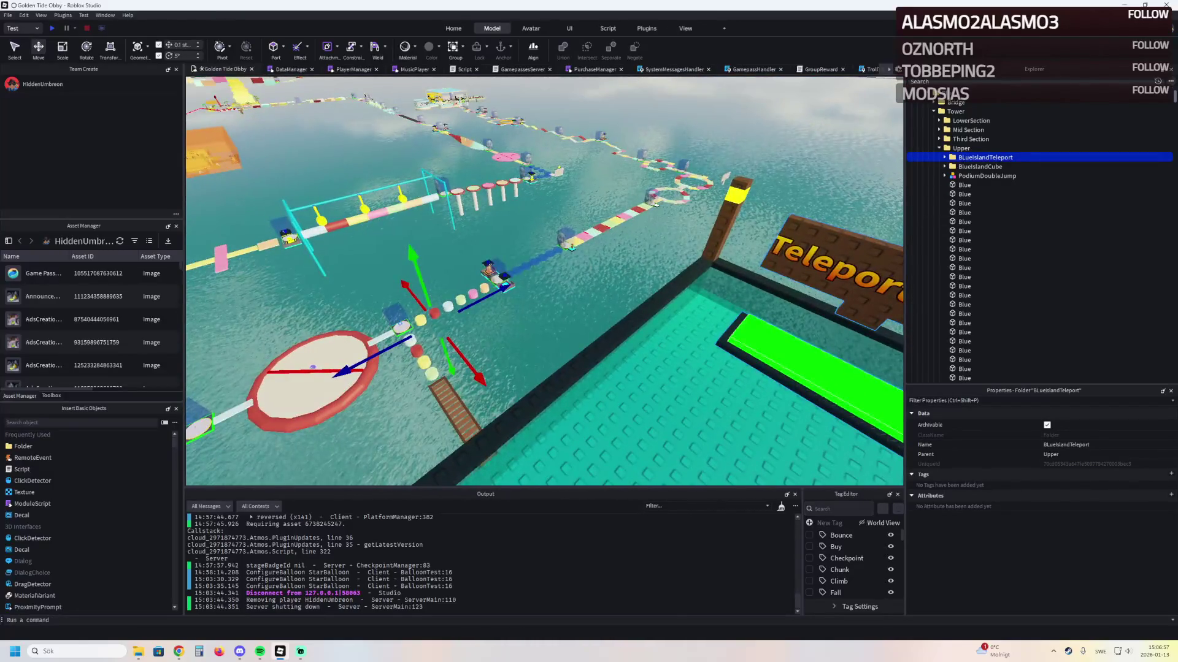
# Duplicate the BLueIslandTeleport folder and name the copy RedTeleport
pyautogui.keyDown('ctrl'); pyautogui.click(994, 157); pyautogui.keyUp('ctrl')
pyautogui.click(985, 158)
pyautogui.hotkey('ctrl', 'd')
pyautogui.press('F2')
pyautogui.write('RedTel')
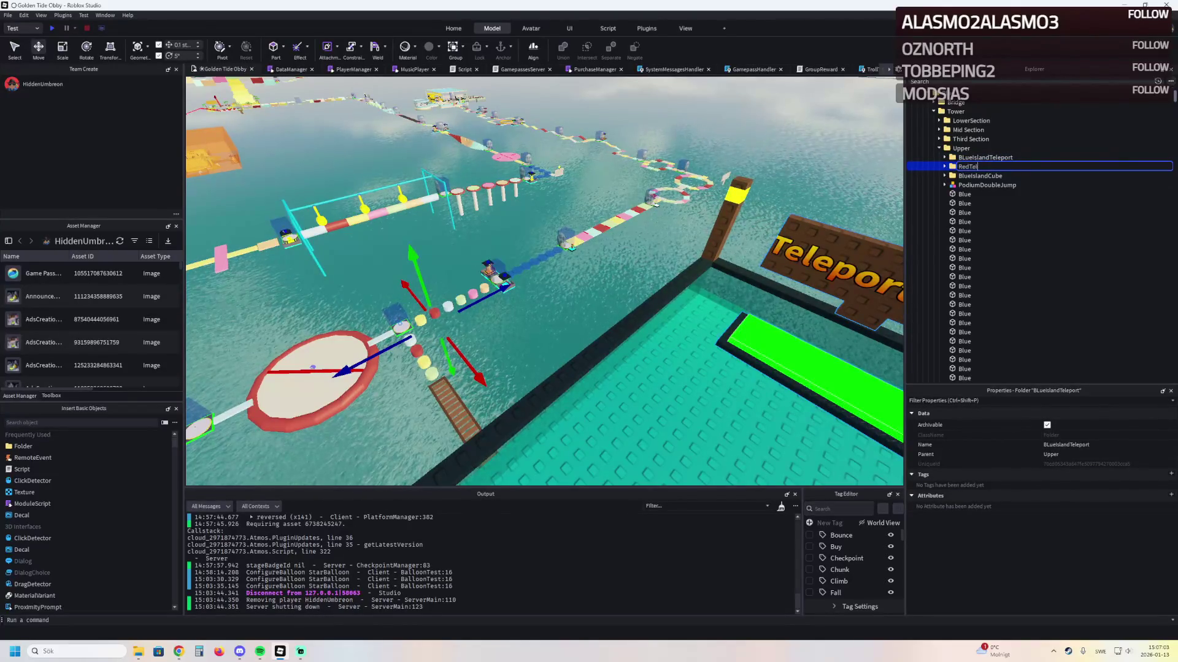
pyautogui.write('eport')
pyautogui.press('Return')
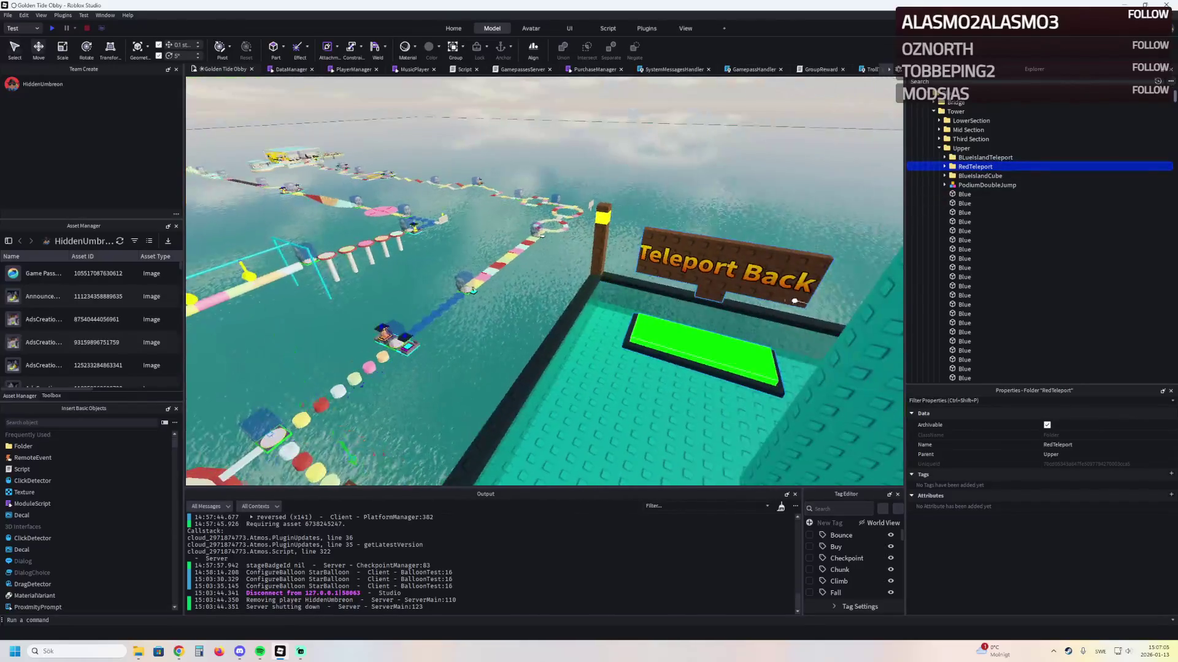
# Shift the copied sign and pad 12.6 studs sideways, then select both in RedTeleport
pyautogui.moveTo(368, 448)
pyautogui.mouseDown()
pyautogui.moveTo(343, 429)
pyautogui.moveTo(310, 433)
pyautogui.moveTo(273, 460)
pyautogui.mouseUp()
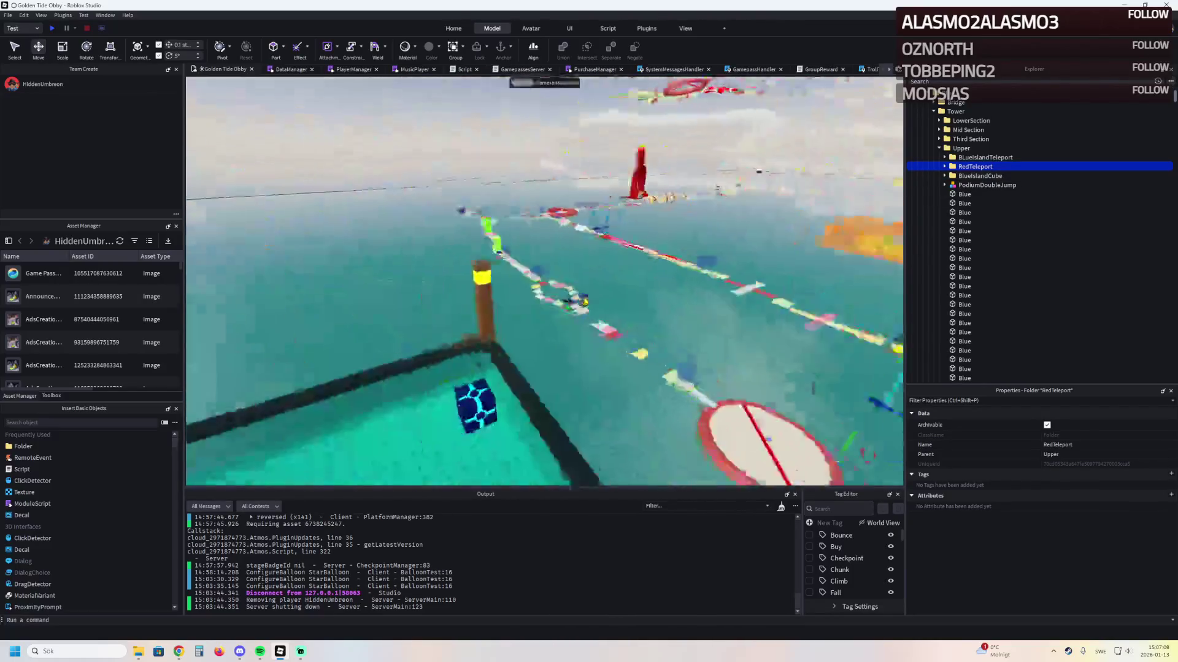
pyautogui.click(691, 181)
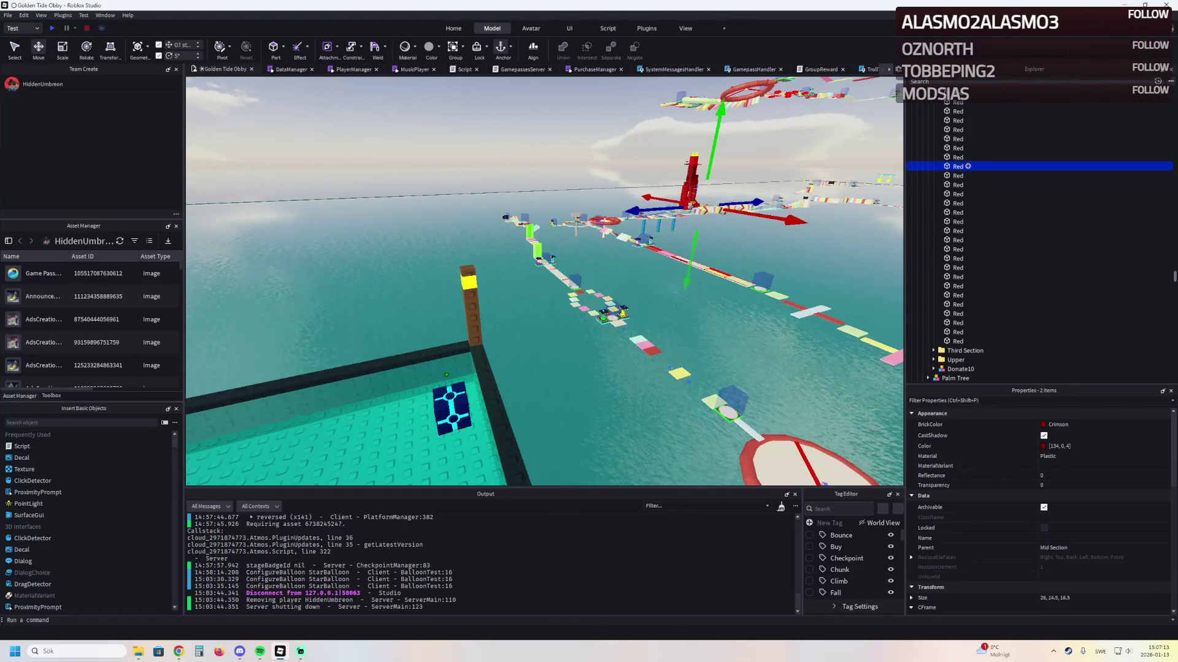
pyautogui.scroll(5, 970, 166)
pyautogui.click(969, 154)
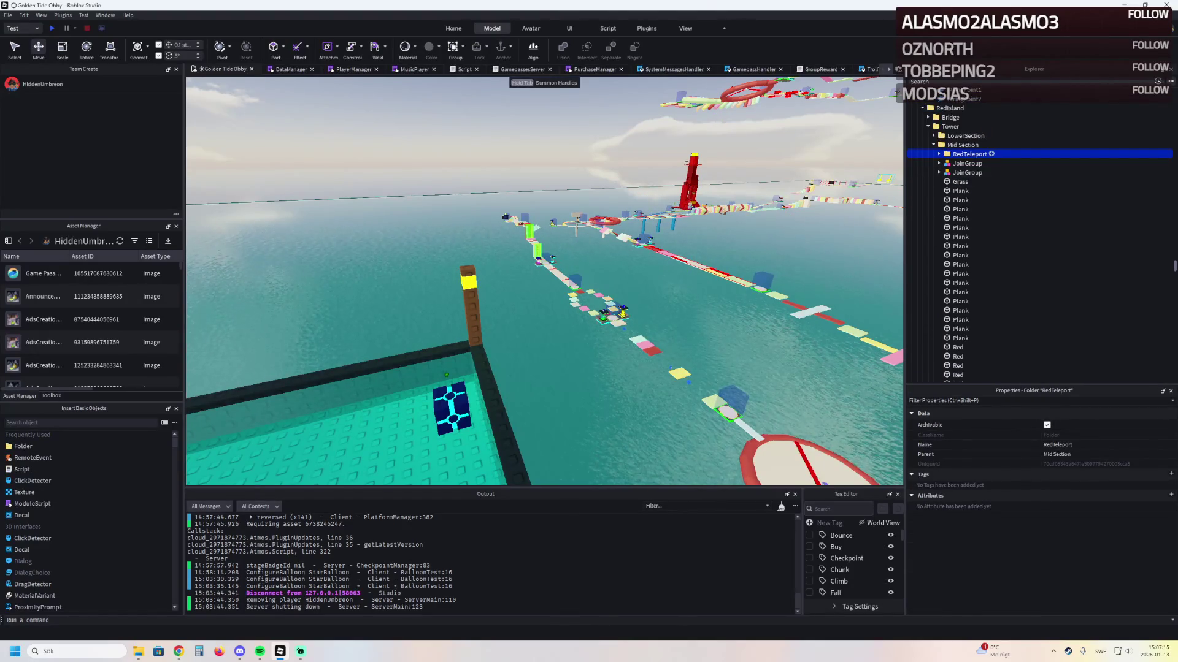
pyautogui.click(971, 163)
pyautogui.keyDown('shift'); pyautogui.click(966, 172); pyautogui.keyUp('shift')
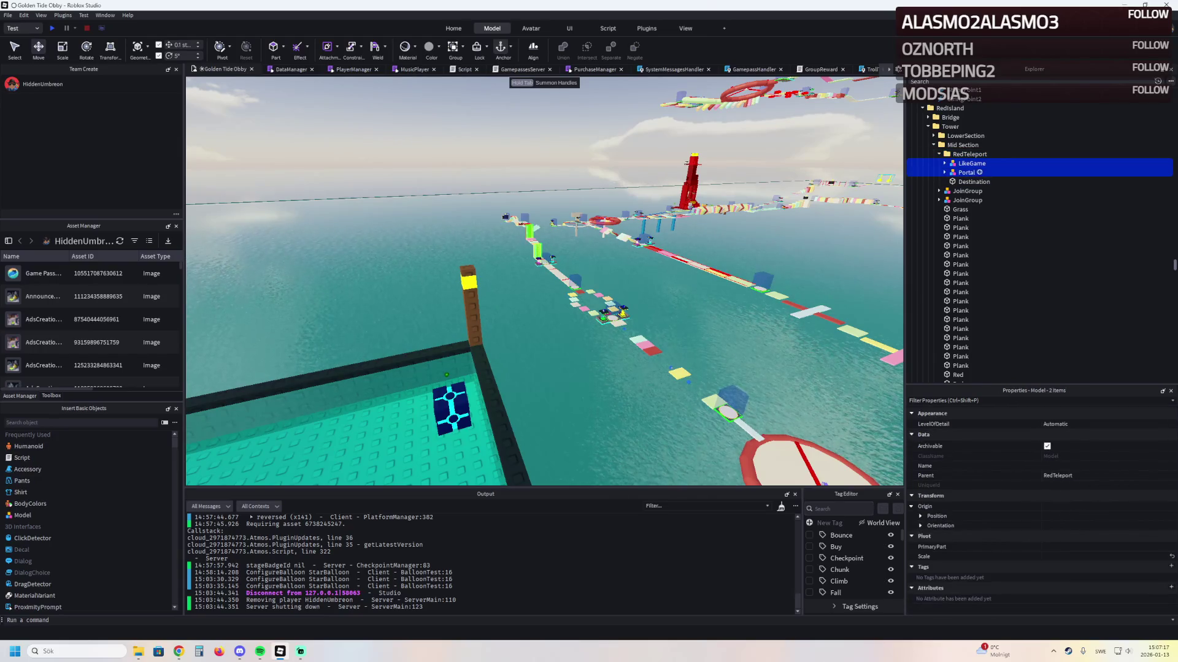
# Focus on the red teleport's sign and pad on the red tower
pyautogui.press('f')
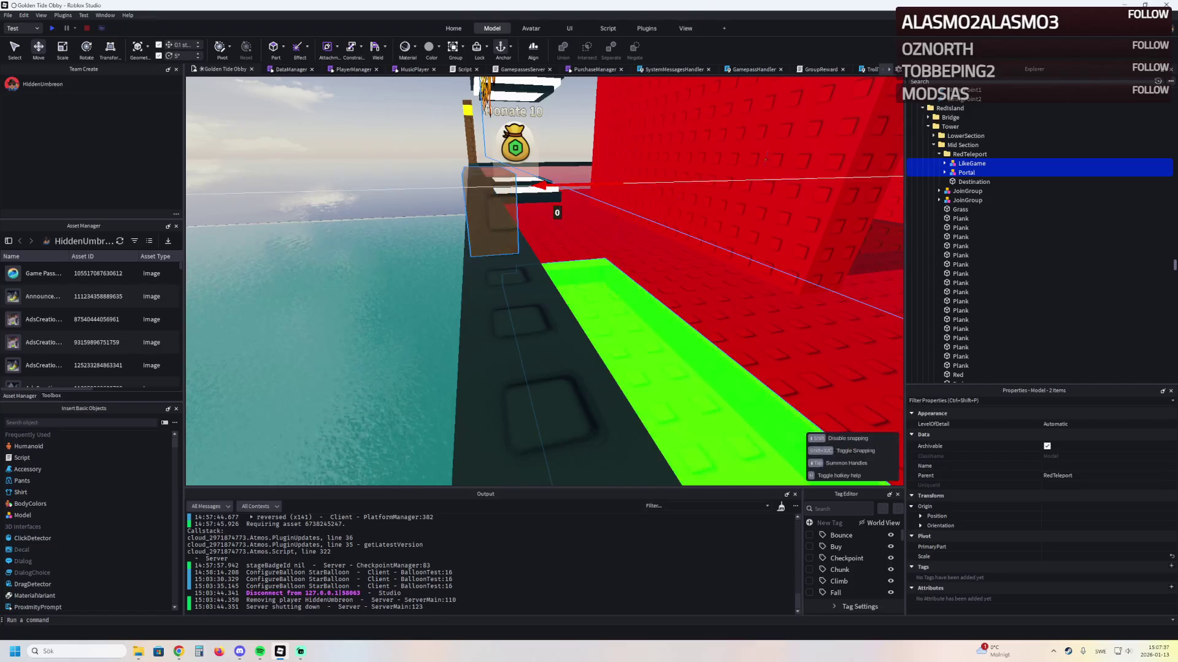
pyautogui.scroll(-3, 683, 331)
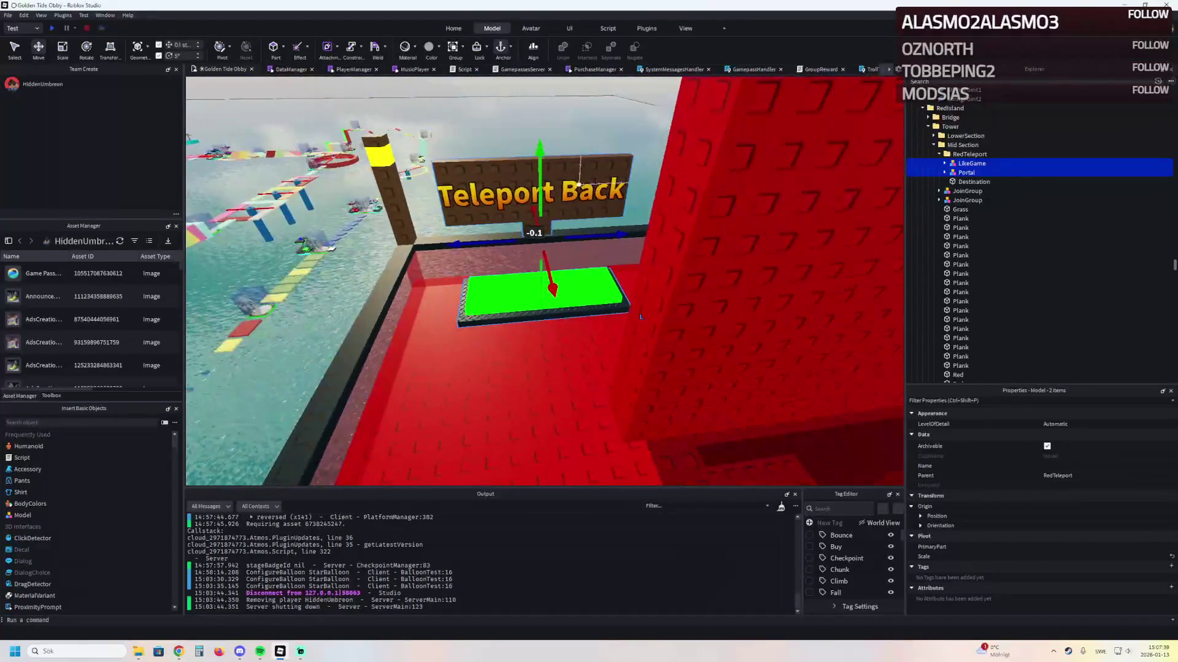
pyautogui.click(641, 317)
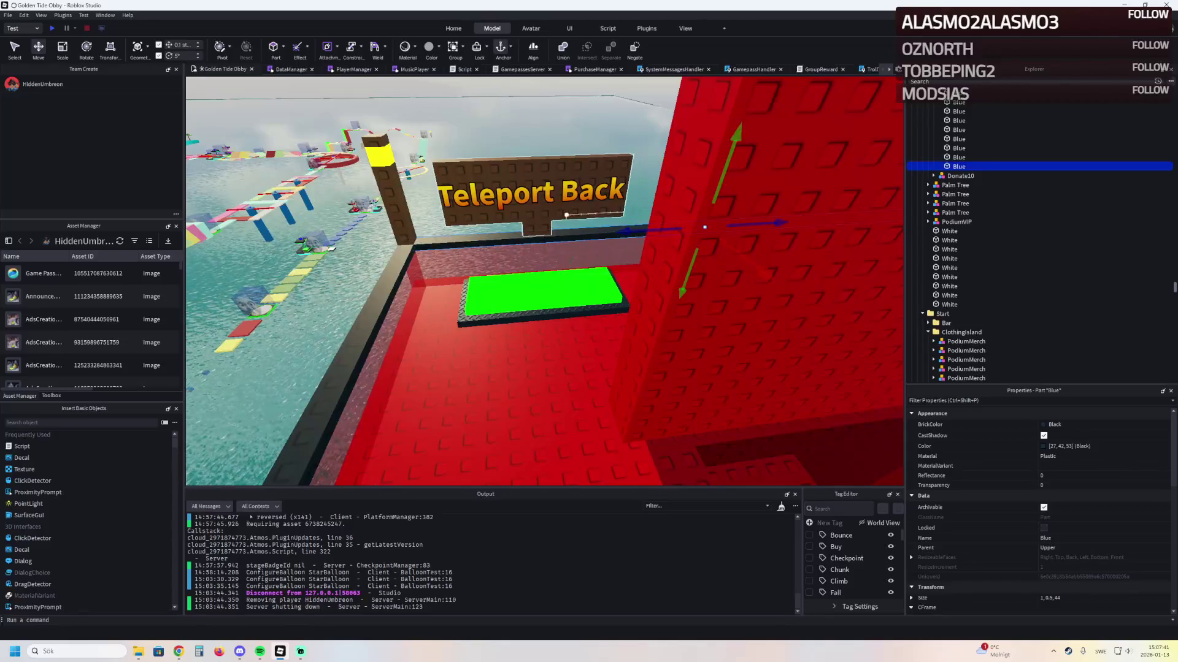
pyautogui.click(566, 216)
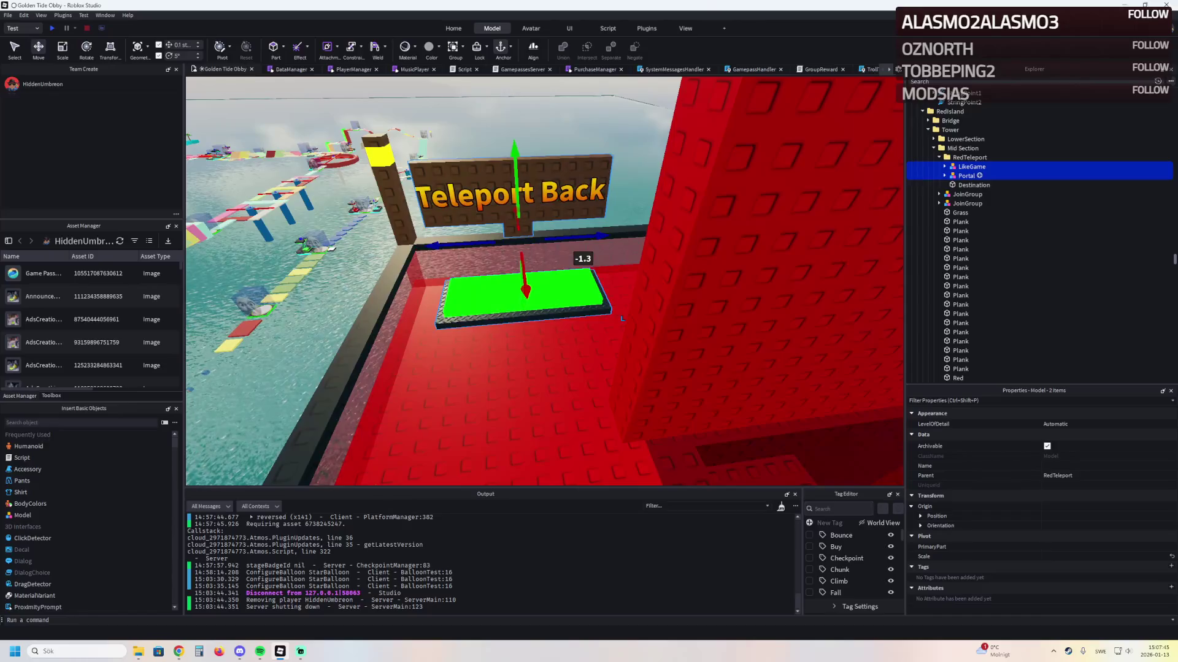
# Place the red teleport's Destination part on the round platform by the red tower
pyautogui.click(974, 184)
pyautogui.rightClick(974, 184)
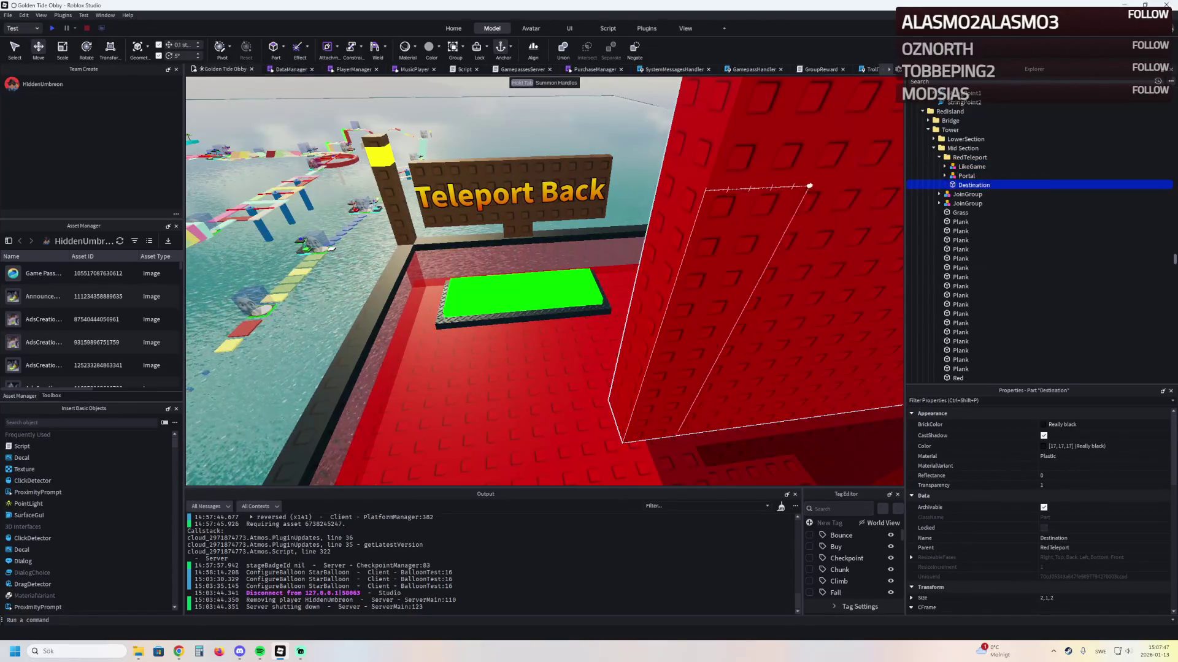
pyautogui.press('f')
pyautogui.moveTo(540, 416); pyautogui.dragTo(540, 416)
pyautogui.moveTo(578, 247)
pyautogui.mouseDown()
pyautogui.moveTo(572, 265)
pyautogui.moveTo(593, 284)
pyautogui.moveTo(588, 234)
pyautogui.moveTo(591, 249)
pyautogui.mouseUp()
pyautogui.press('f')
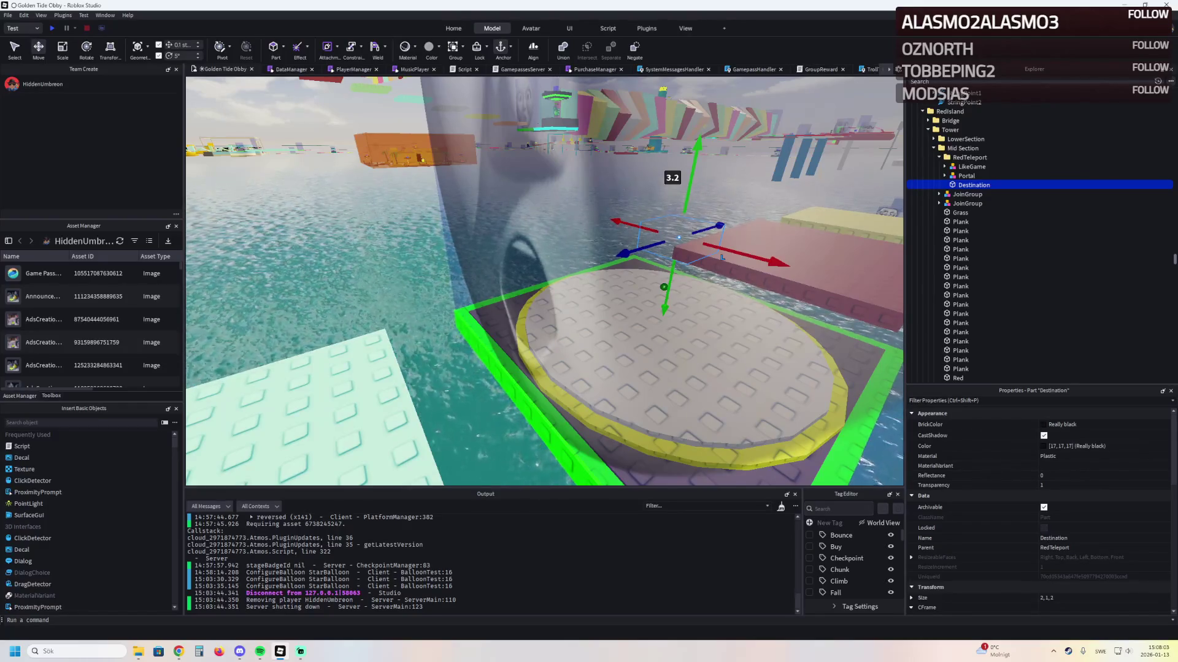
pyautogui.hotkey('alt', 'Tab')
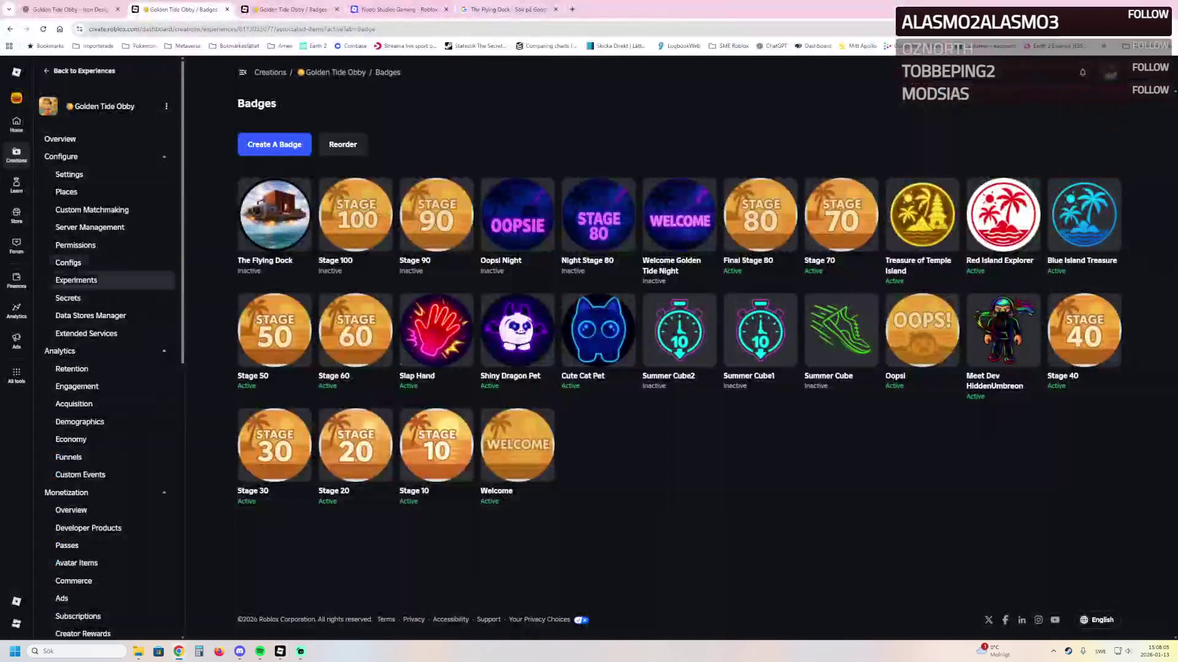
# Close the Noob Studios Gaming and Flying Dock tabs, then return to Roblox Studio
pyautogui.hotkey('ctrl', 'Tab')
pyautogui.hotkey('ctrl', 'Tab')
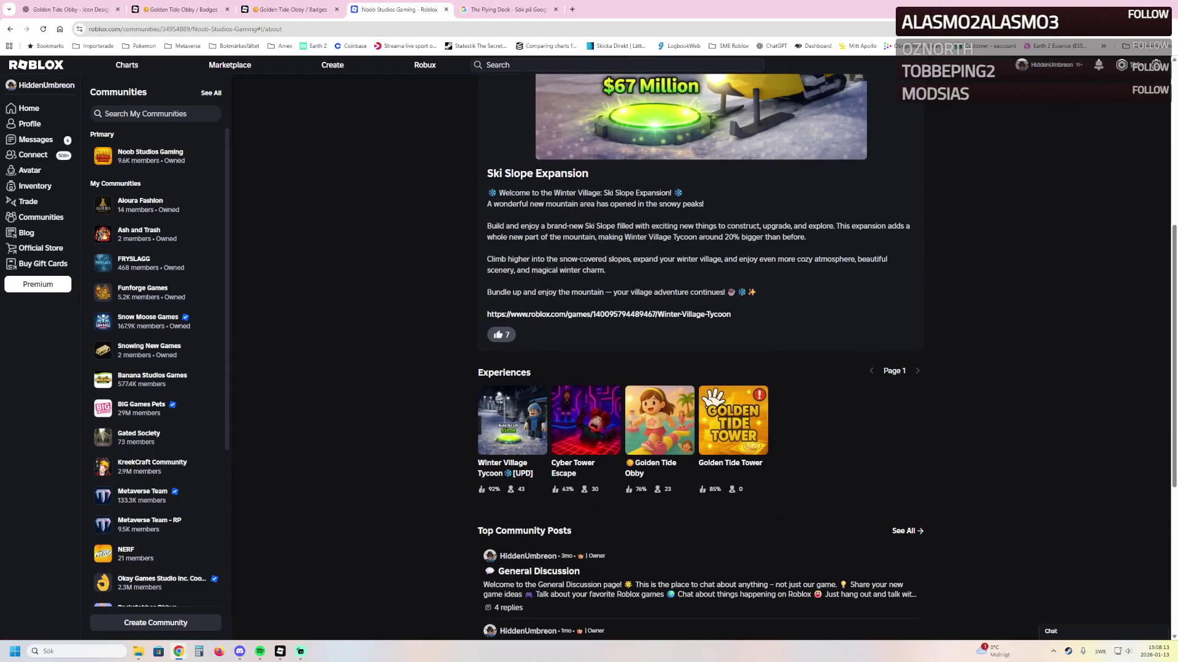
pyautogui.hotkey('ctrl', 'w')
pyautogui.hotkey('ctrl', 'w')
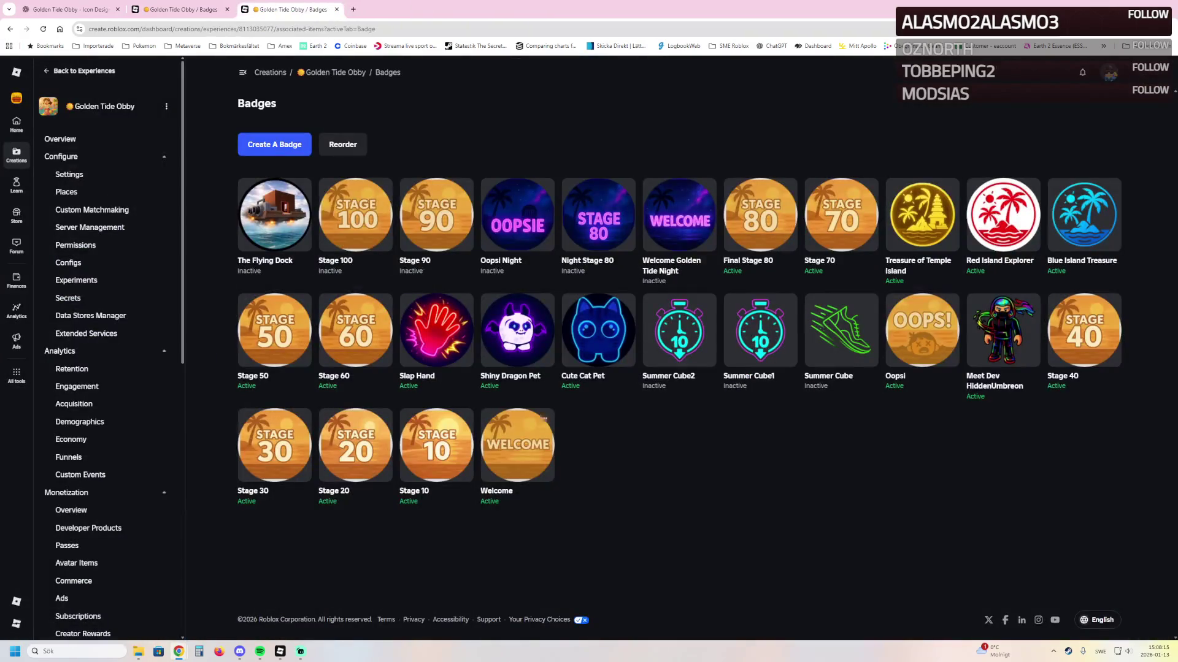
pyautogui.click(280, 606)
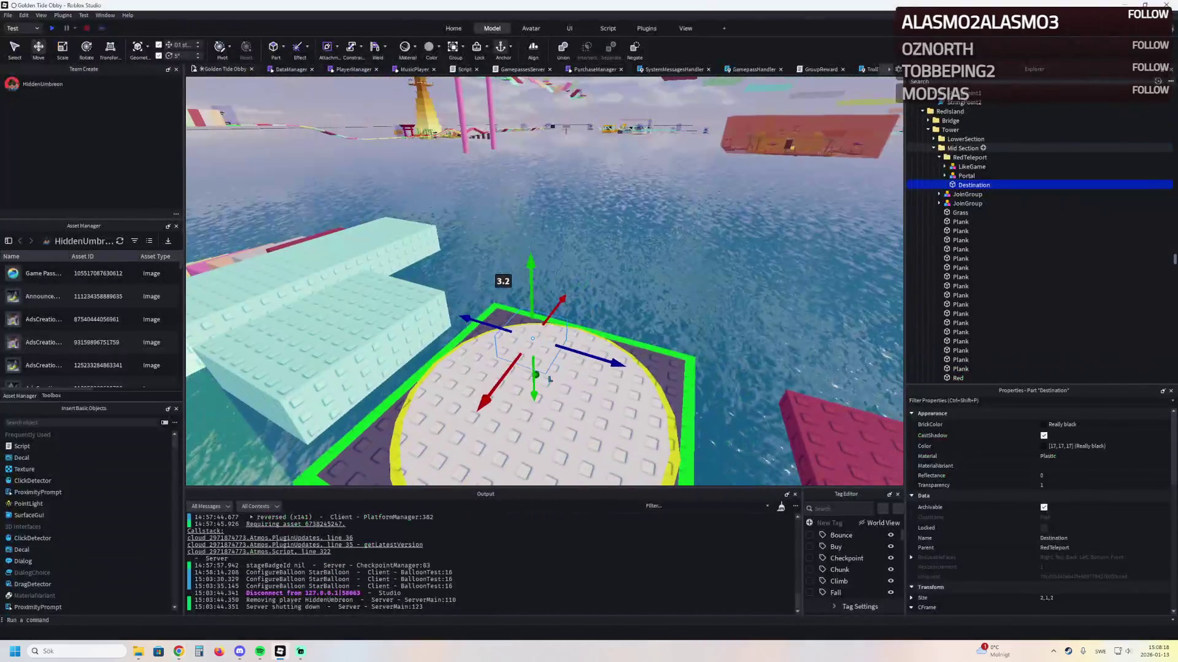
# Select the RedTeleport folder and frame Section6 of the Third Section
pyautogui.click(970, 157)
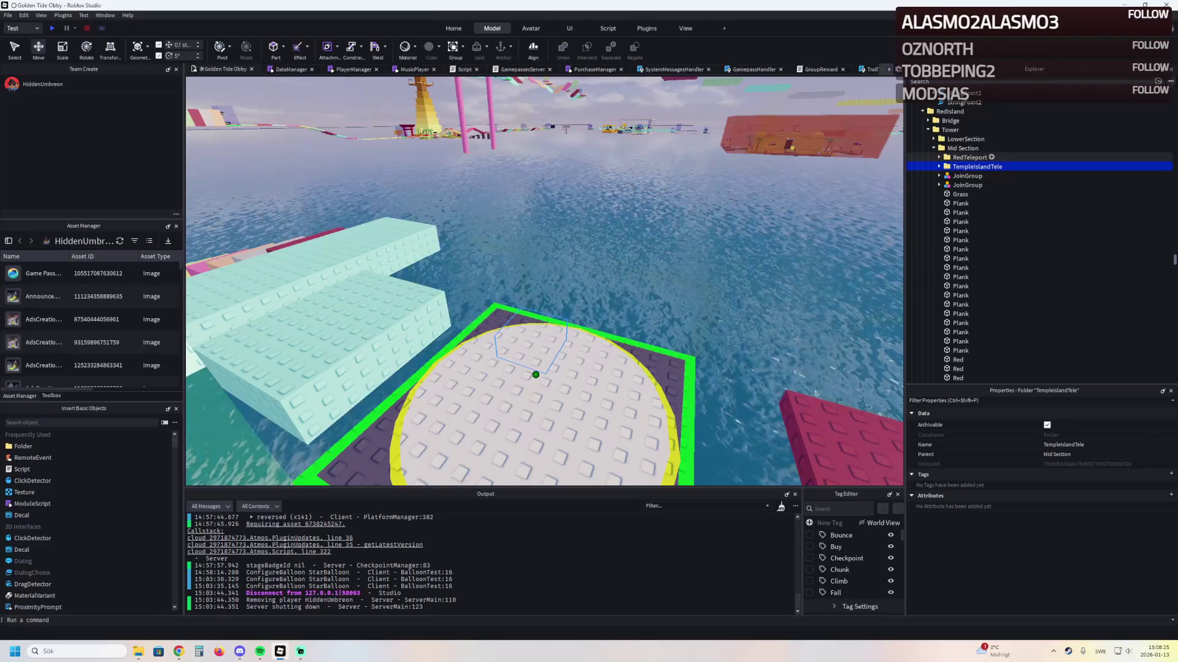
pyautogui.press('s')
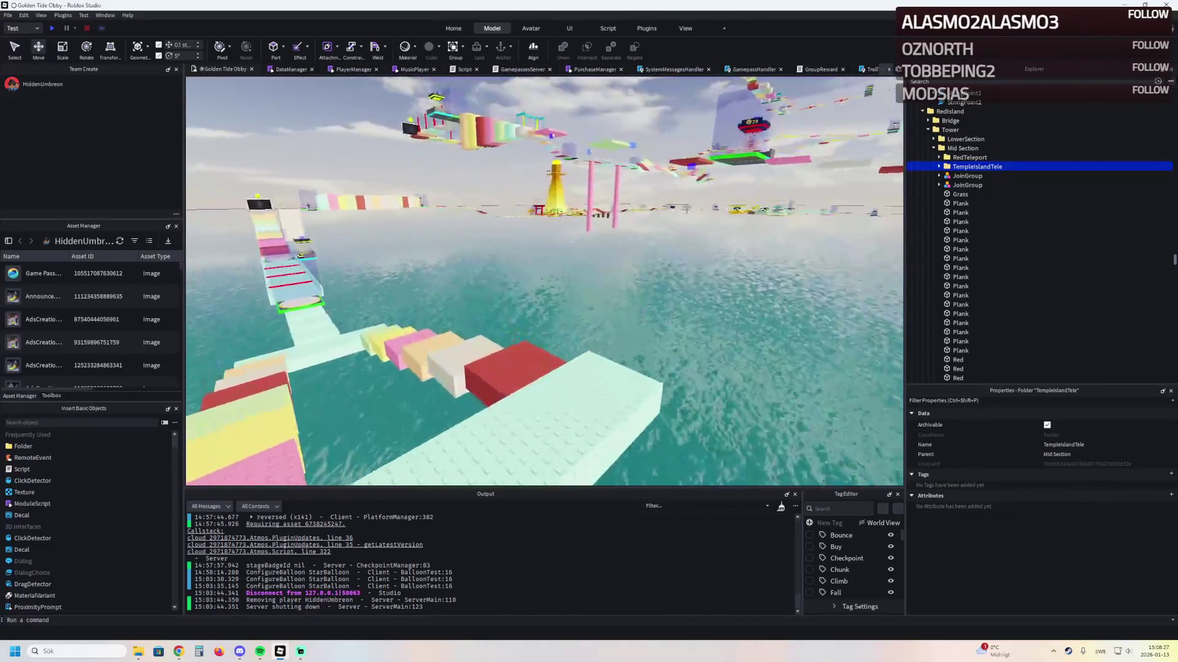
pyautogui.click(964, 166)
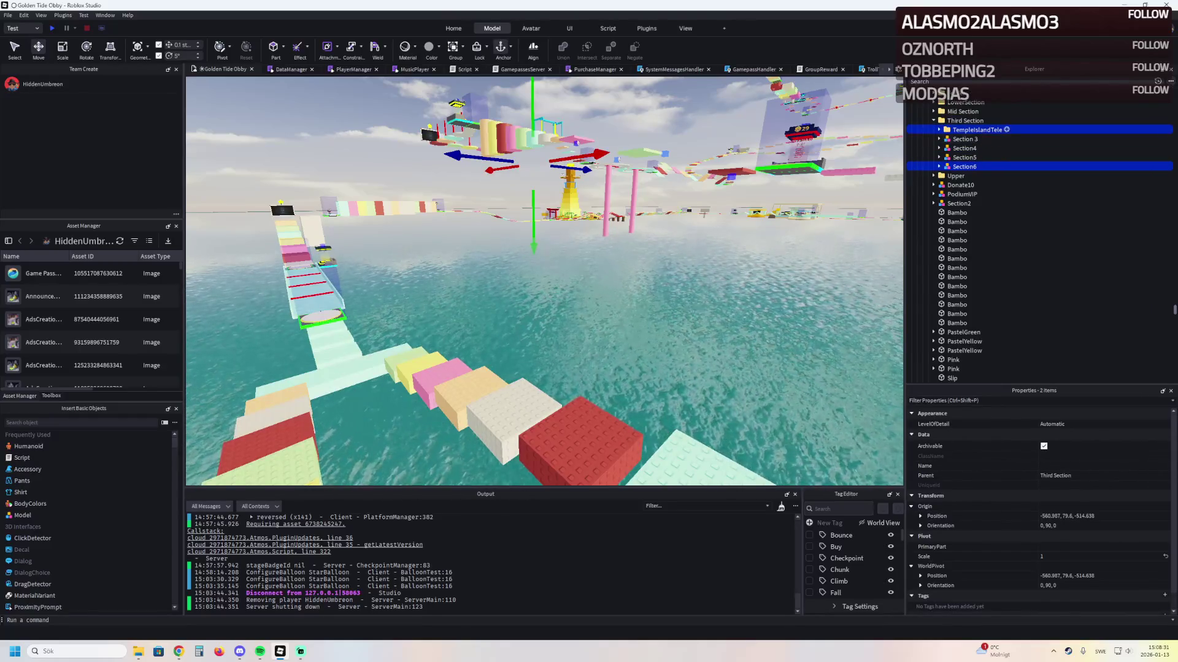
pyautogui.press('f')
# Move TempleIslandTele's LikeGame sign and Portal pad onto the yellow temple tower
pyautogui.click(978, 130)
pyautogui.press('f')
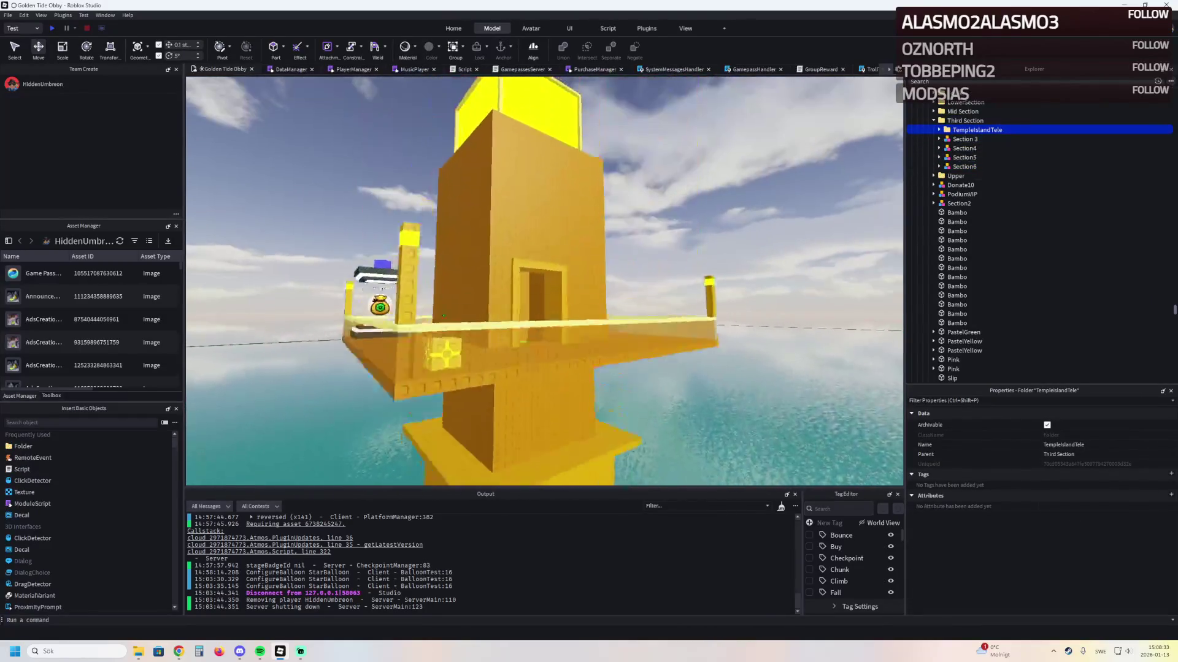
pyautogui.press('s')
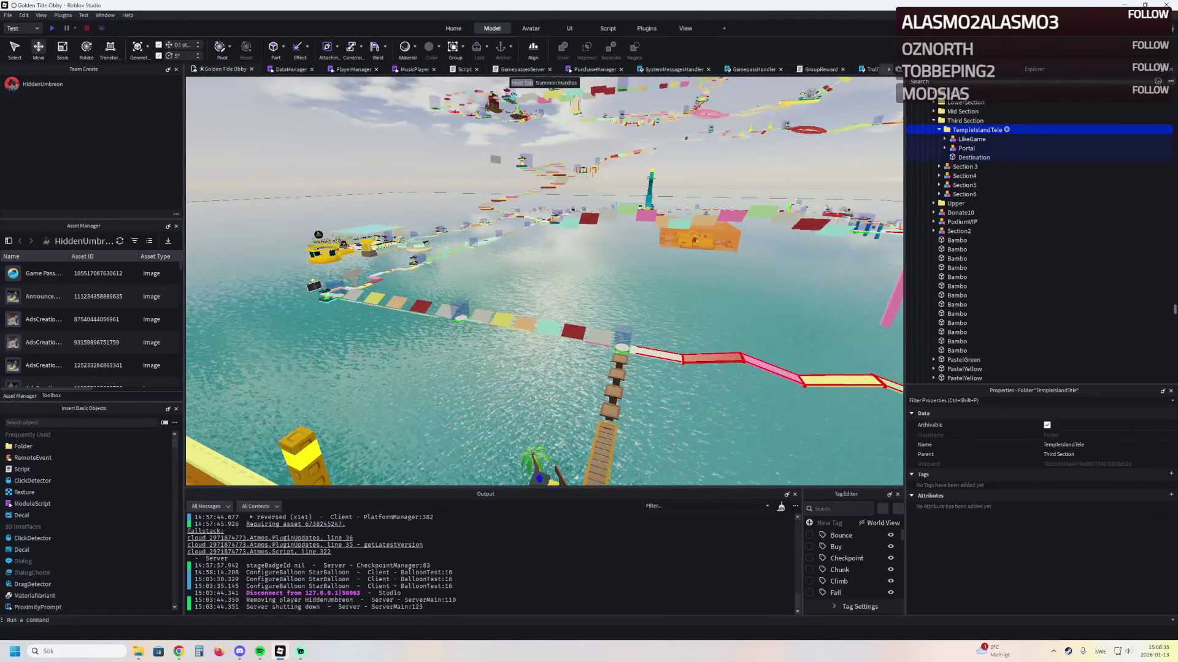
pyautogui.keyDown('ctrl'); pyautogui.click(966, 148); pyautogui.keyUp('ctrl')
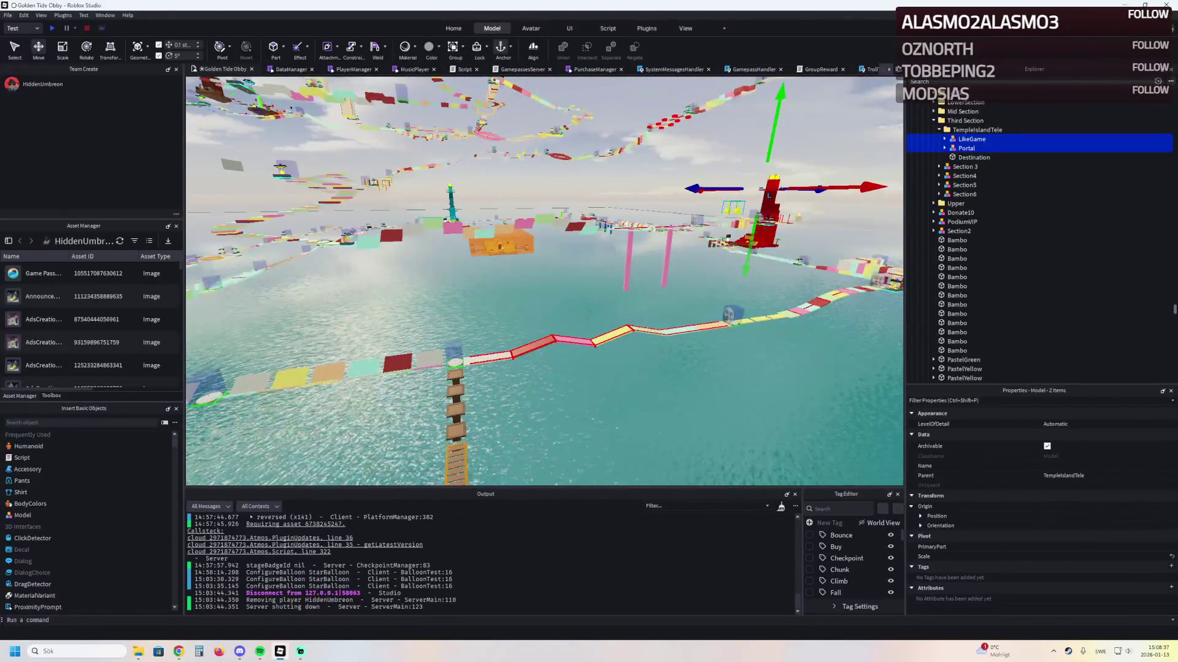
pyautogui.moveTo(577, 227); pyautogui.dragTo(607, 270)
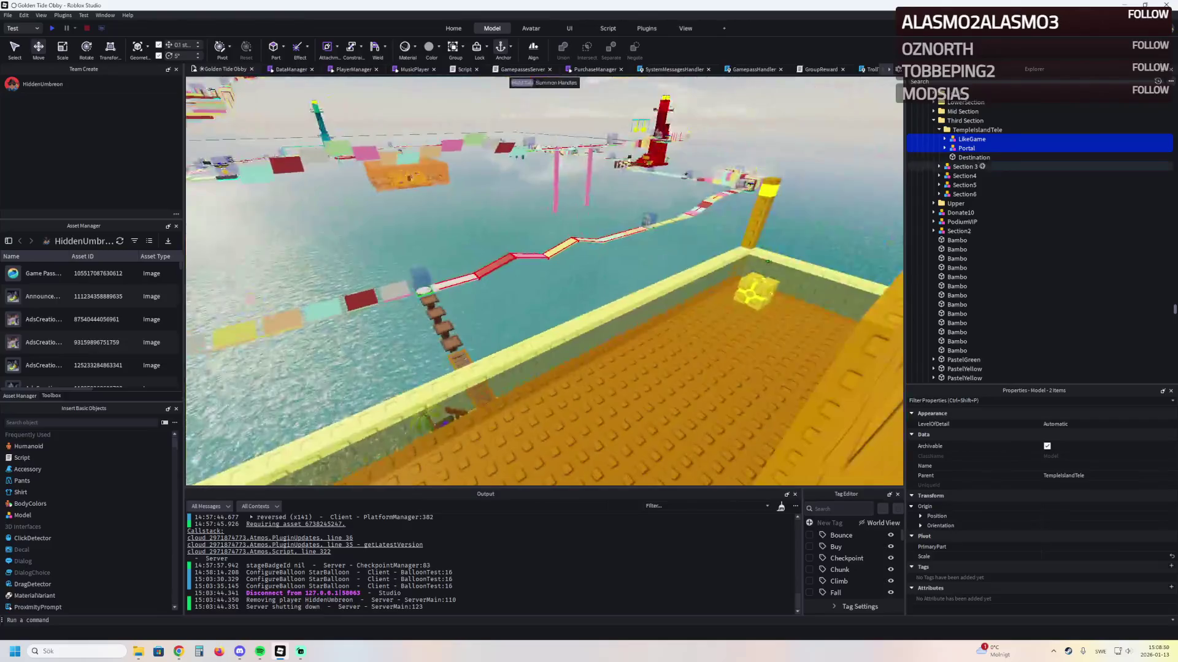
pyautogui.click(976, 158)
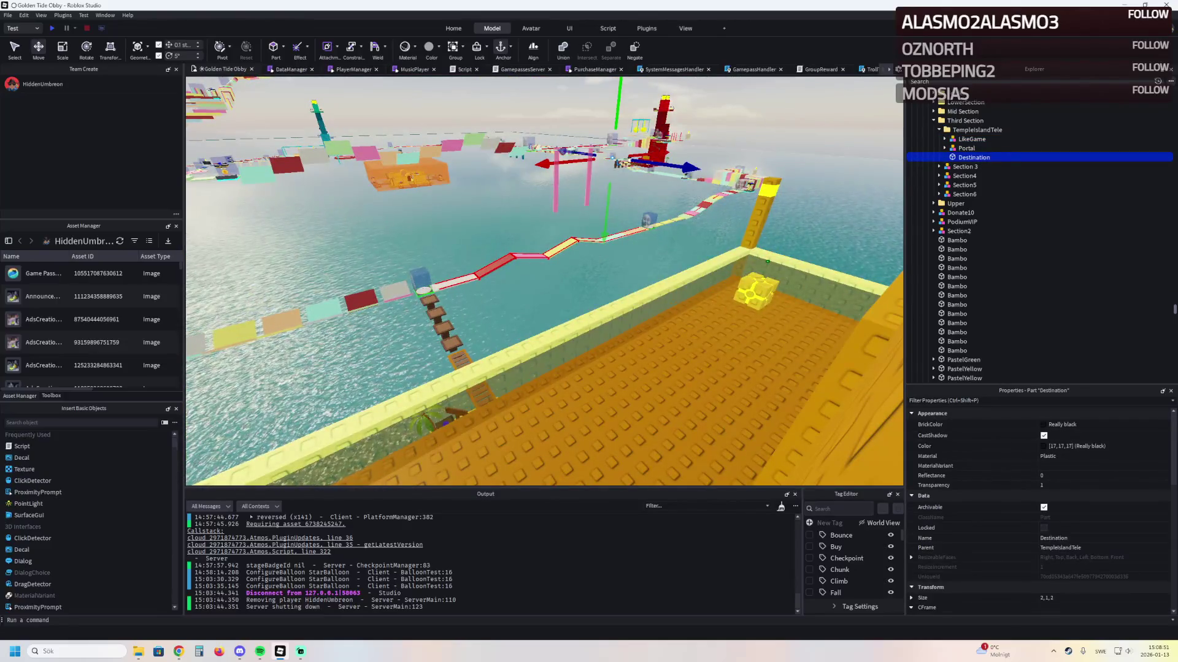
pyautogui.press('f')
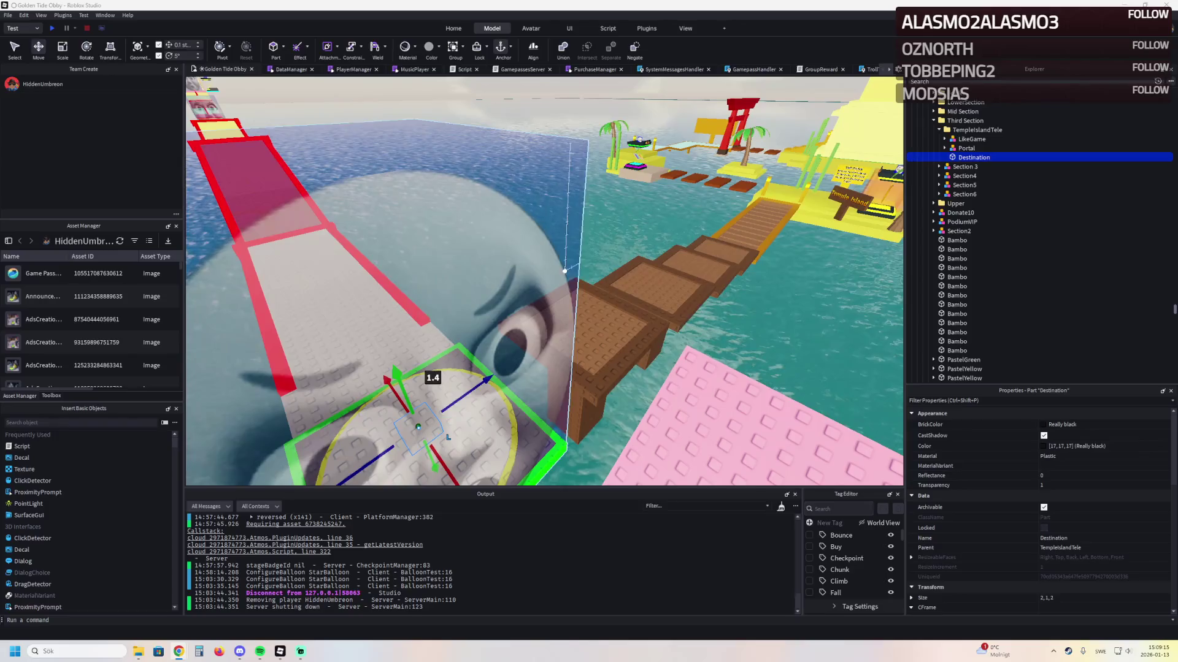
# Fly around the Destination platform beside the wooden pier, then start an F5 playtest
pyautogui.press('s')
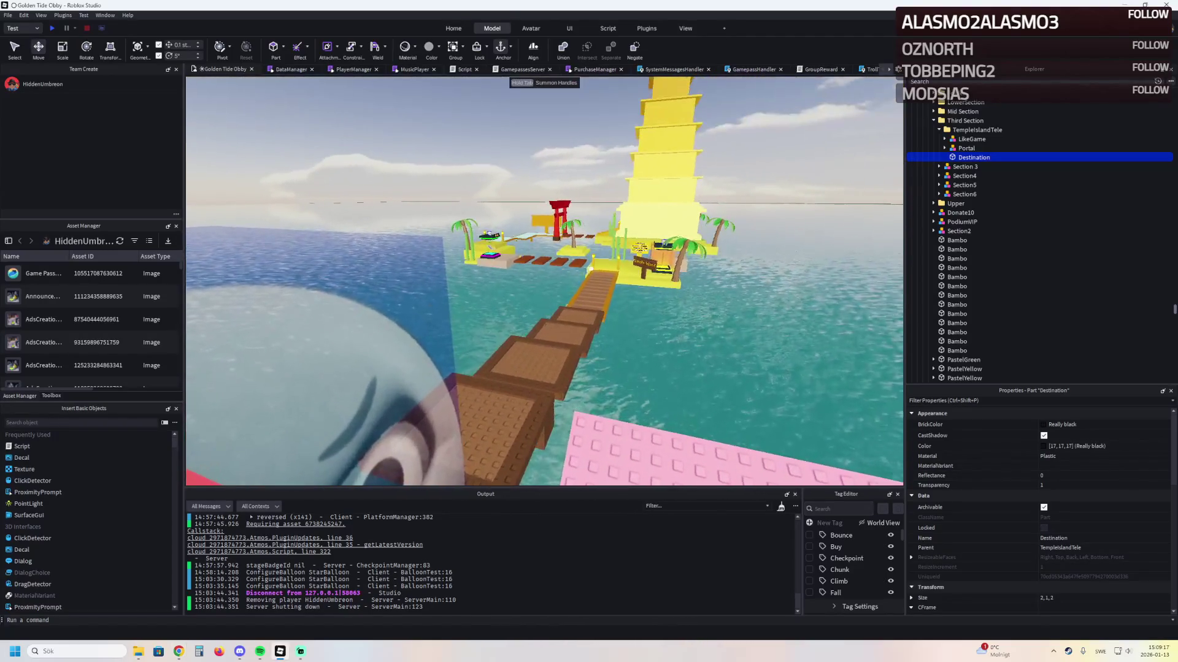
pyautogui.press('w')
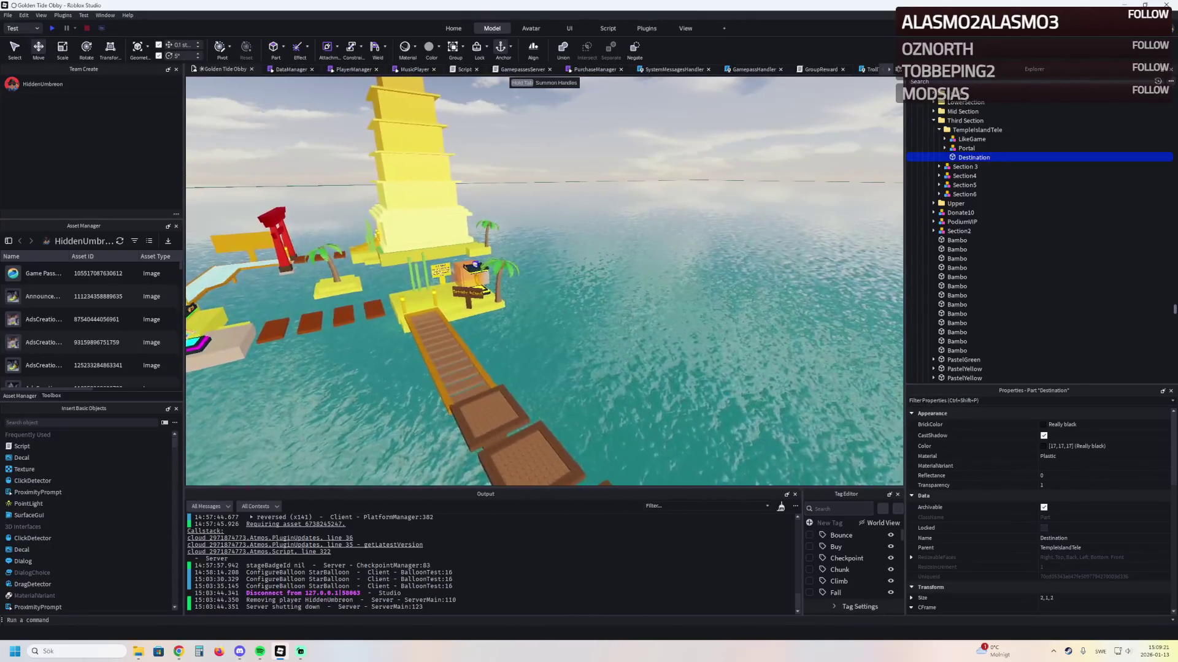
pyautogui.press('d')
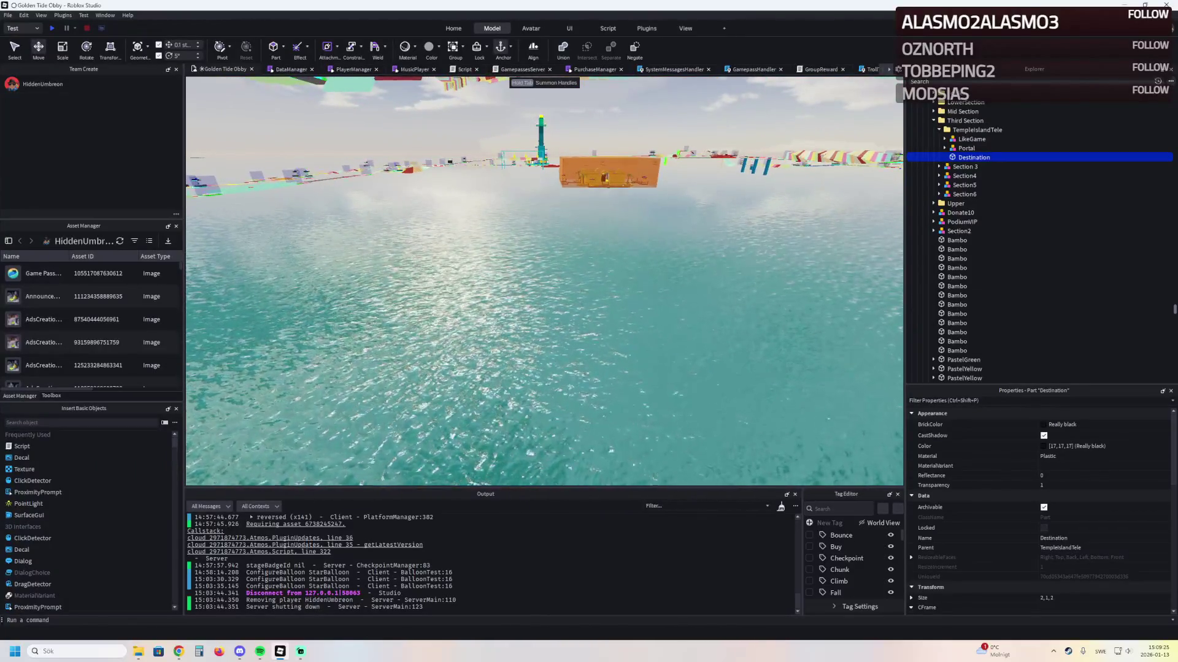
pyautogui.press('d')
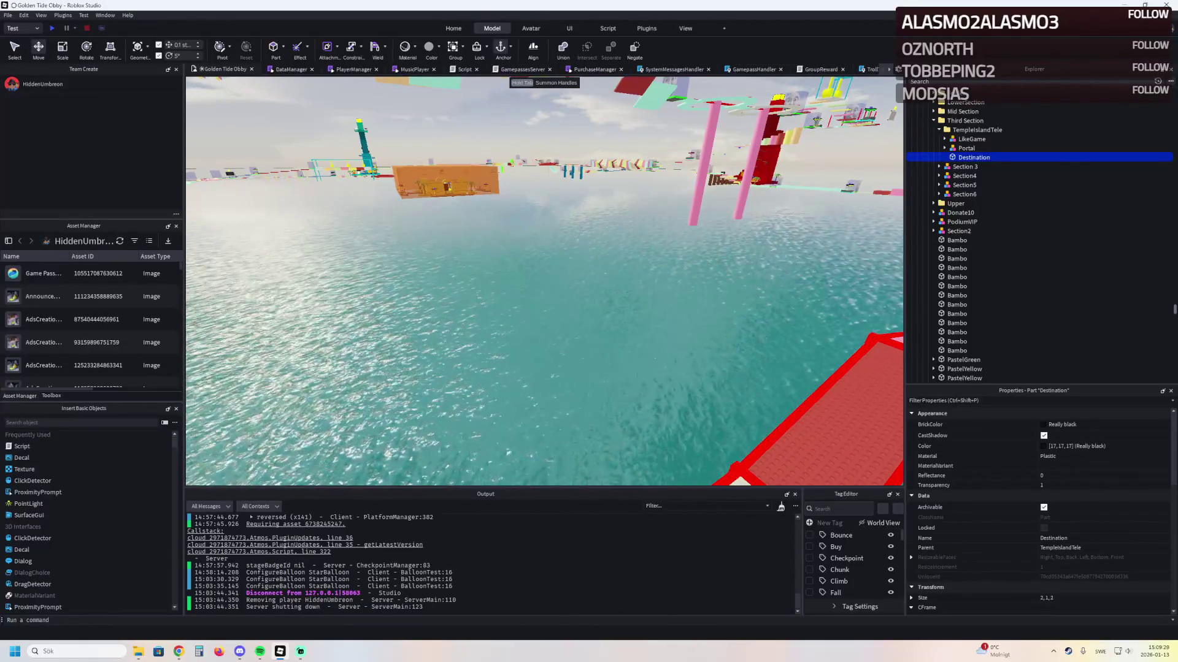
pyautogui.press('d')
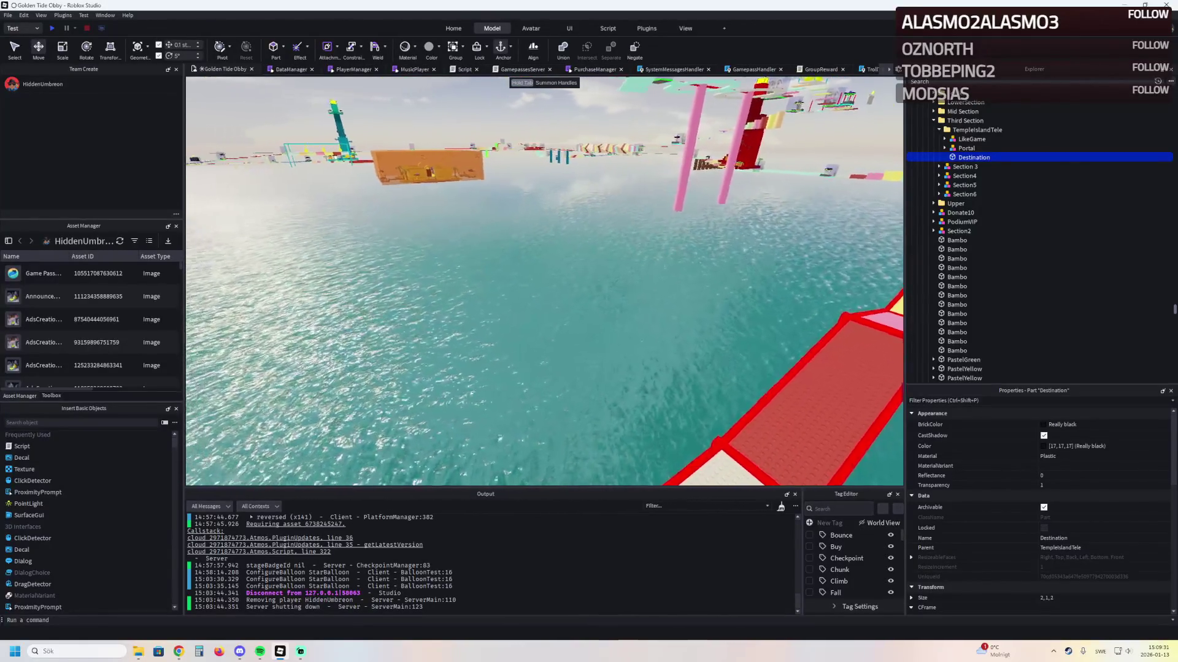
pyautogui.press('F5')
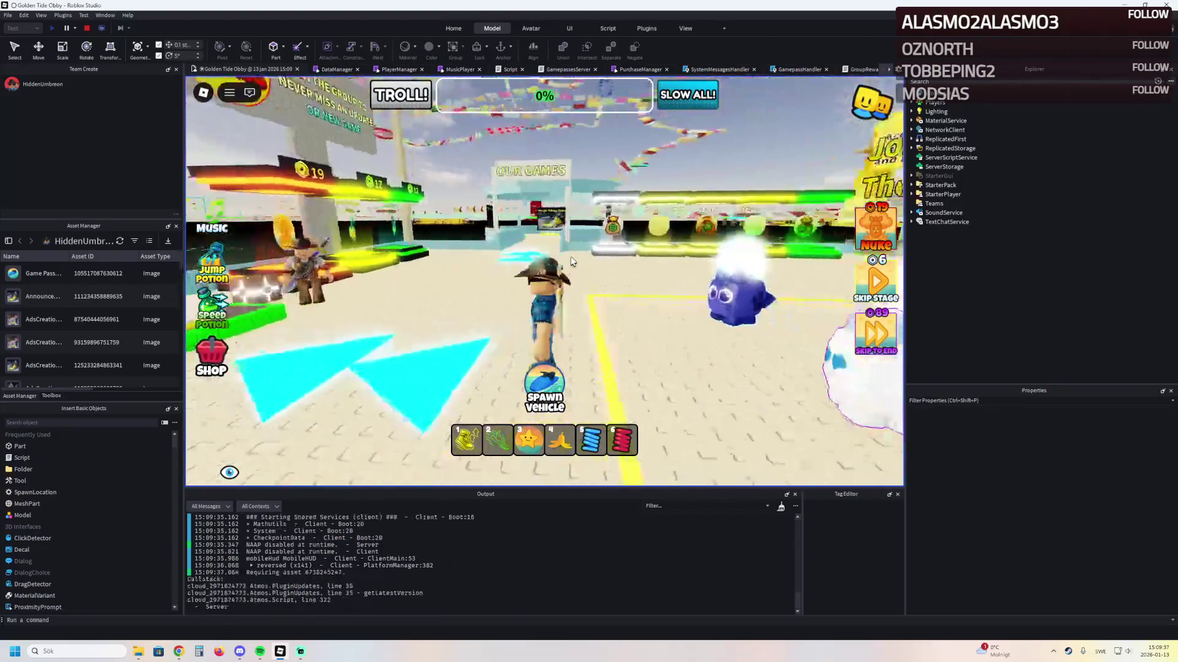
# Walk through VIP Island and onto the Blue, Red and Temple Island teleport pads
pyautogui.press('w')
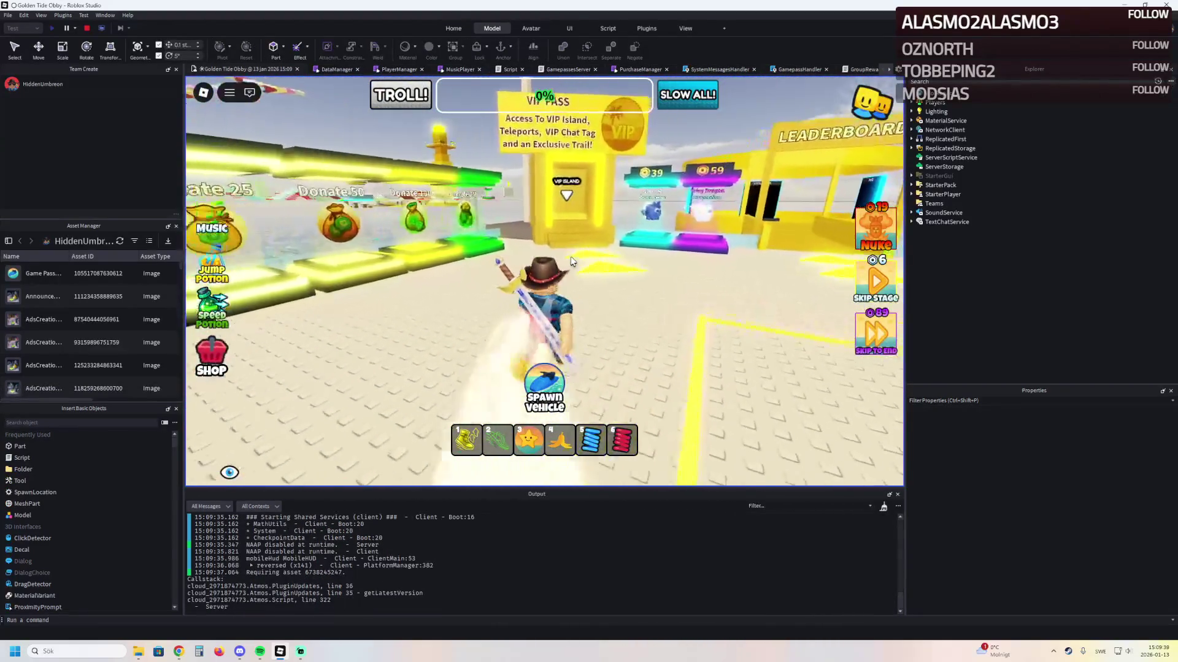
pyautogui.press('w')
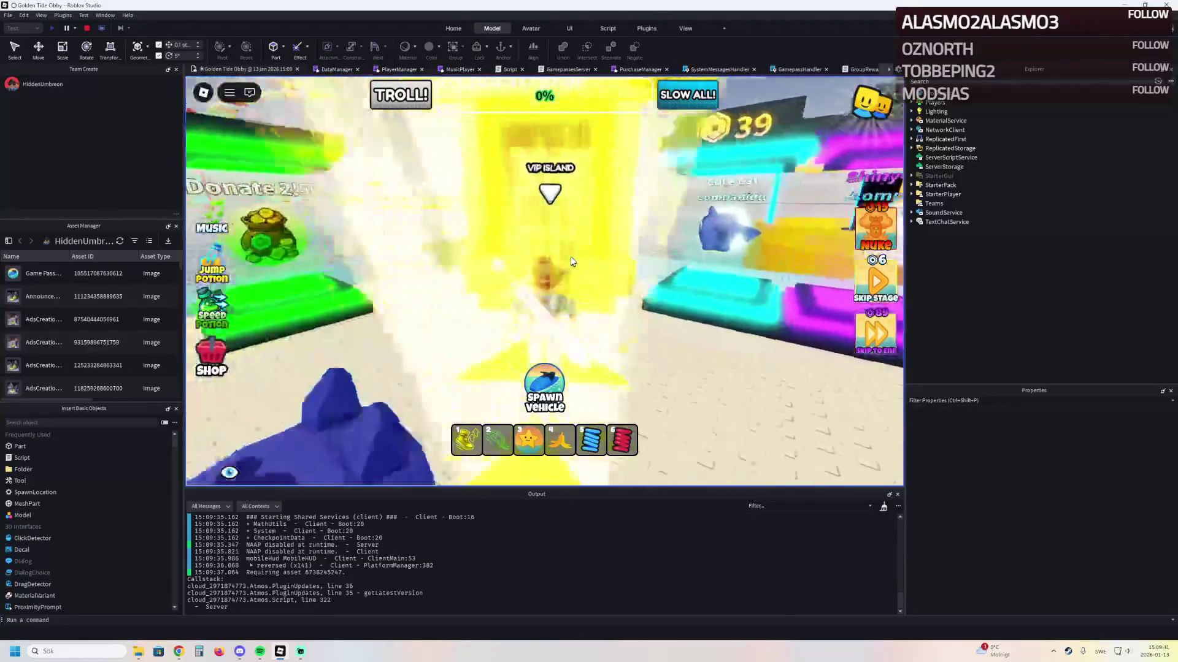
pyautogui.press('w')
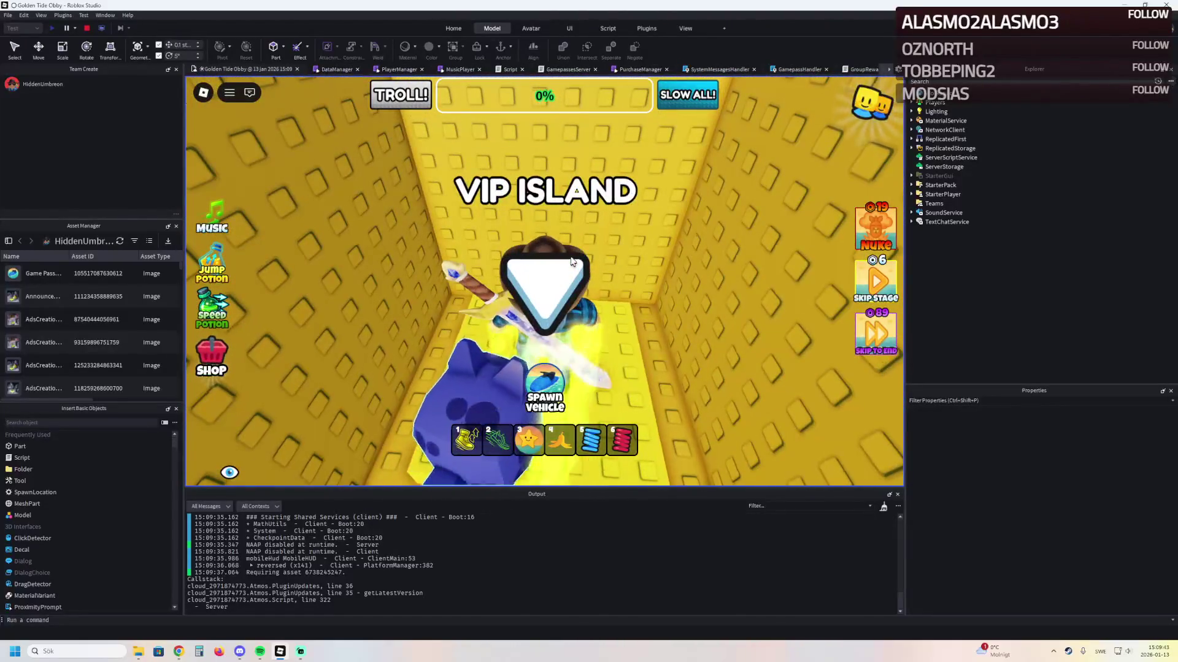
pyautogui.press('w')
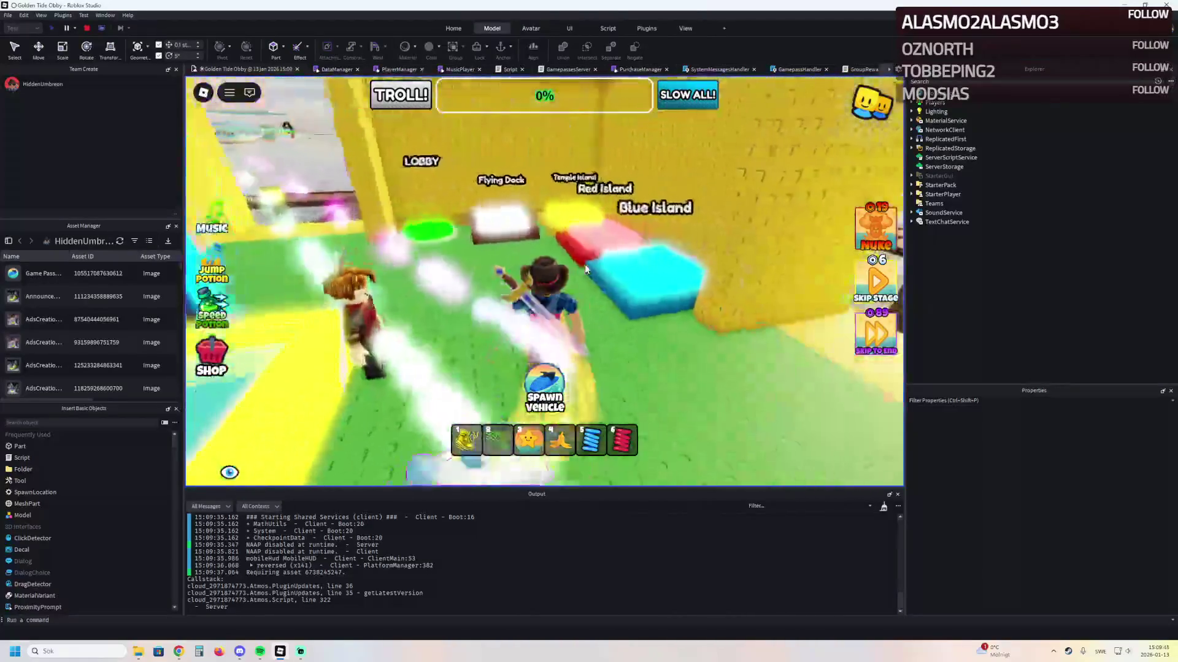
pyautogui.press('w')
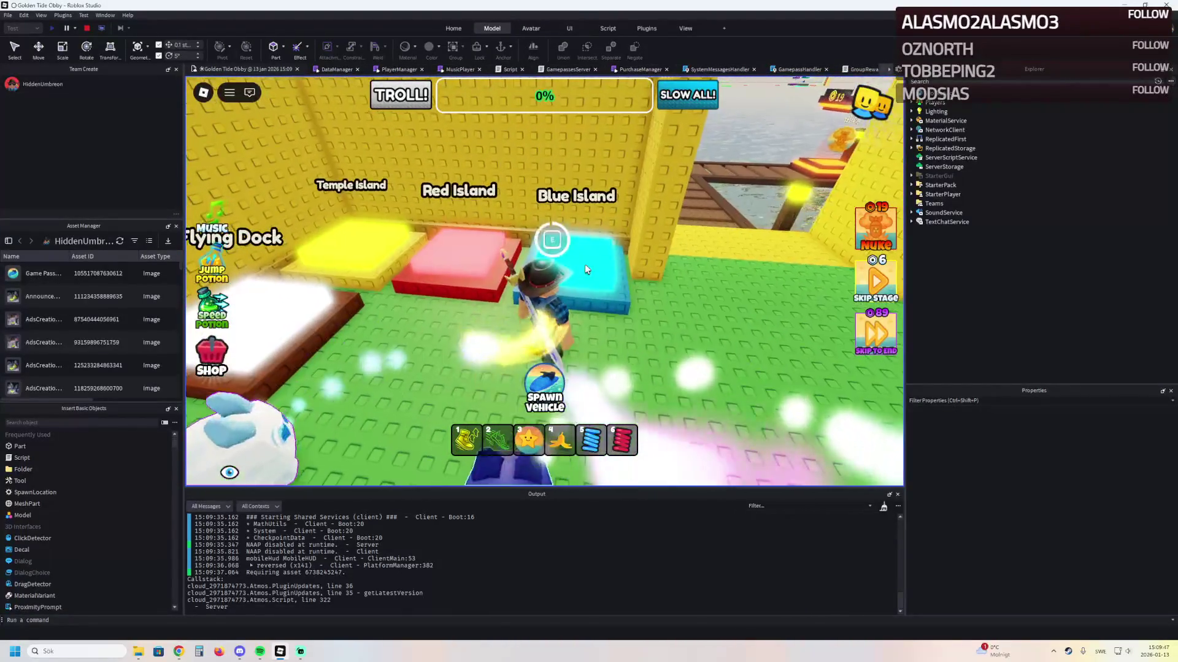
pyautogui.press('e')
pyautogui.press('w')
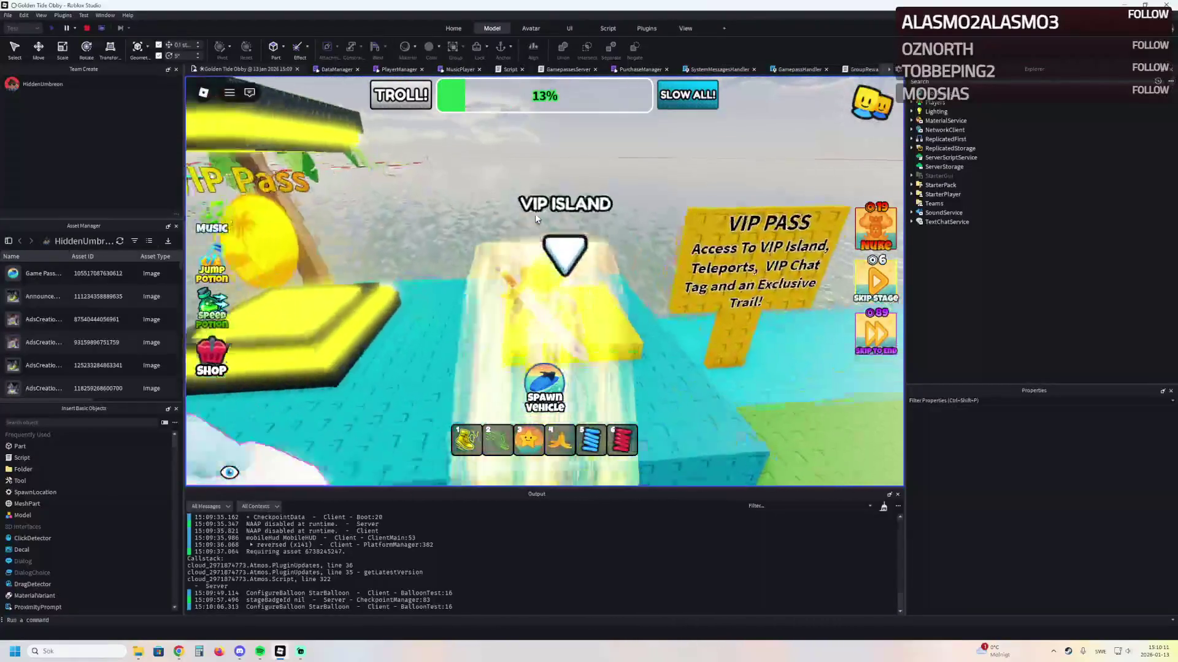
pyautogui.press('w')
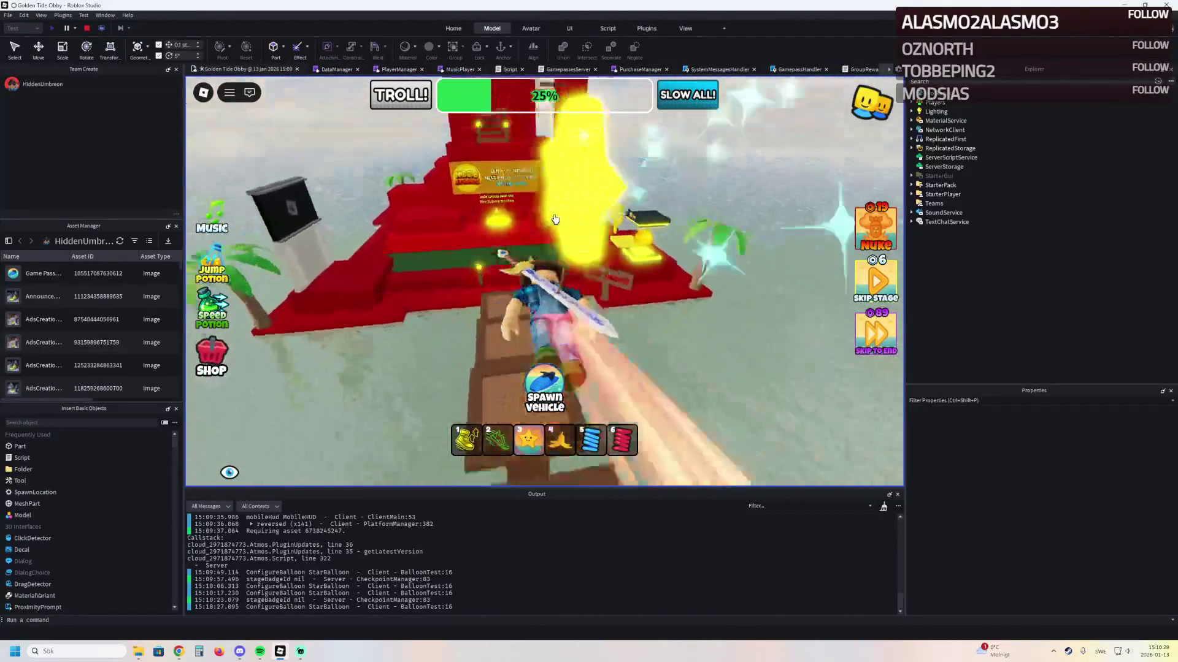
pyautogui.press('w')
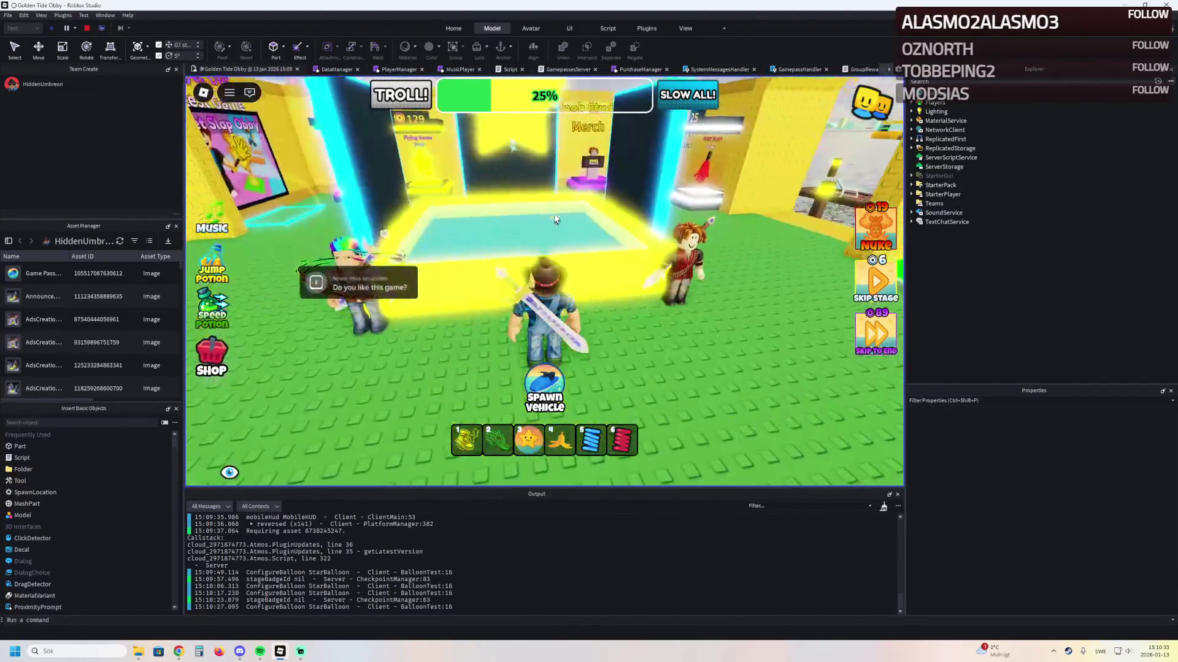
pyautogui.press('w')
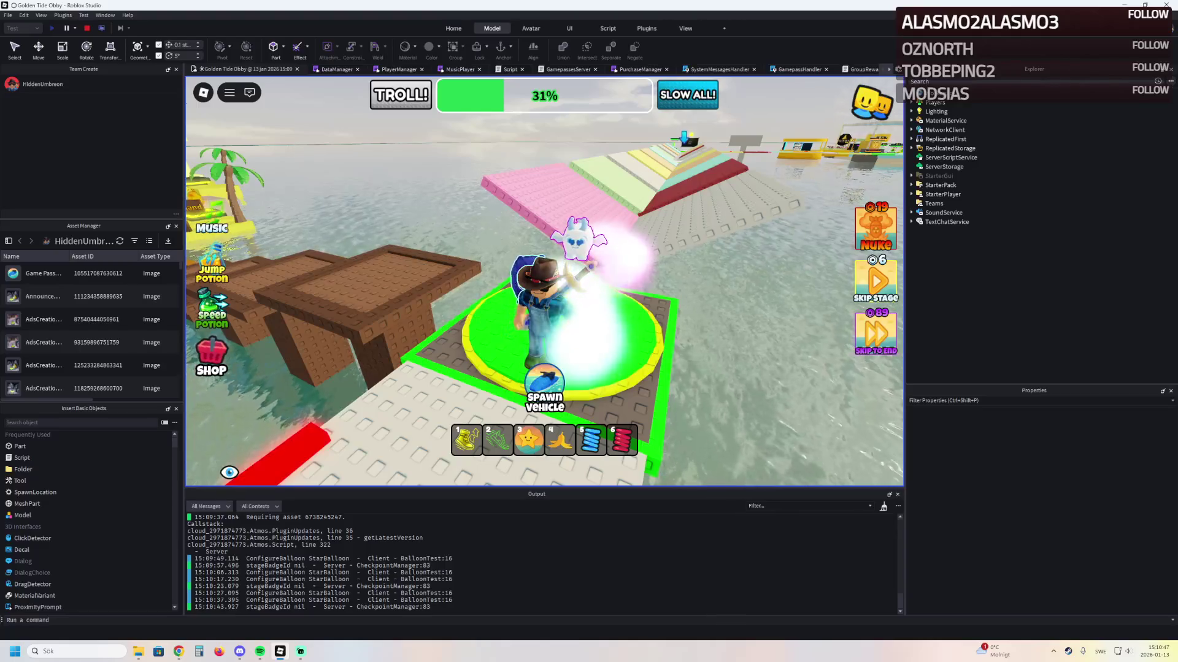
# Stop the first playtest, then run the character across the obby, swinging the sword
pyautogui.hotkey('shift', 'F5')
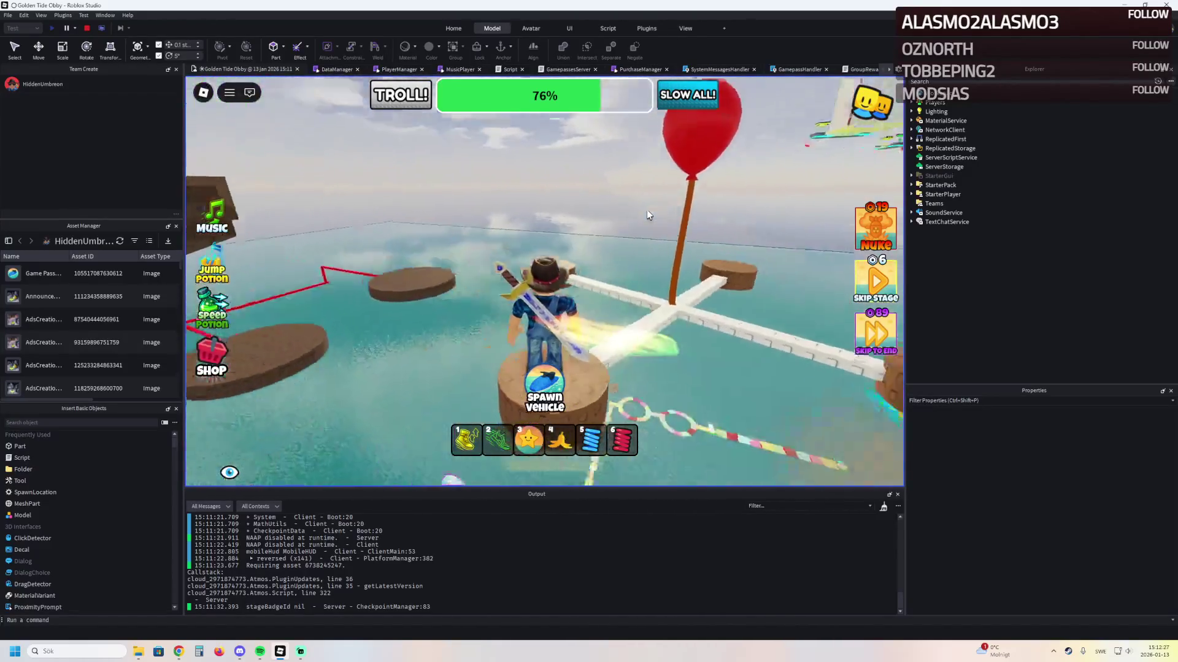
pyautogui.press('Left')
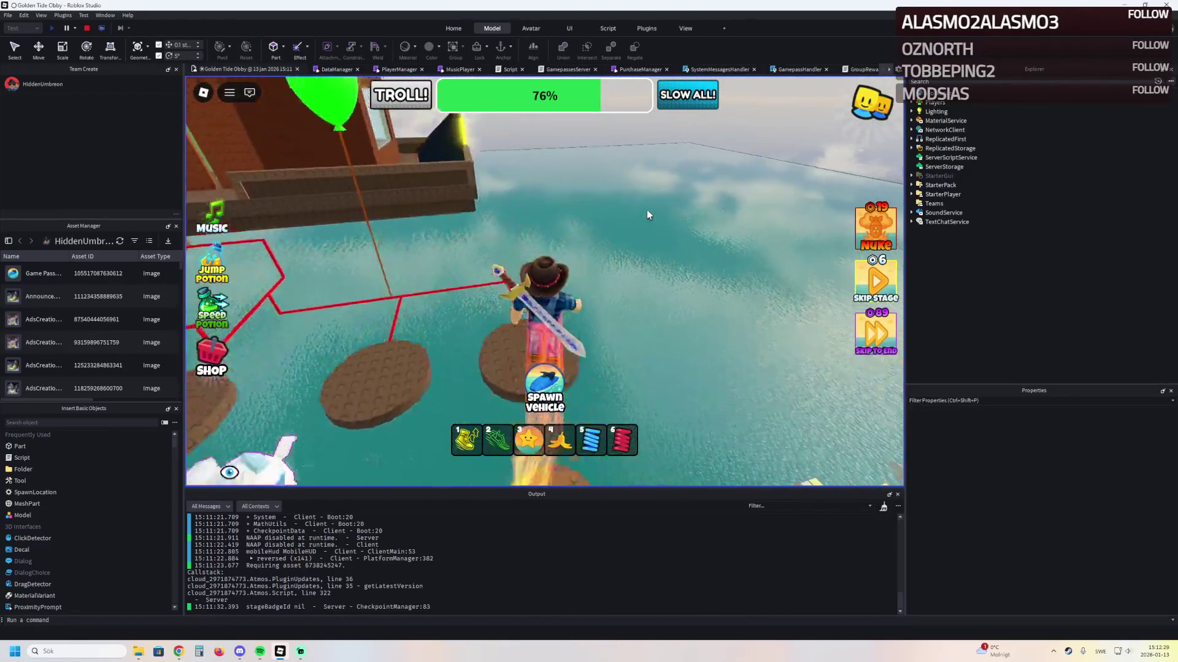
pyautogui.moveTo(646, 210)
pyautogui.mouseDown()
pyautogui.moveTo(701, 336)
pyautogui.moveTo(767, 276)
pyautogui.mouseUp()
pyautogui.click(698, 290)
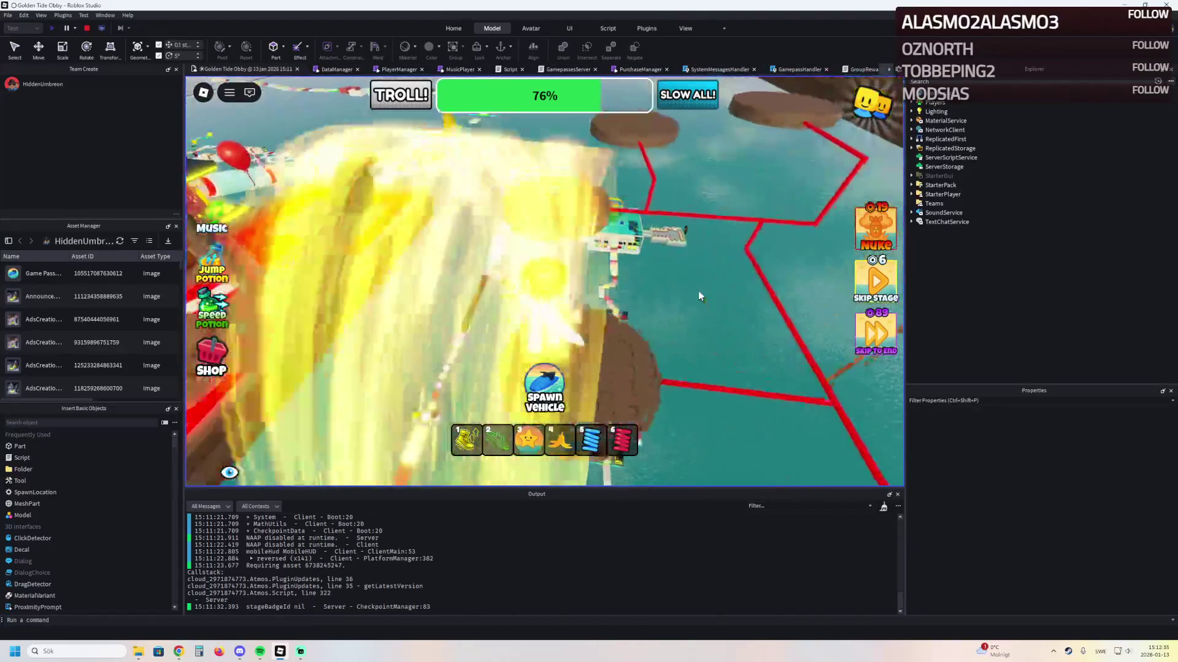
pyautogui.moveTo(699, 296); pyautogui.dragTo(700, 296)
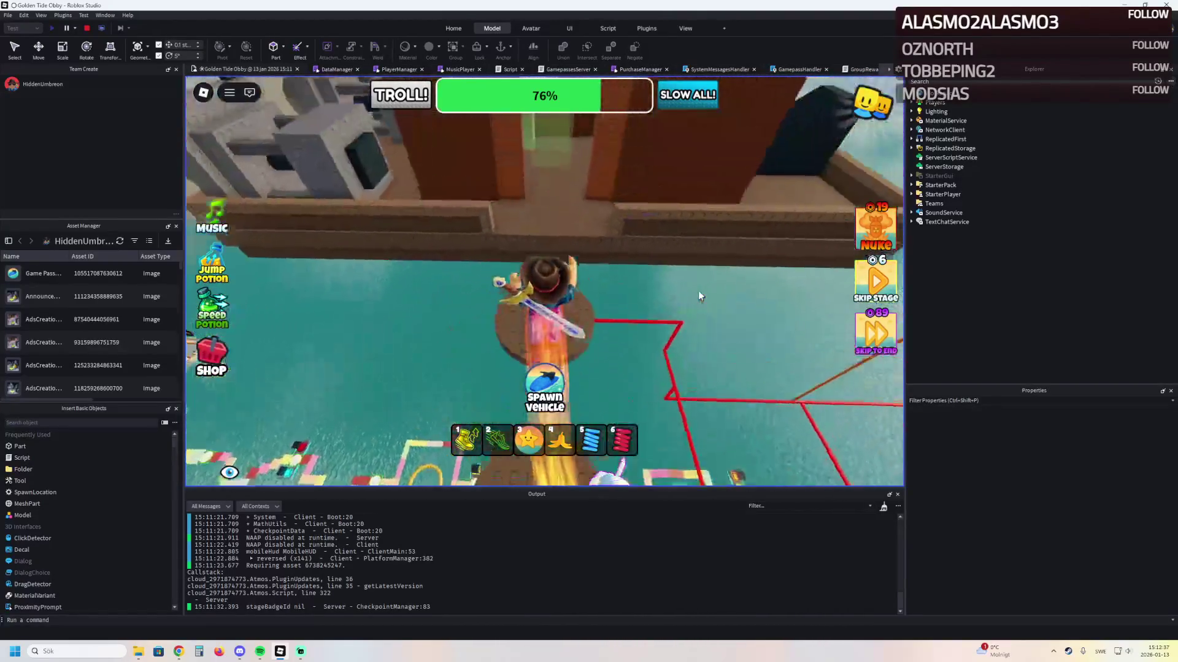
pyautogui.click(699, 296)
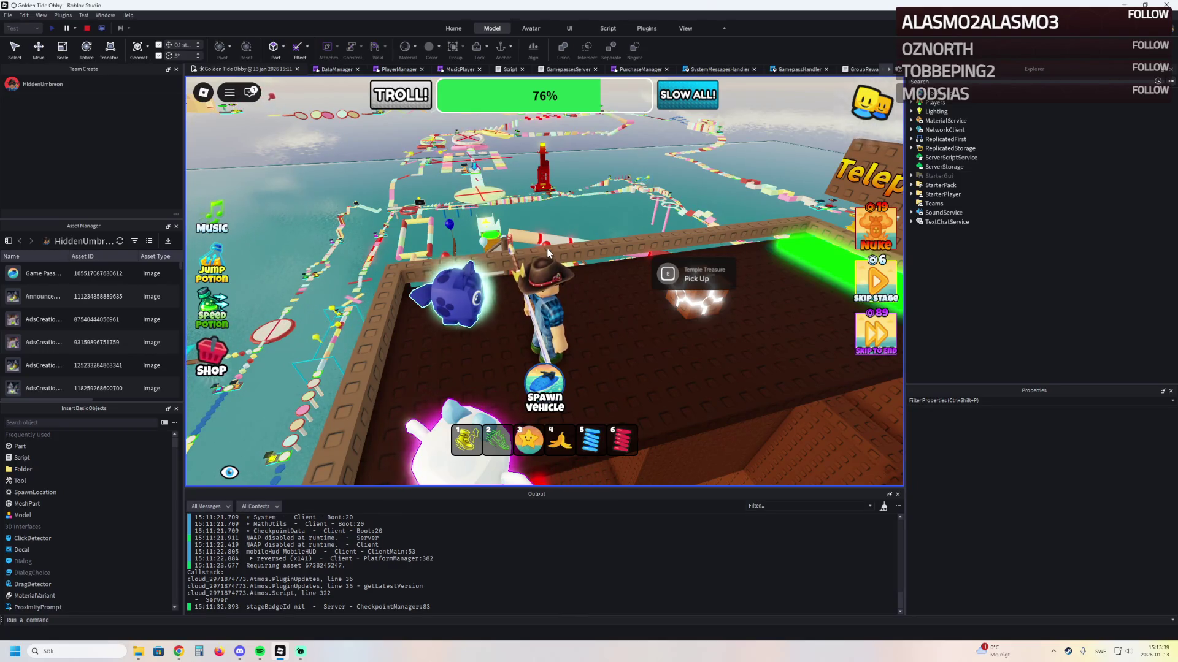
pyautogui.press('w')
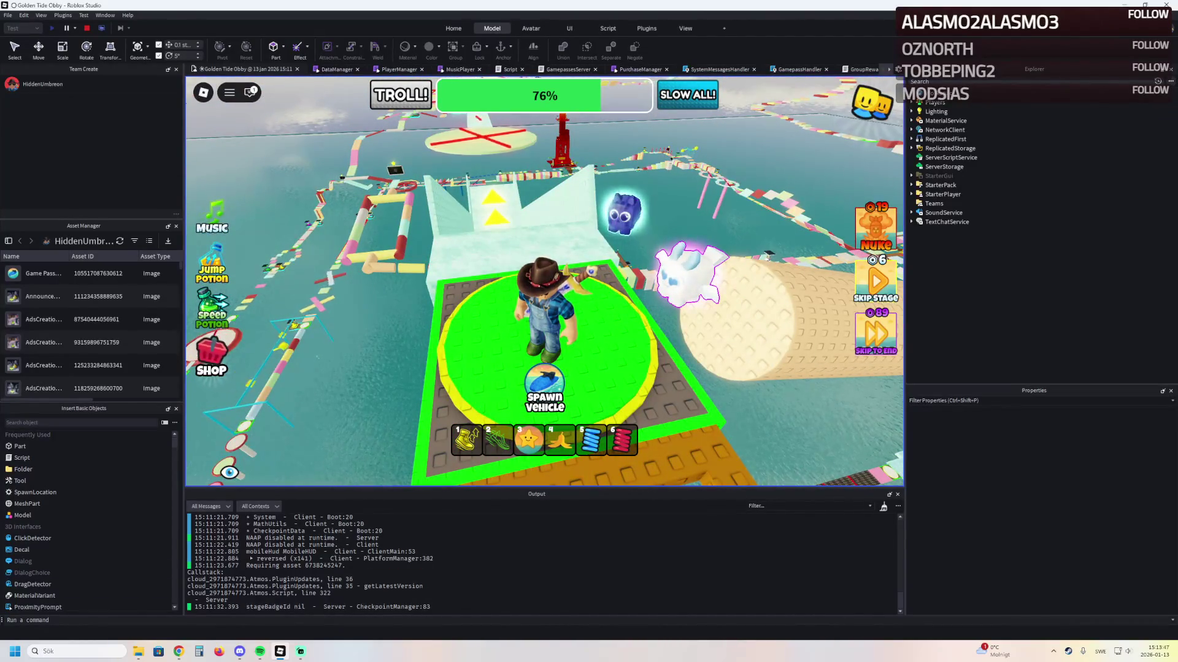
pyautogui.hotkey('alt', 'Tab')
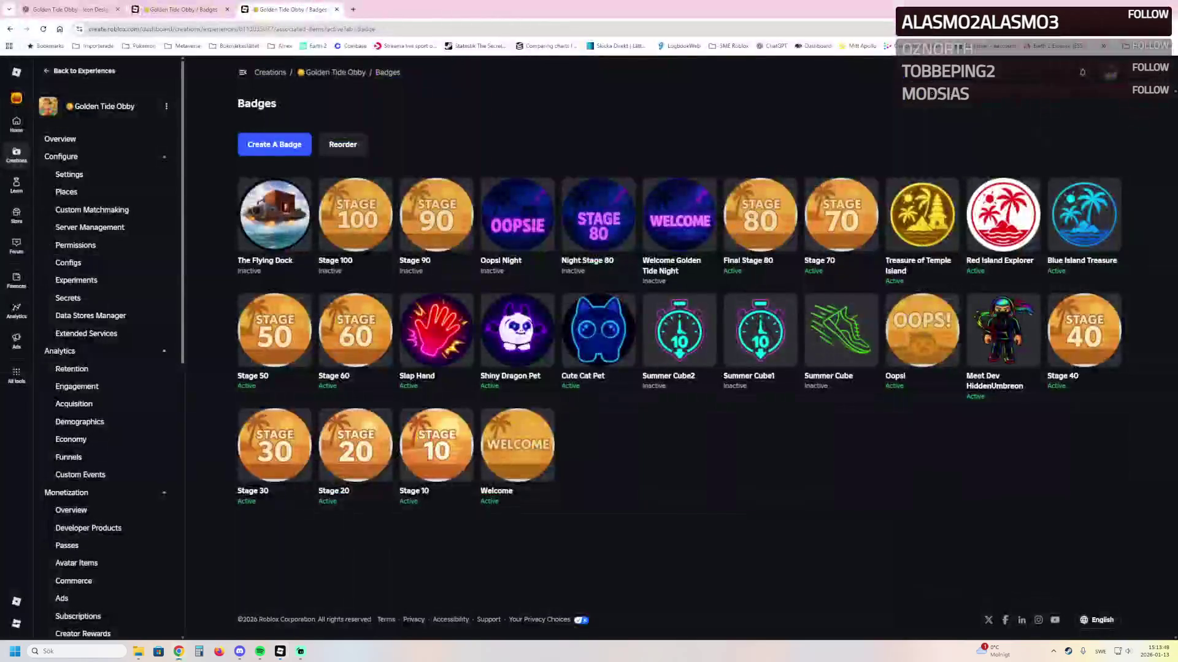
# Launch Winter Village Tycoon from the Roblox home page in a new tab
pyautogui.hotkey('ctrl', 't')
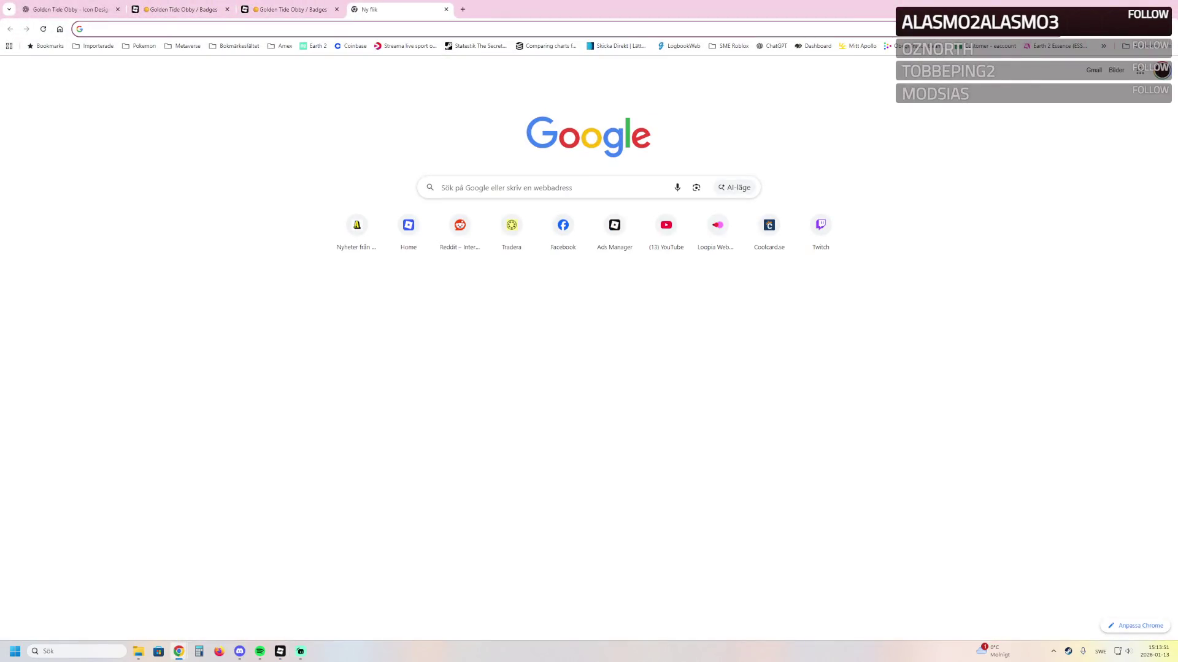
pyautogui.click(409, 227)
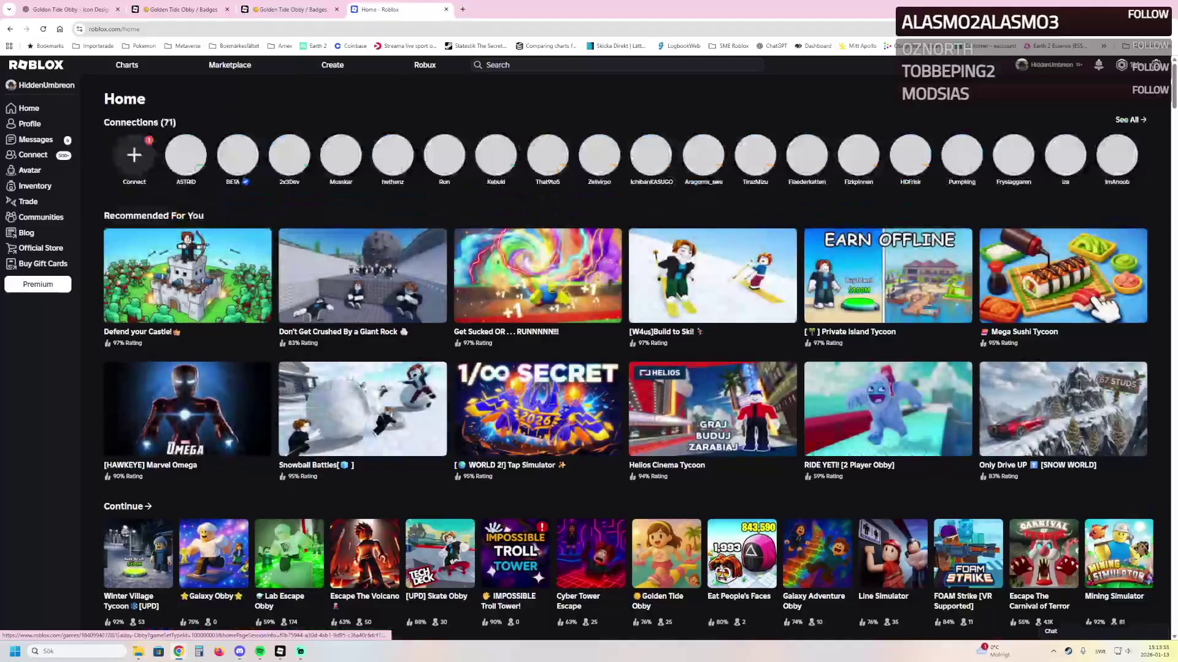
pyautogui.click(138, 554)
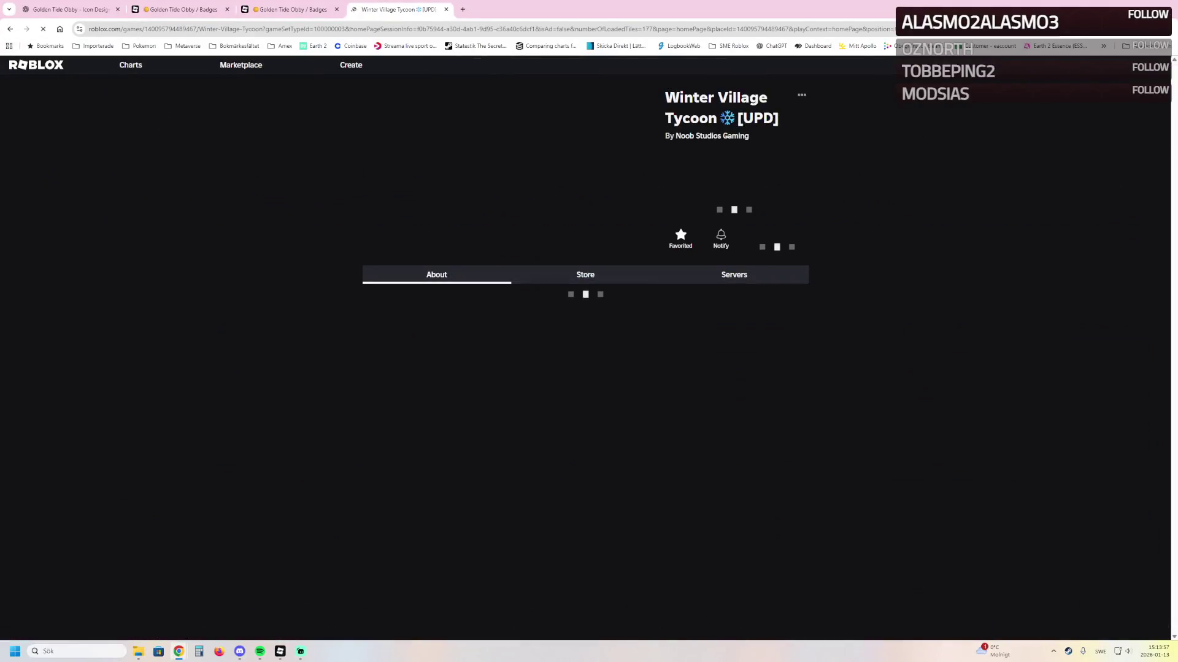
pyautogui.click(727, 204)
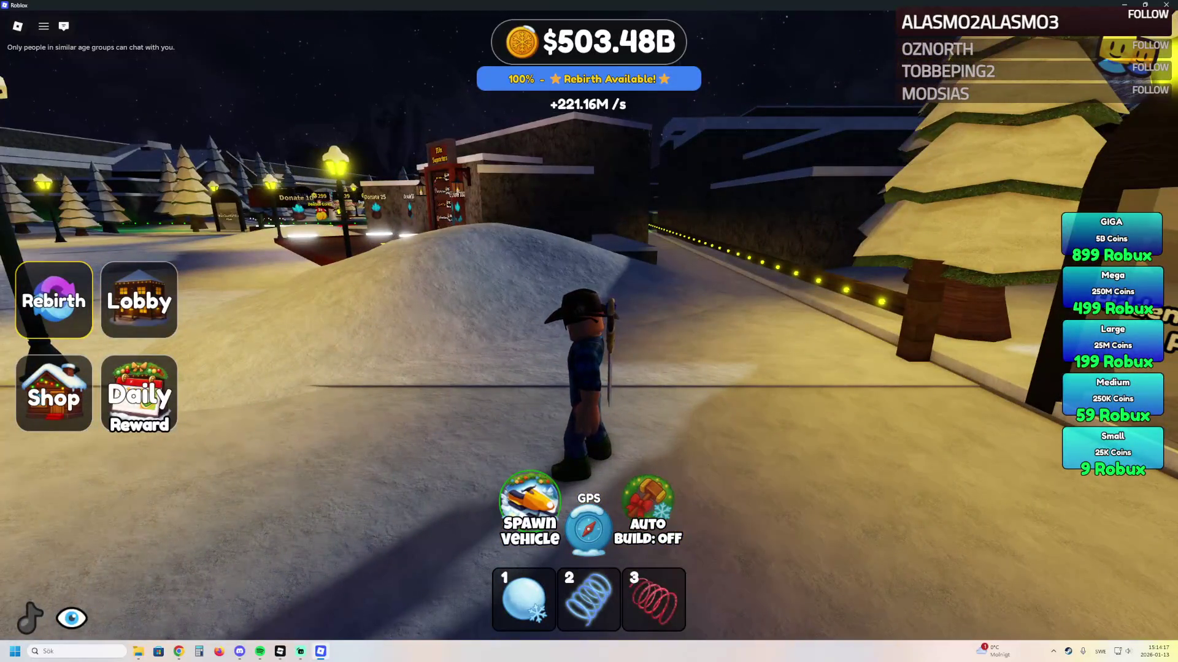
# Spawn a snowmobile, drive it off the bridge through the tunnel, then dismount
pyautogui.press('w')
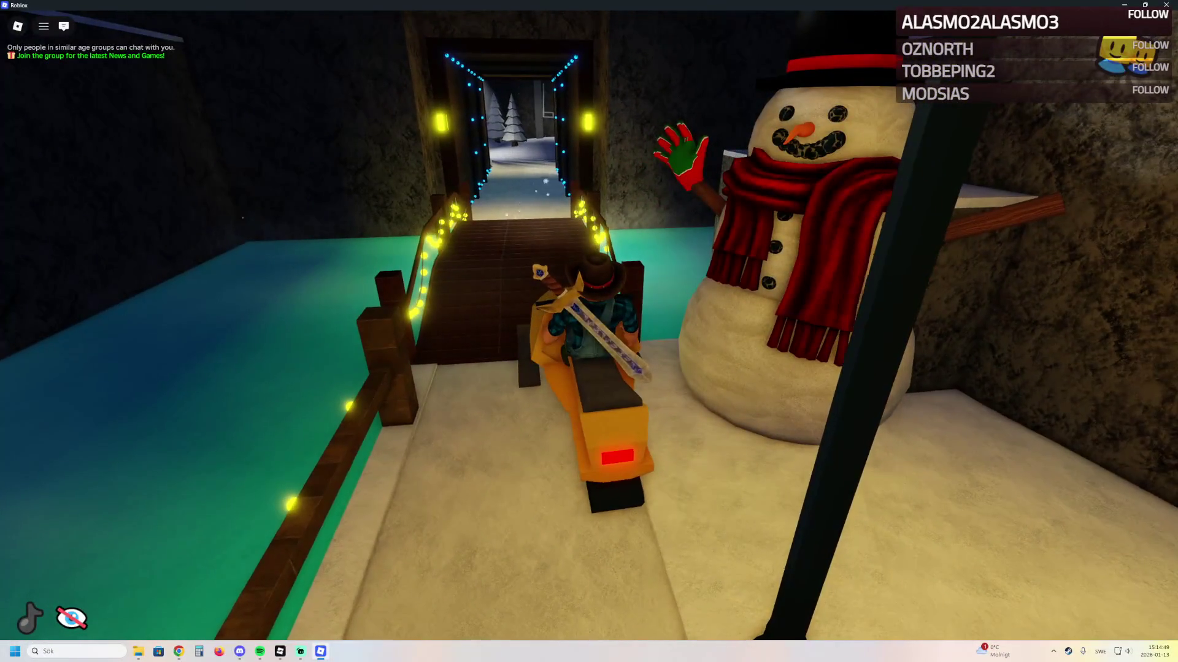
pyautogui.press('w')
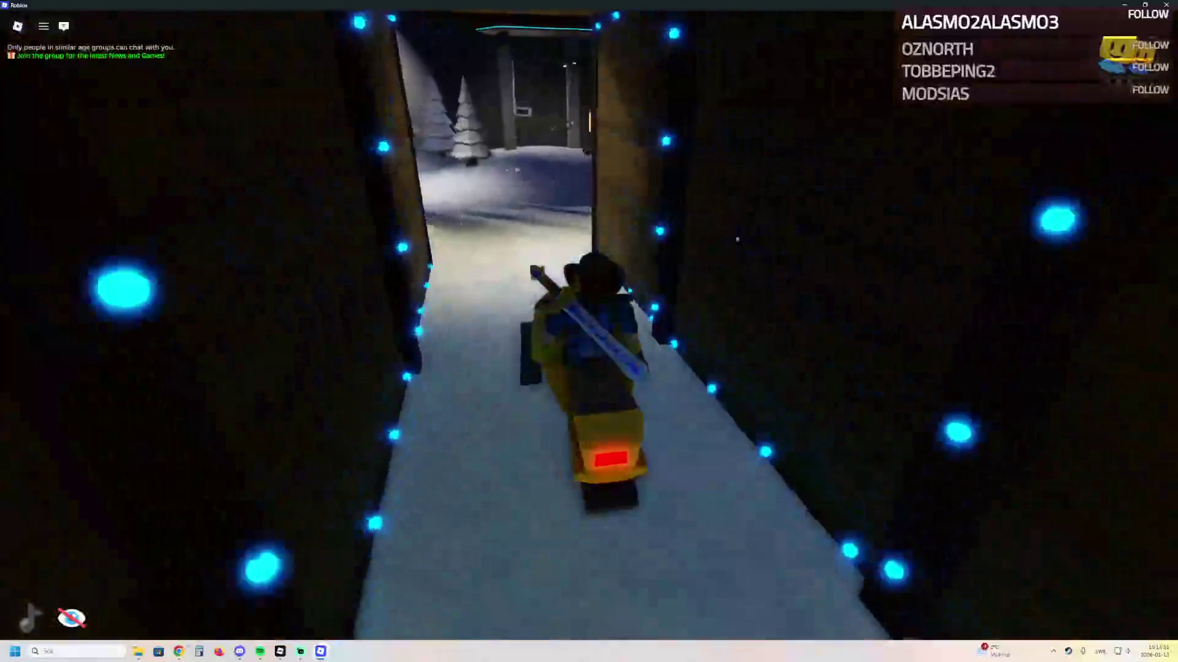
pyautogui.press('w')
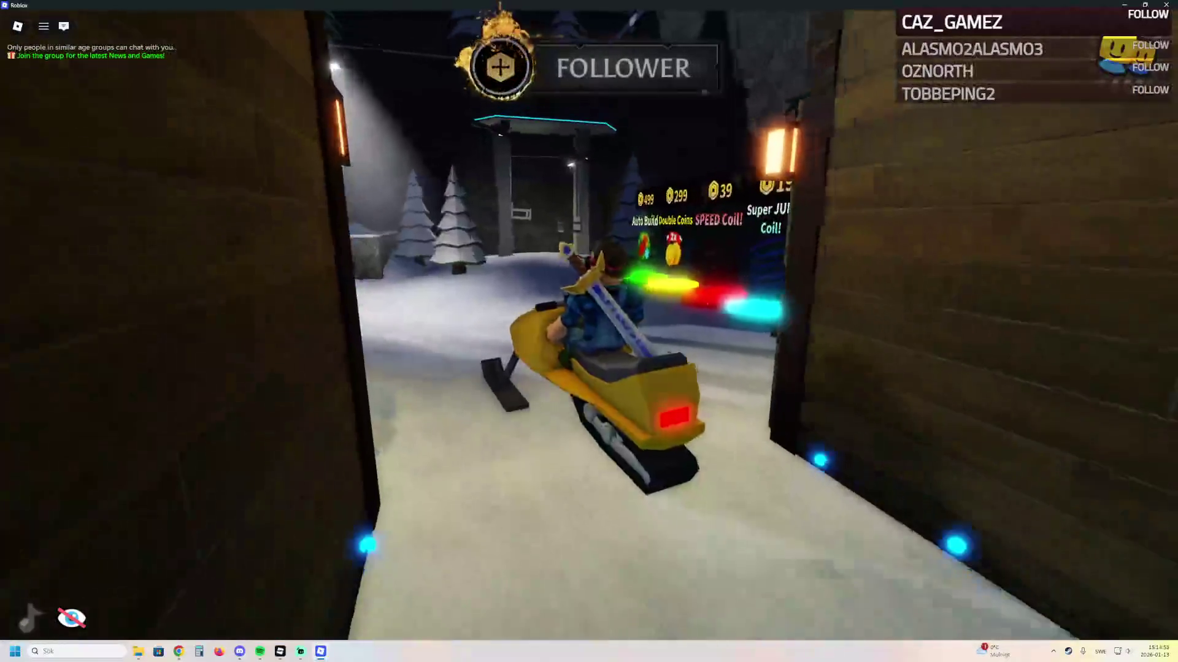
pyautogui.press('space')
# Walk out into the snowy area and look around toward the coil shop and moonlit path
pyautogui.press('w')
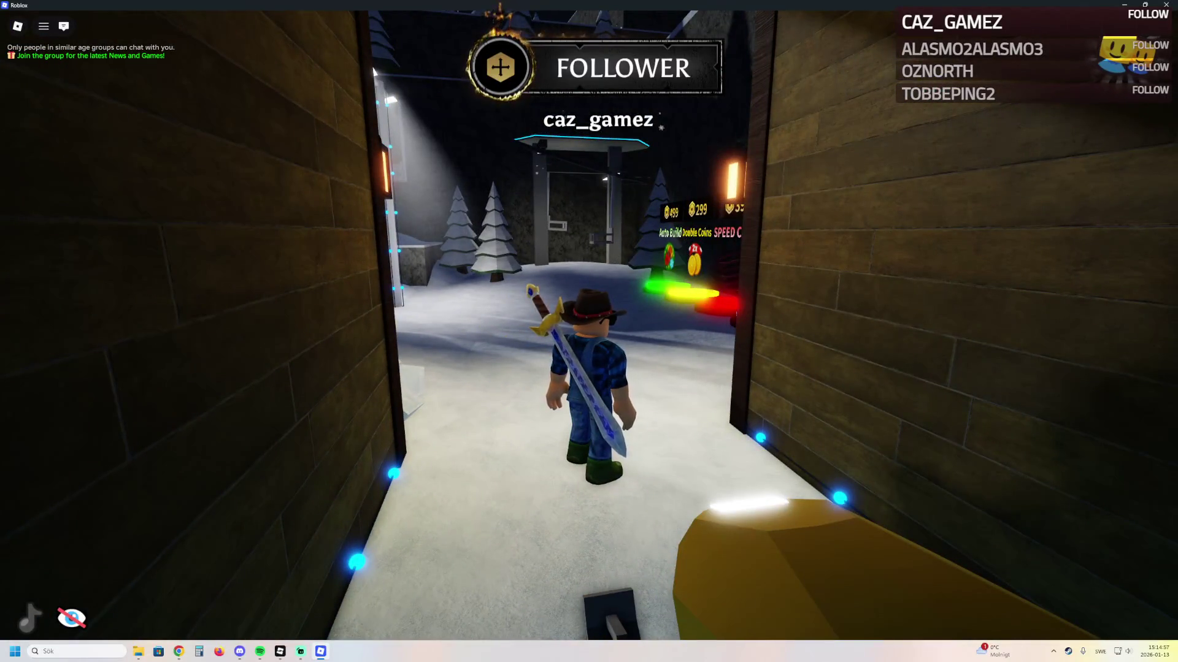
pyautogui.press('w')
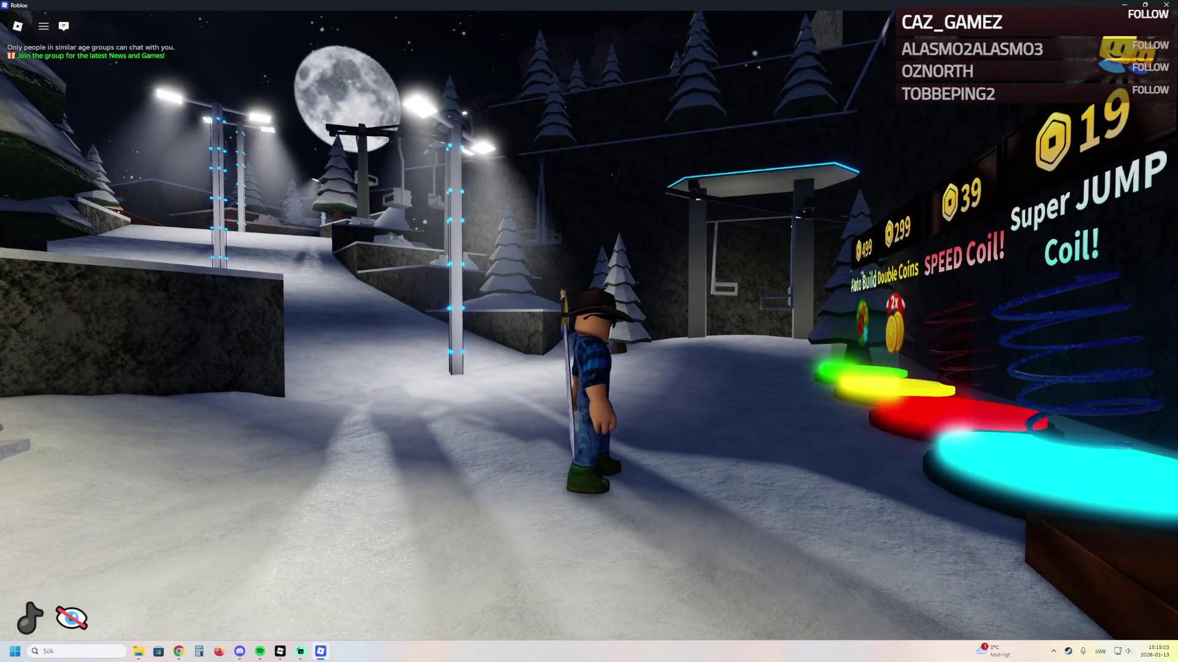
pyautogui.press('s')
pyautogui.press('w')
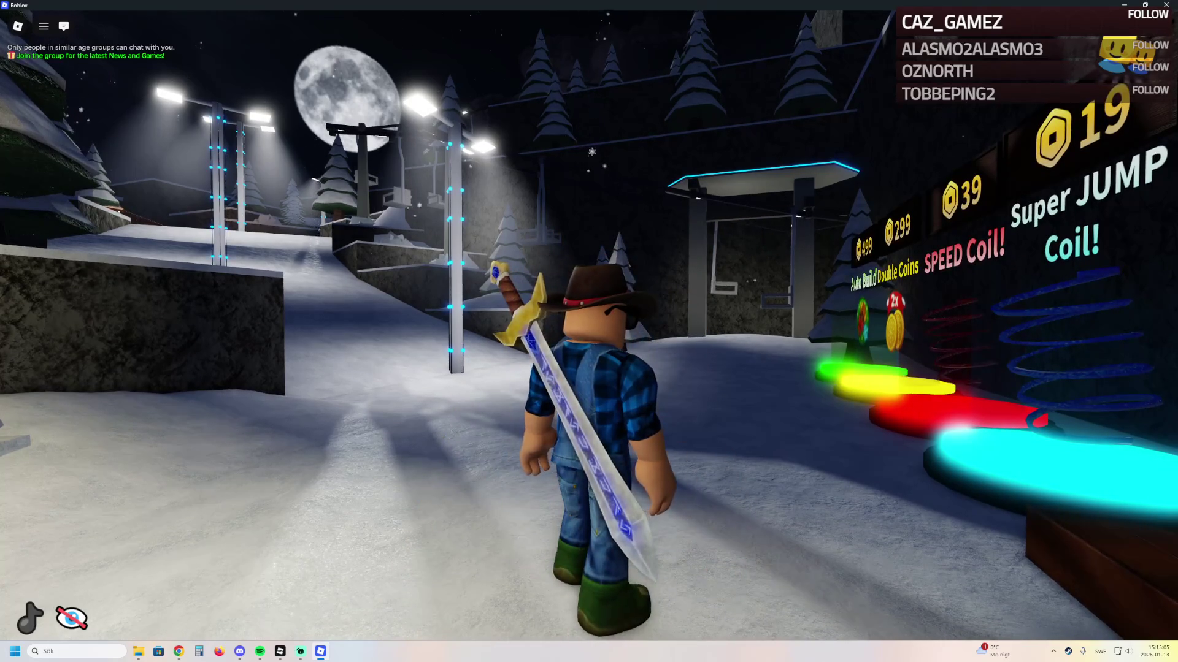
pyautogui.press('Right')
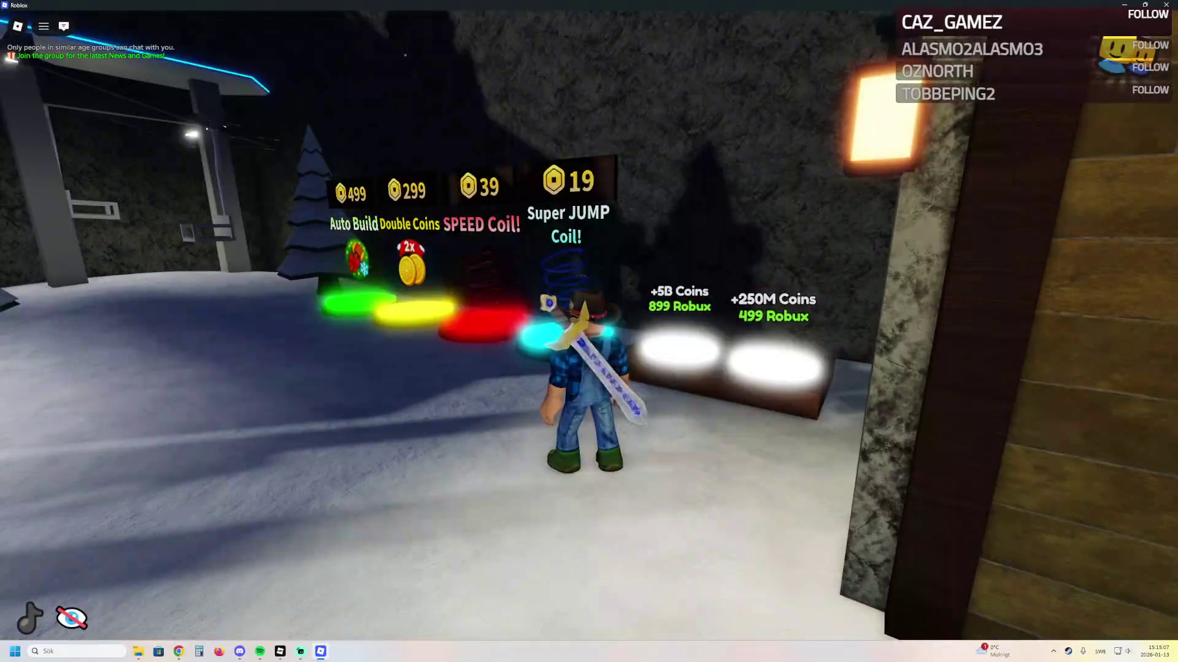
pyautogui.press('Left')
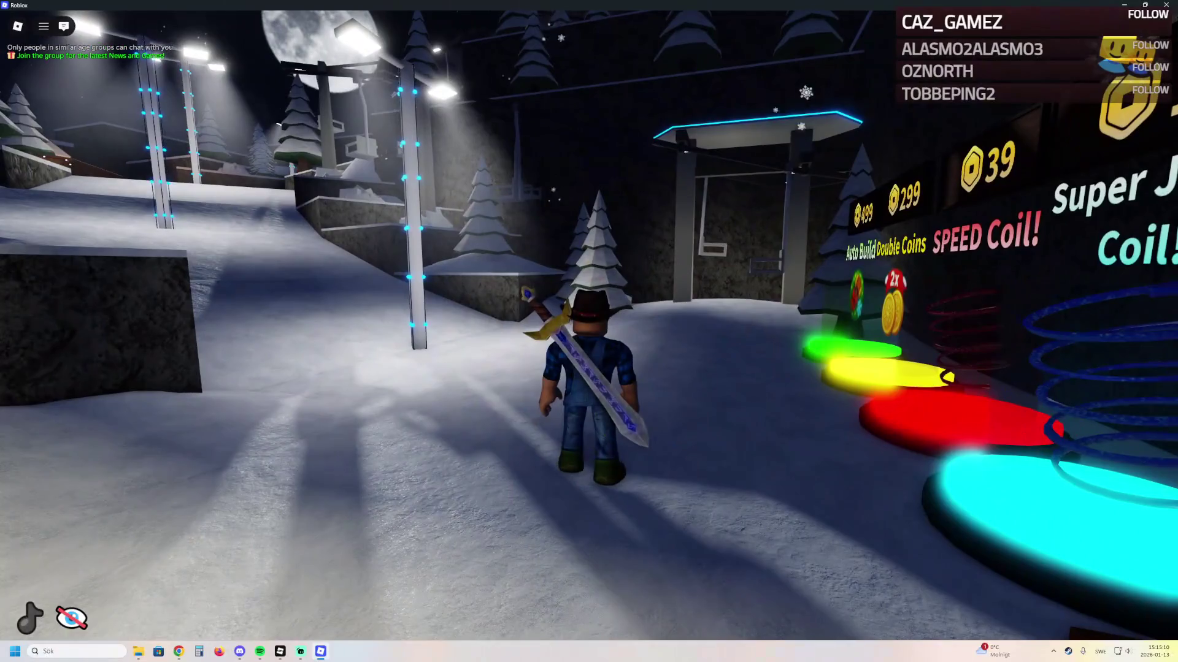
# Toggle the game's on-screen overlays on and off with the eye icon, ending hidden
pyautogui.click(71, 619)
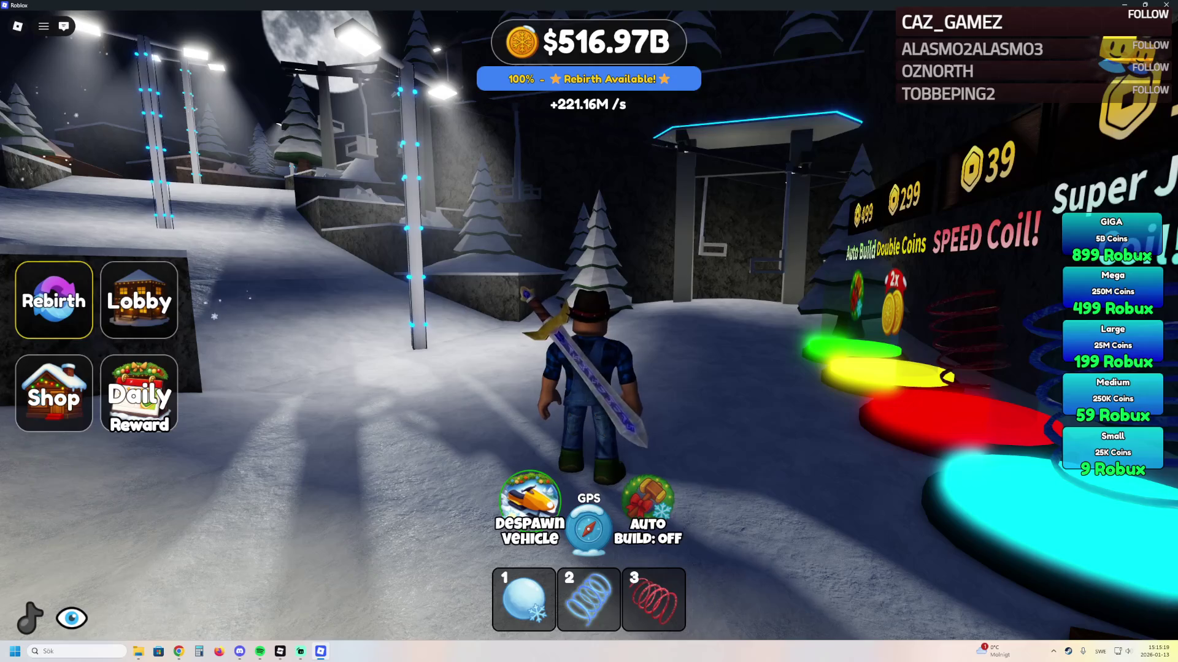
pyautogui.click(72, 618)
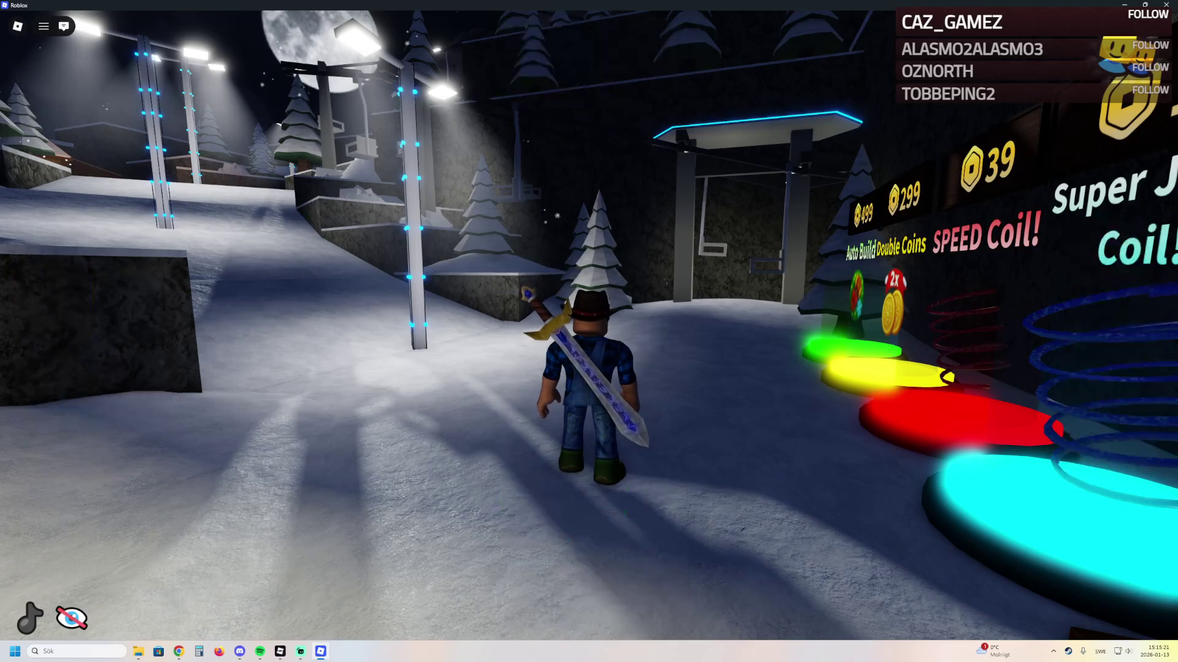
pyautogui.click(72, 618)
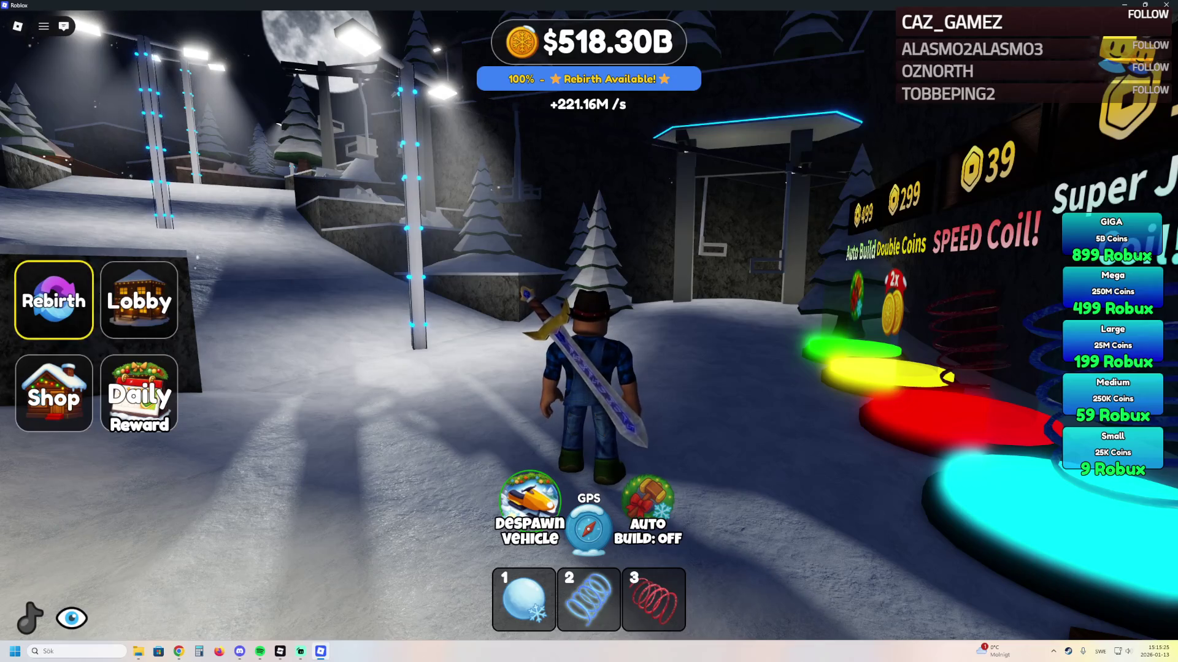
pyautogui.click(71, 618)
# Run past the lit pole and coil shop, then up the snowy path
pyautogui.press('Left')
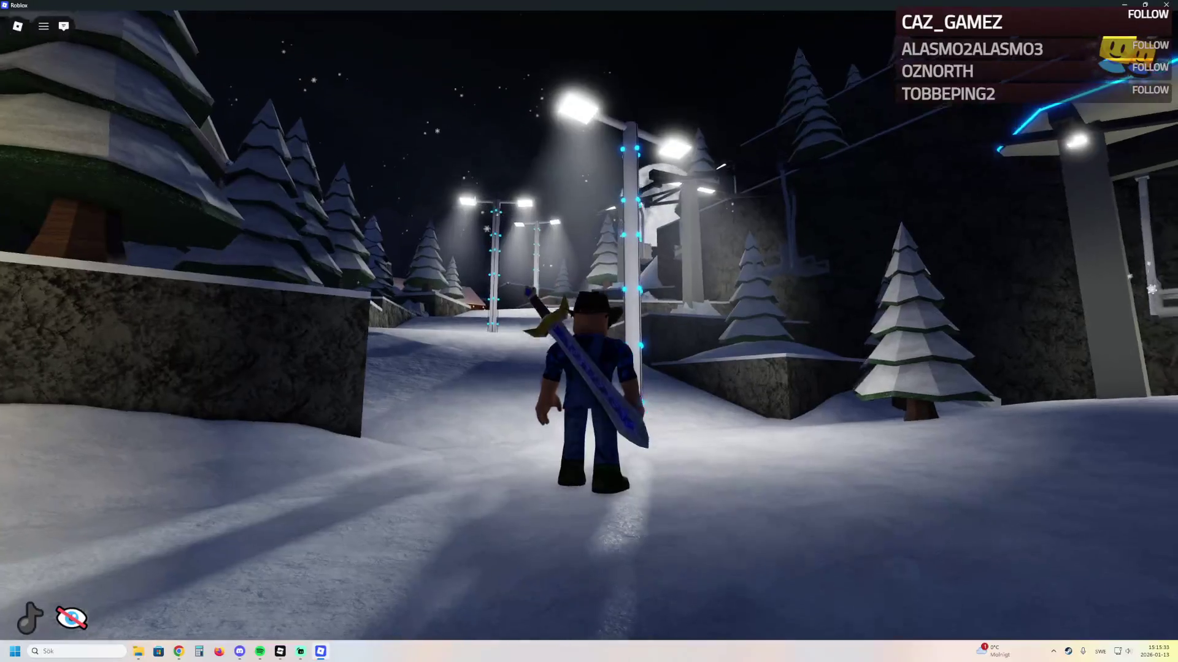
pyautogui.press('Right')
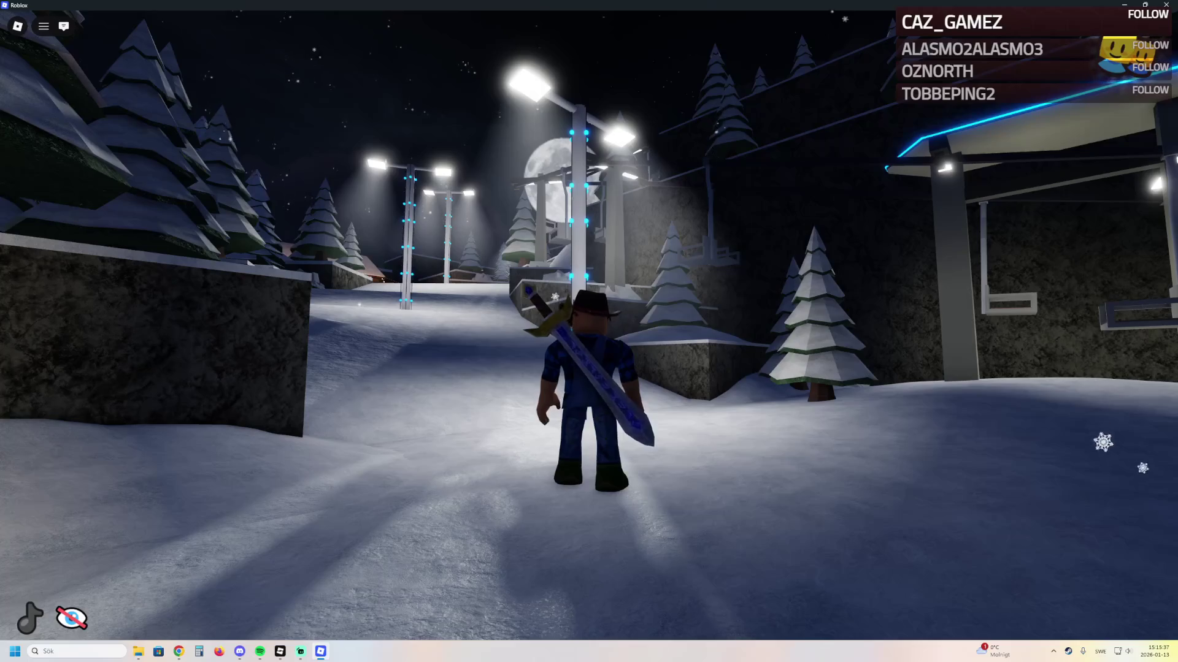
pyautogui.press('d')
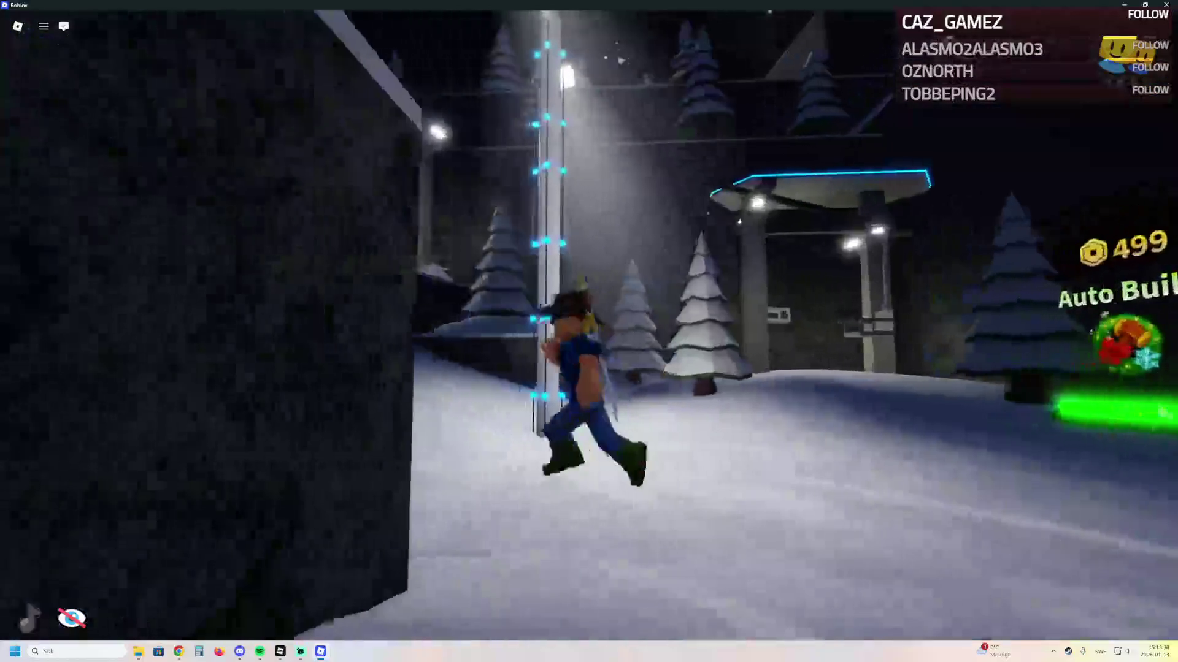
pyautogui.press('d')
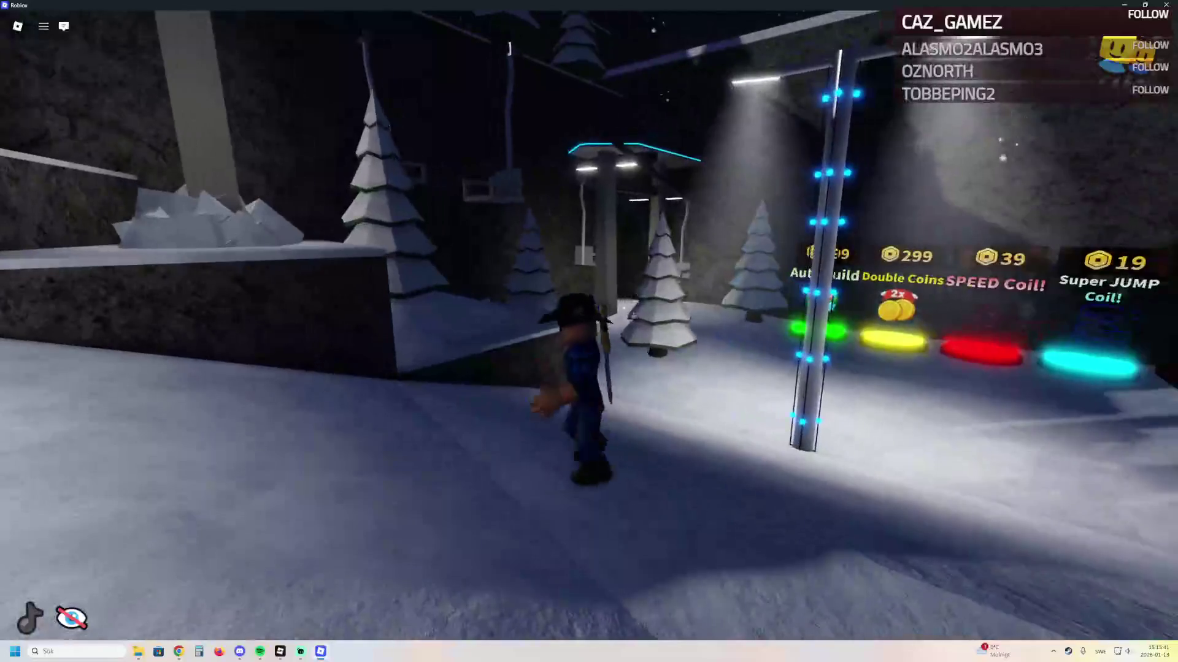
pyautogui.press('s')
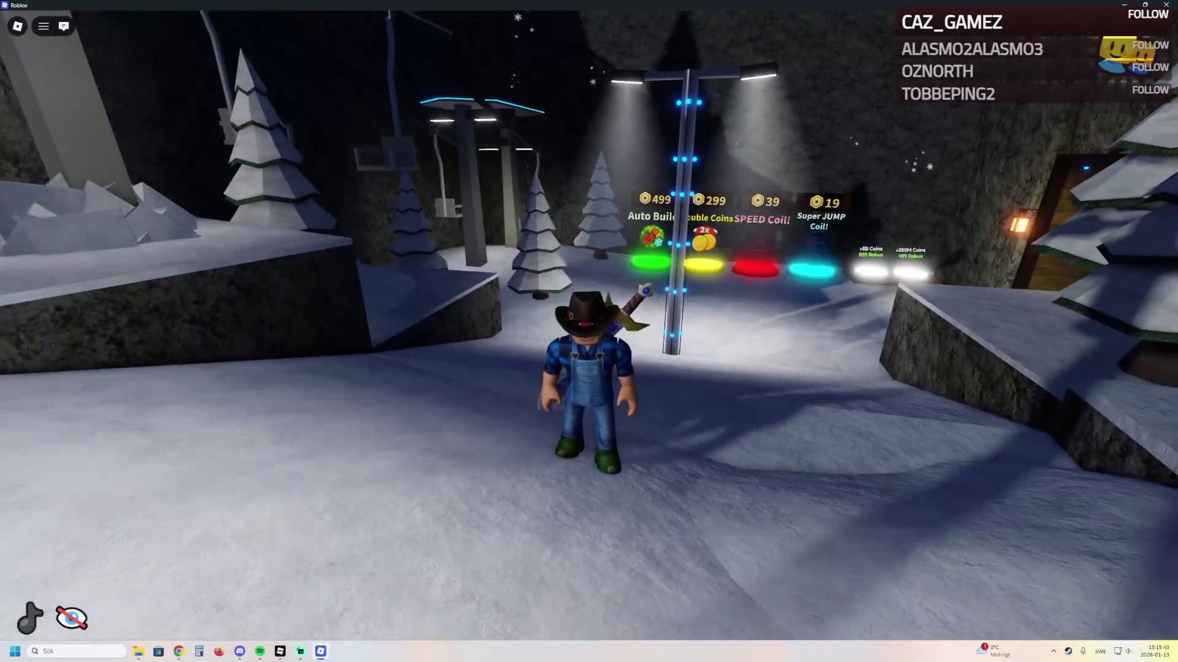
pyautogui.press('a')
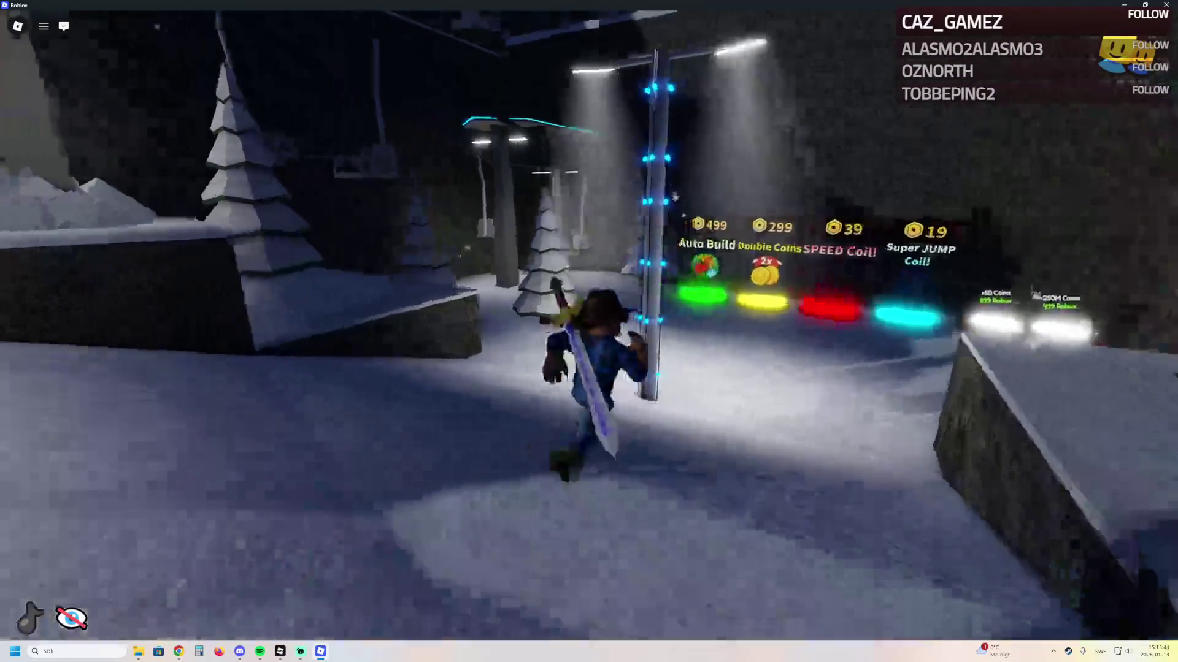
pyautogui.press('w')
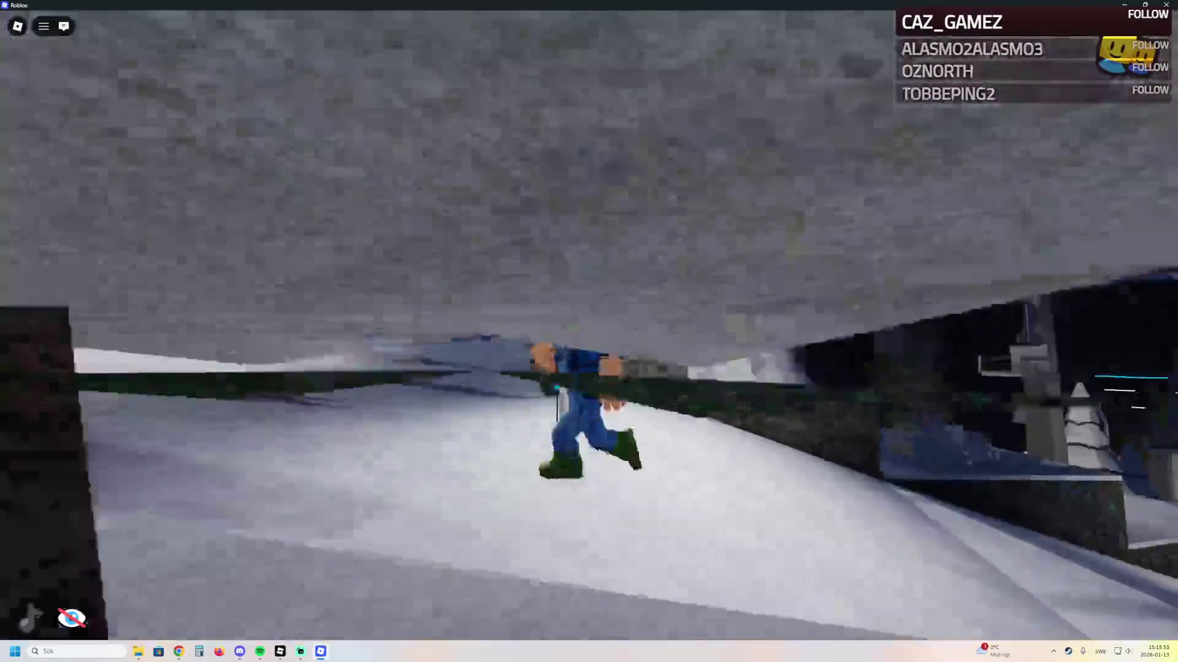
# Run to the log cabin, past the ski racks and around to its front door
pyautogui.press('w')
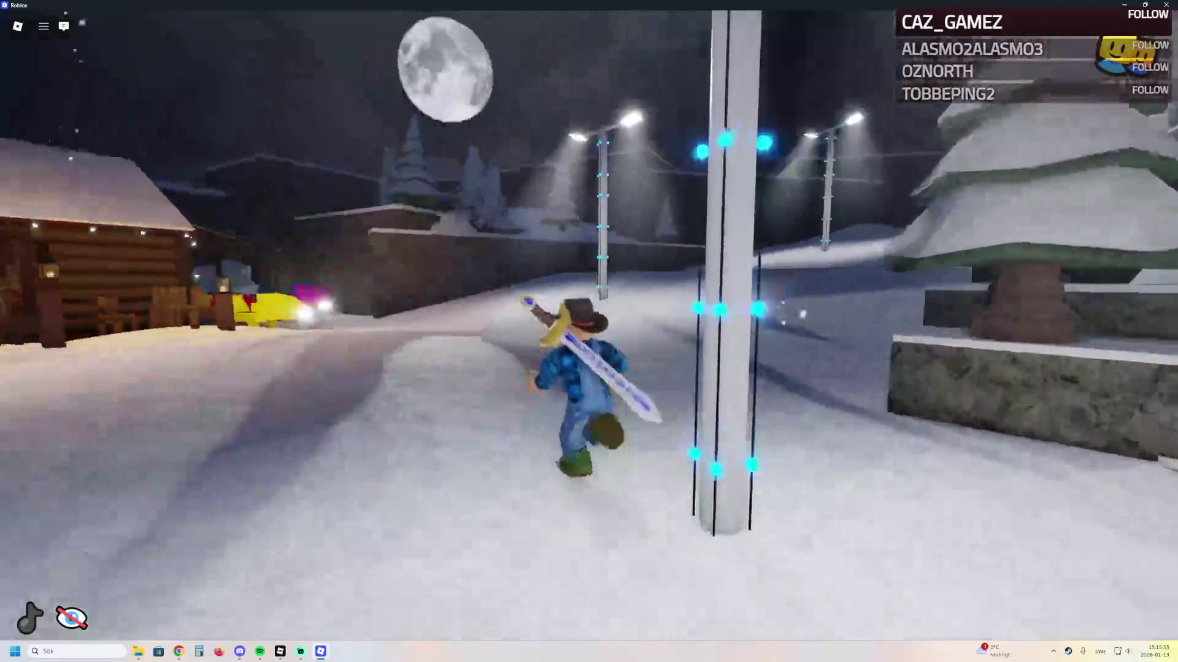
pyautogui.press('w')
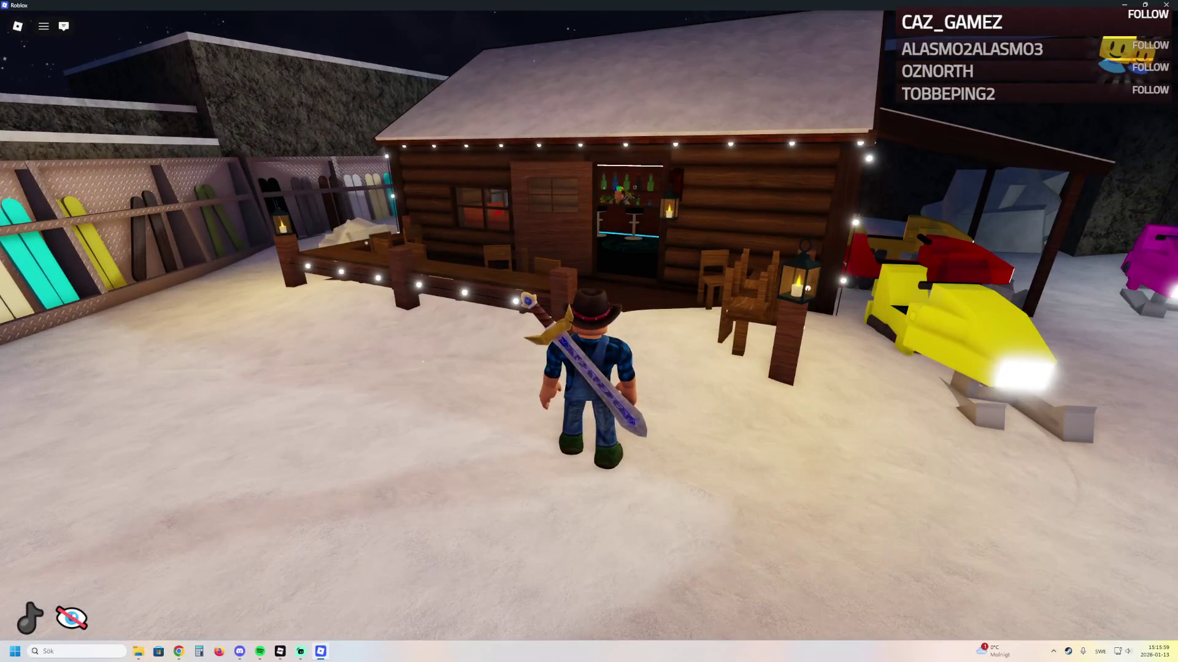
pyautogui.press('a')
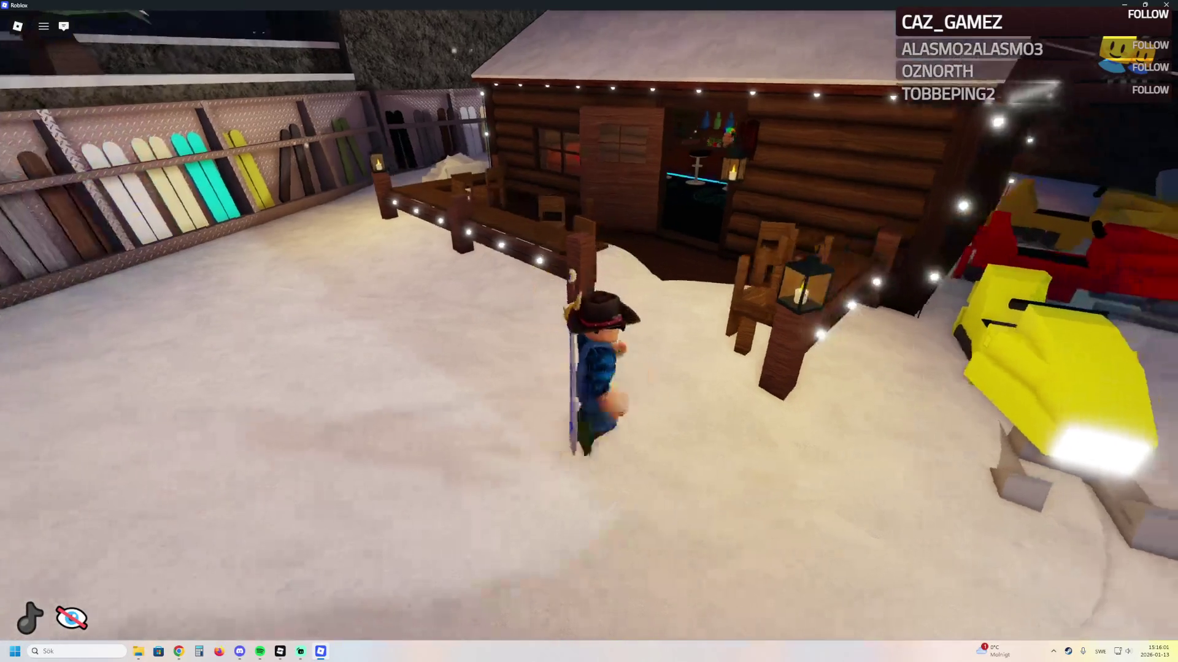
pyautogui.press('a')
pyautogui.press('w')
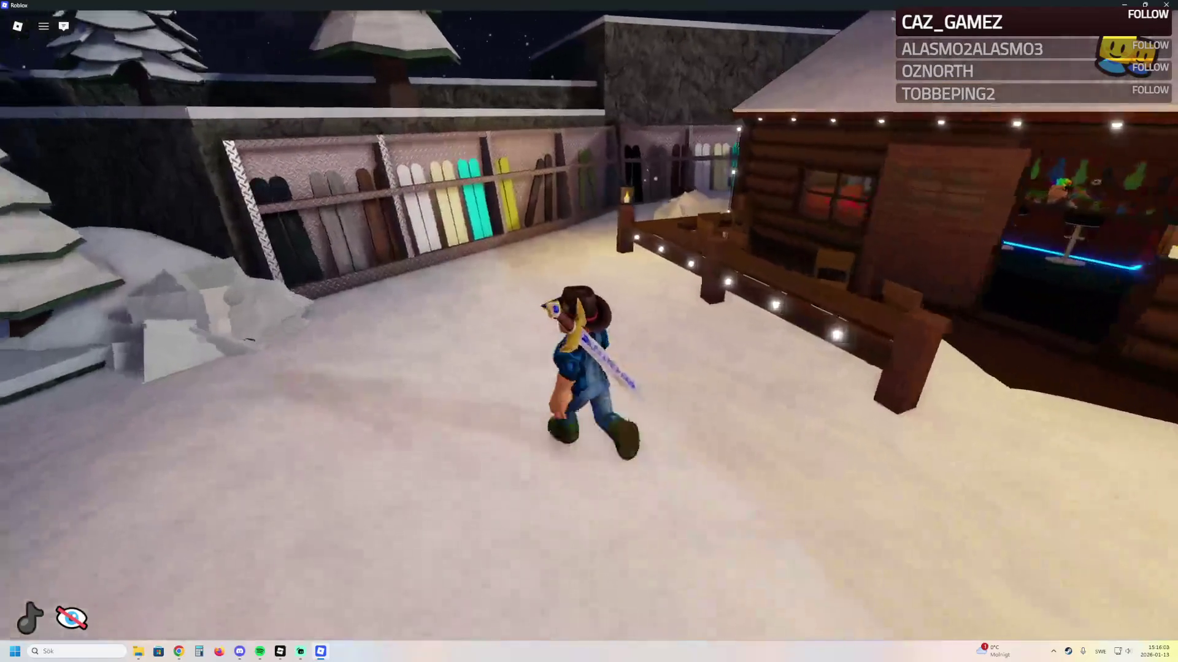
pyautogui.press('a')
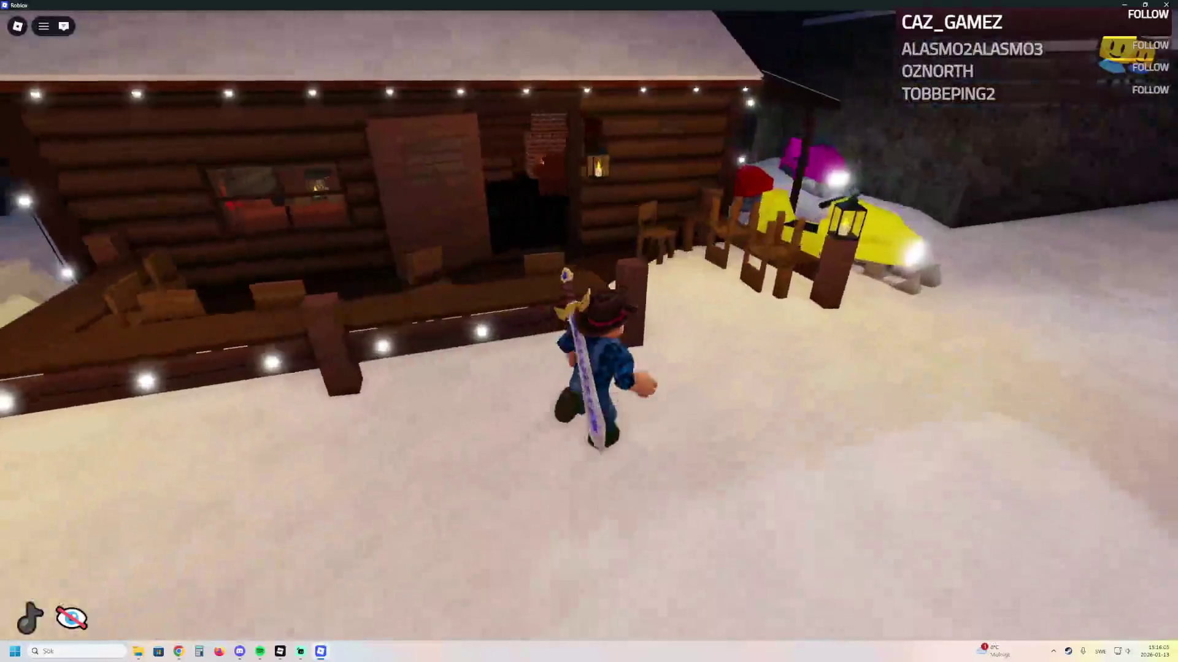
# Go inside the cabin to the bar, then cross back and exit into the snow
pyautogui.press('w')
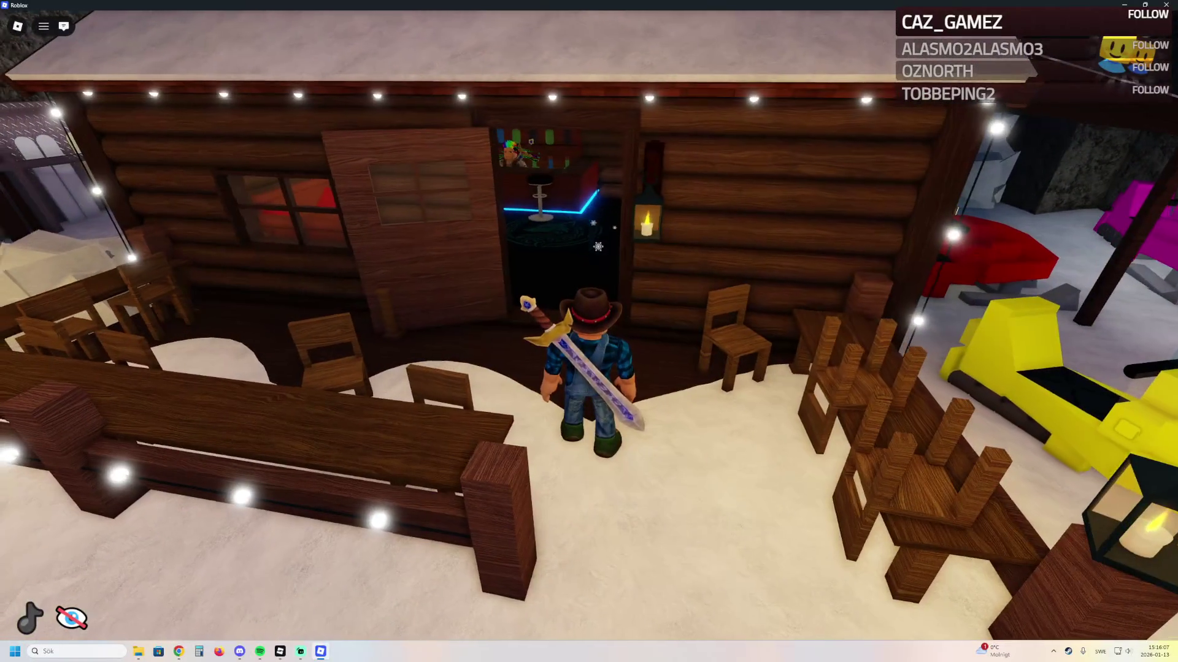
pyautogui.press('w')
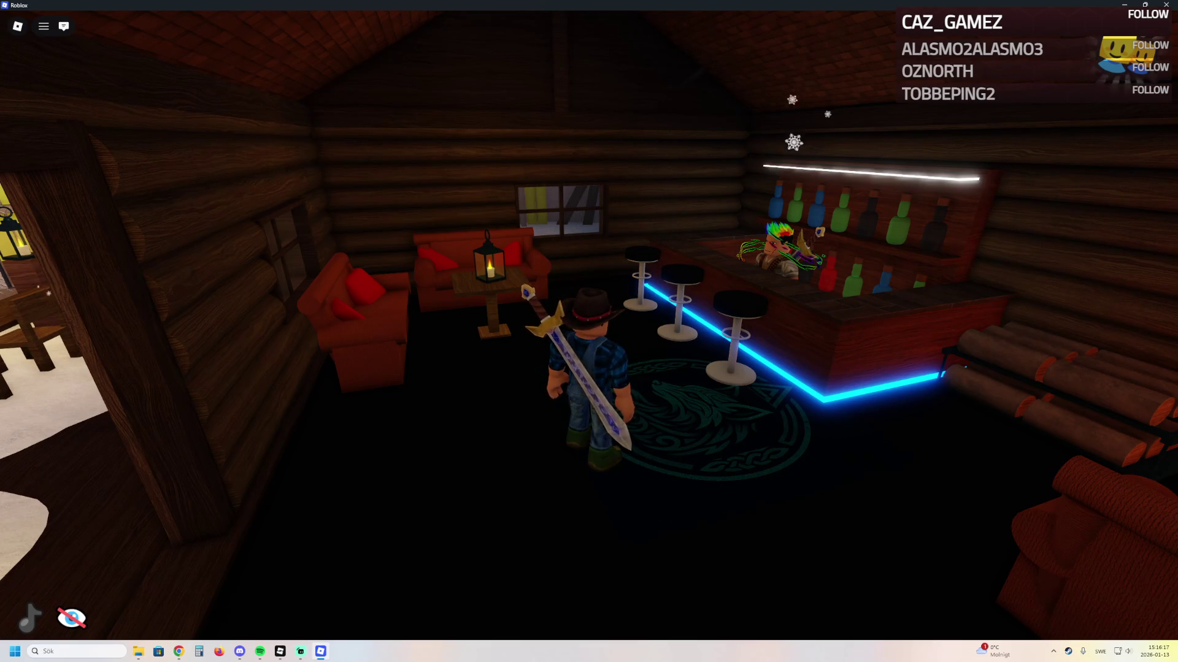
pyautogui.press('Right')
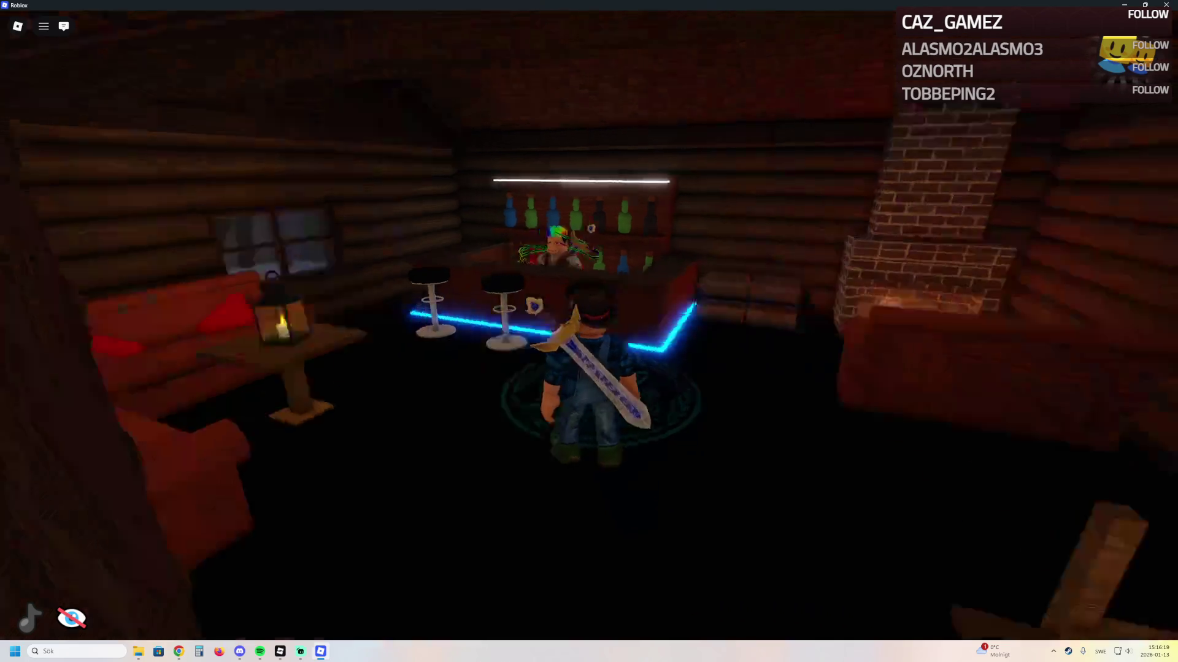
pyautogui.press('w')
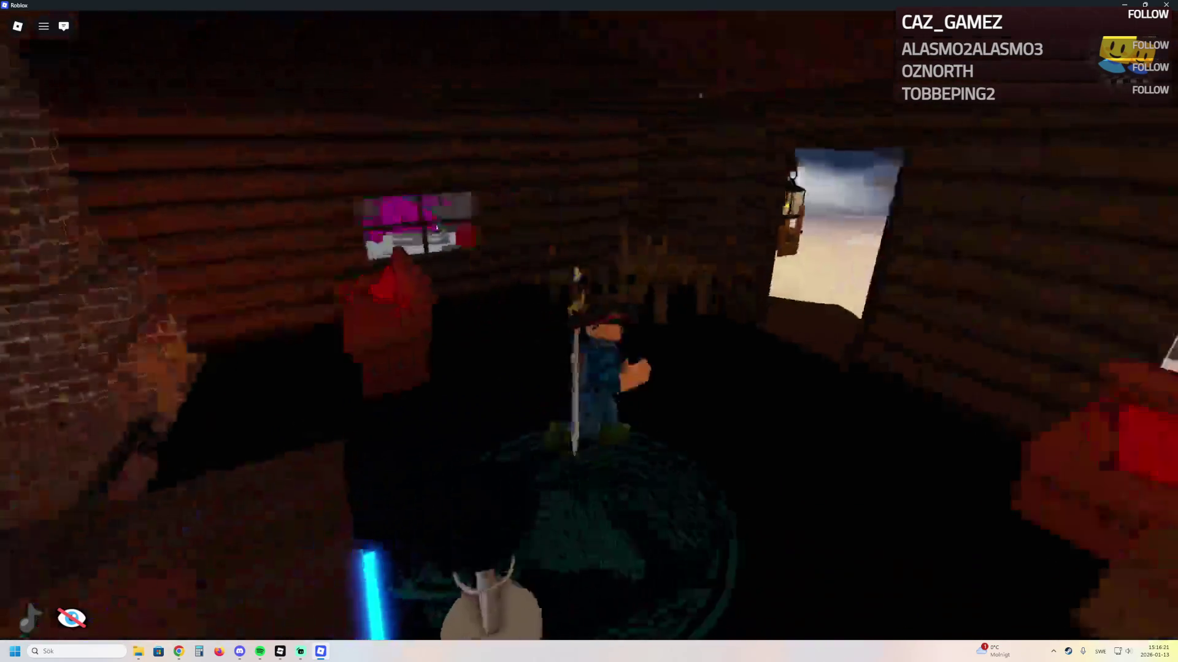
pyautogui.press('w')
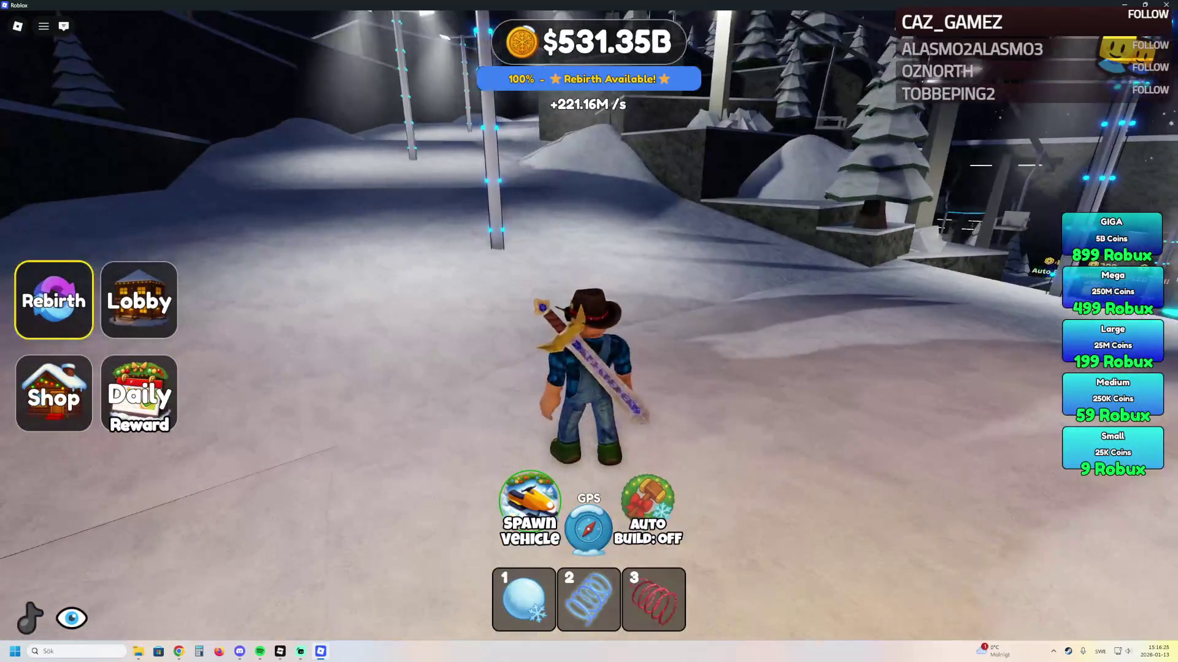
# Ride a spawned snowmobile to the lift station and claim the Day 6 reward of 250k coins
pyautogui.click(529, 509)
pyautogui.press('w')
pyautogui.press('w')
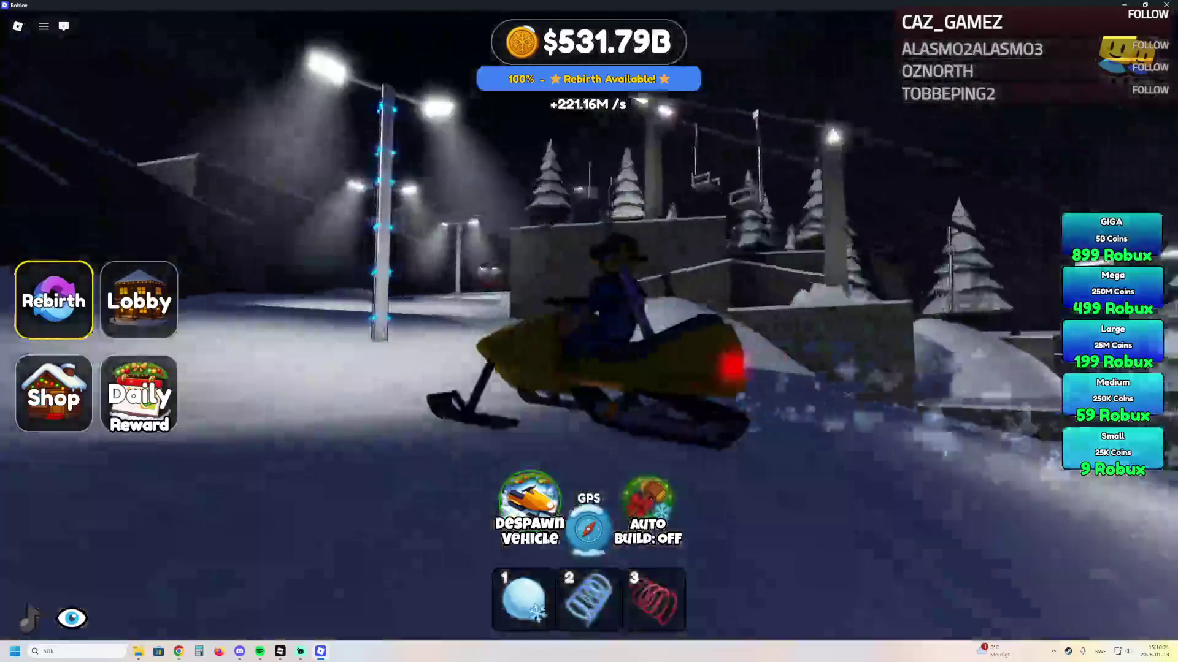
pyautogui.press('w')
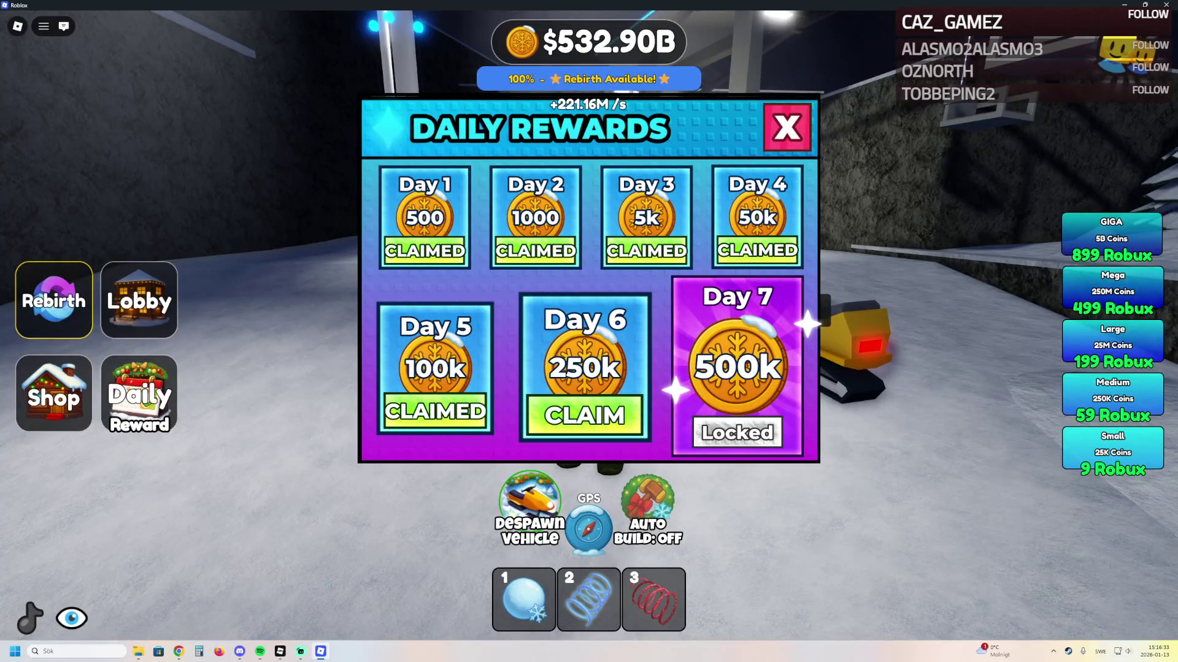
pyautogui.click(585, 415)
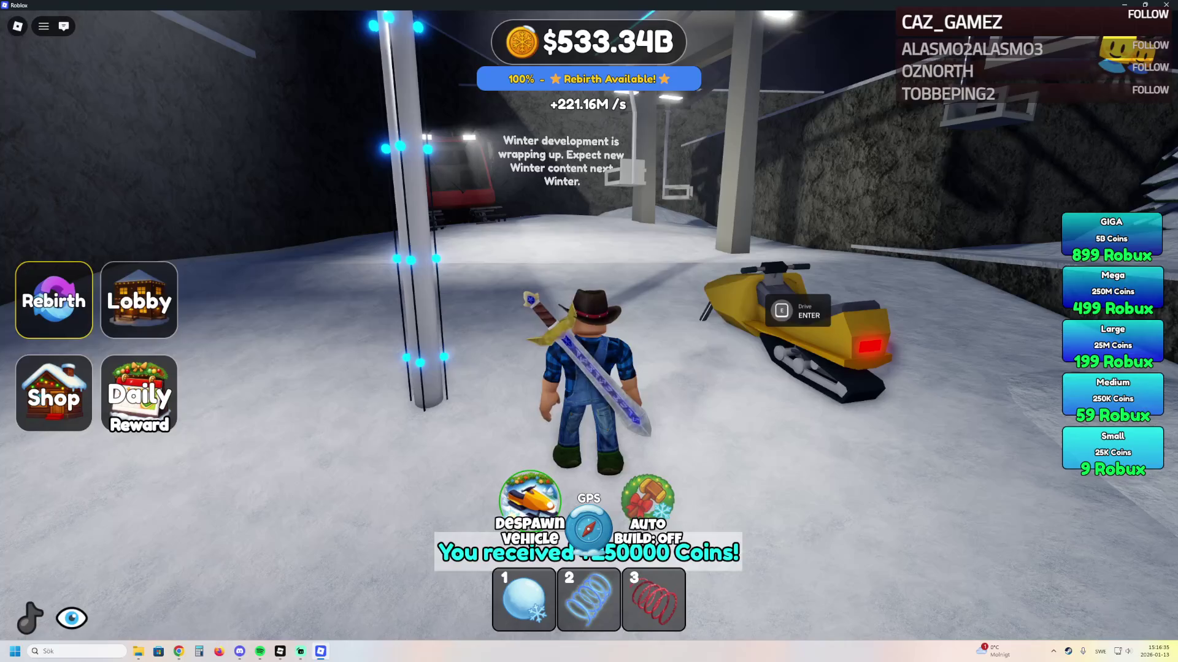
# Browse the Shop's items, close it, and walk toward the back wall
pyautogui.click(54, 393)
pyautogui.scroll(-5, 589, 368)
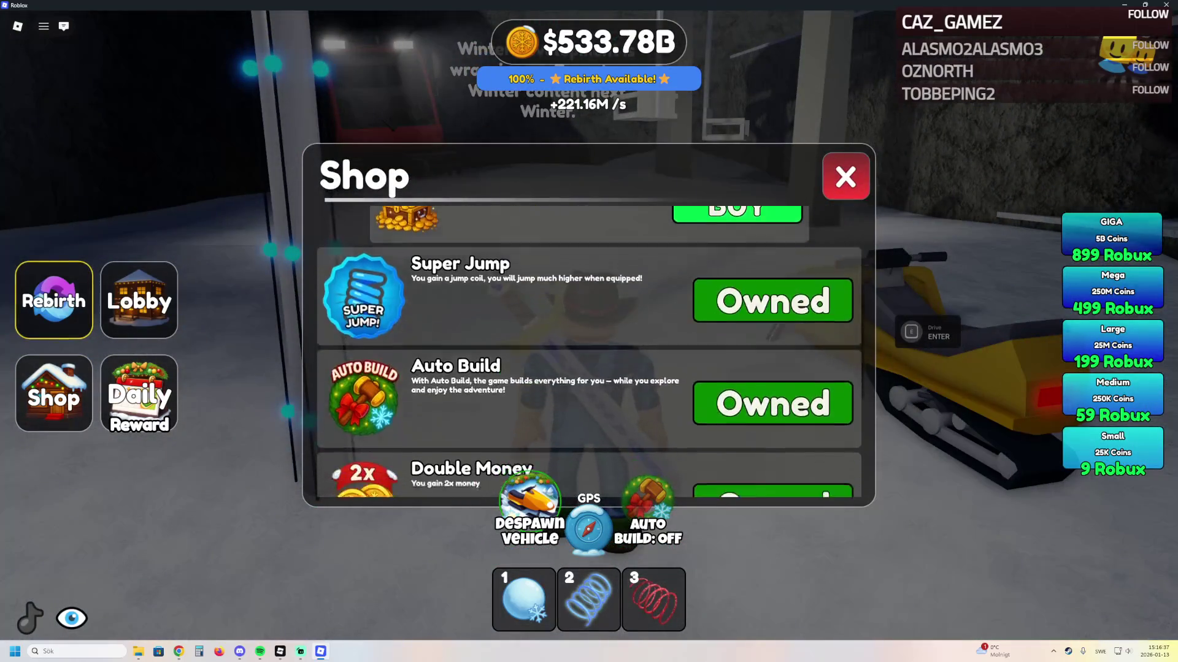
pyautogui.scroll(-4, 589, 368)
pyautogui.click(845, 176)
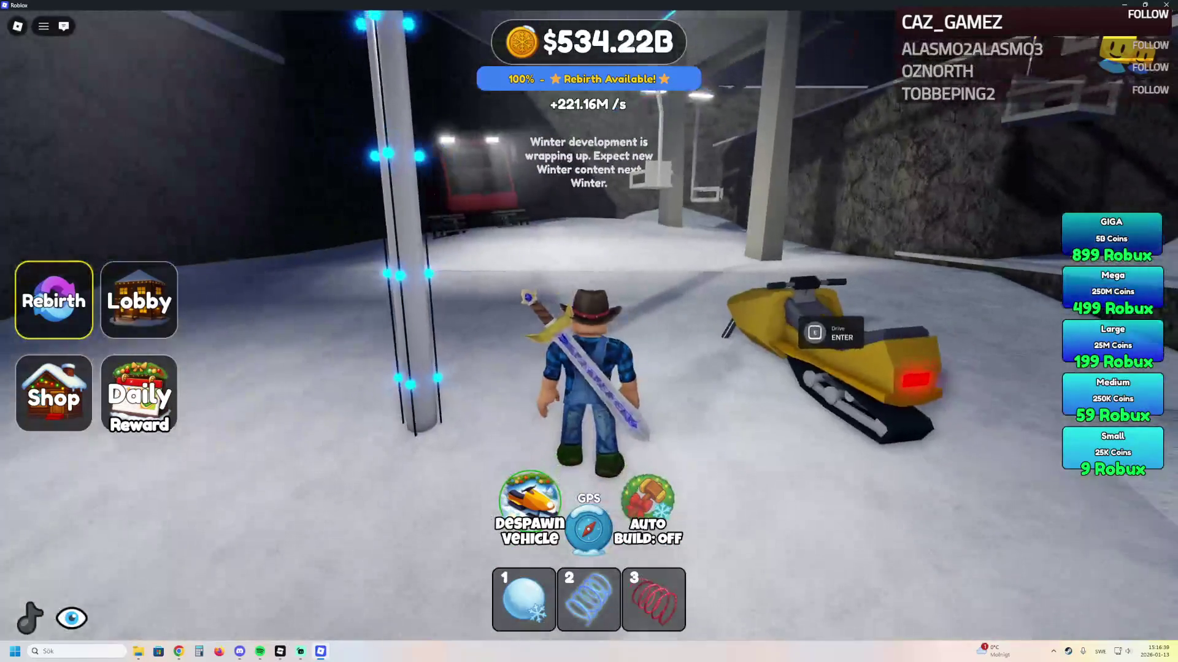
pyautogui.press('w')
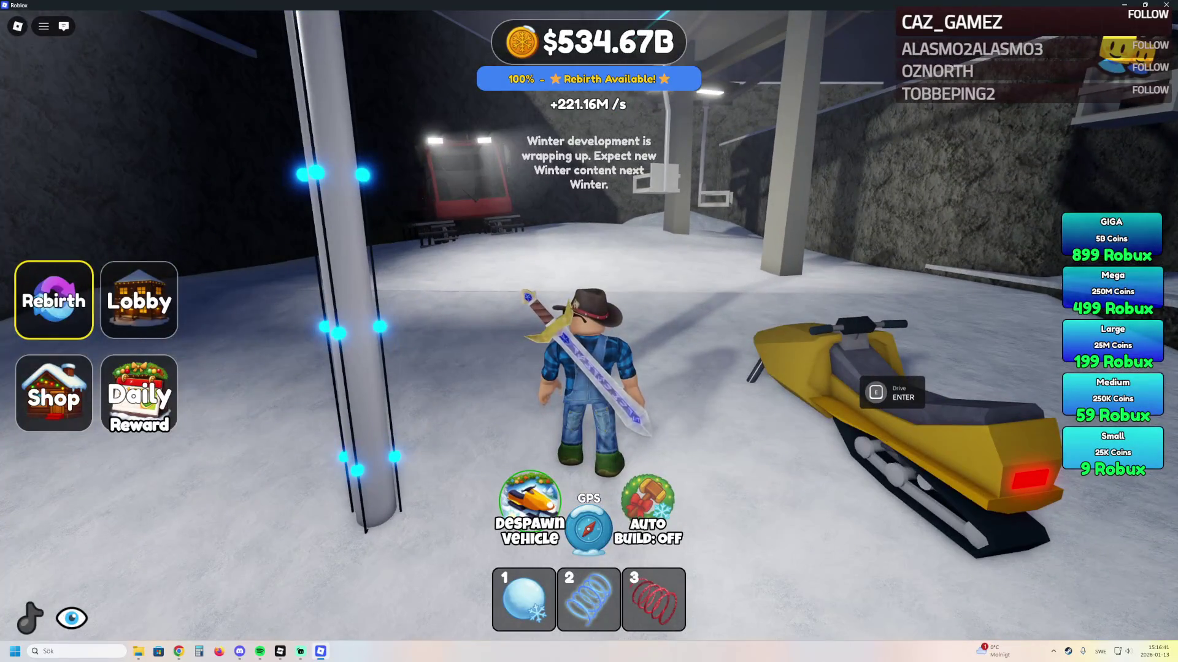
# Walk around the red snowcat and lift pillar toward the snowy ledge
pyautogui.press('w')
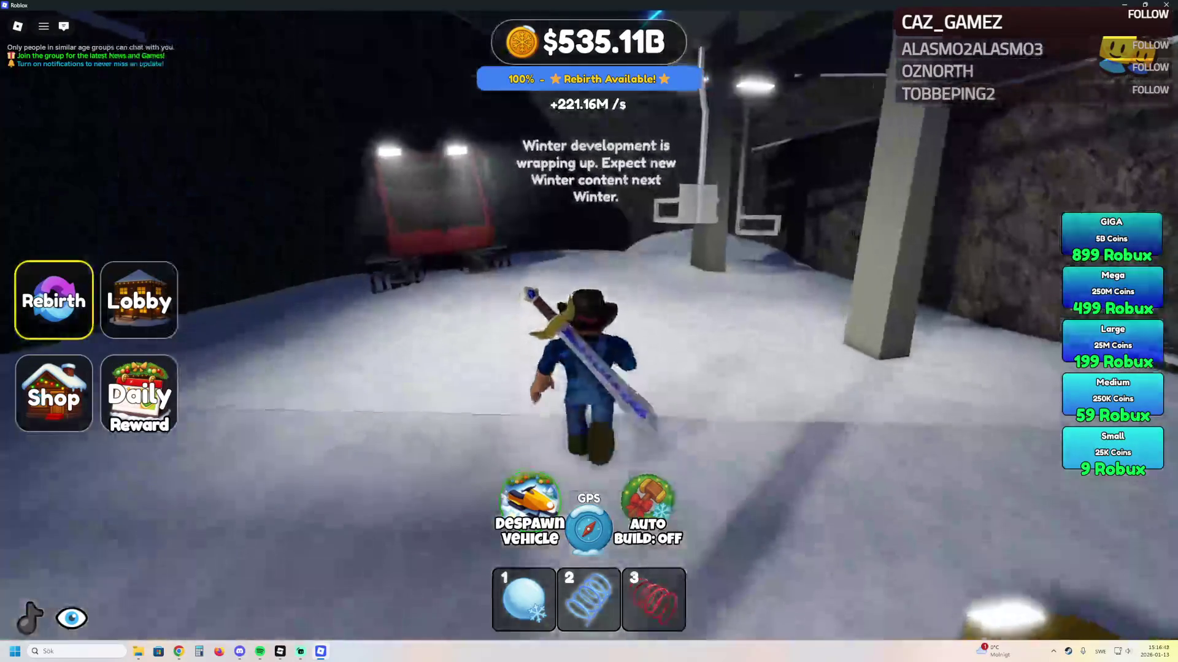
pyautogui.press('a')
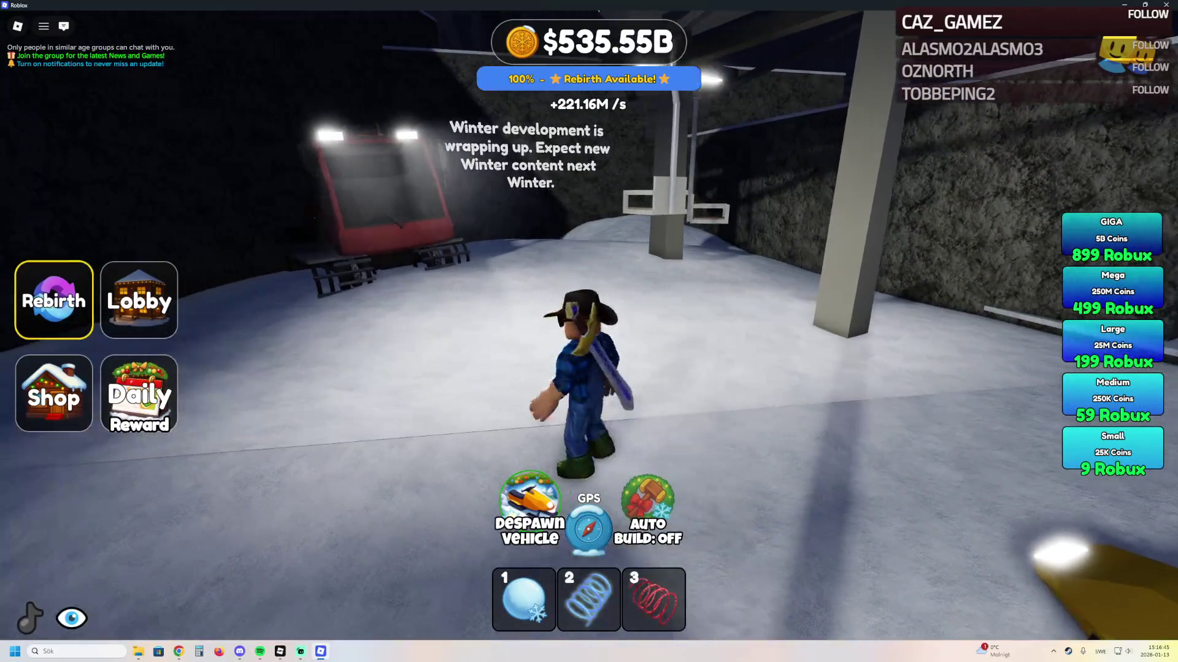
pyautogui.press('d')
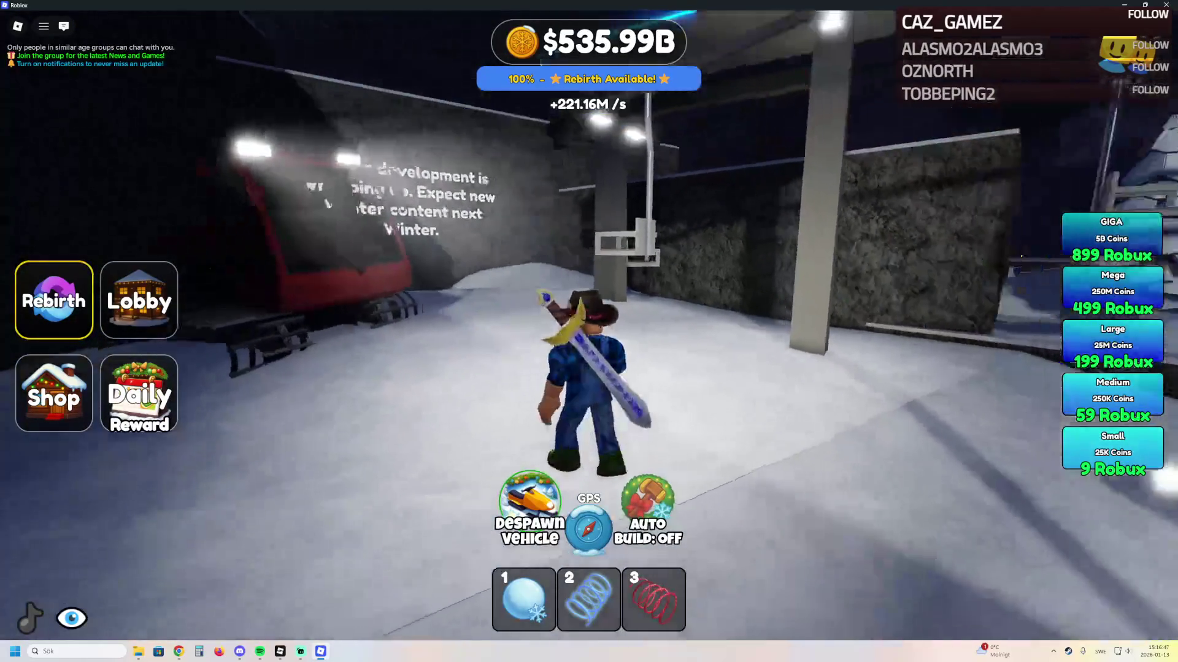
pyautogui.press('w')
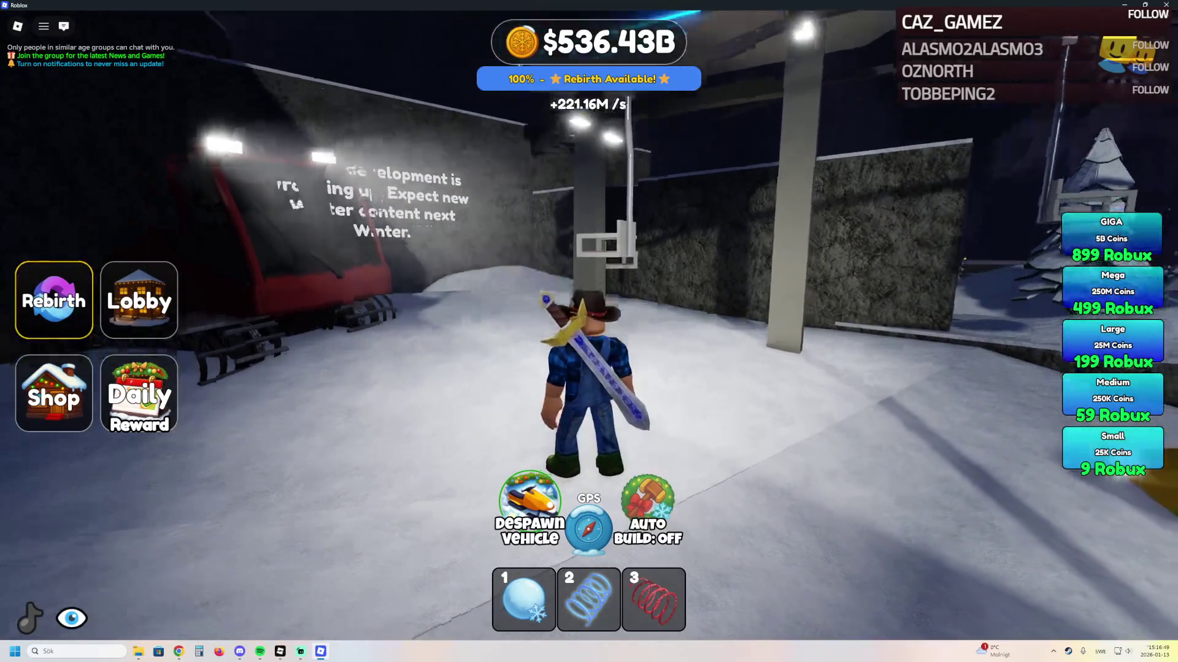
pyautogui.press('d')
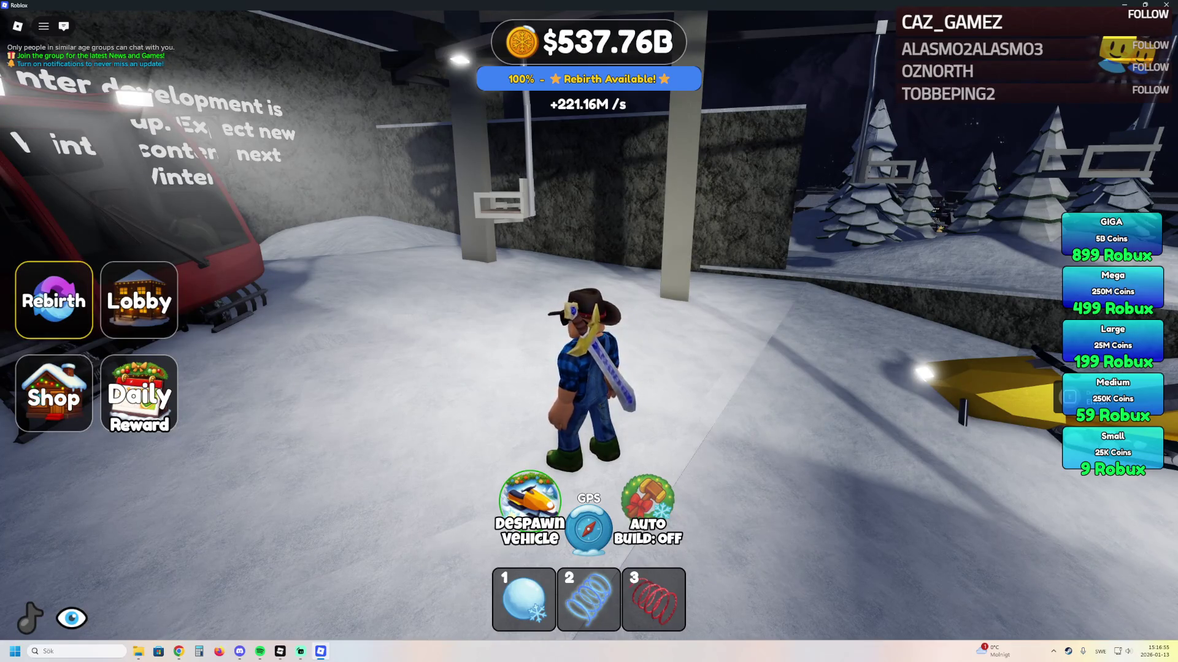
pyautogui.press('a')
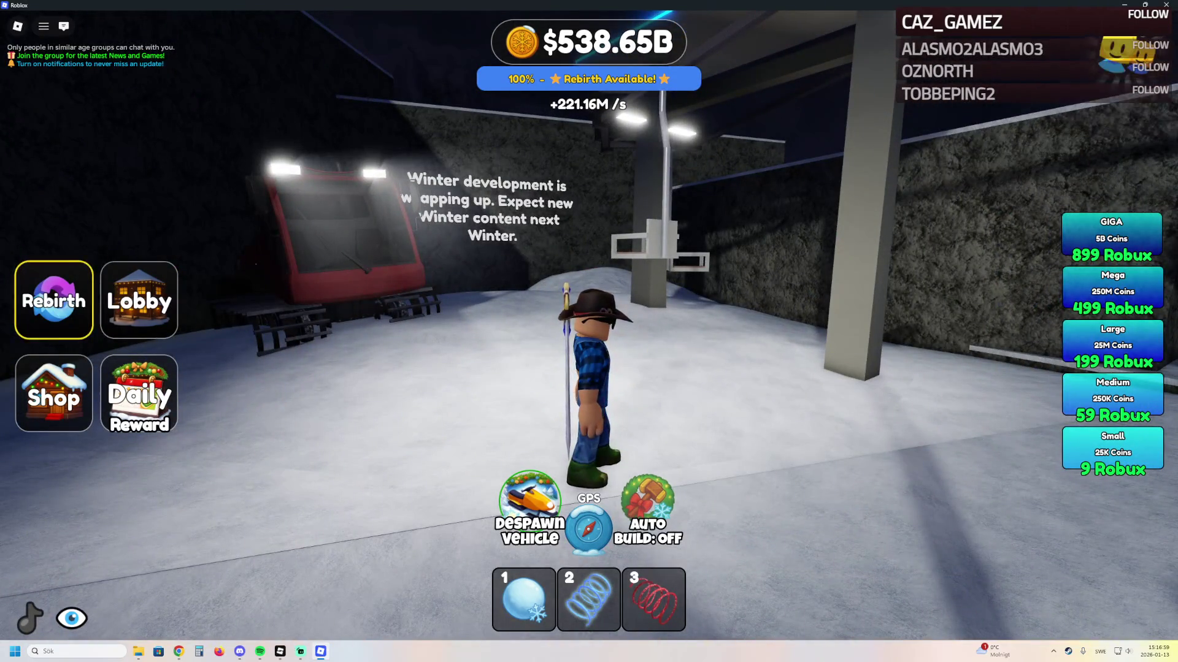
pyautogui.press('a')
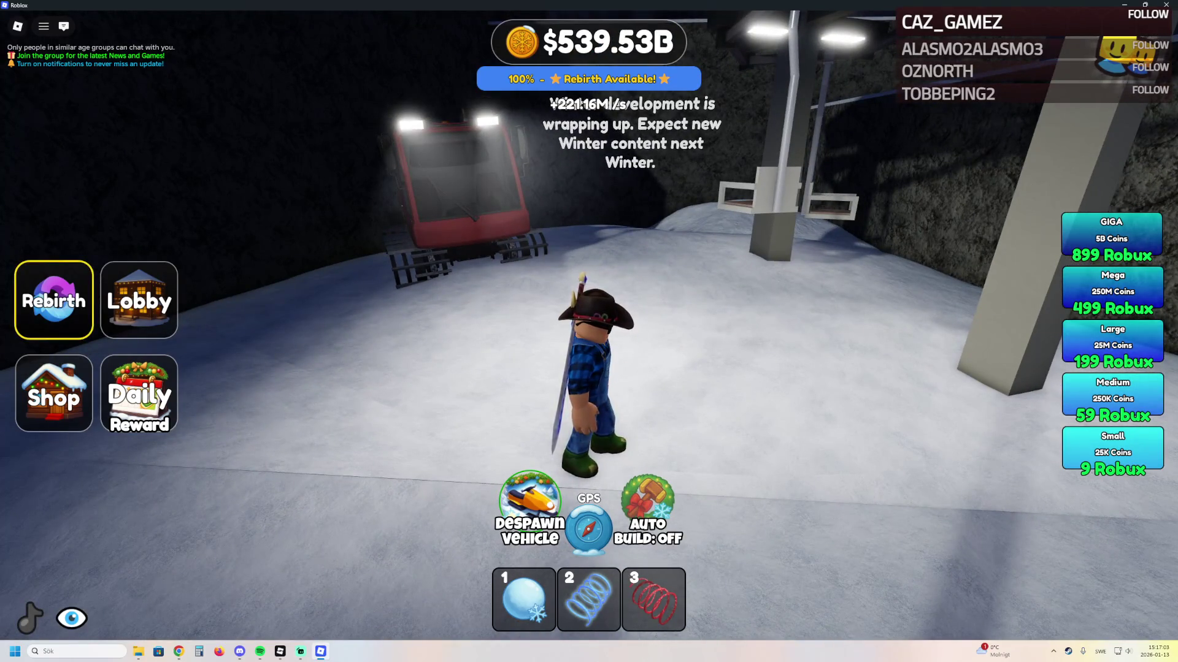
pyautogui.press('w')
pyautogui.press('a')
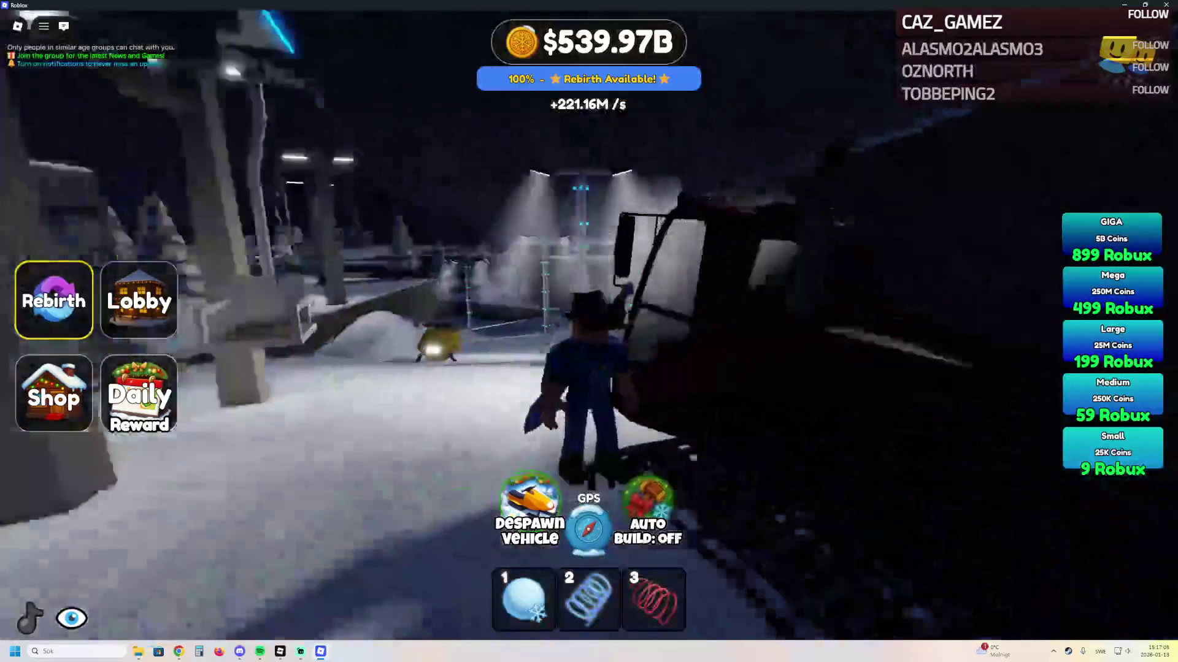
pyautogui.press('w')
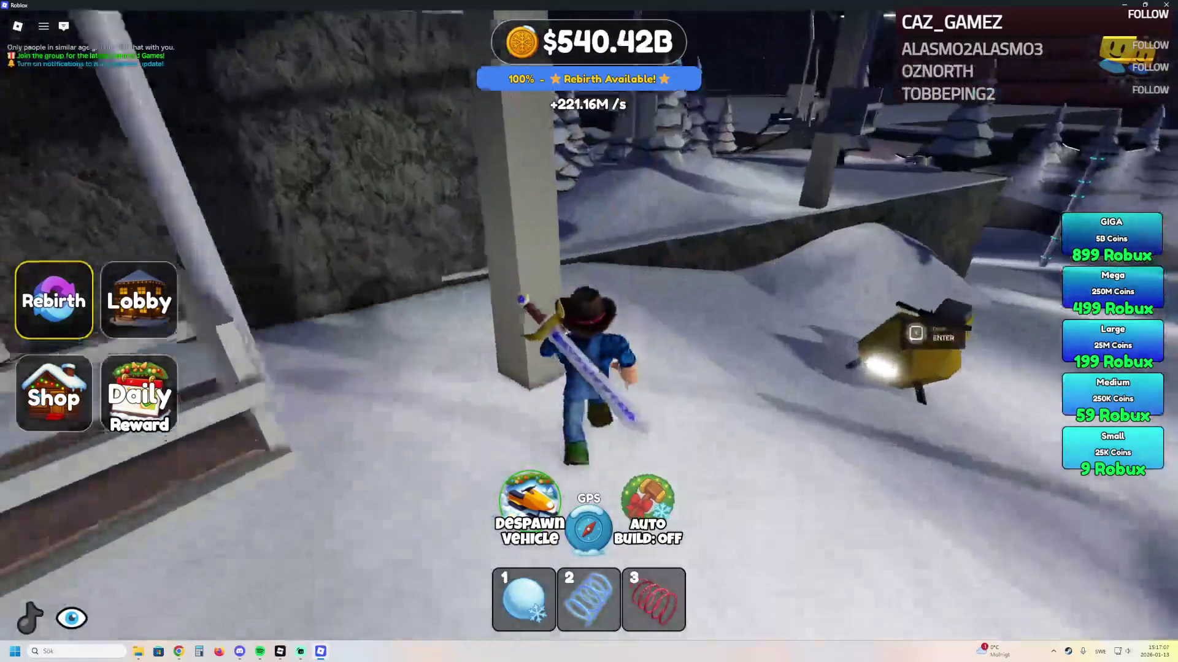
pyautogui.press('w')
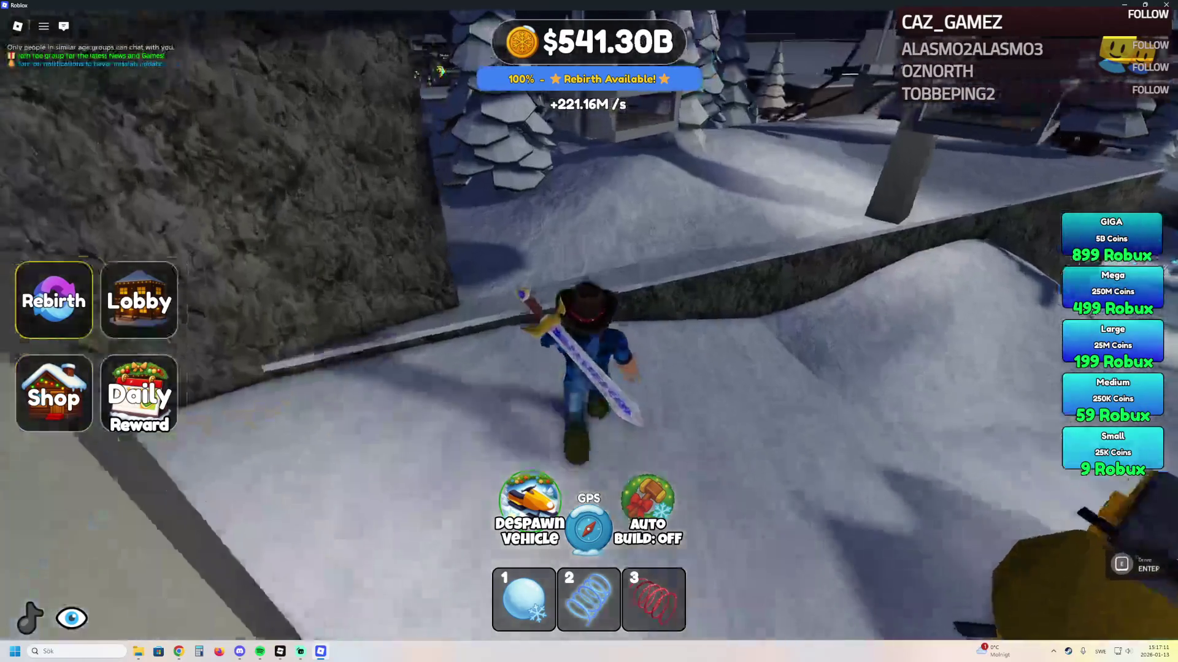
# Equip the red coil and run over the ledge through the pines into the lit tunnel
pyautogui.press('3')
pyautogui.press('w')
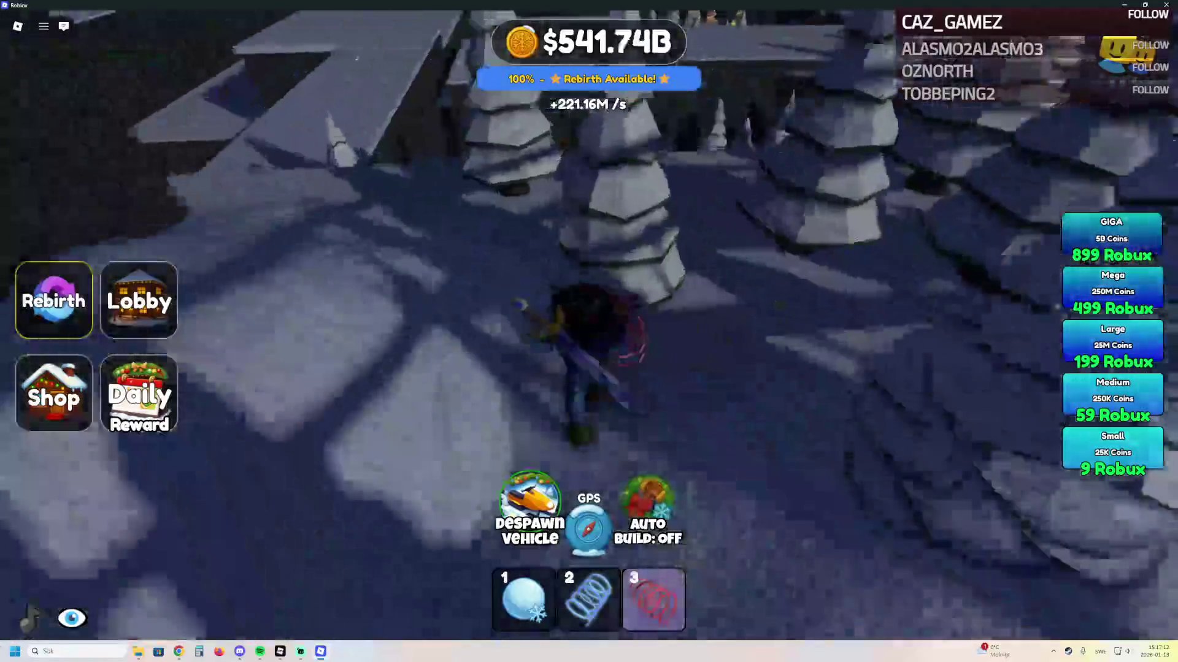
pyautogui.press('w')
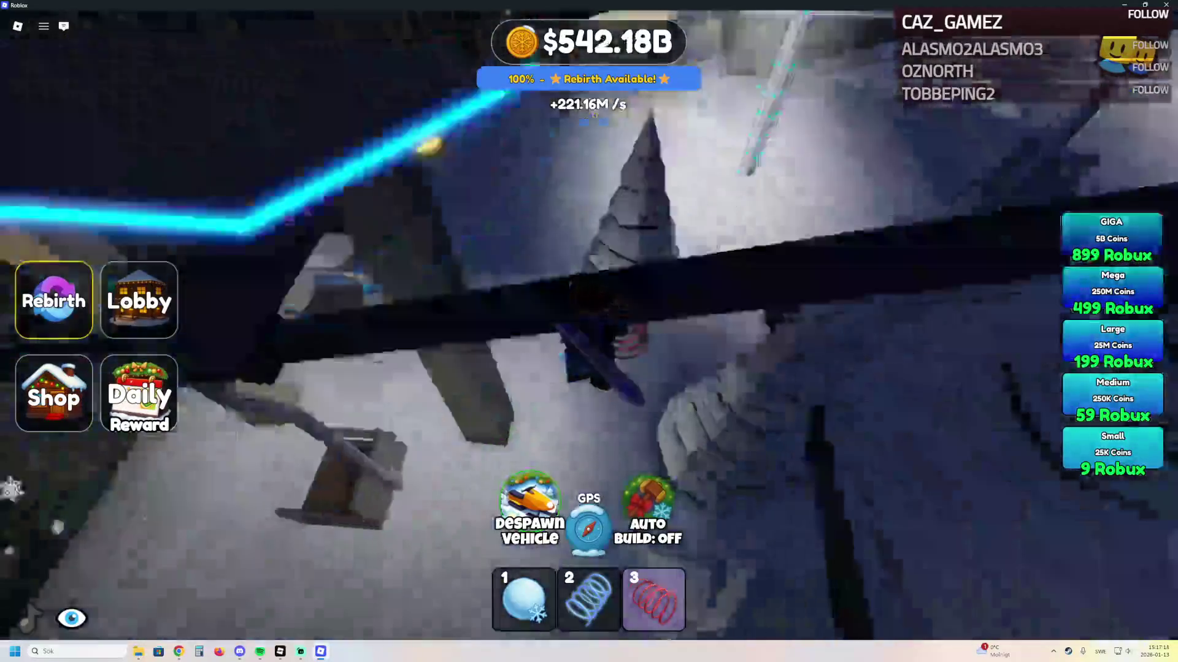
pyautogui.press('w')
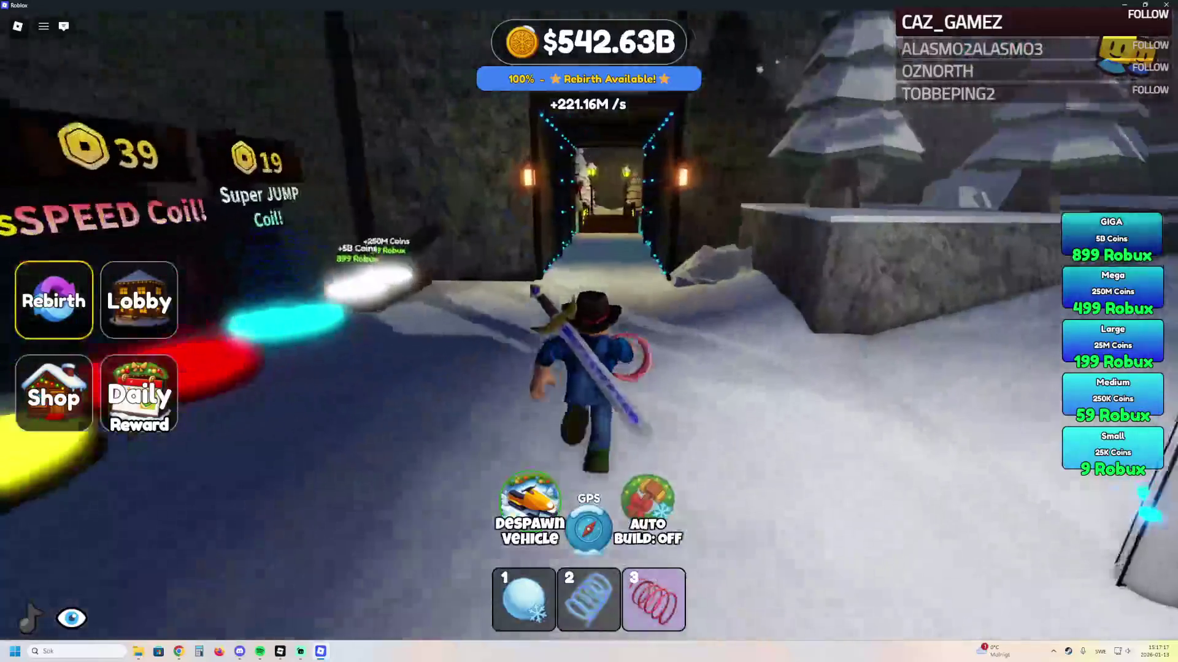
pyautogui.press('w')
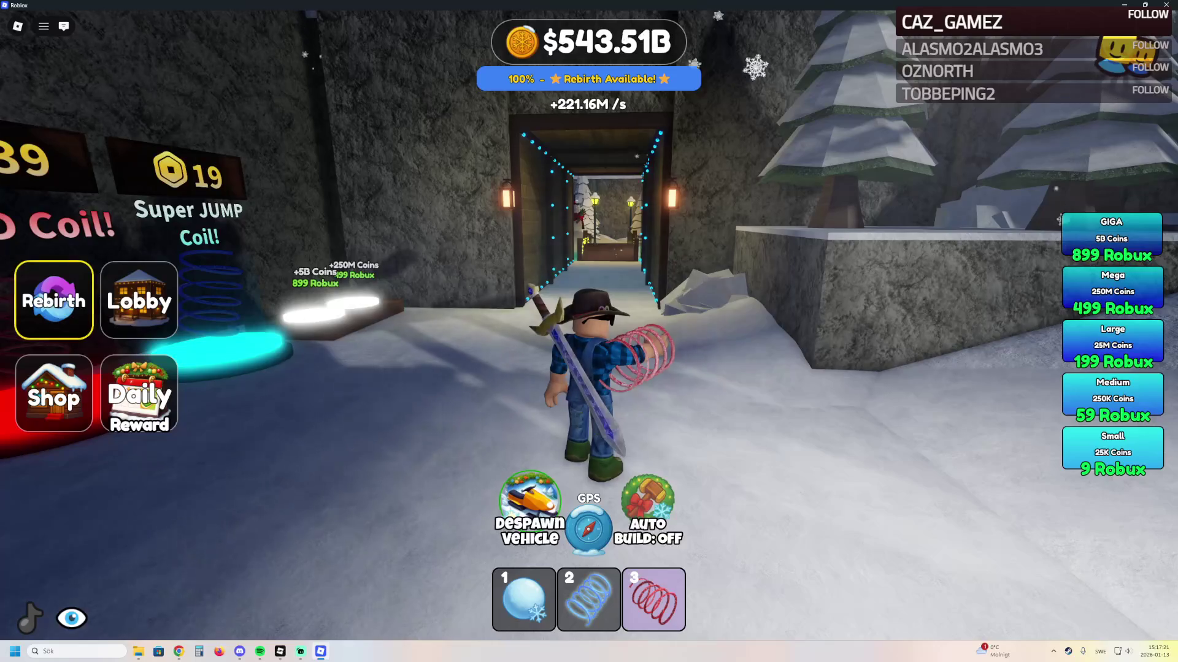
pyautogui.press('w')
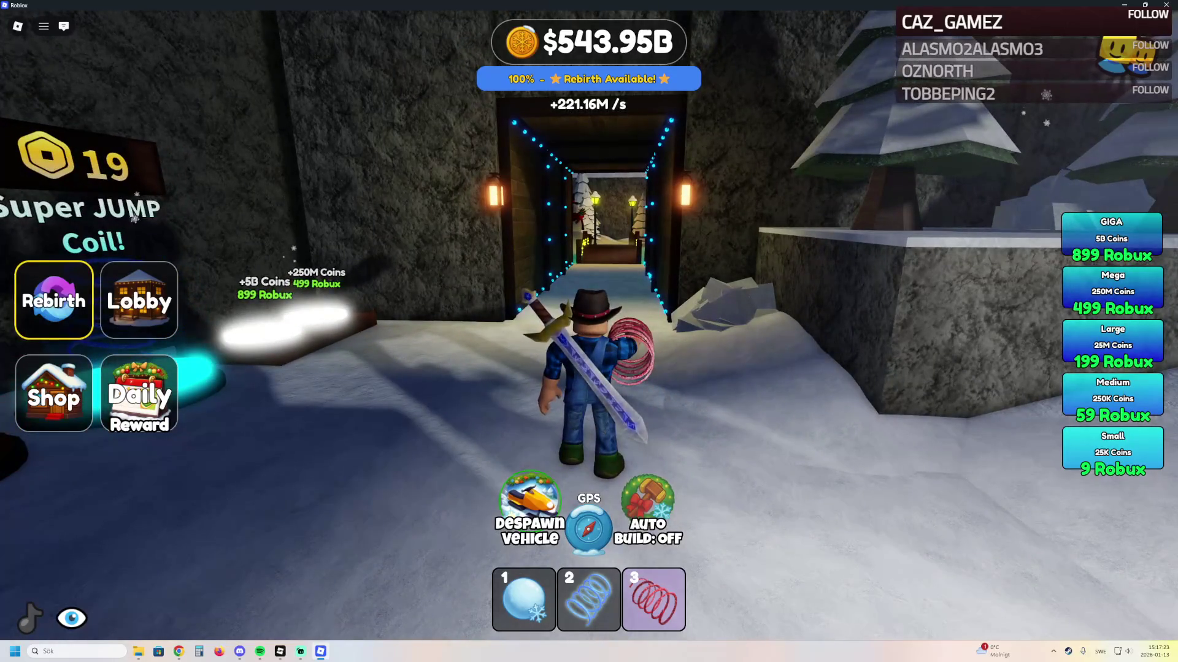
pyautogui.press('w')
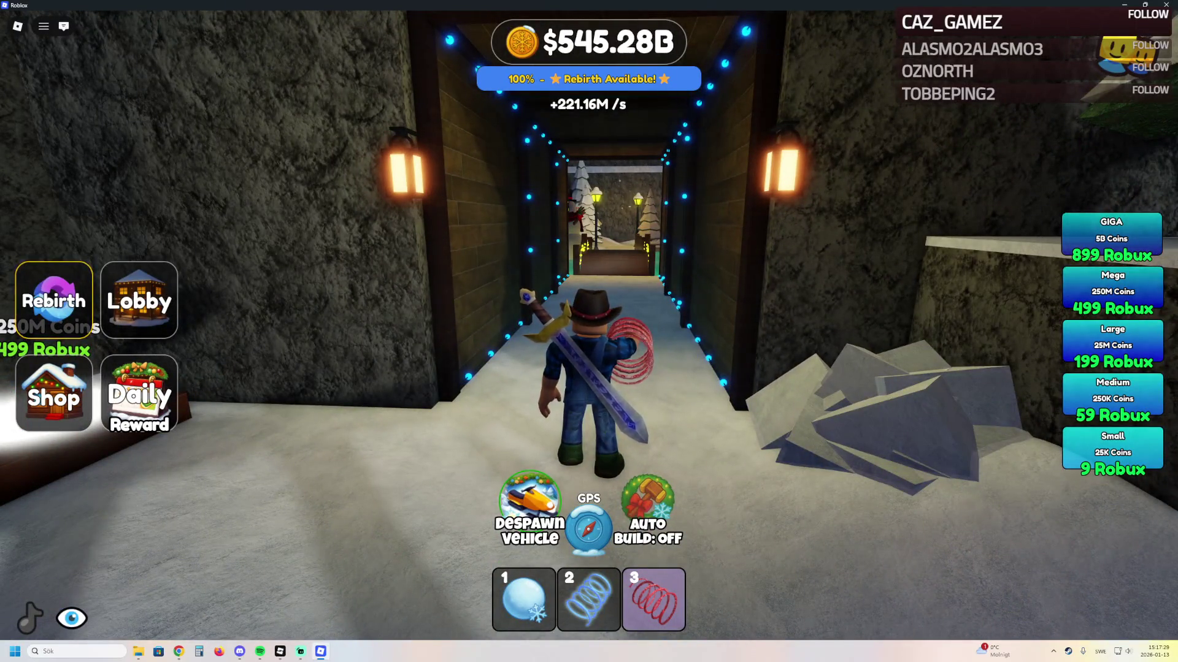
# Cross the bridge and follow the lamp-lit snowy path up to the log cabin
pyautogui.press('w')
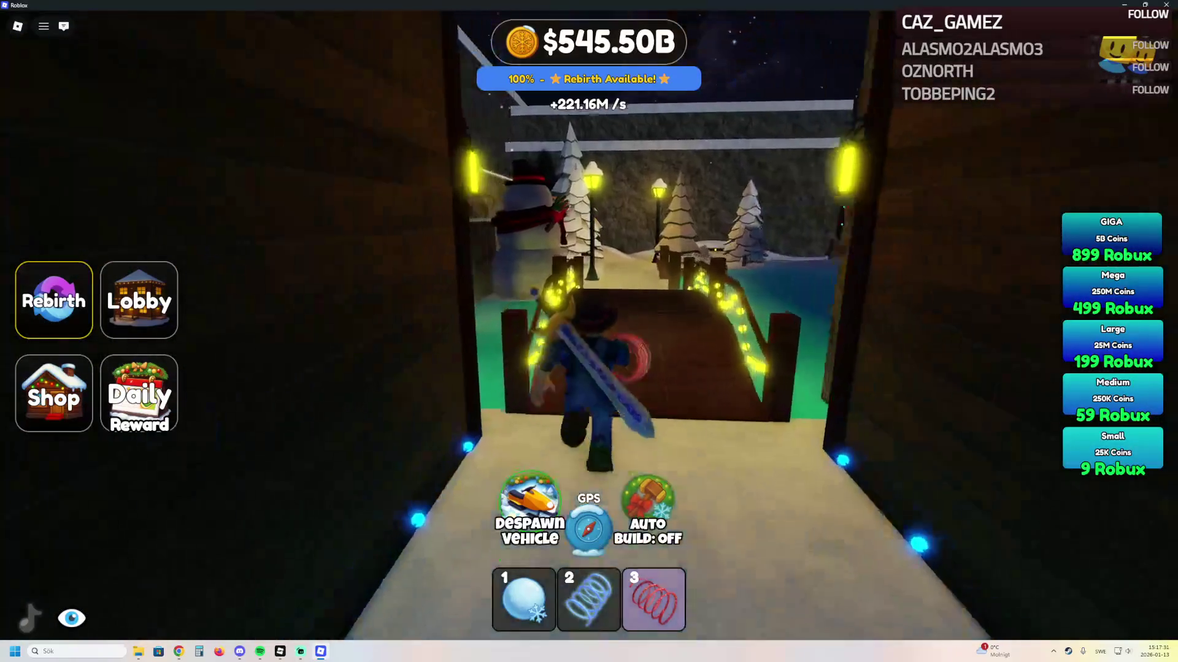
pyautogui.press('w')
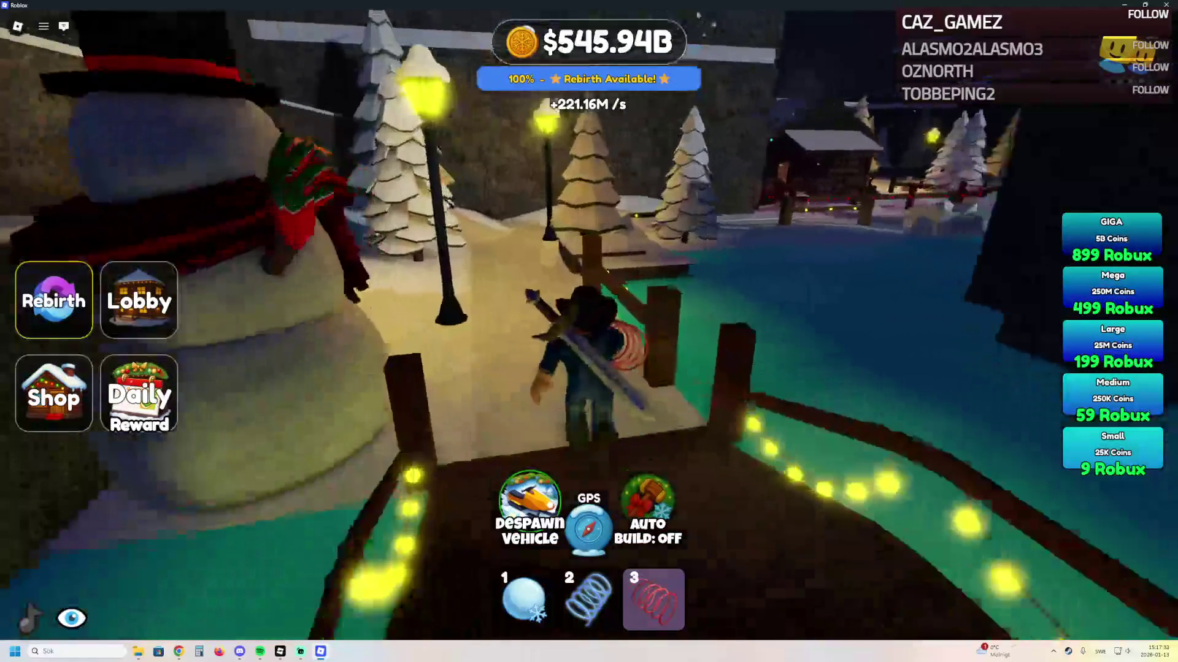
pyautogui.press('w')
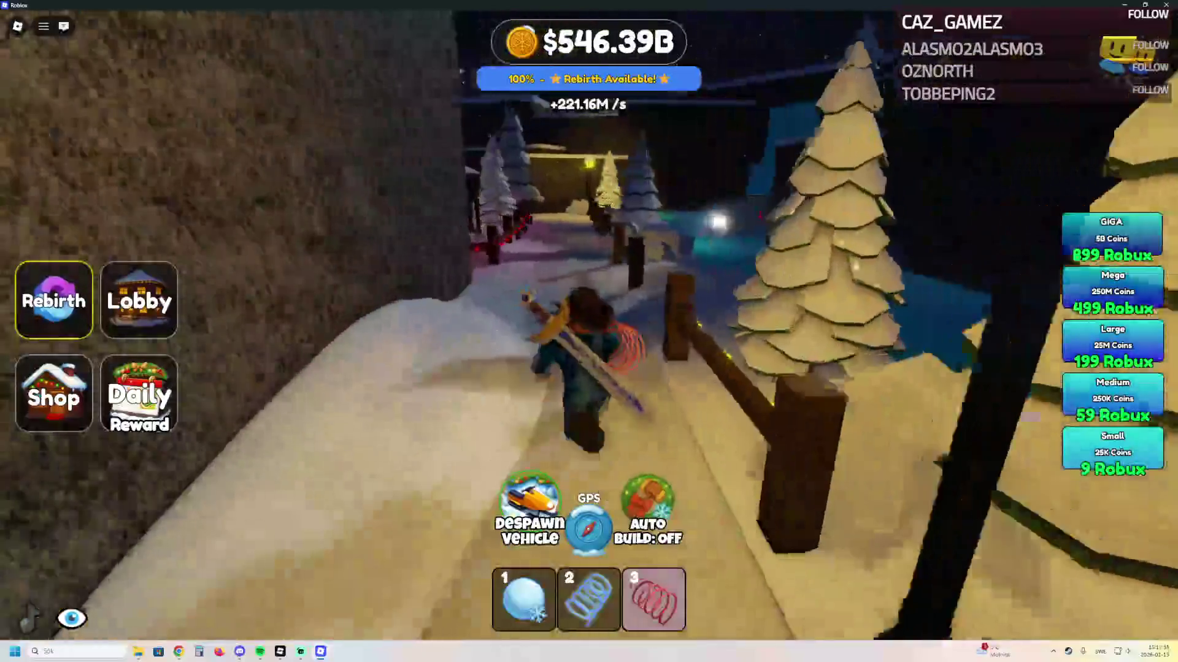
pyautogui.press('w')
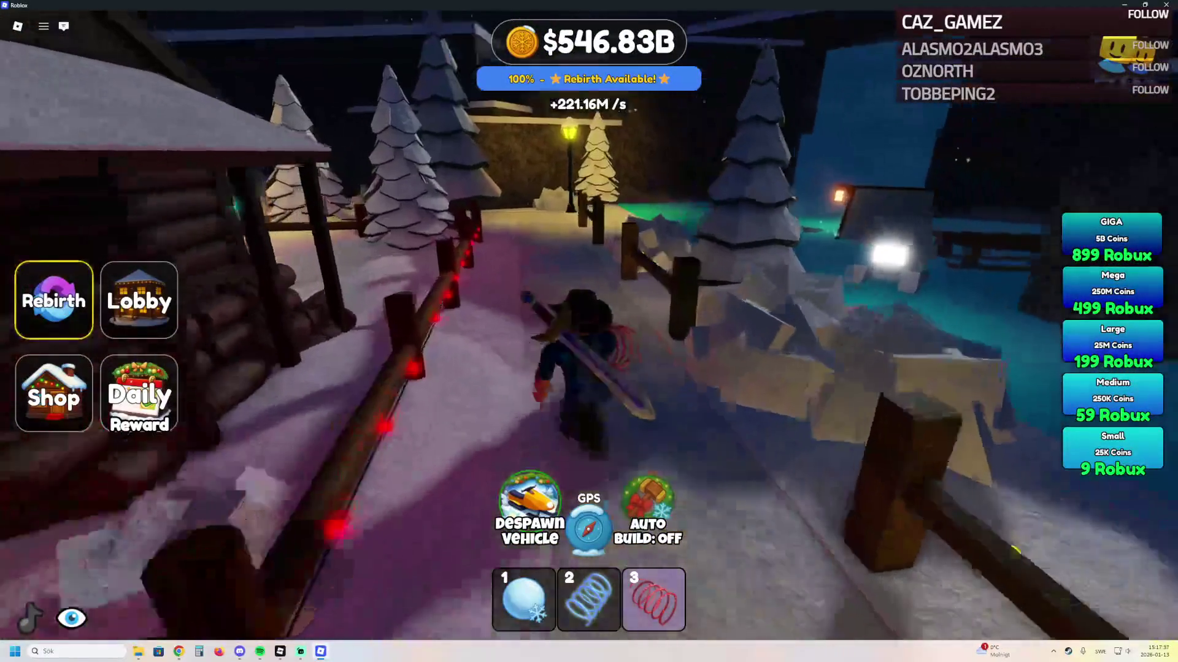
pyautogui.press('w')
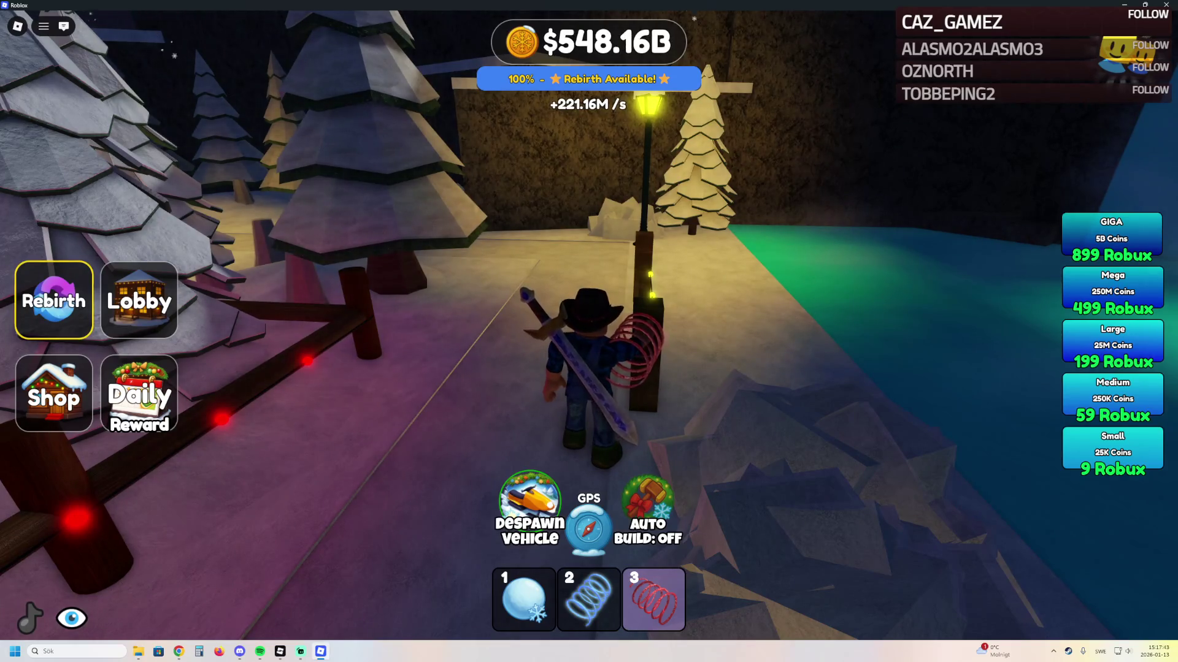
pyautogui.press('w')
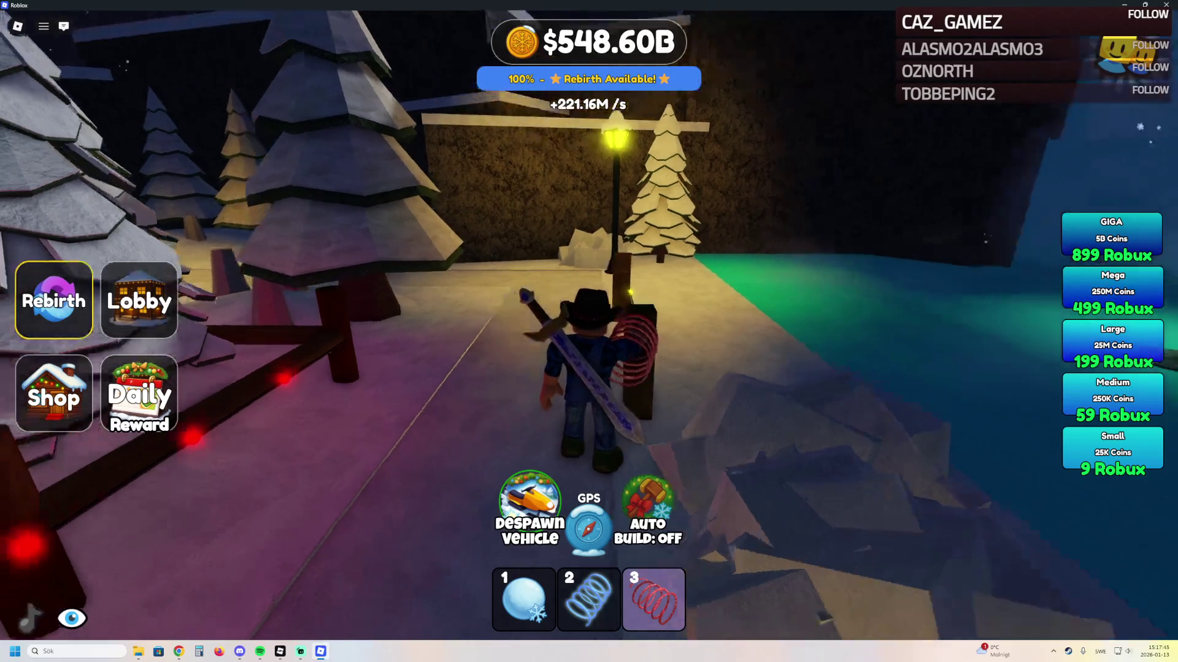
pyautogui.press('w')
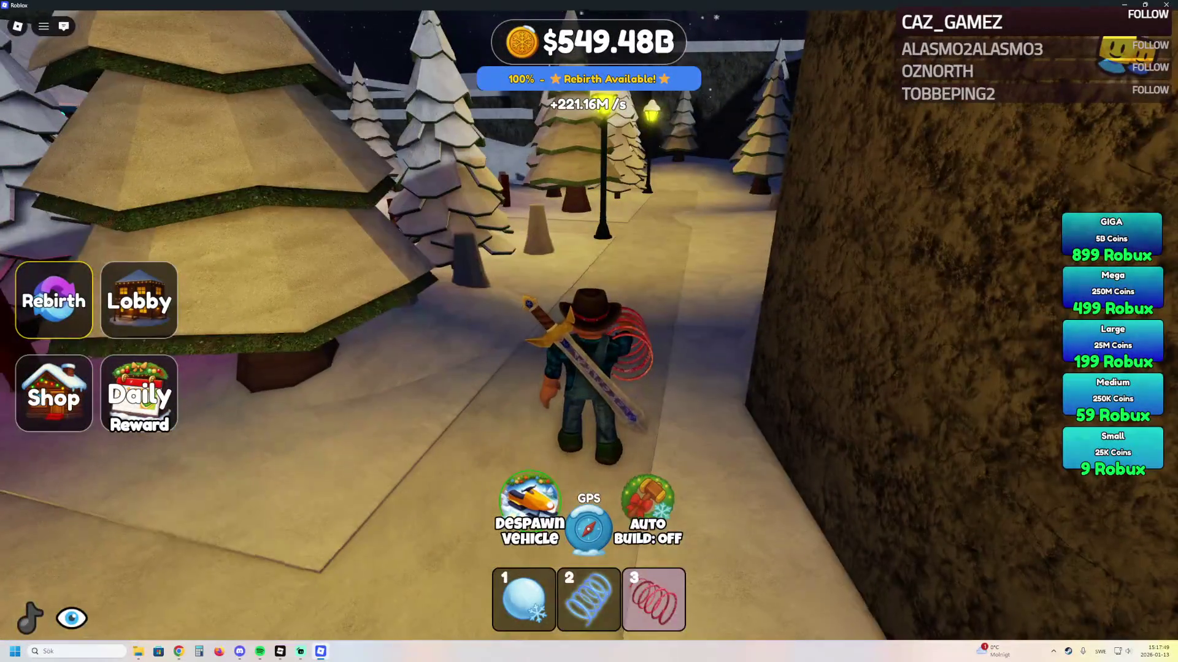
pyautogui.press('w')
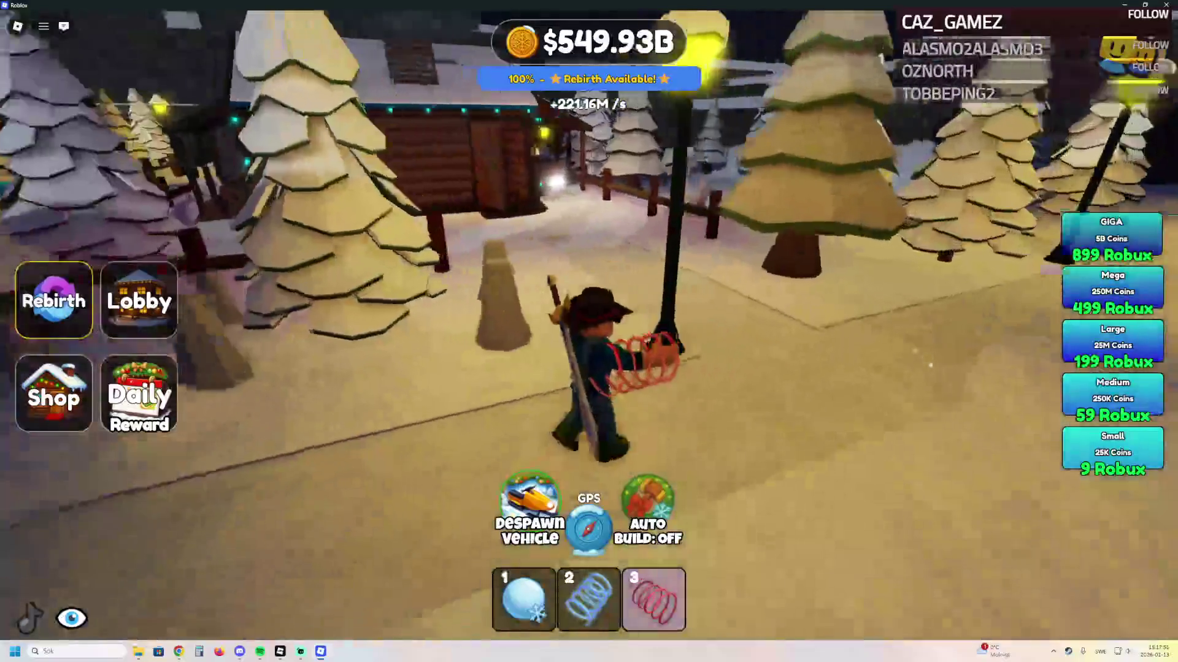
pyautogui.press('w')
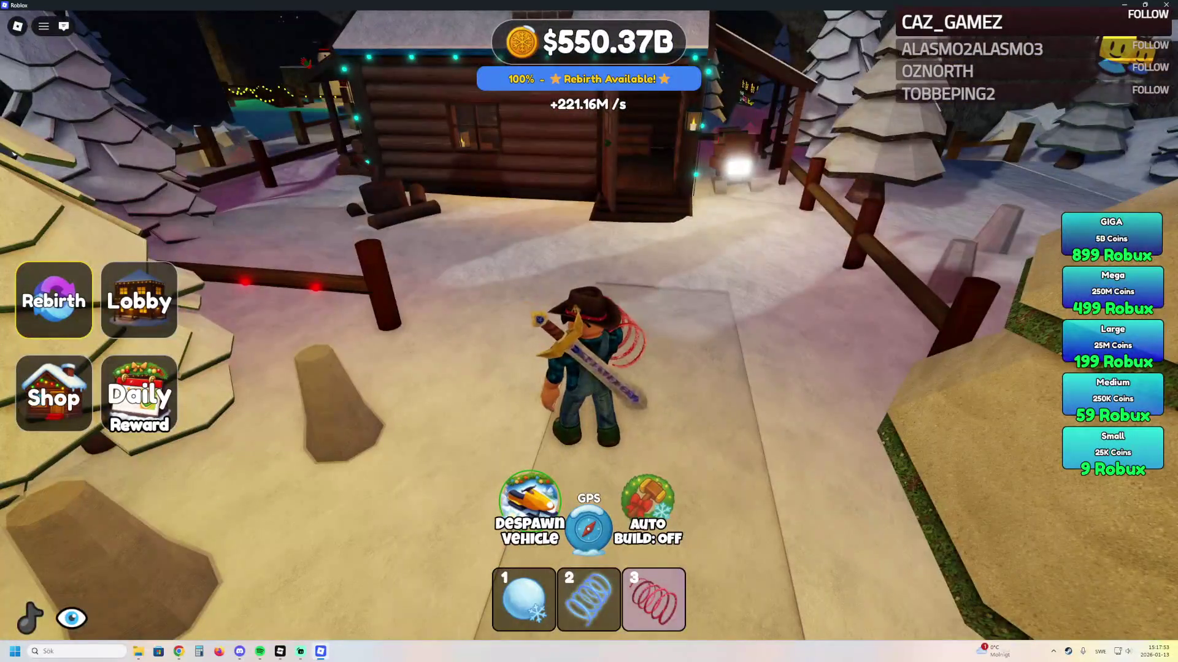
pyautogui.press('w')
pyautogui.press('w')
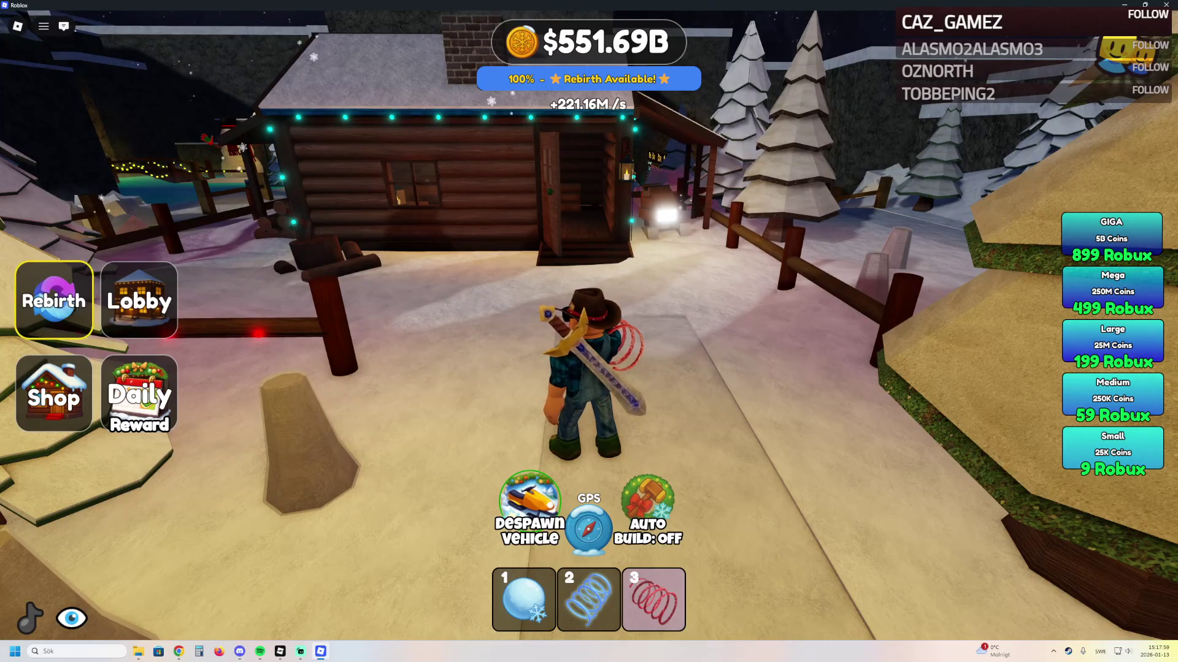
# Pass through the cabin doorway, follow the path past the lamp post, through the gate and down the green-lit tunnel
pyautogui.press('w')
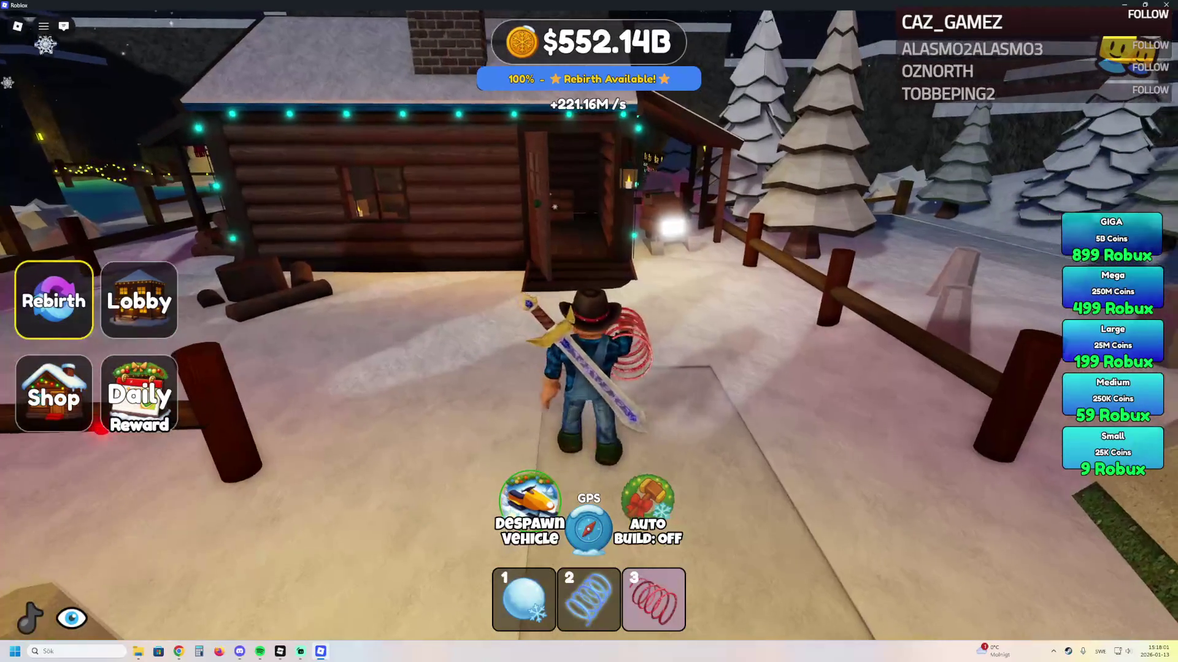
pyautogui.press('w')
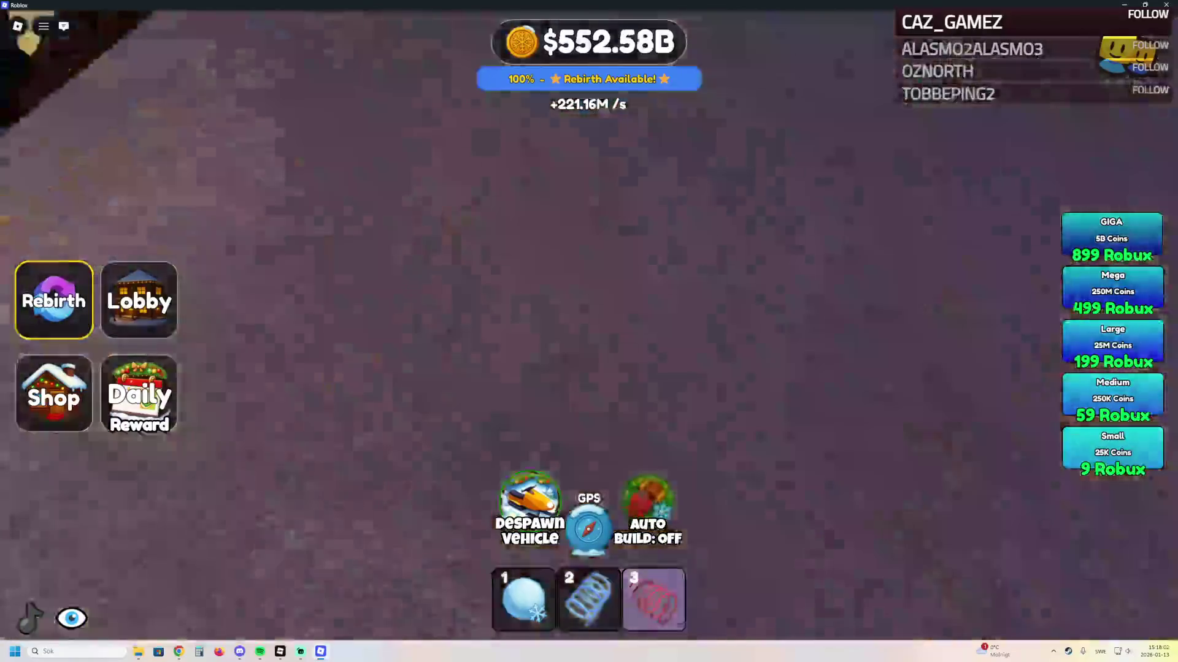
pyautogui.press('w')
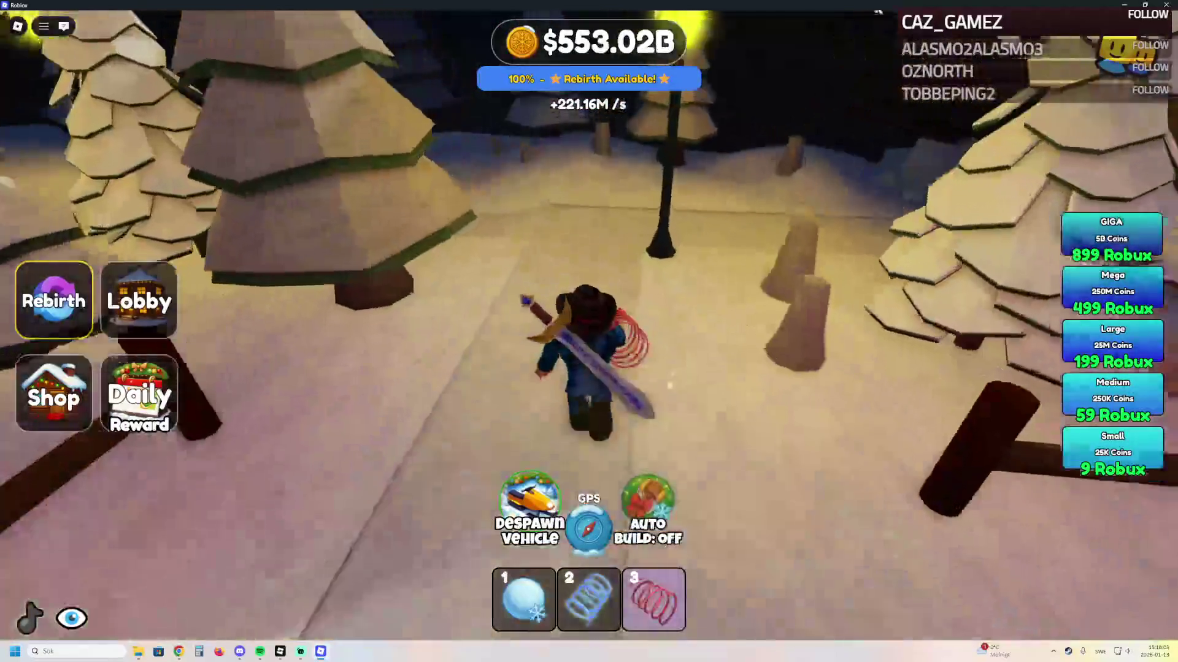
pyautogui.press('w')
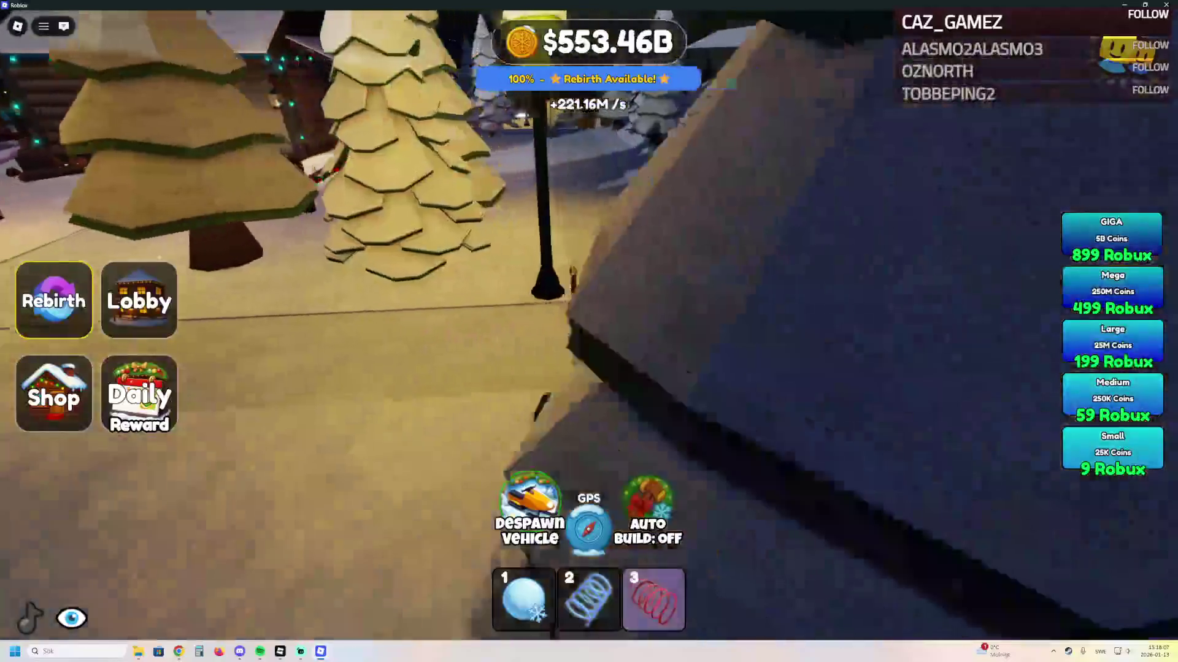
pyautogui.press('w')
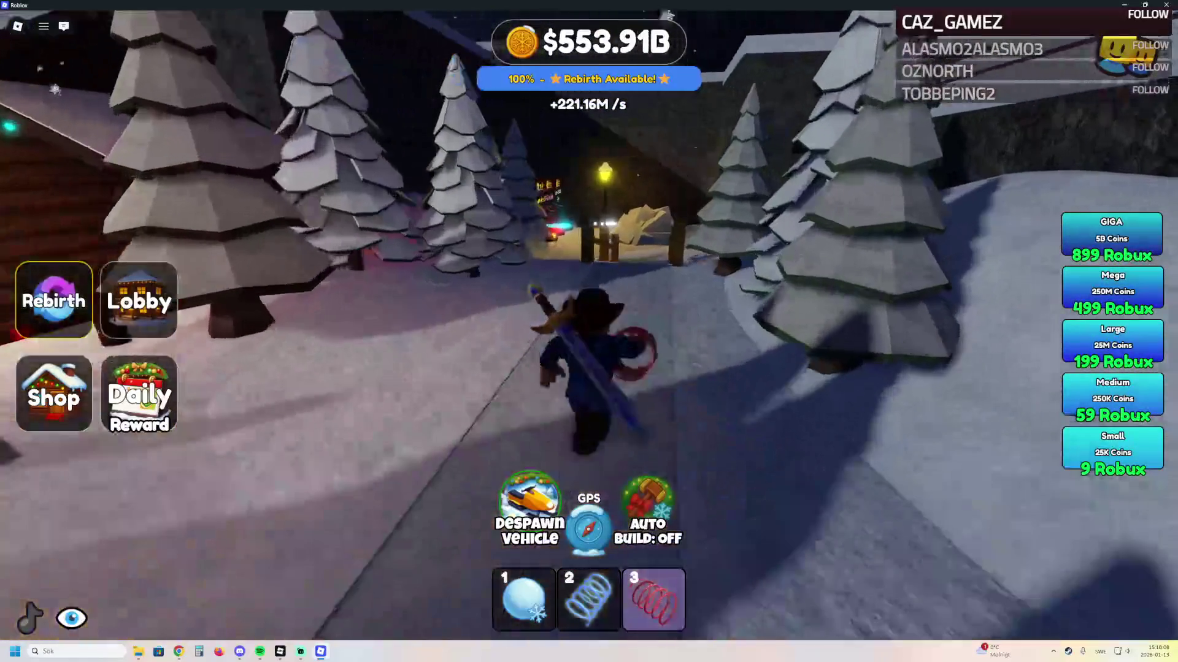
pyautogui.press('w')
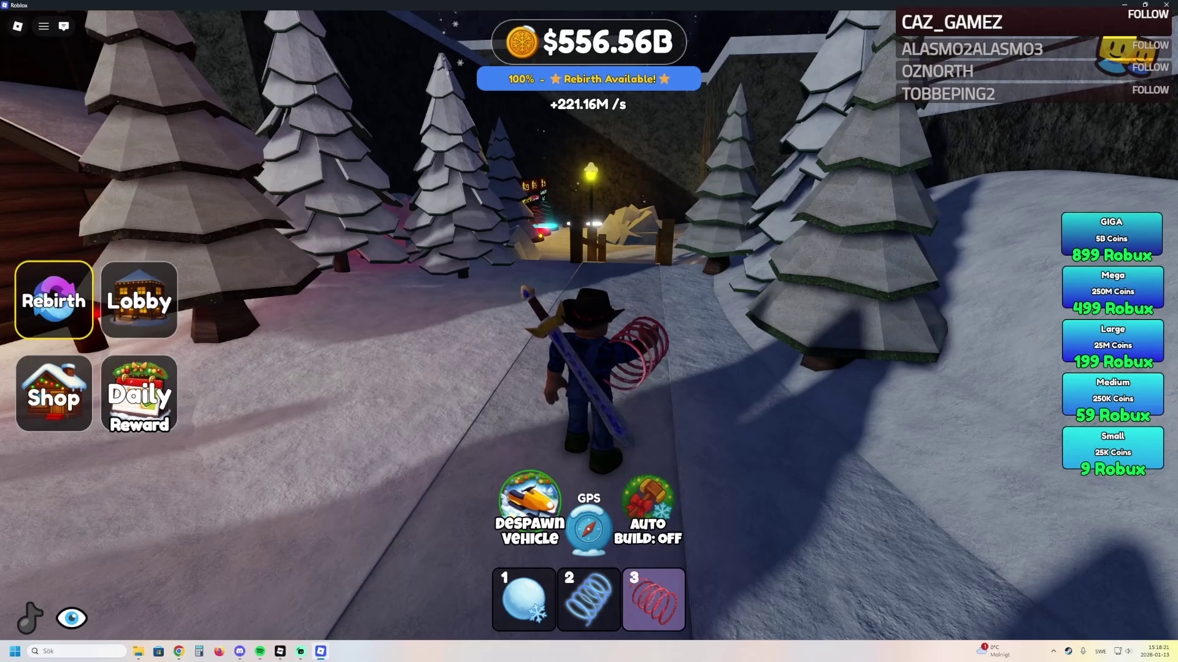
pyautogui.press('w')
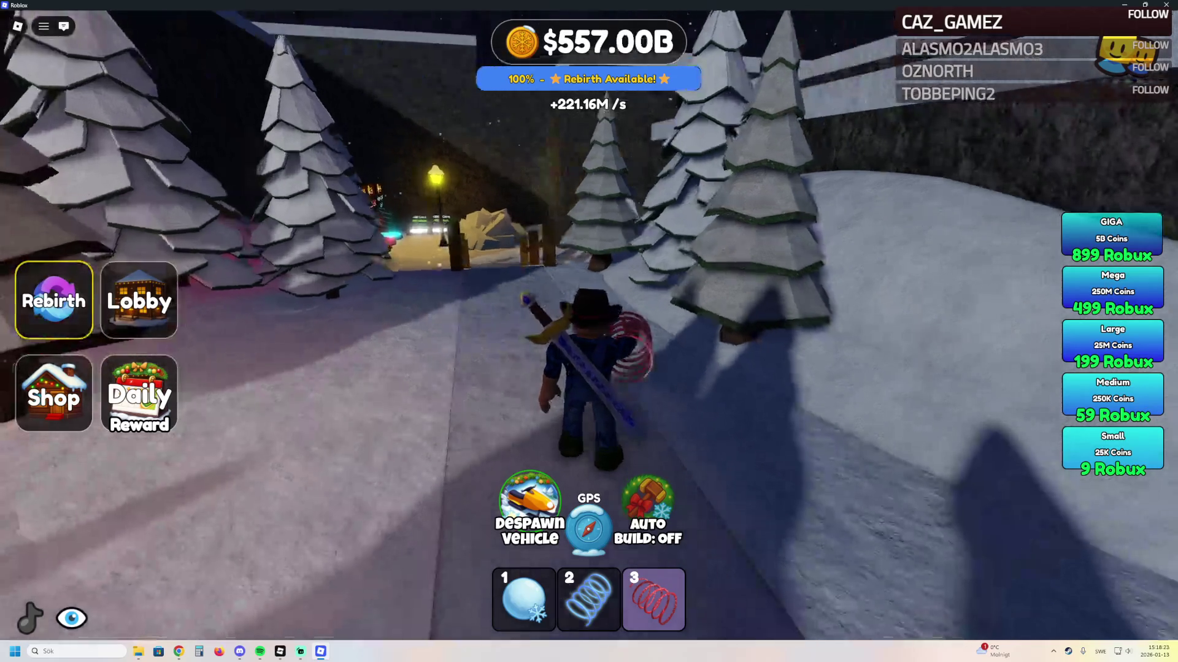
pyautogui.press('w')
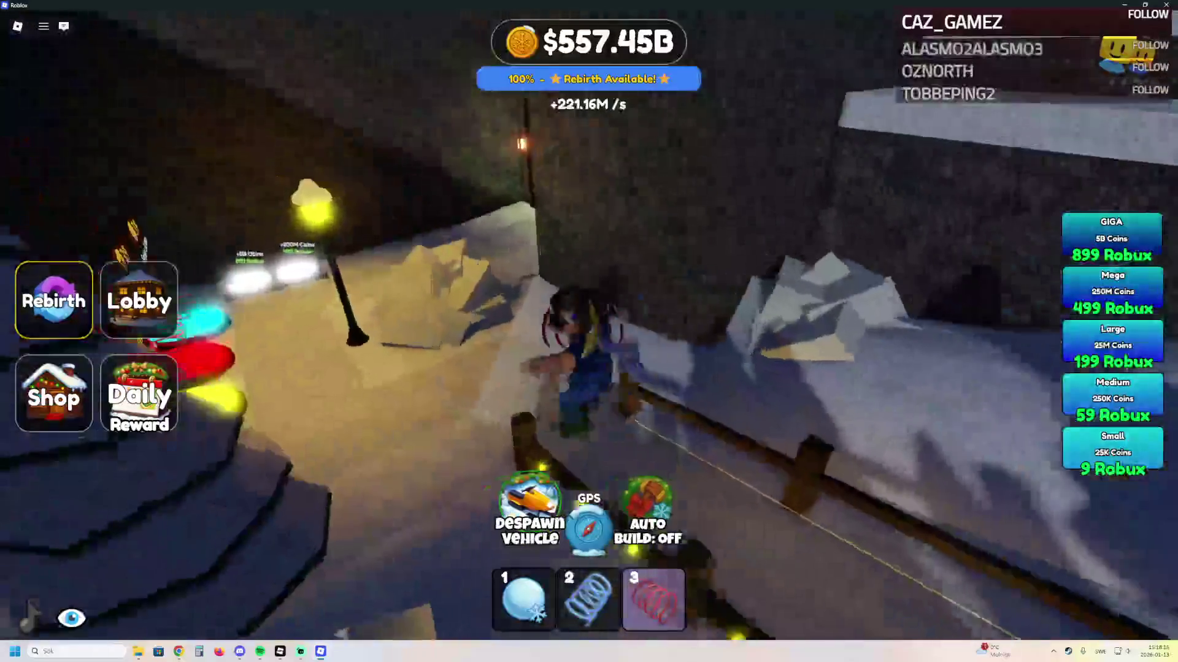
pyautogui.press('w')
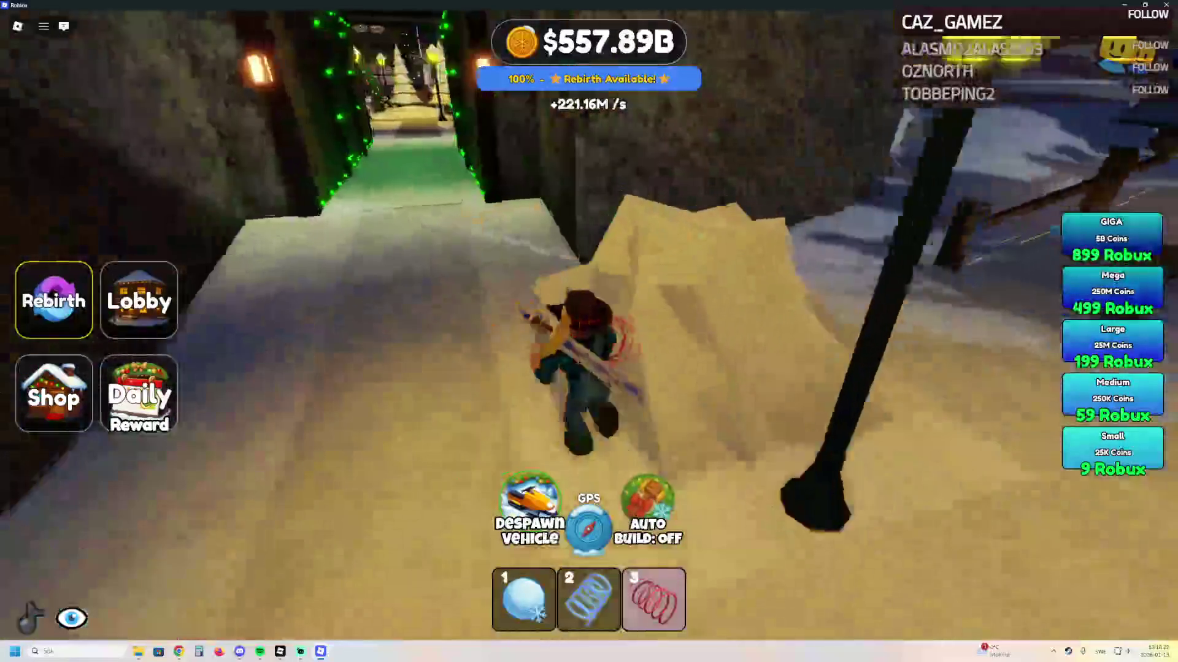
pyautogui.press('w')
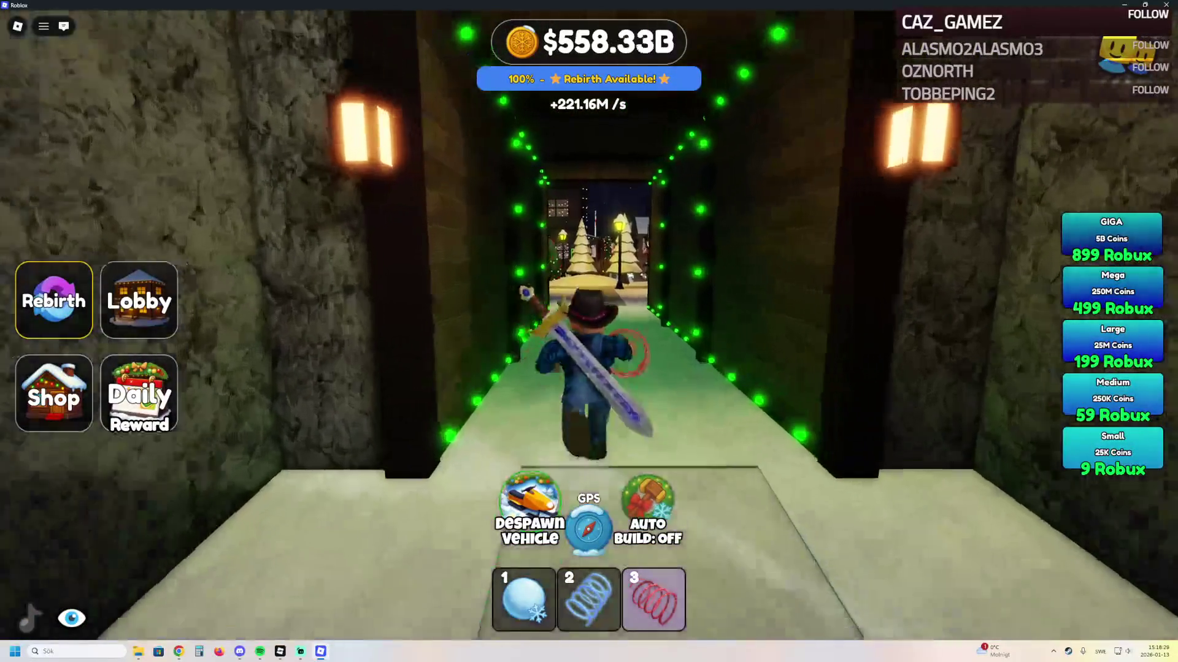
# Exit the tunnel into the village and run around the back of the Snowmobiles garage
pyautogui.press('w')
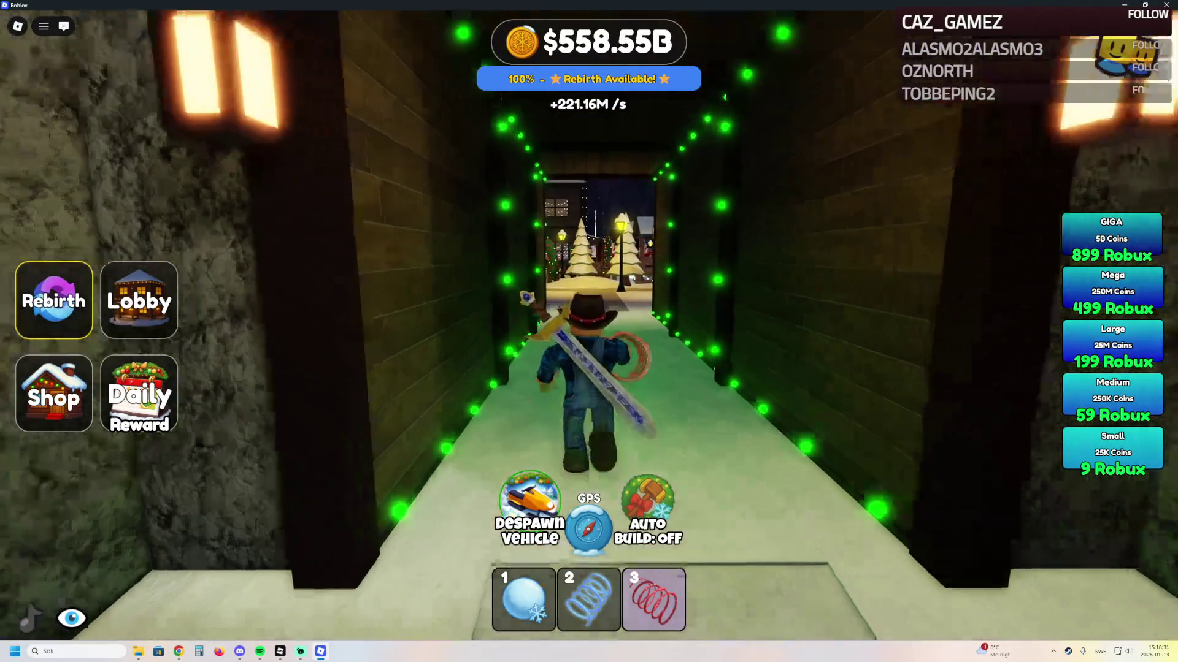
pyautogui.press('w')
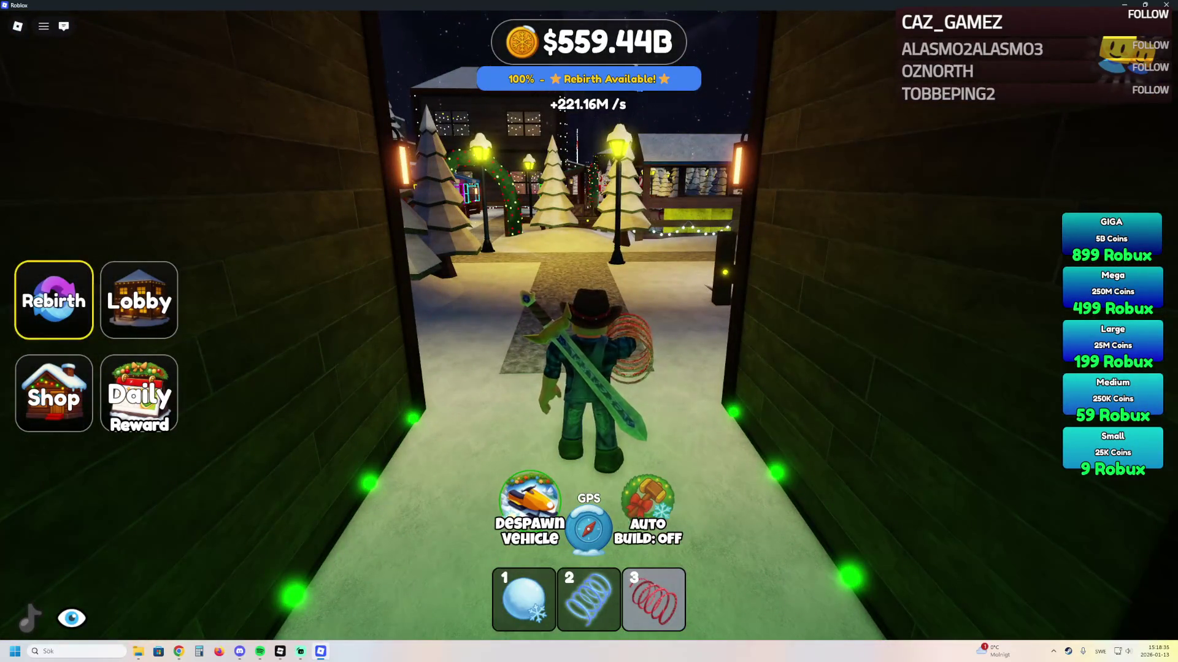
pyautogui.press('w')
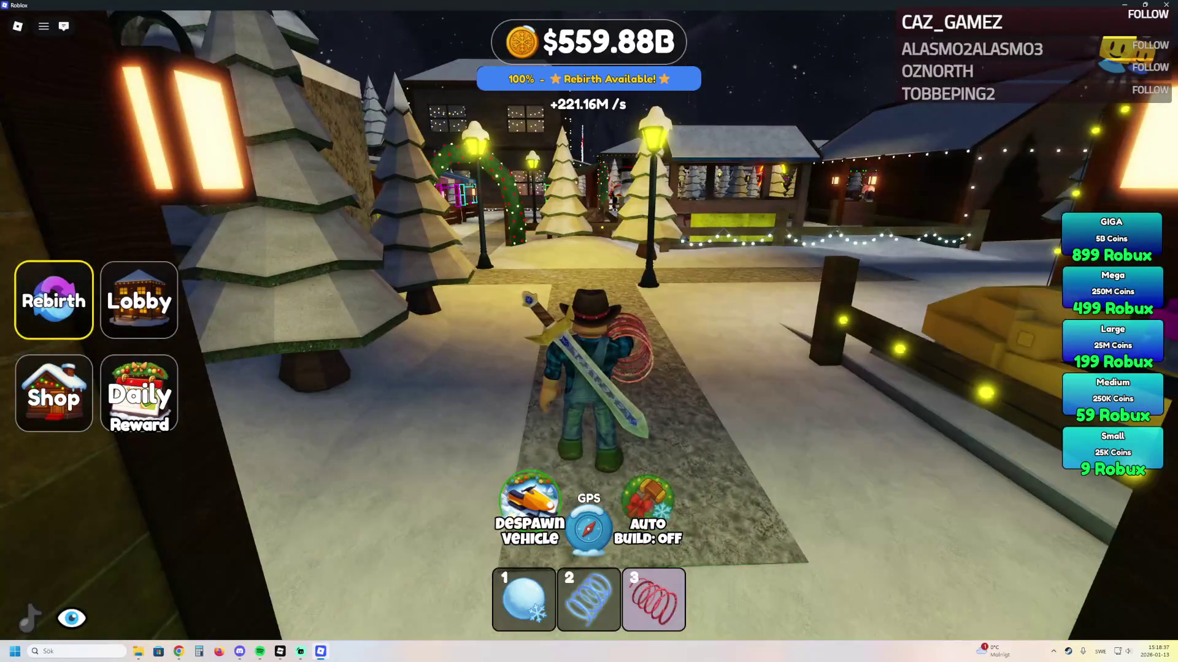
pyautogui.press('w')
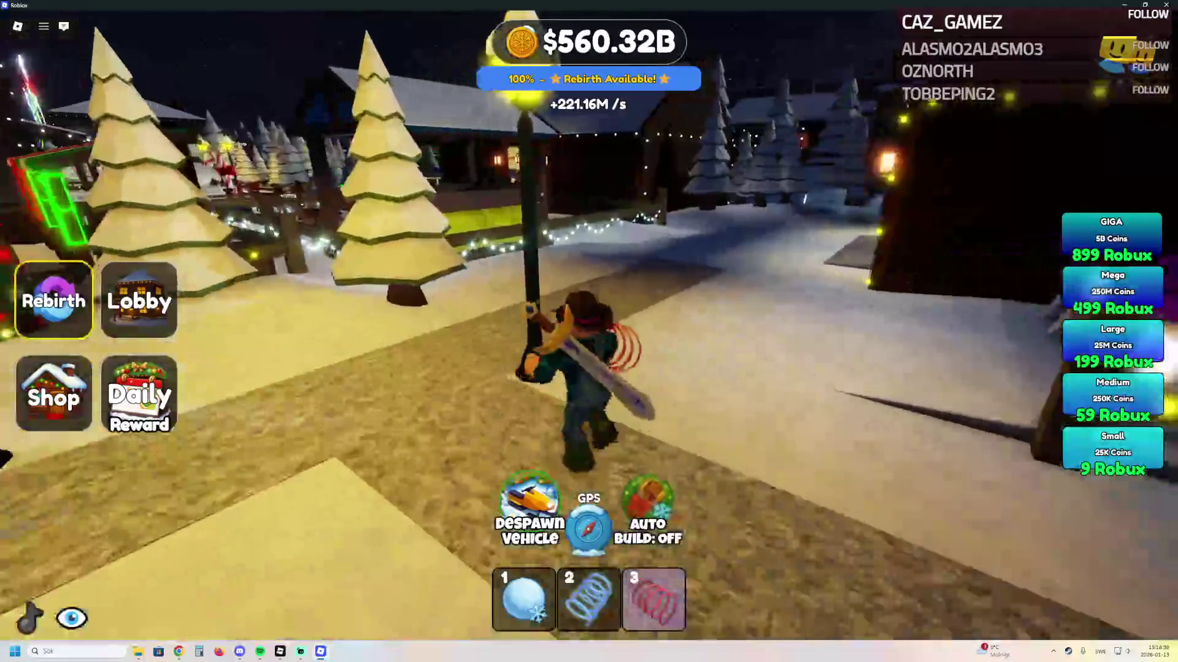
pyautogui.press('w')
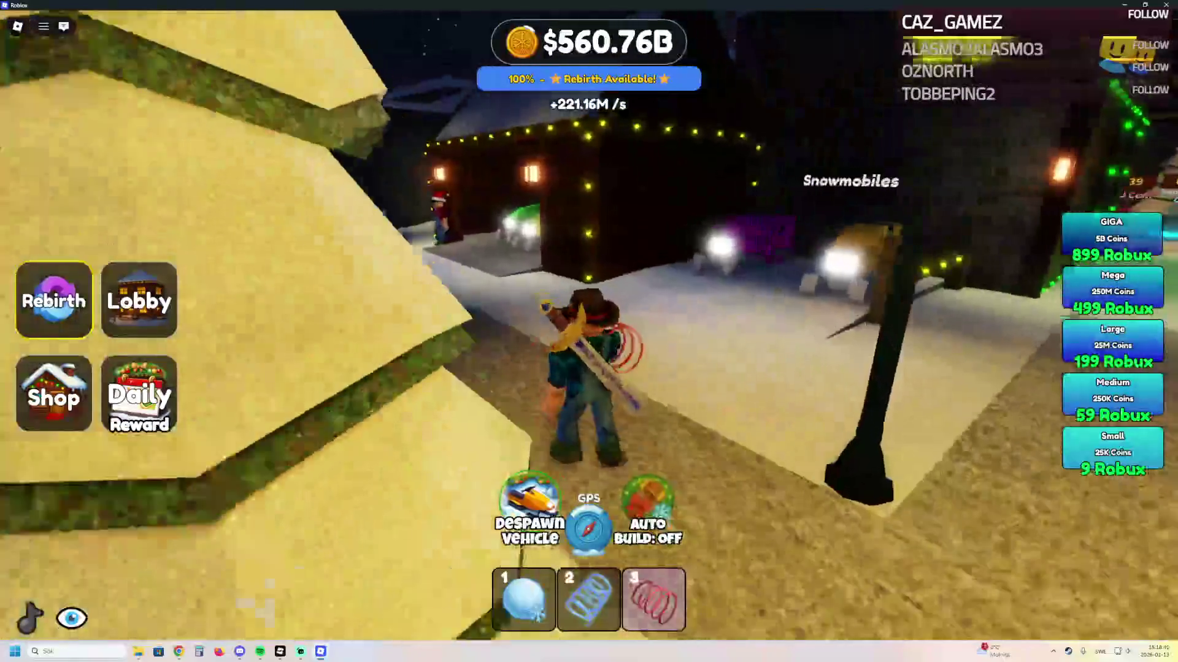
pyautogui.press('w')
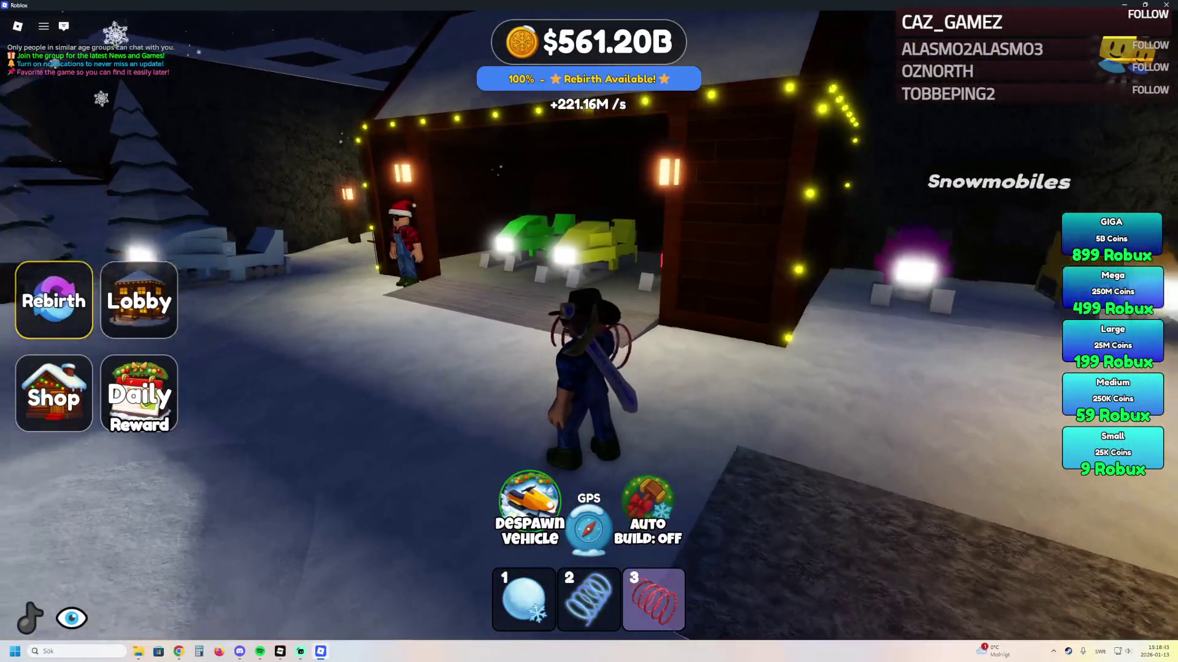
pyautogui.press('w')
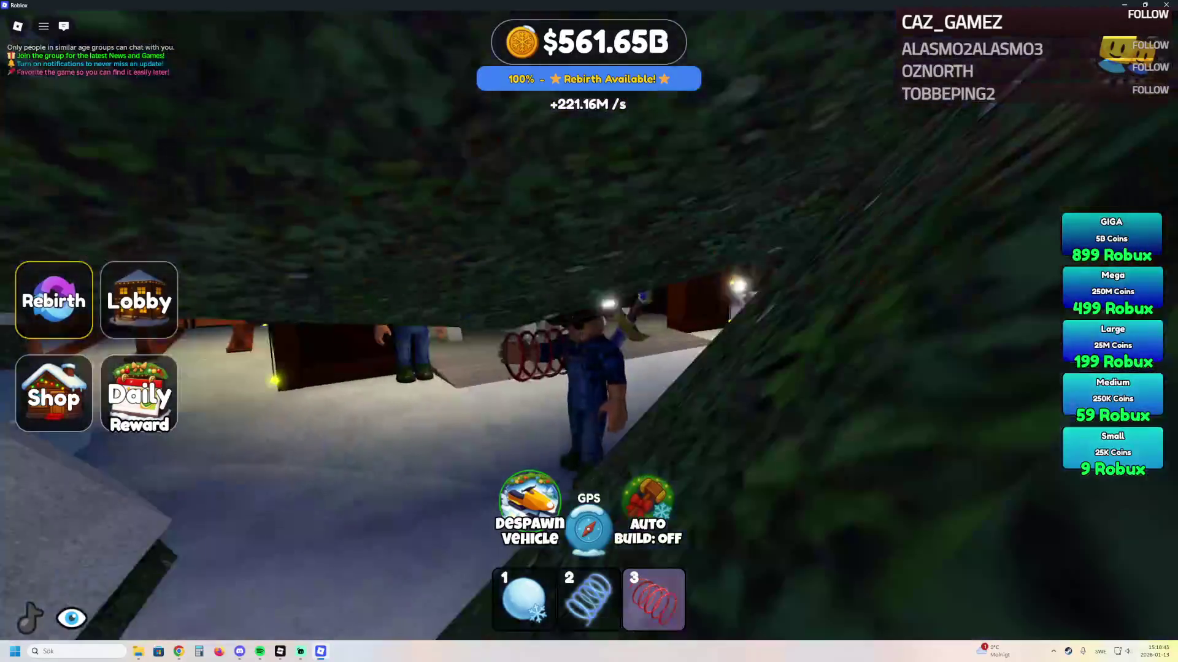
pyautogui.press('w')
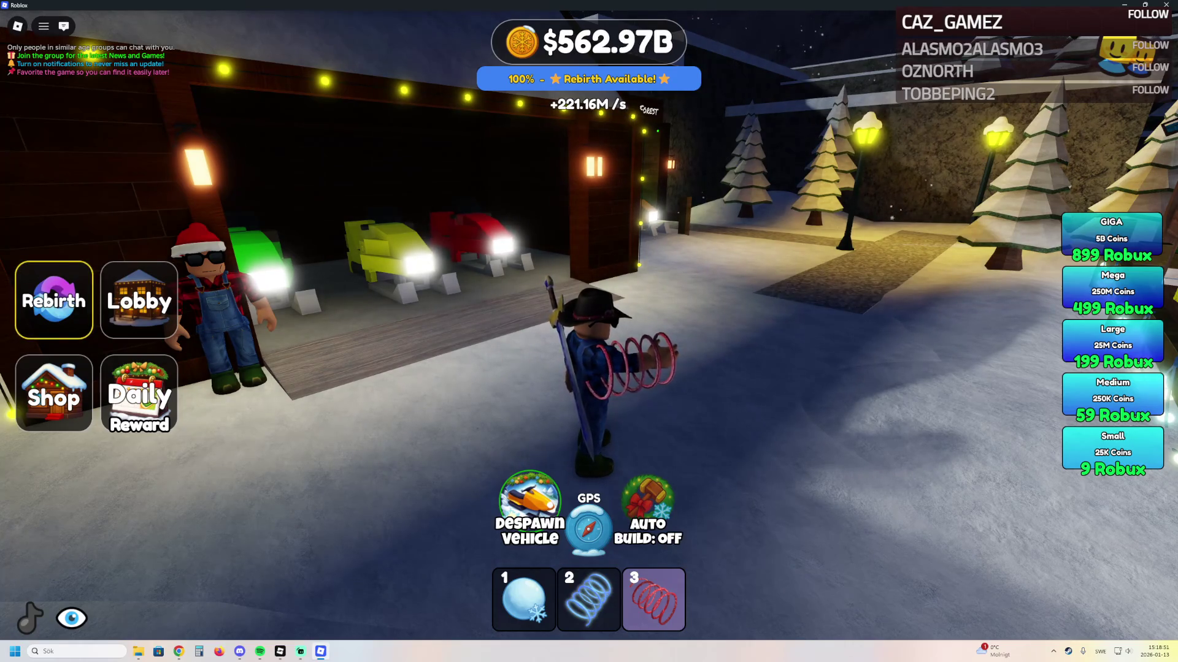
# Run past the garage front toward the tree plaza and the lit Christmas archway
pyautogui.press('d')
pyautogui.press('a')
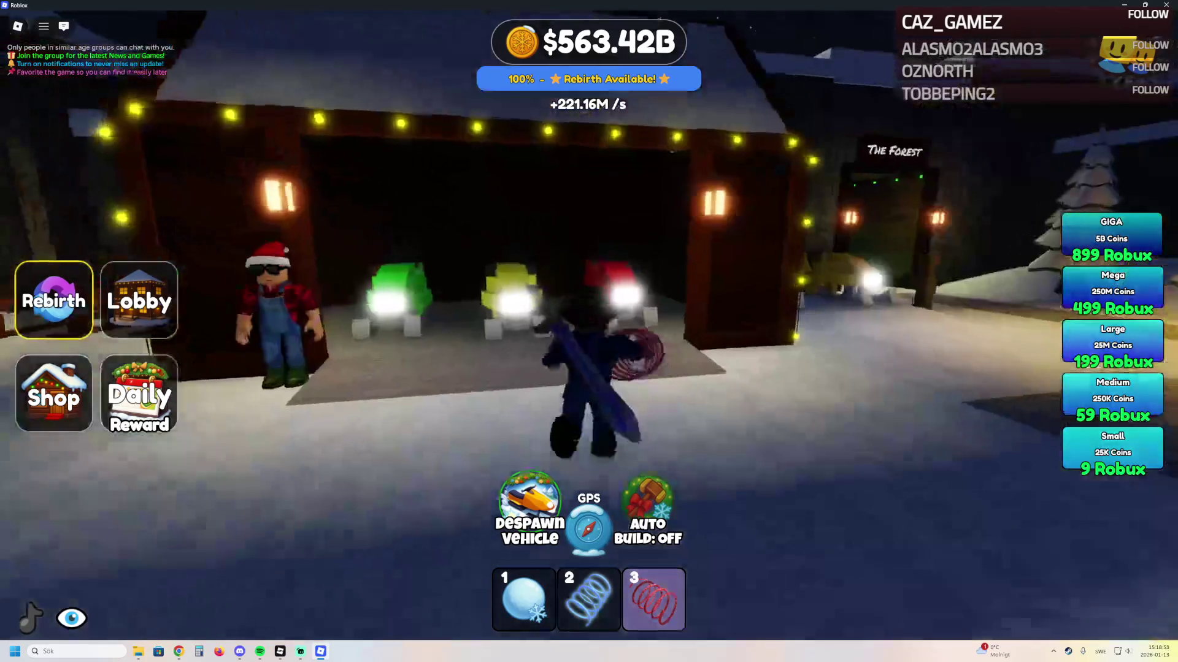
pyautogui.press('d')
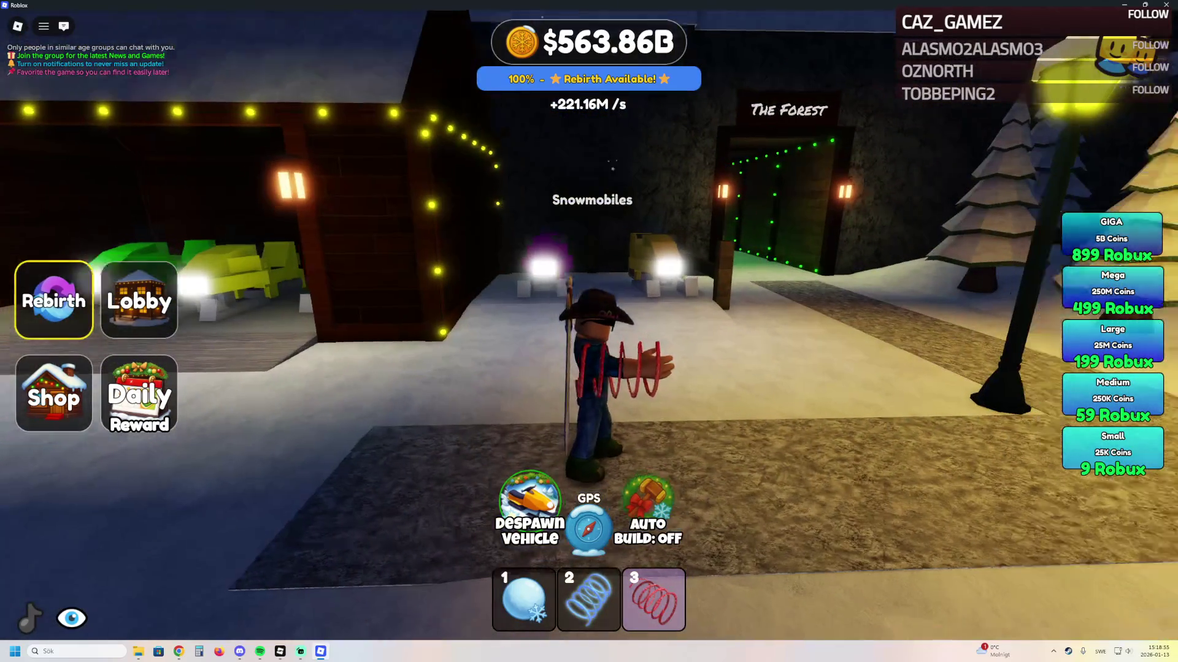
pyautogui.press('a')
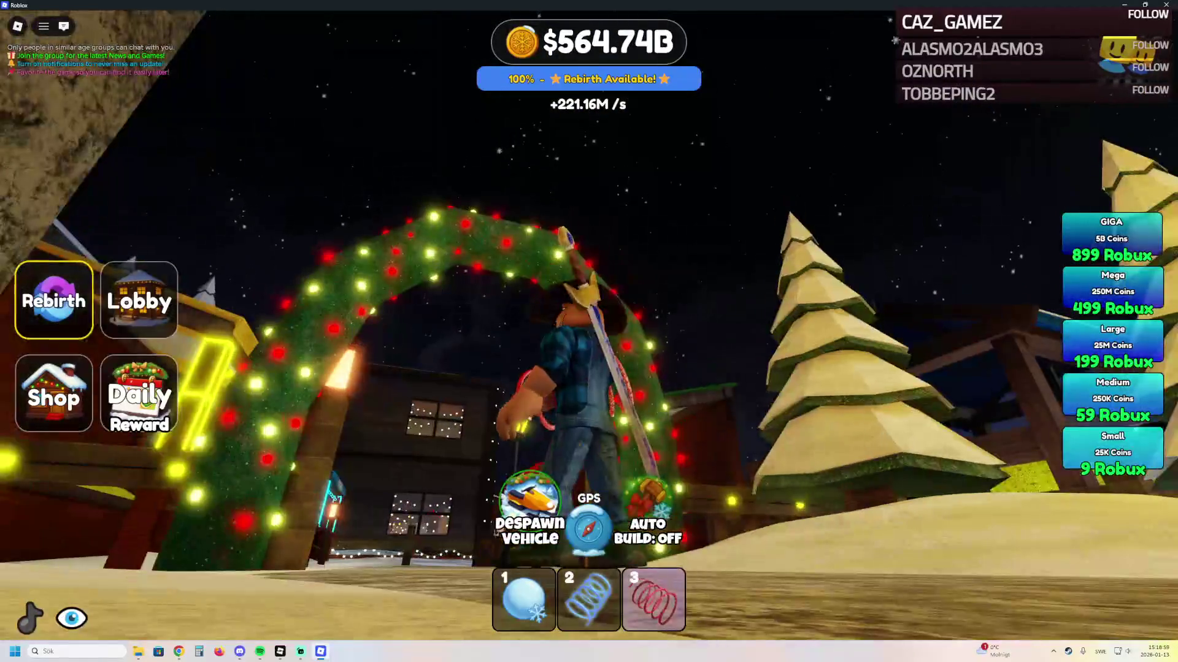
# Run through the archway and back past the lamppost, then confirm a Rebirth resetting coins to $0
pyautogui.press('w')
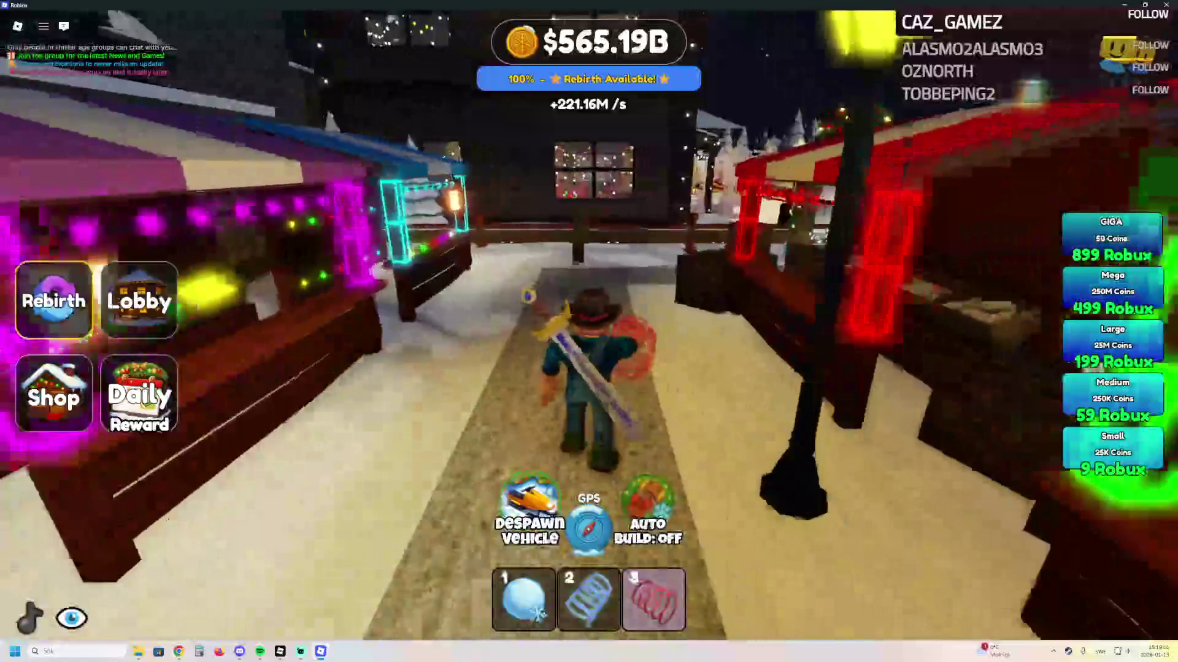
pyautogui.press('s')
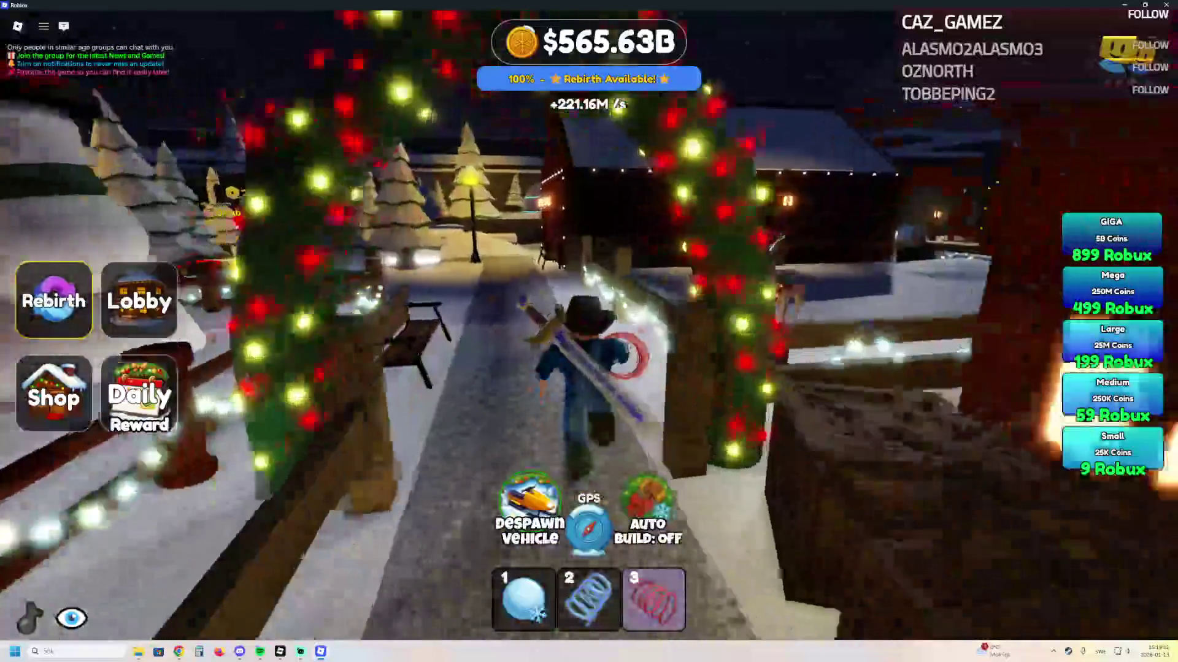
pyautogui.press('w')
pyautogui.press('w')
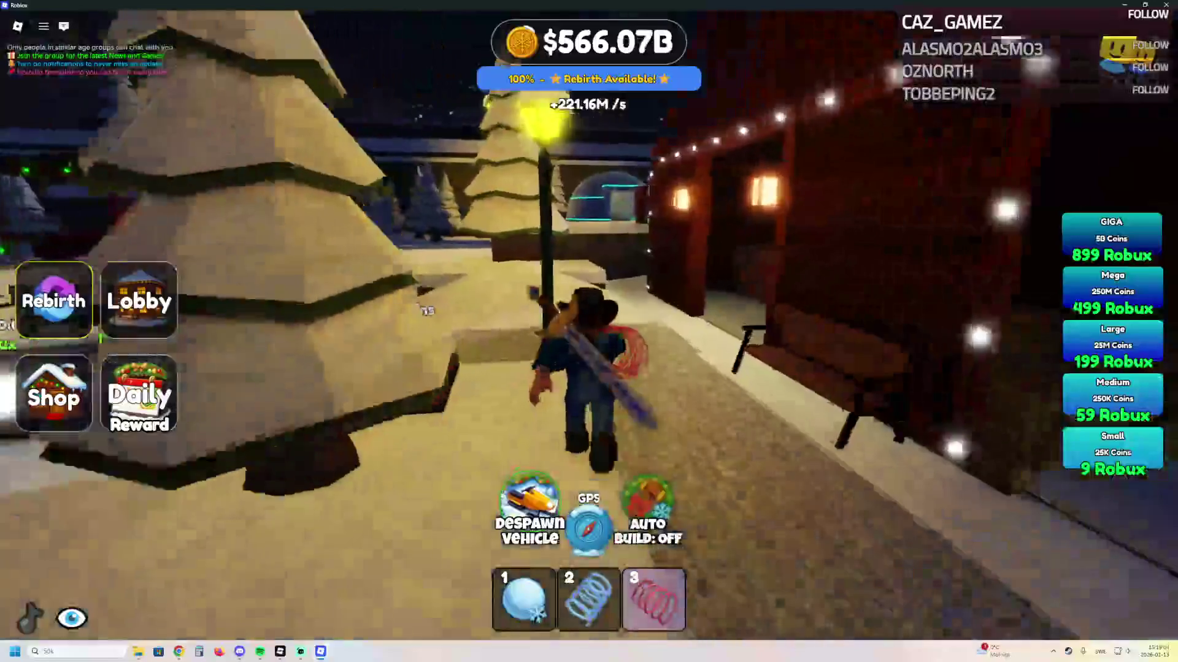
pyautogui.press('w')
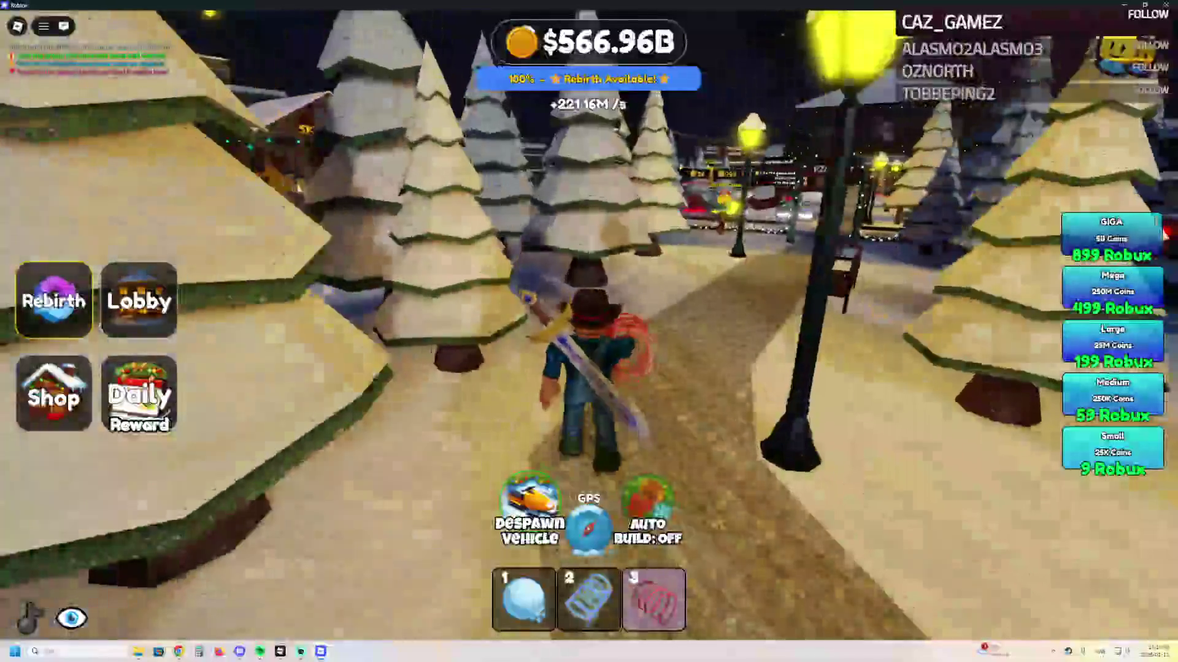
pyautogui.click(54, 300)
pyautogui.click(448, 444)
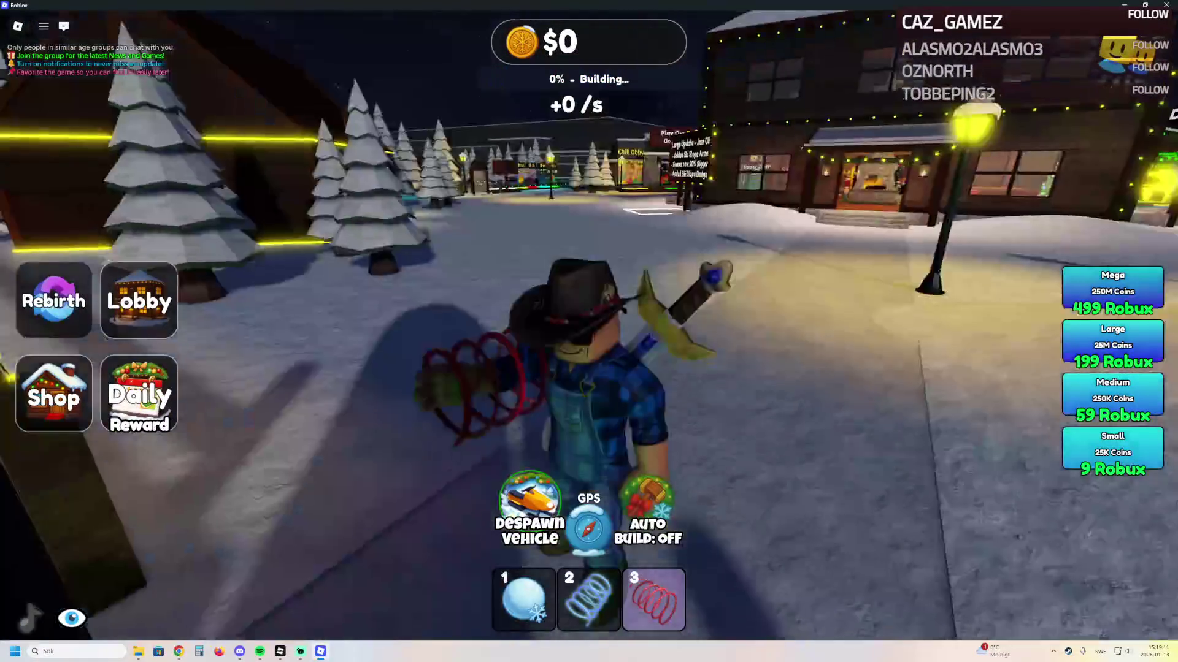
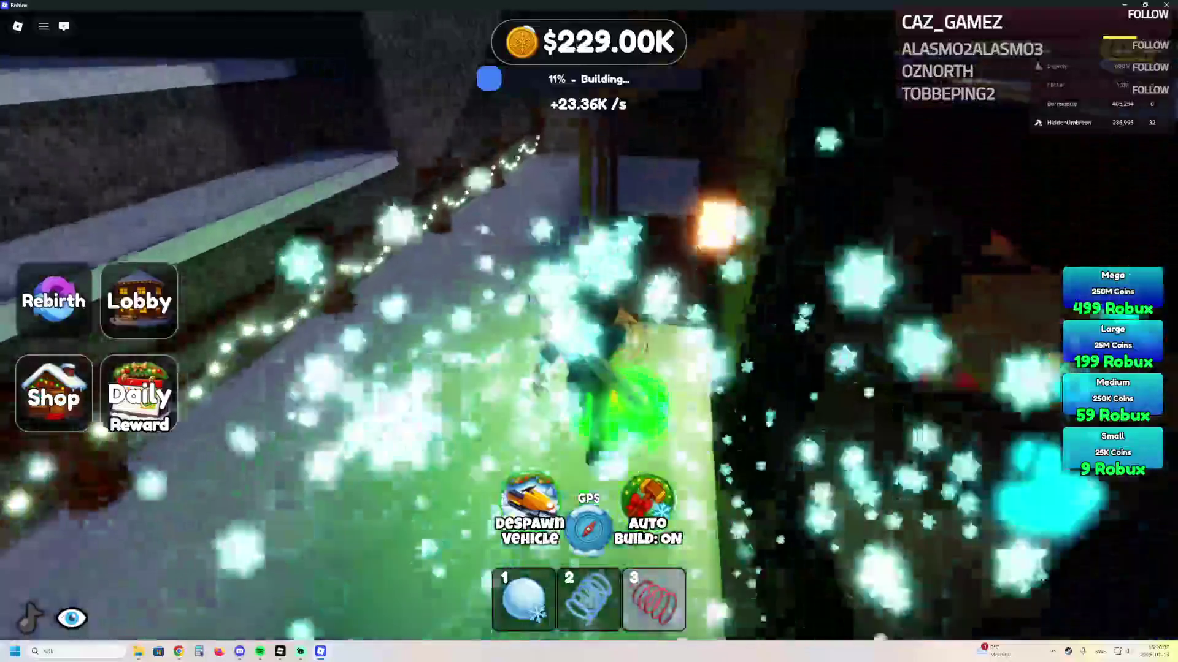
# Run the avatar along the snowy path, past the lit cabin, to the tree by the coin pads
pyautogui.press('w')
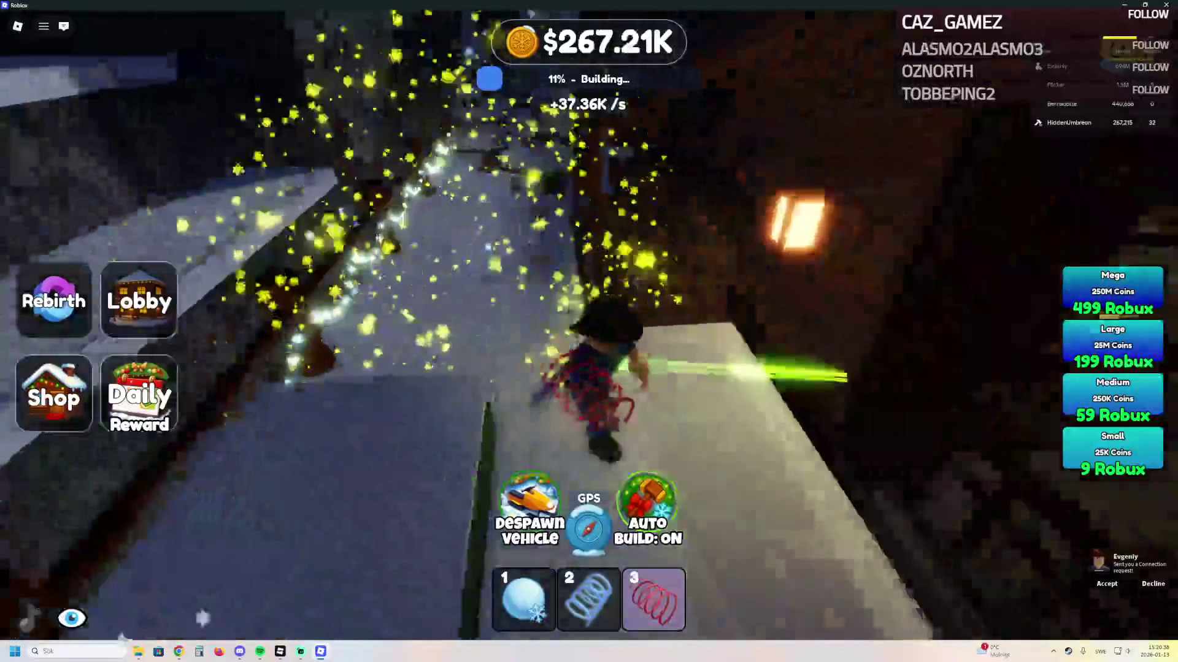
pyautogui.press('w')
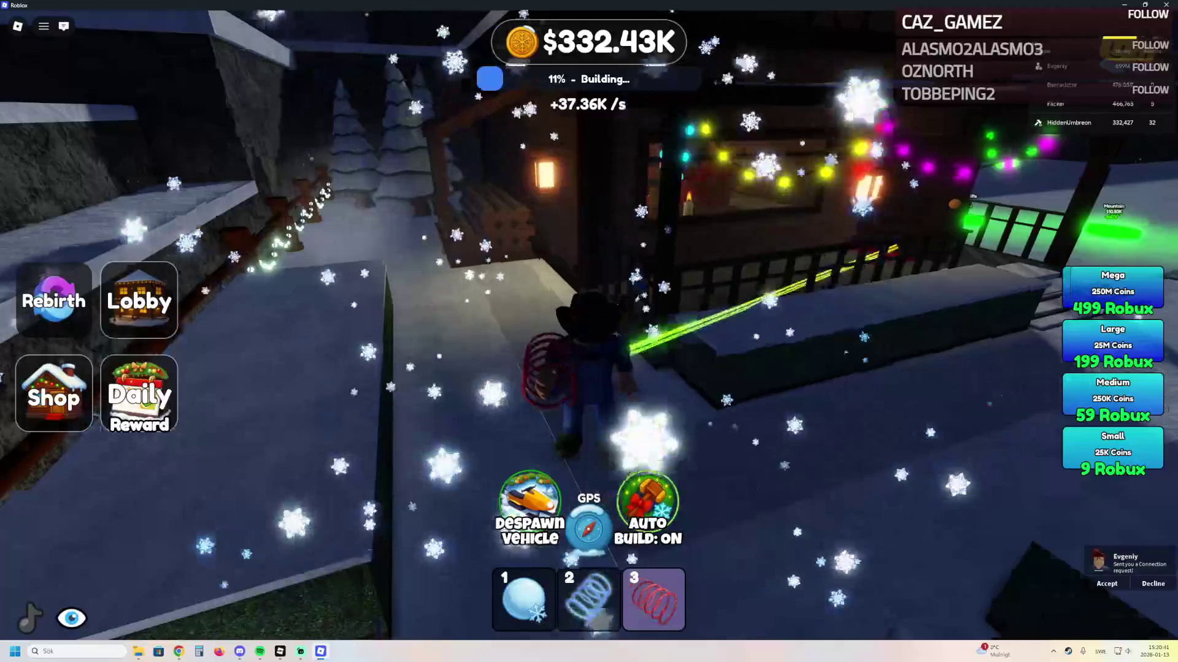
pyautogui.press('w')
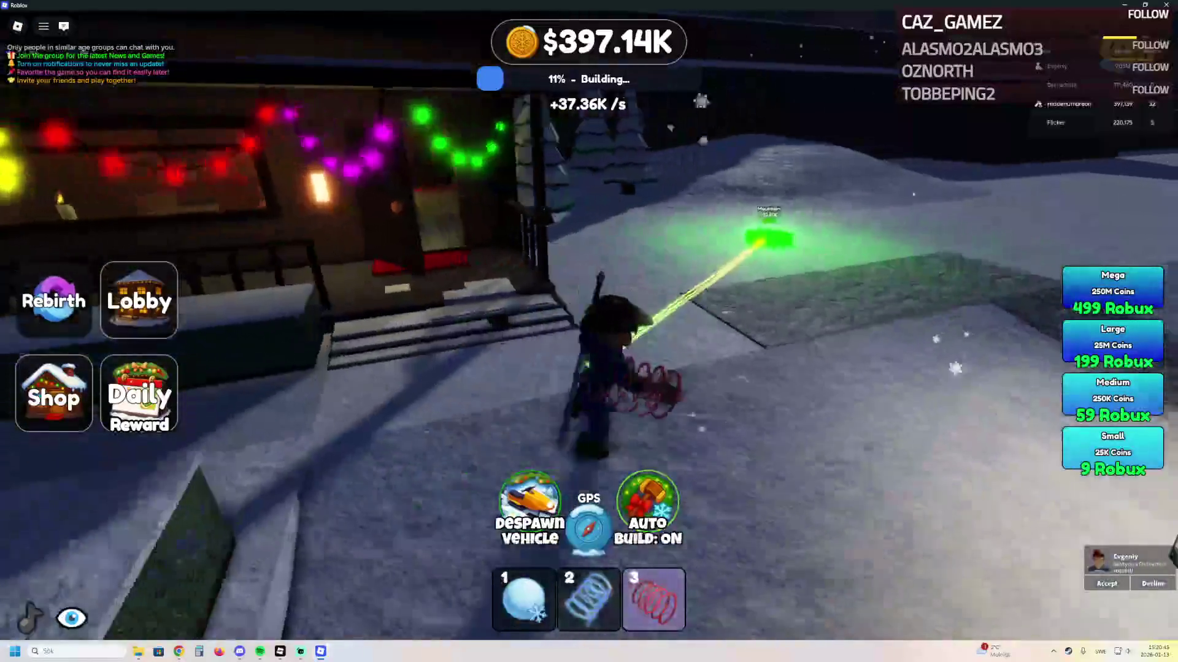
pyautogui.press('w')
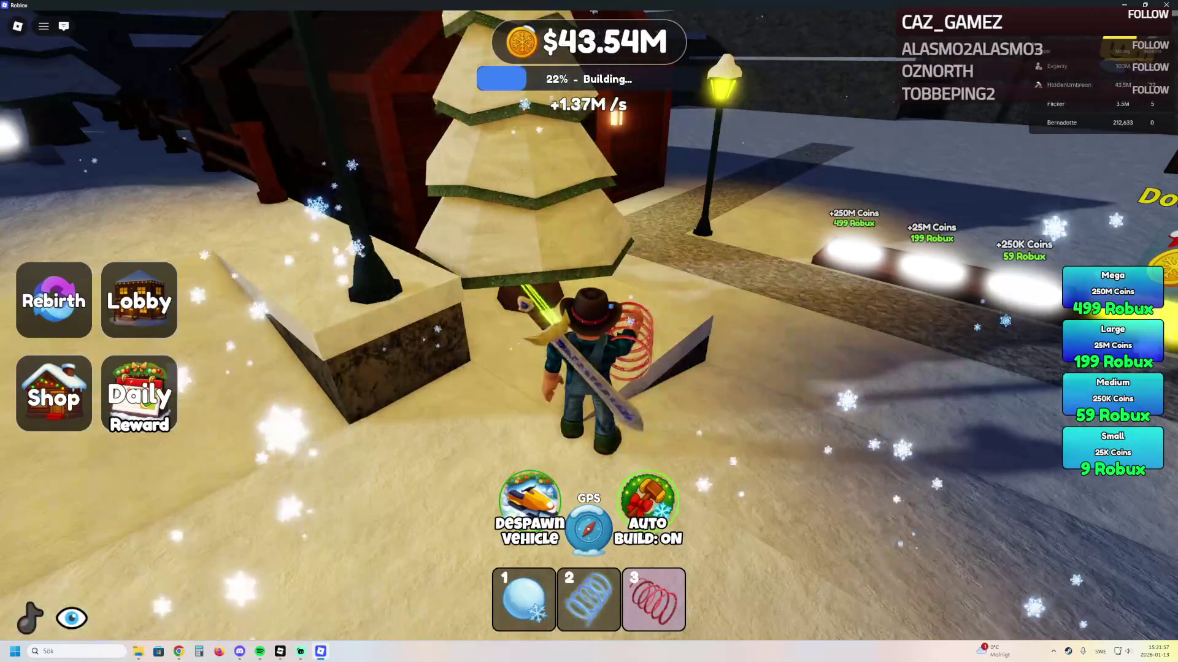
# Run past the tree onto the green marker, then quit the game with Alt+F4
pyautogui.press('w')
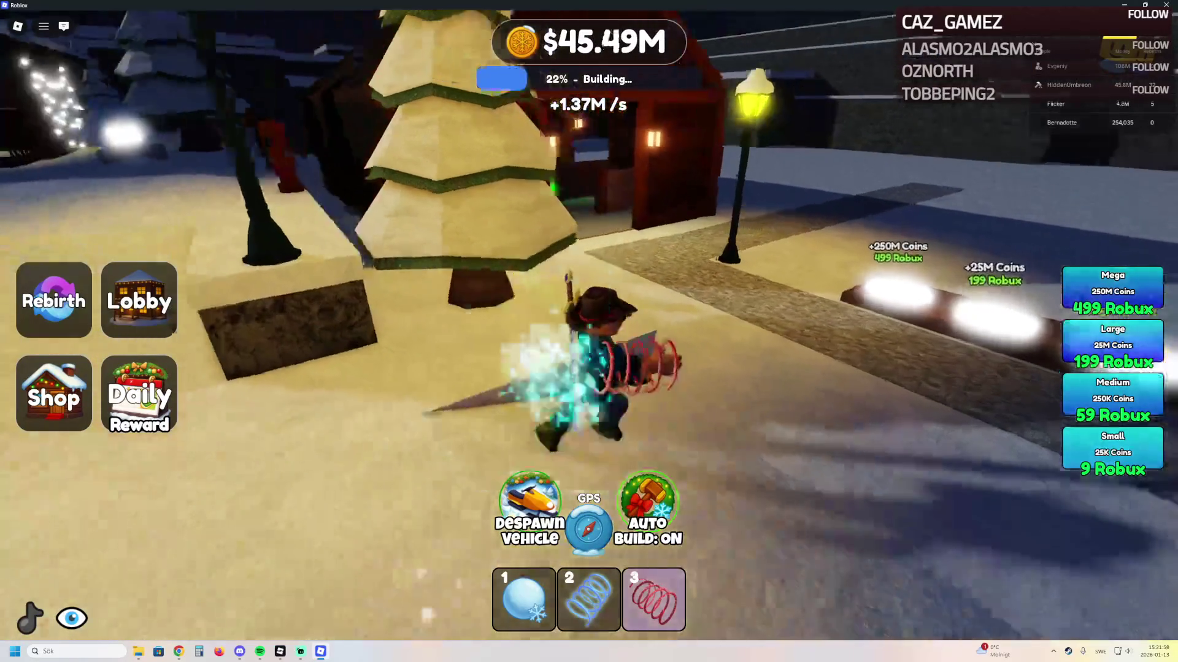
pyautogui.press('w')
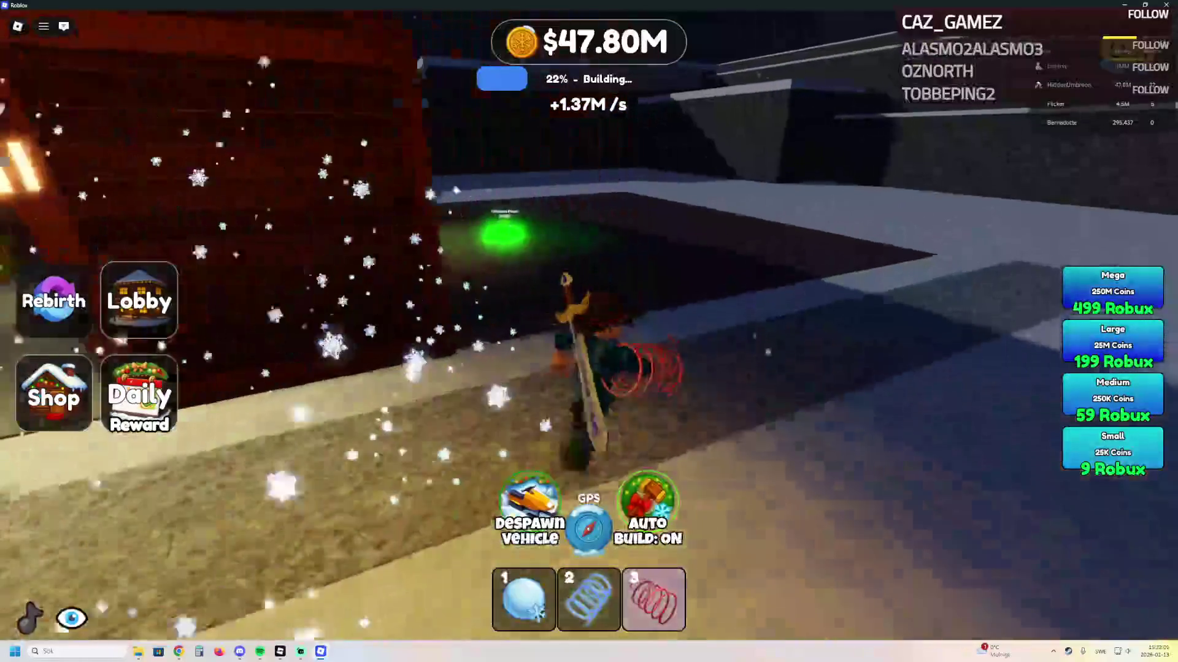
pyautogui.press('w')
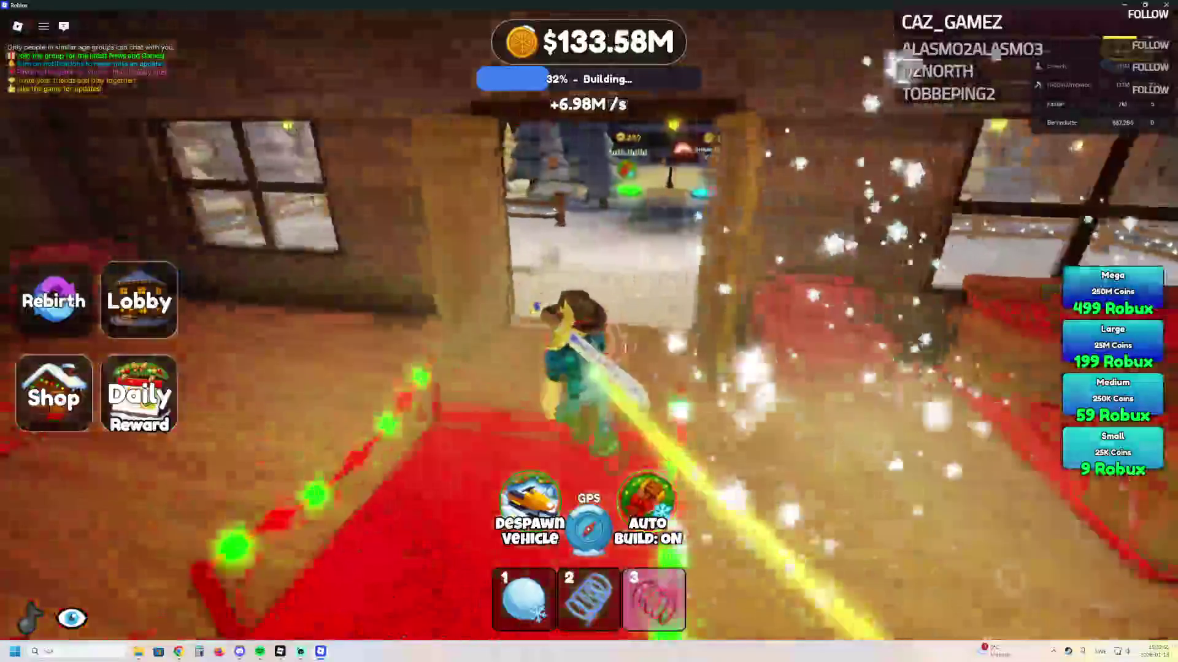
pyautogui.hotkey('alt', 'F4')
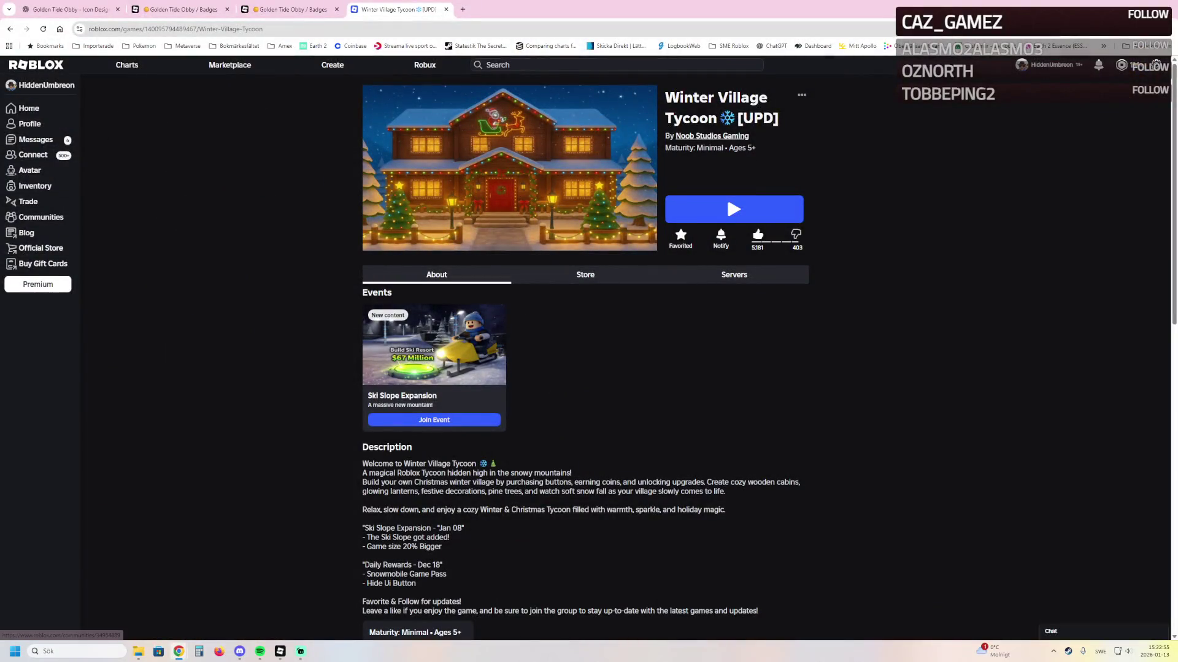
# Open the Noob Studios Gaming community page and read its Ski Slope Expansion announcement
pyautogui.click(712, 135)
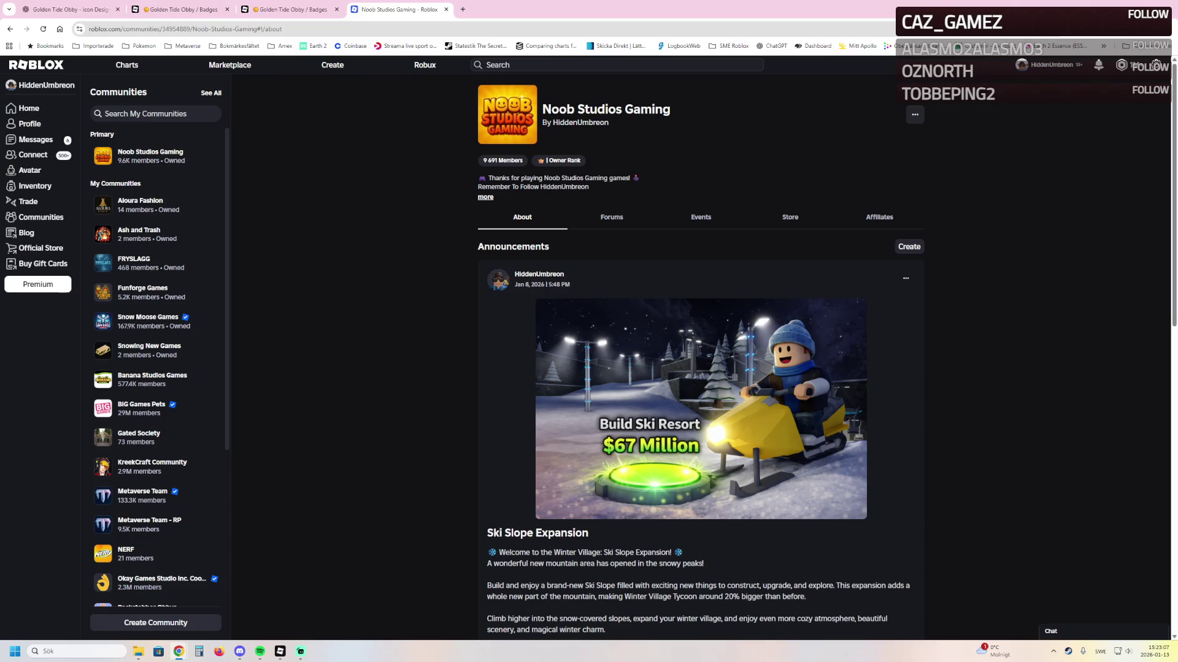
pyautogui.scroll(-7, 700, 355)
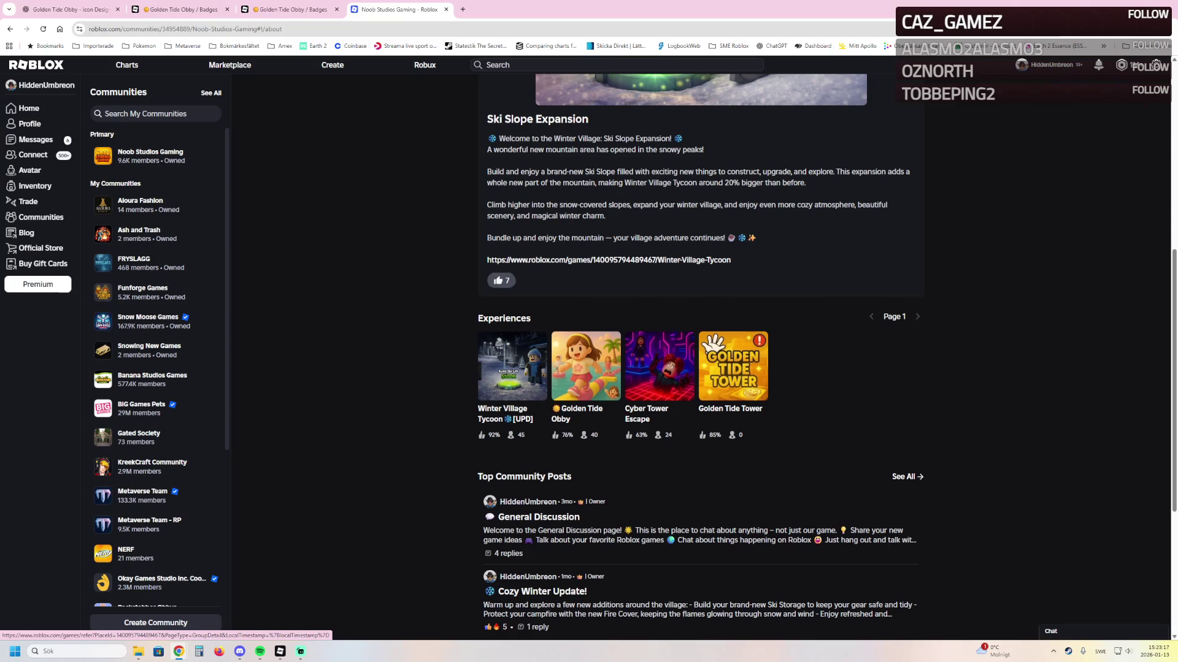
pyautogui.scroll(6, 512, 366)
pyautogui.scroll(1, 699, 368)
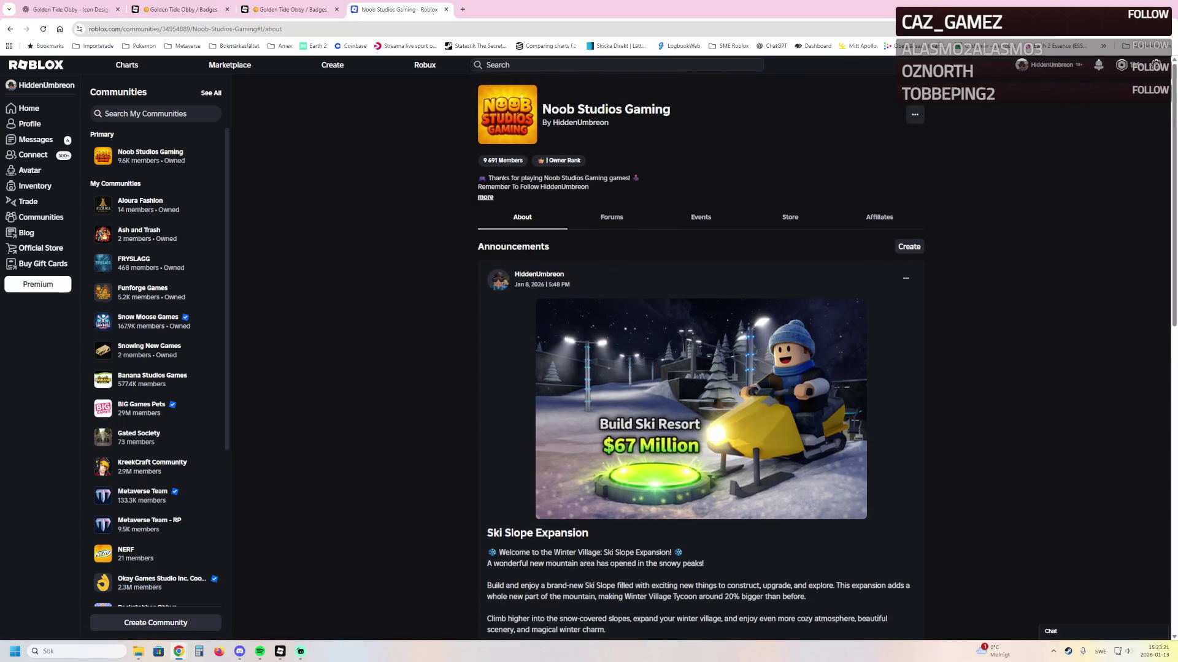
pyautogui.scroll(-1, 699, 350)
pyautogui.scroll(1, 699, 350)
# Scroll through its Experiences row, then open the FRYSLAGG community page
pyautogui.scroll(-3, 699, 368)
pyautogui.scroll(-1, 699, 368)
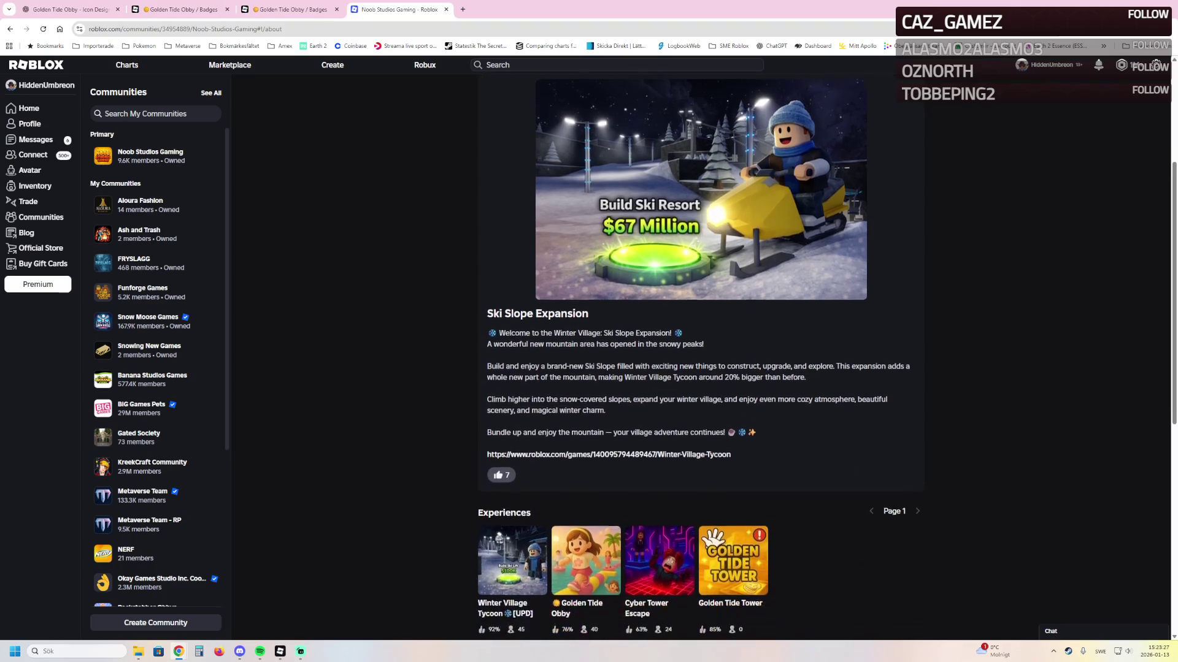
pyautogui.scroll(-2, 585, 552)
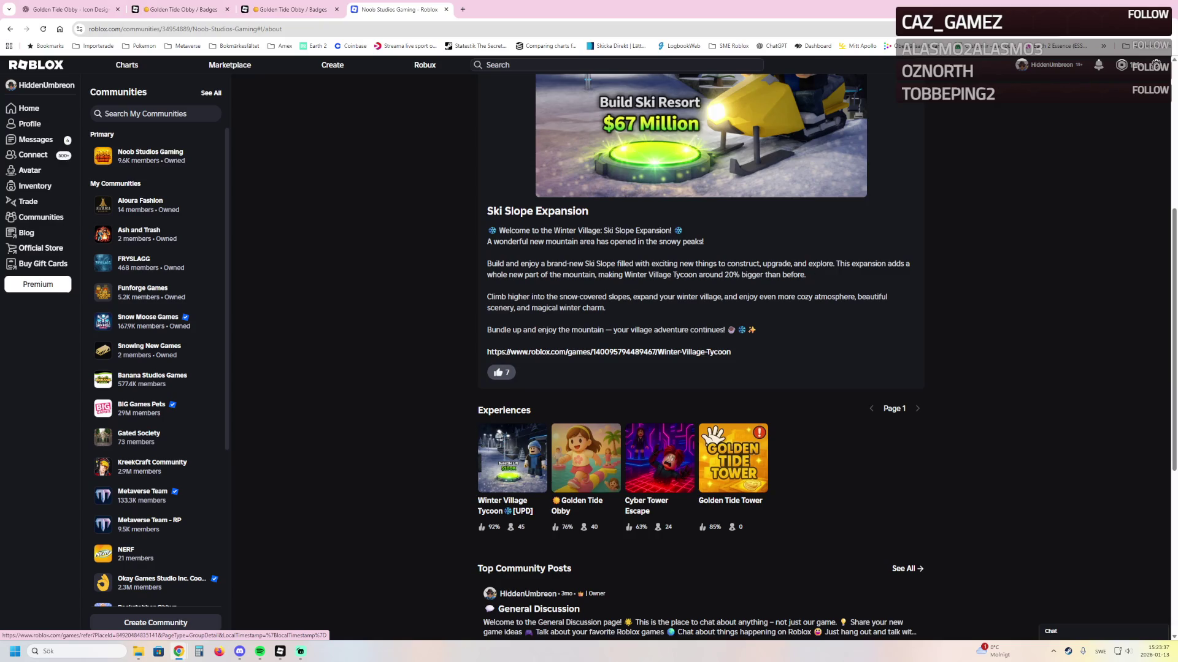
pyautogui.scroll(5, 586, 457)
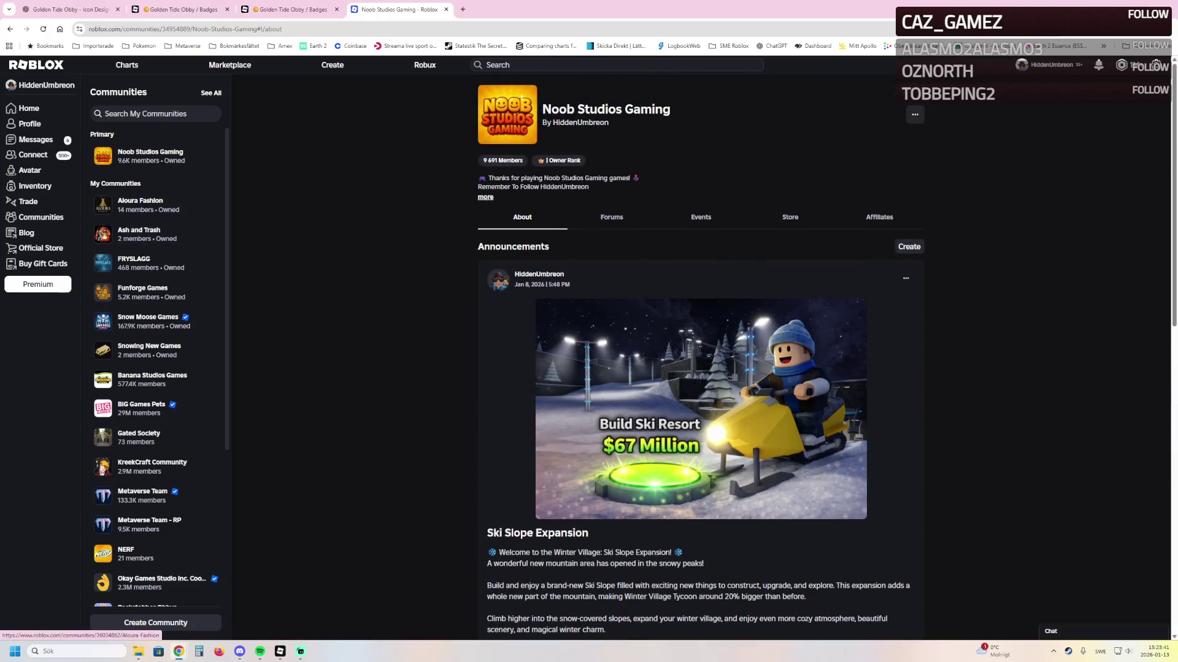
pyautogui.click(147, 263)
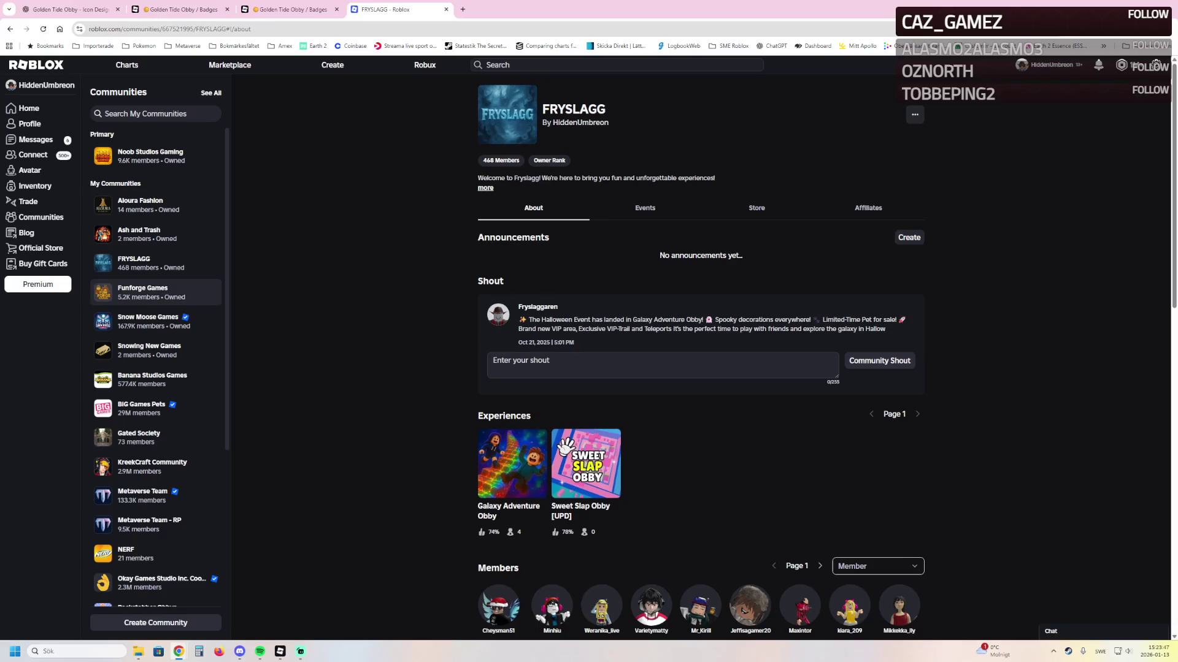
# Open Snow Moose Games, view and close Lab Escape Obby, then open Line Simulator
pyautogui.click(150, 320)
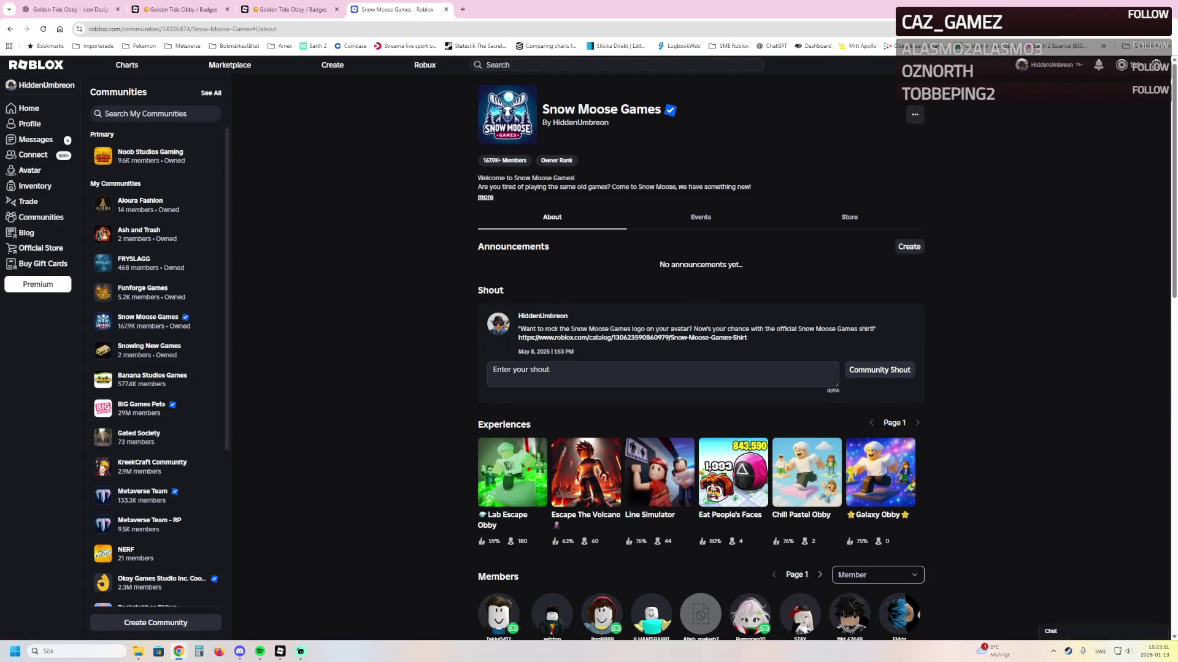
pyautogui.scroll(-2, 700, 352)
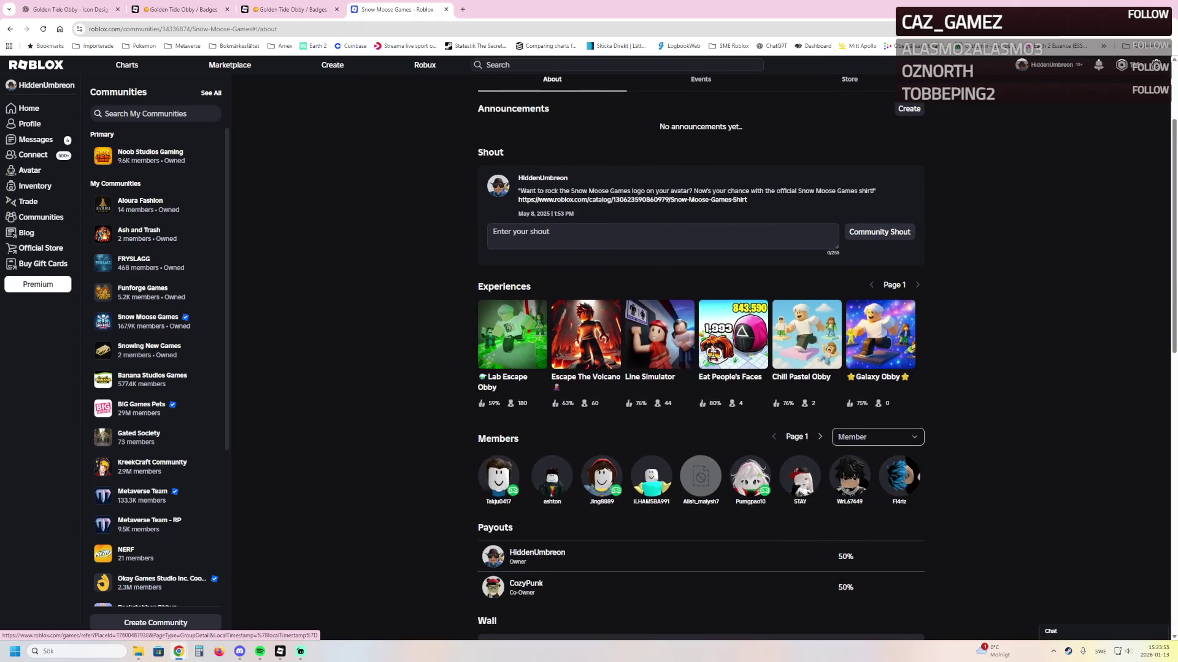
pyautogui.click(512, 334)
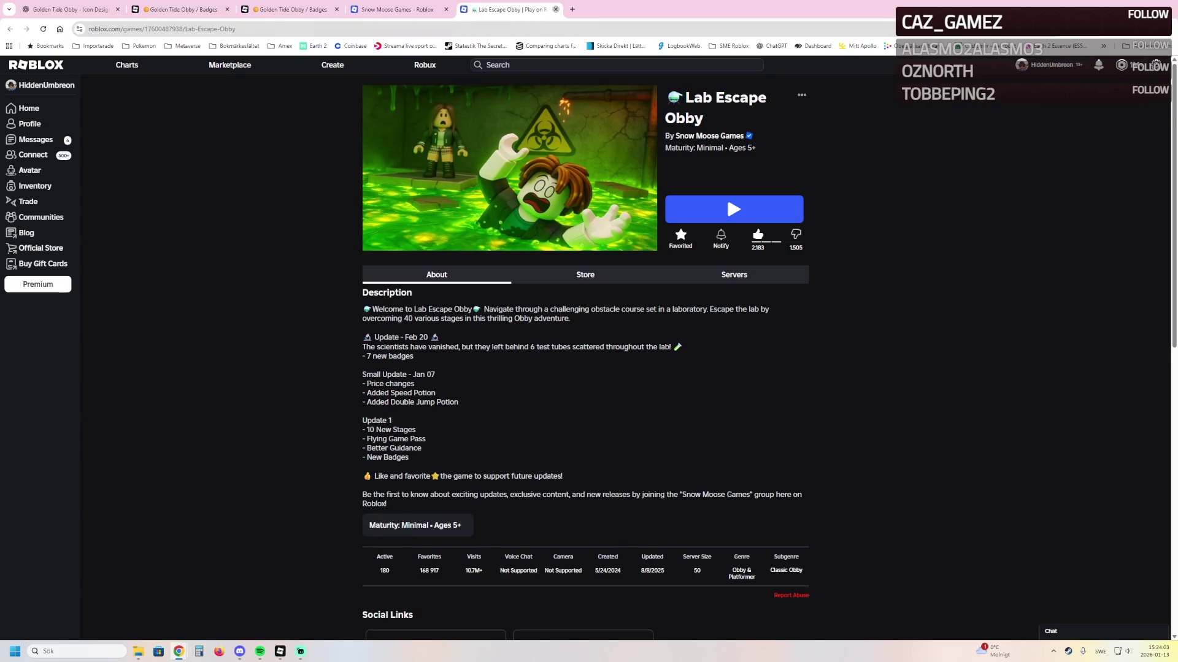
pyautogui.click(556, 9)
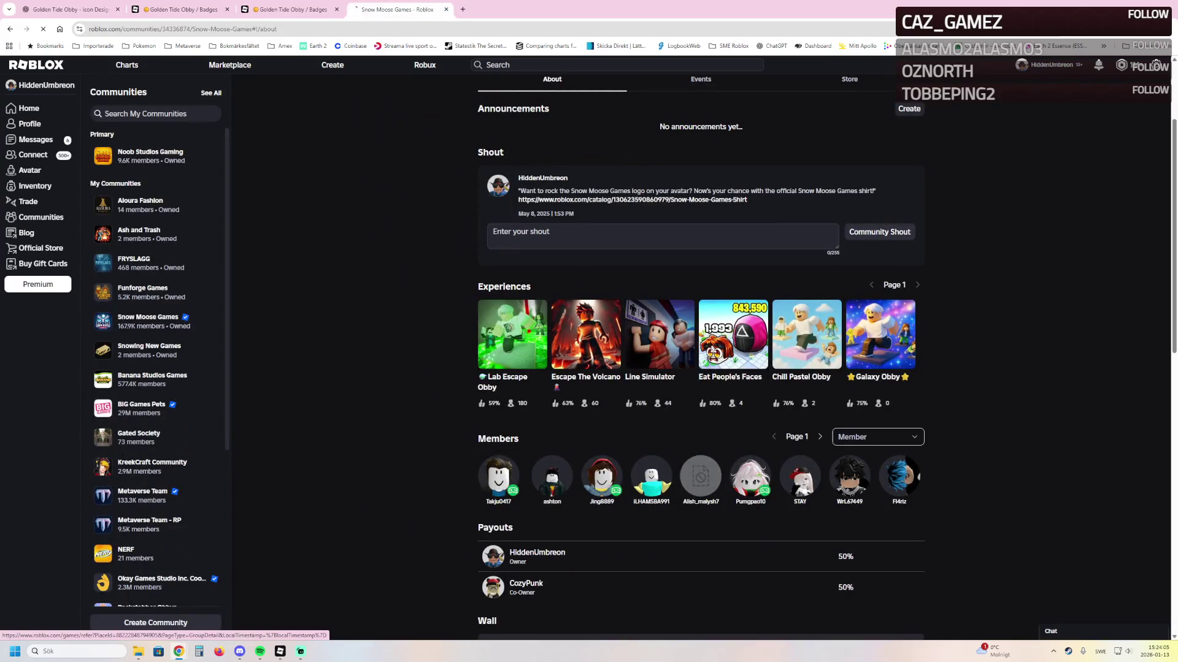
pyautogui.click(659, 334)
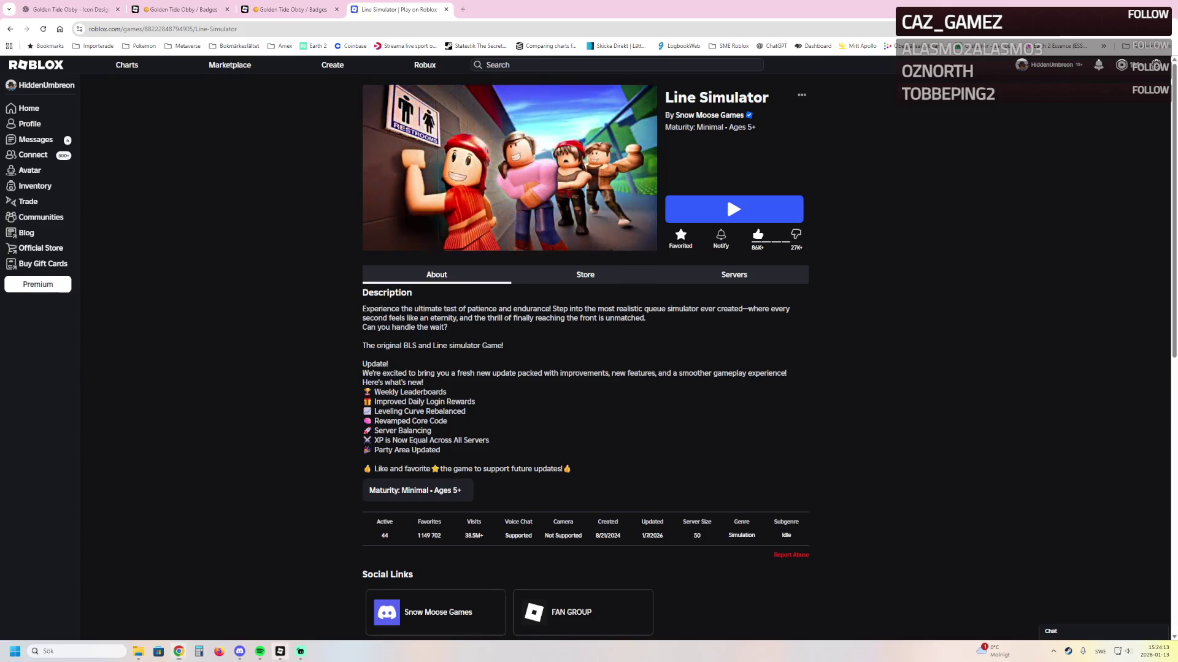
pyautogui.click(279, 652)
# Walk along the bridge and dock, dismiss the Skip Stage offer, then view the Badges page
pyautogui.press('w')
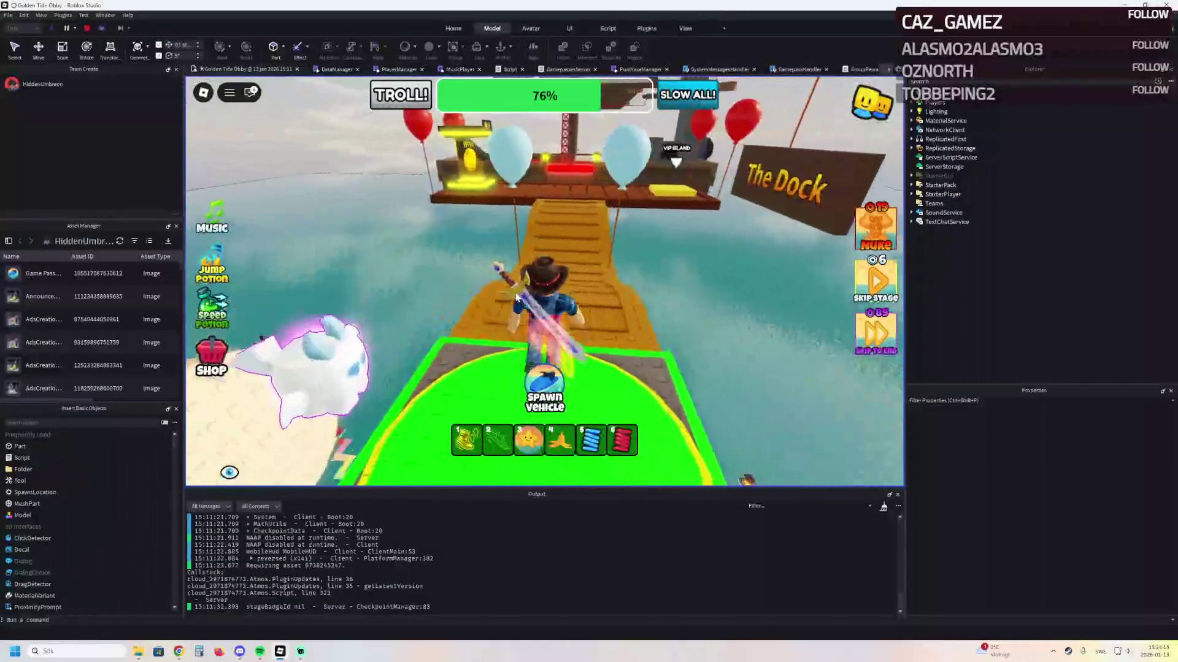
pyautogui.press('w')
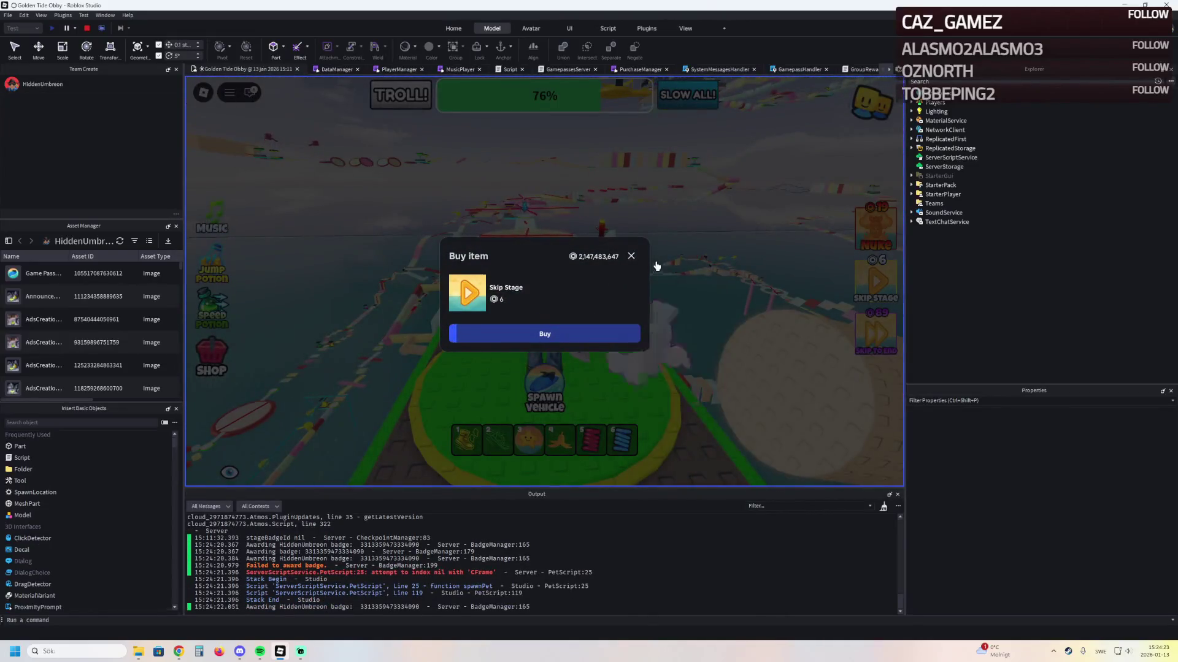
pyautogui.click(629, 256)
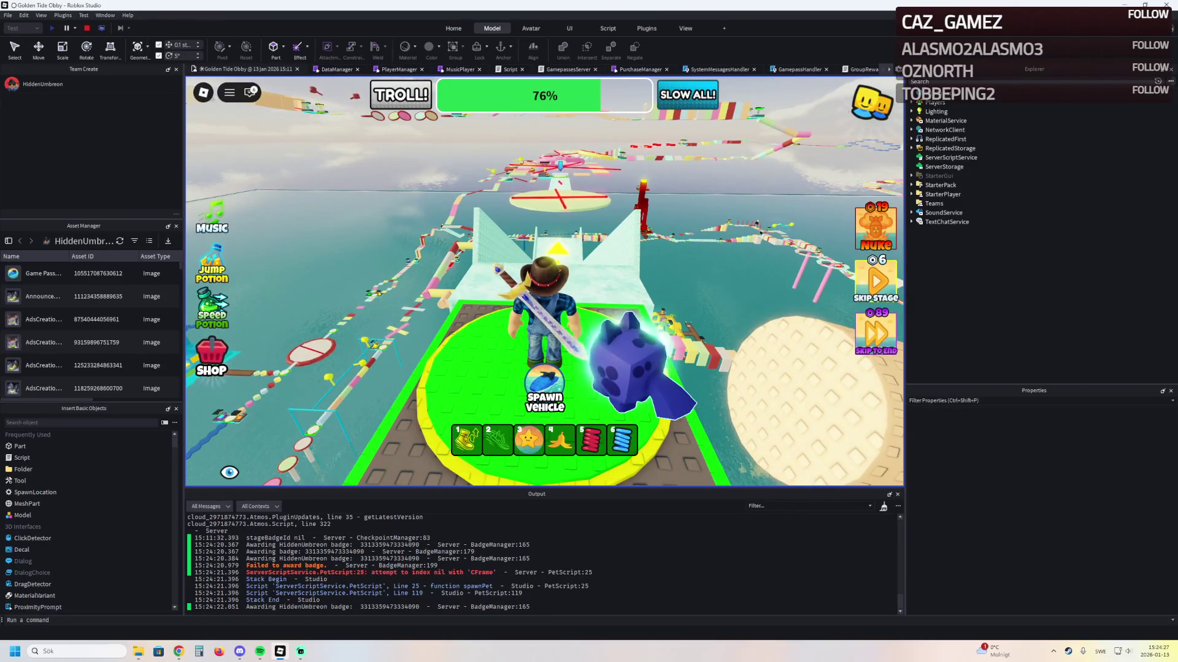
pyautogui.hotkey('alt', 'Tab')
pyautogui.click(288, 9)
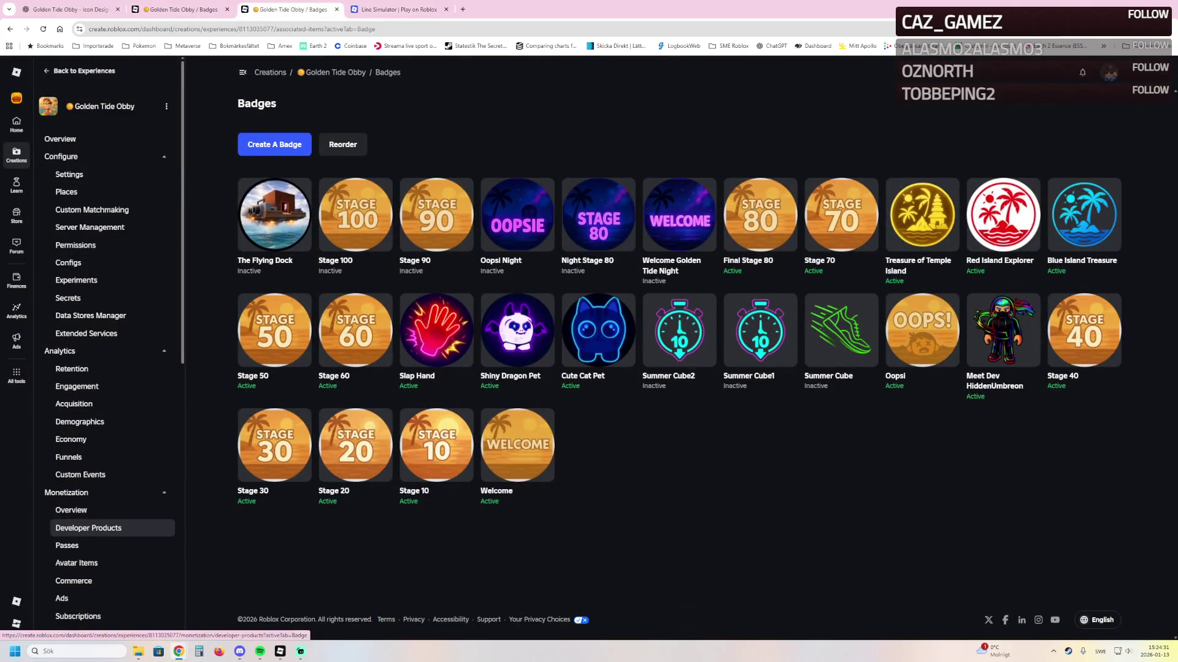
# Open Analytics > Demographics and scroll down to the gender, language and age charts
pyautogui.scroll(-2, 105, 534)
pyautogui.scroll(3, 104, 540)
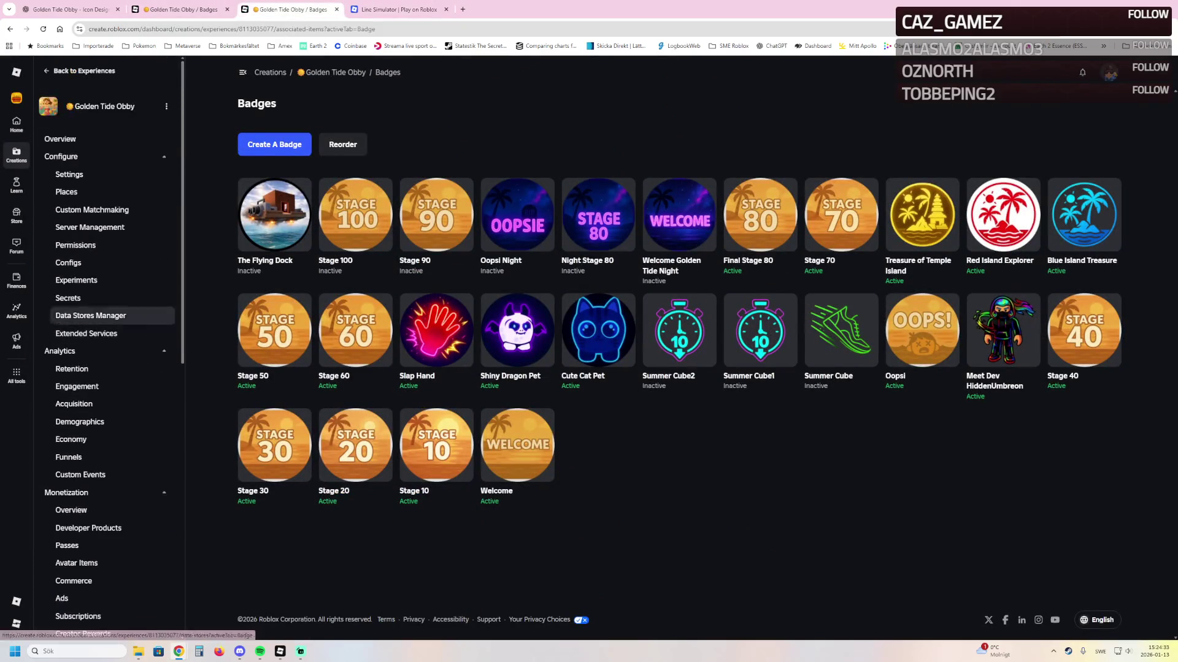
pyautogui.click(80, 422)
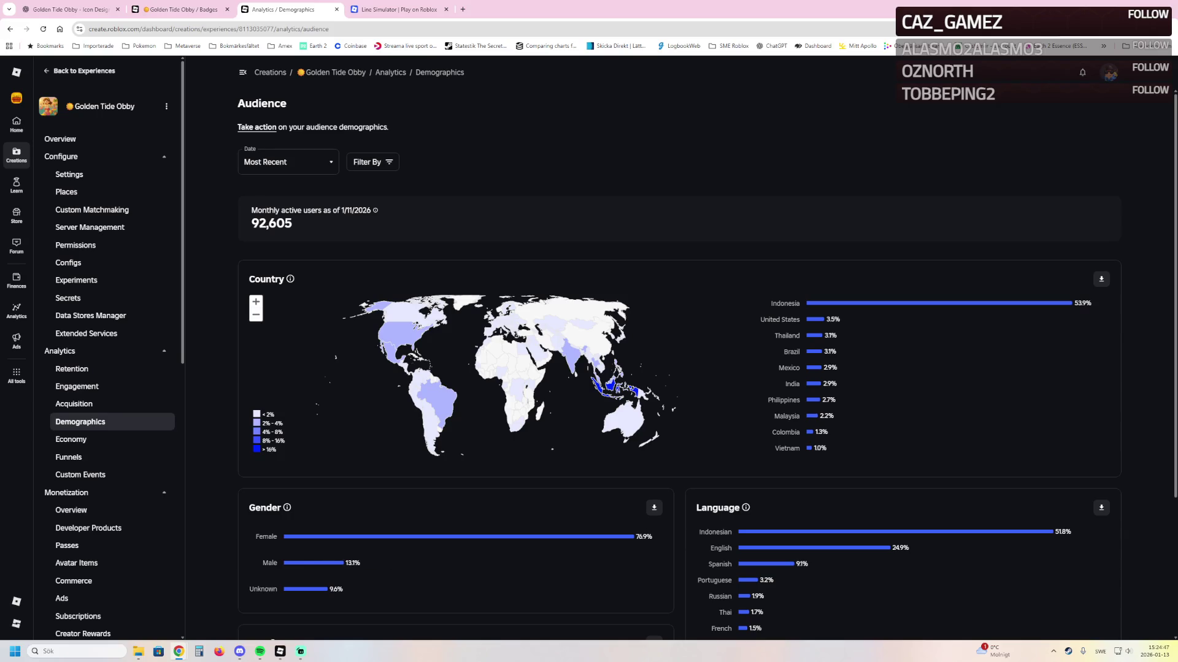
pyautogui.scroll(-2, 705, 368)
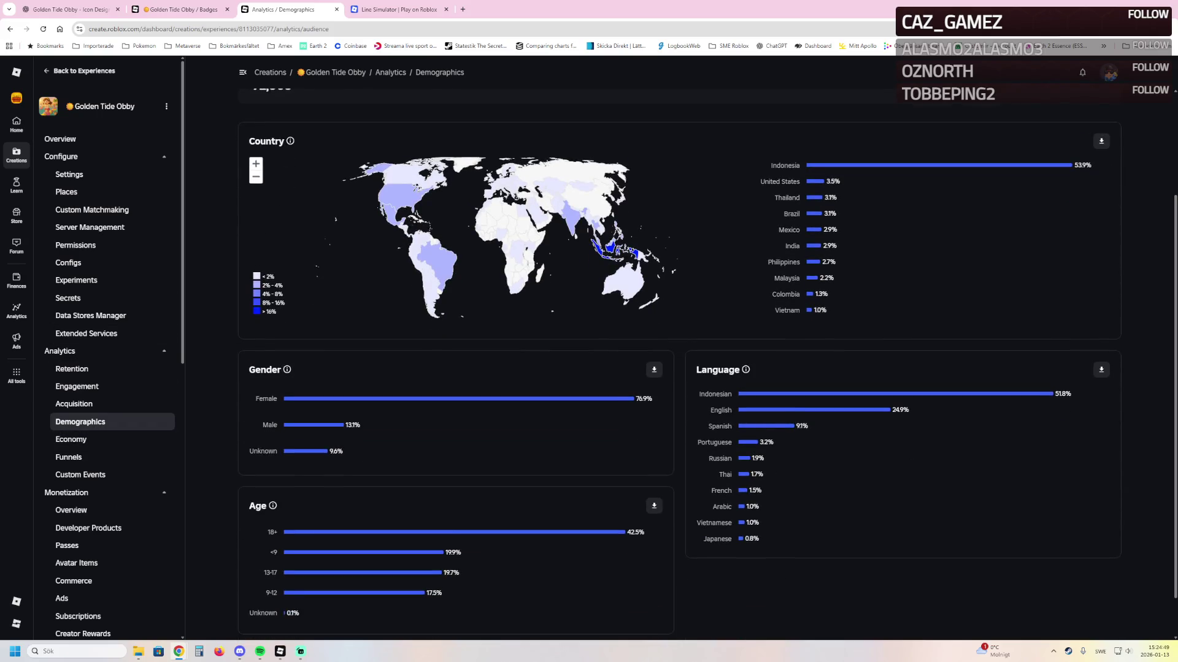
pyautogui.moveTo(641, 399)
pyautogui.click(280, 652)
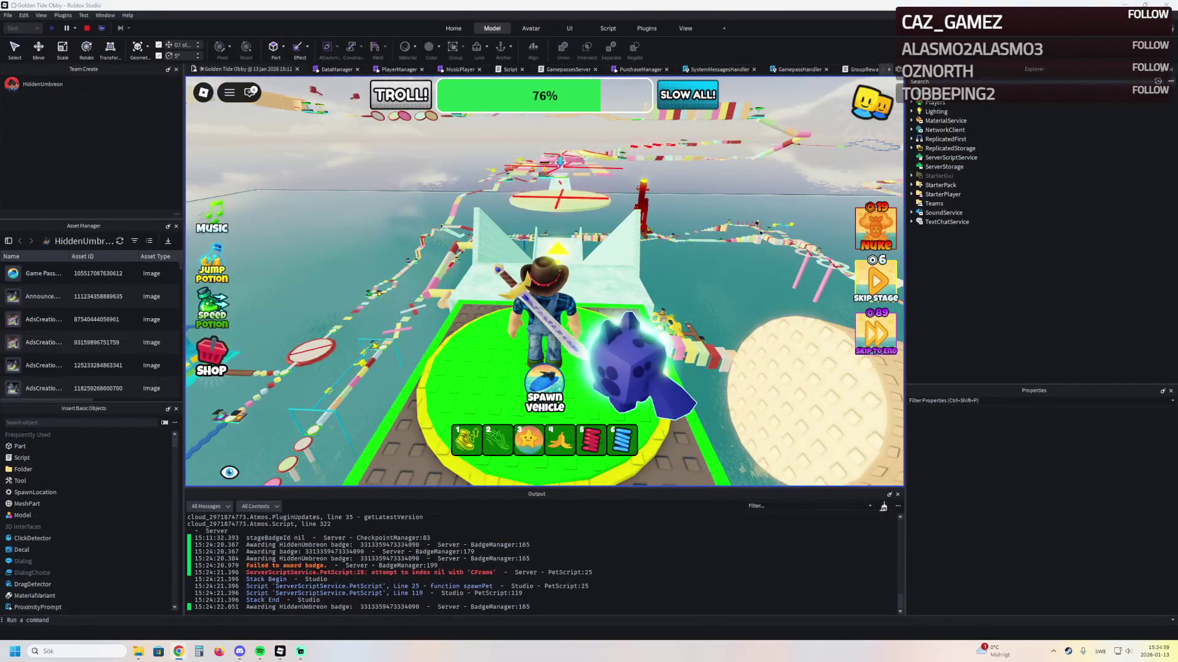
# Run across the bridge to the VIP Island pad and teleport back to the lobby
pyautogui.press('a')
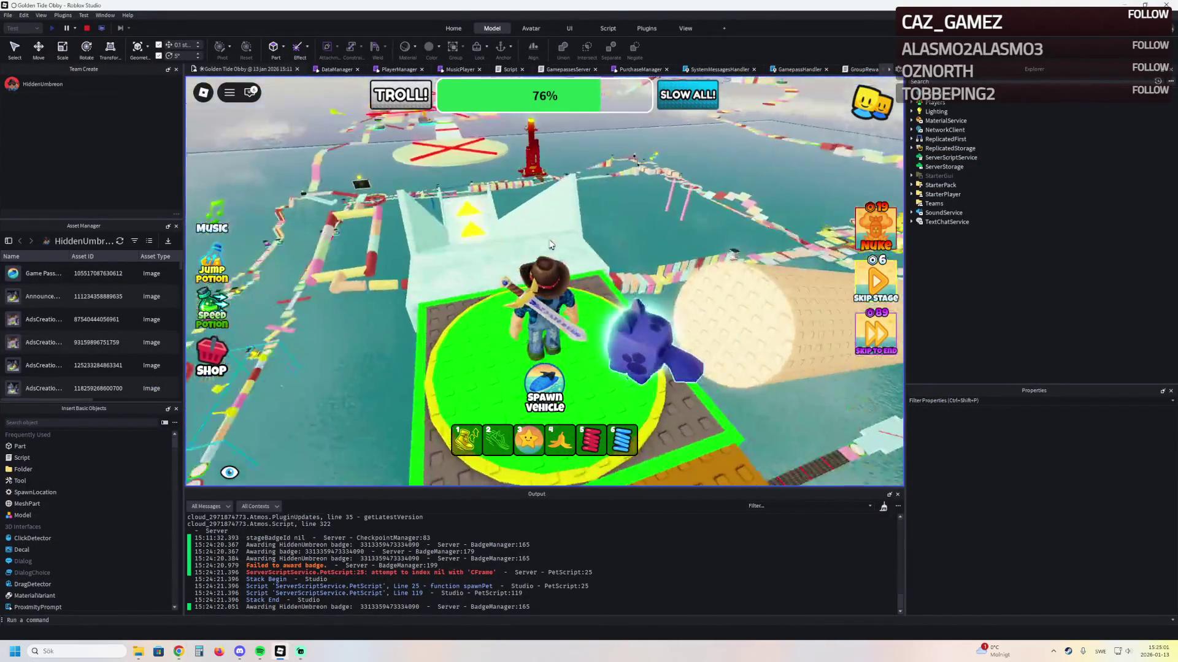
pyautogui.press('w')
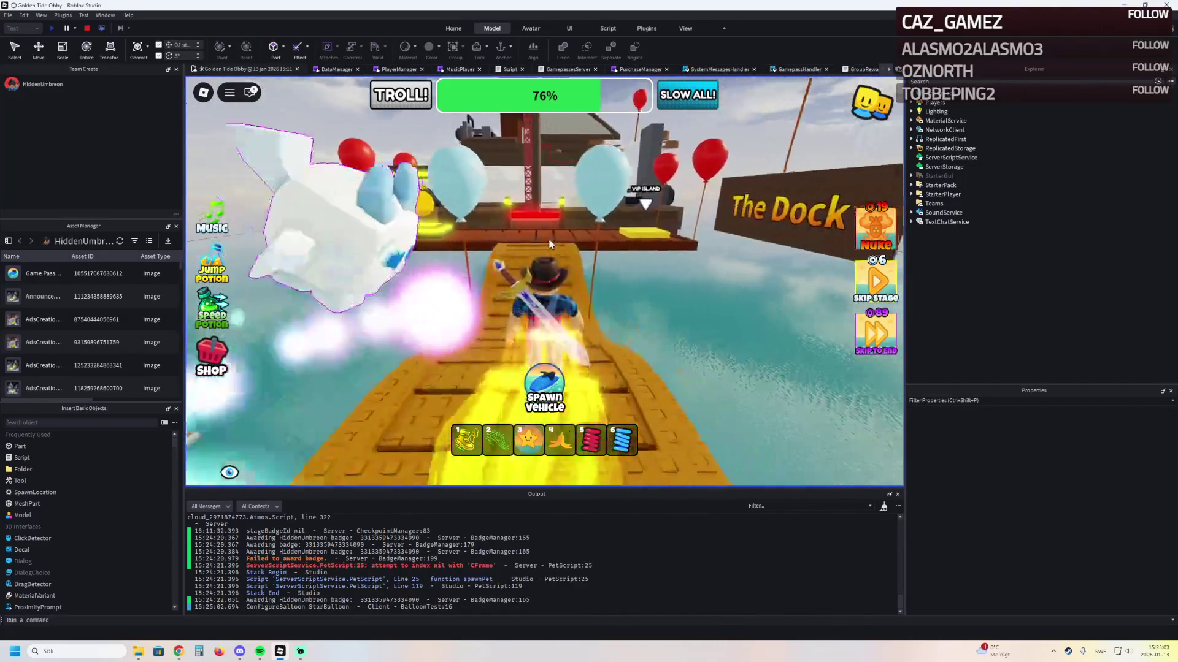
pyautogui.press('w')
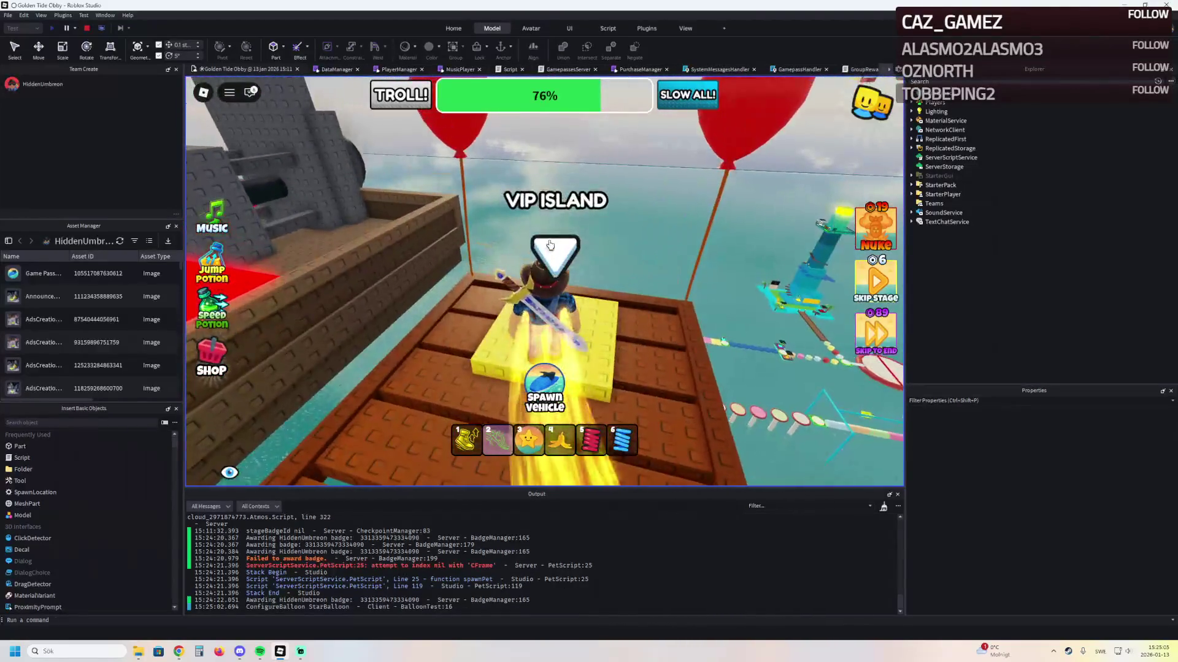
pyautogui.click(550, 246)
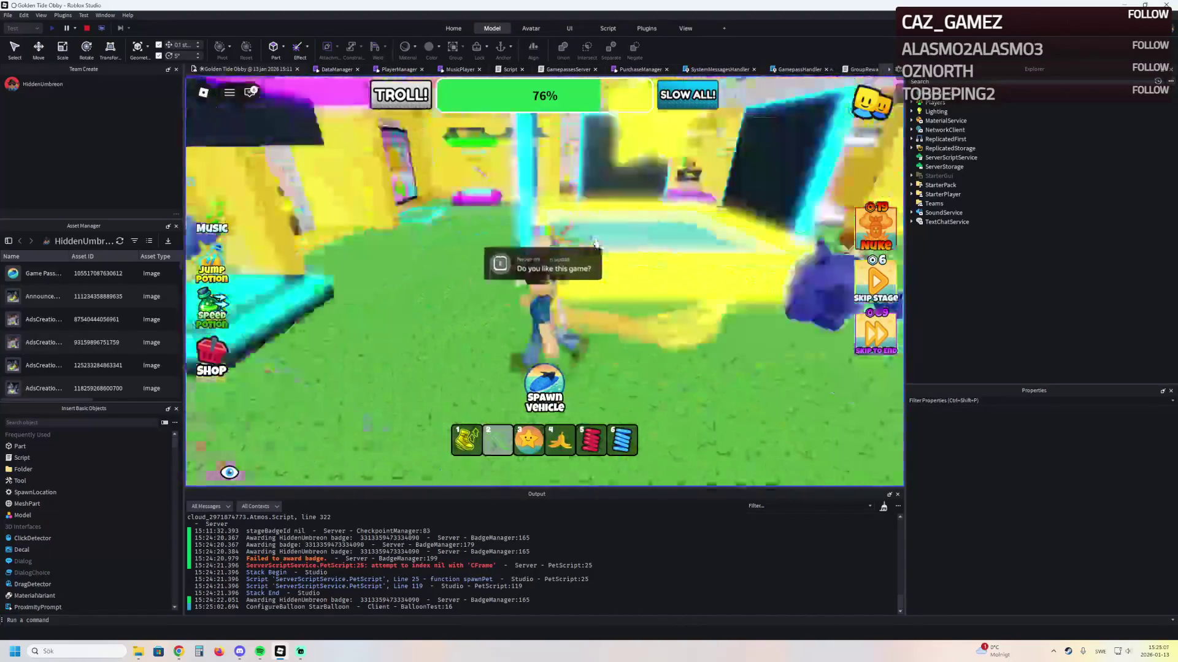
# Run through the Lobby archway into the lobby and head toward the Our Games area
pyautogui.press('w')
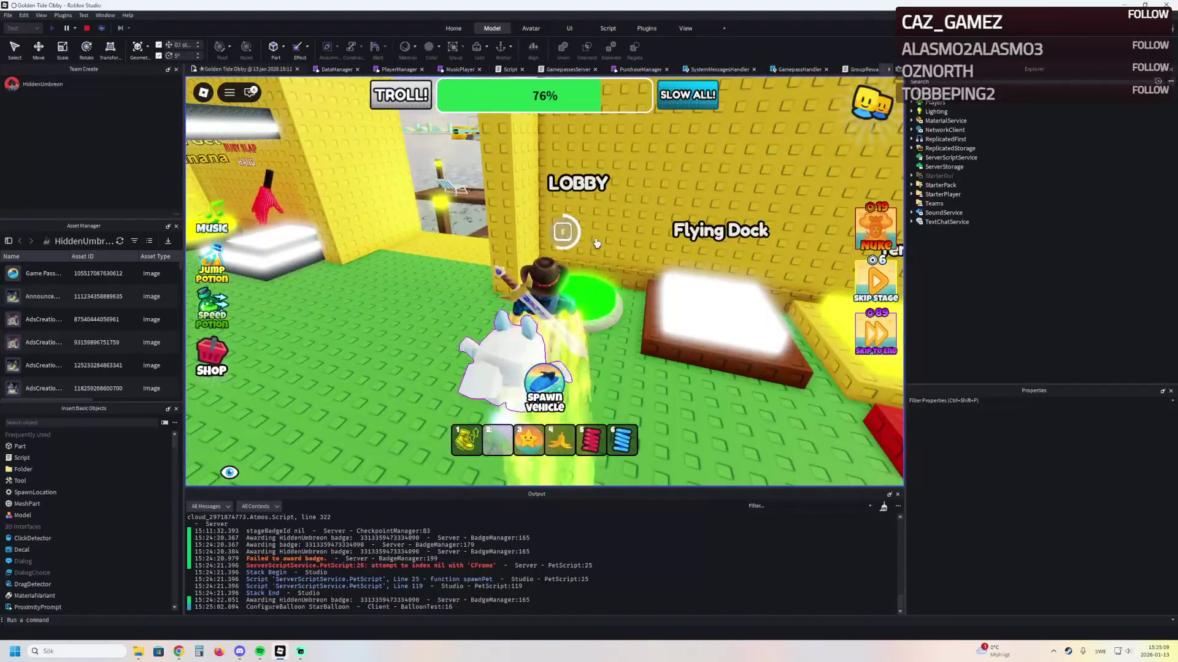
pyautogui.press('w')
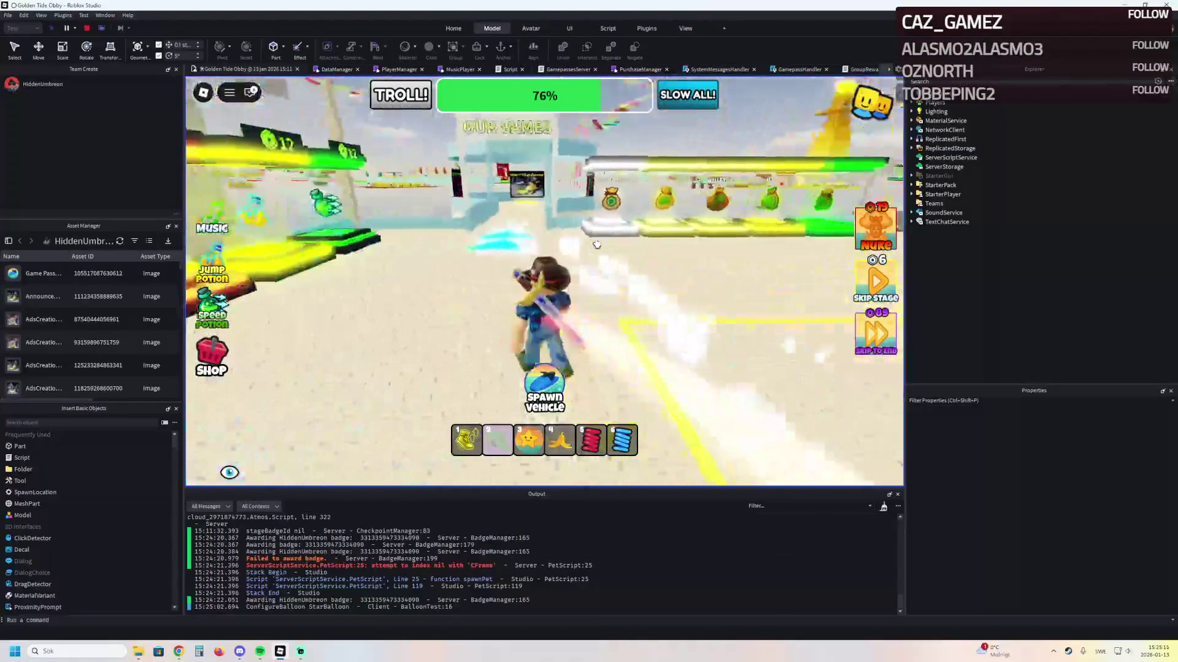
pyautogui.press('w')
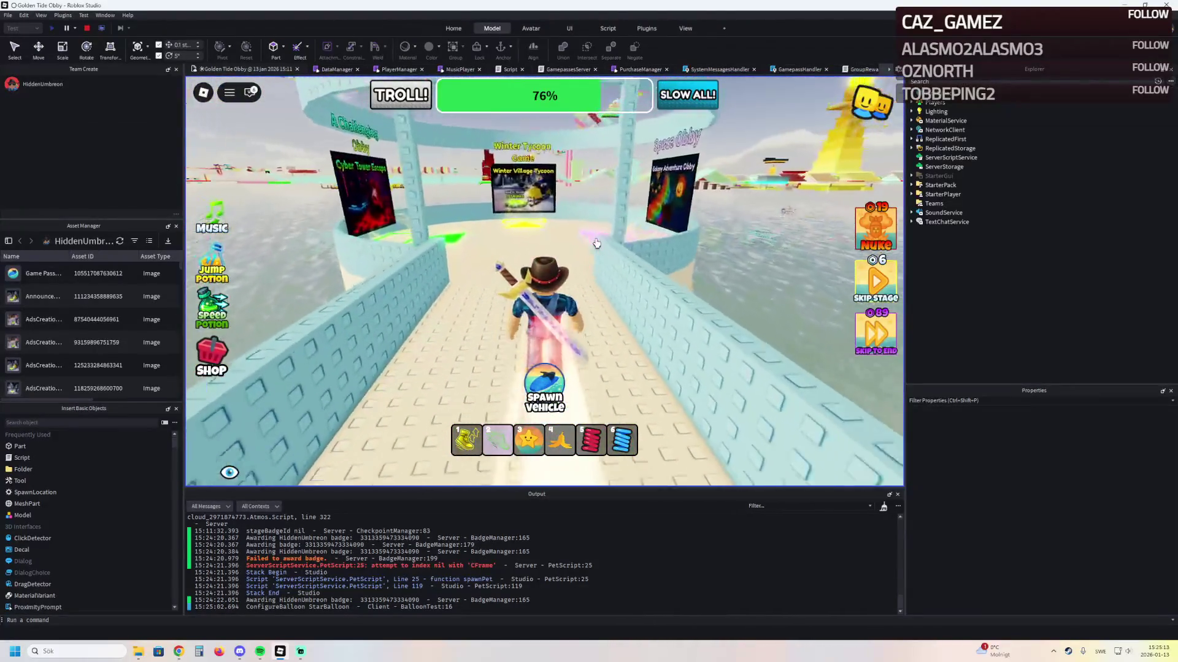
pyautogui.press('w')
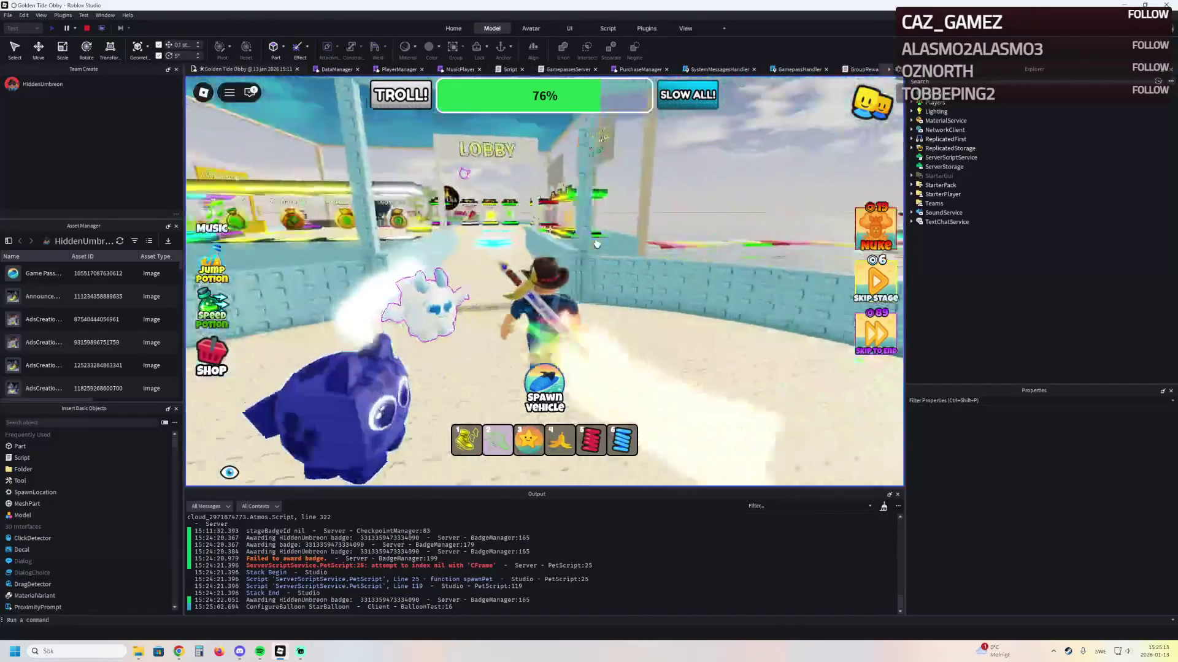
pyautogui.press('w')
pyautogui.press('s')
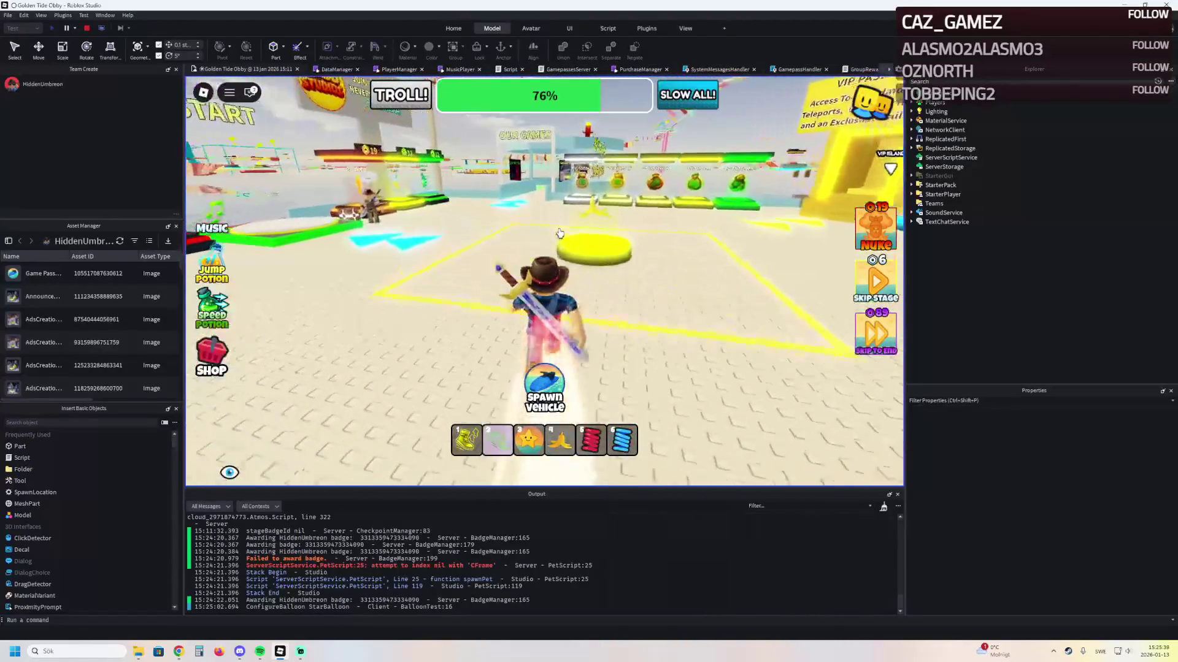
# Walk down into the games room past the Galaxy Adventure Obby and Cyber Tower Escape boards
pyautogui.press('w')
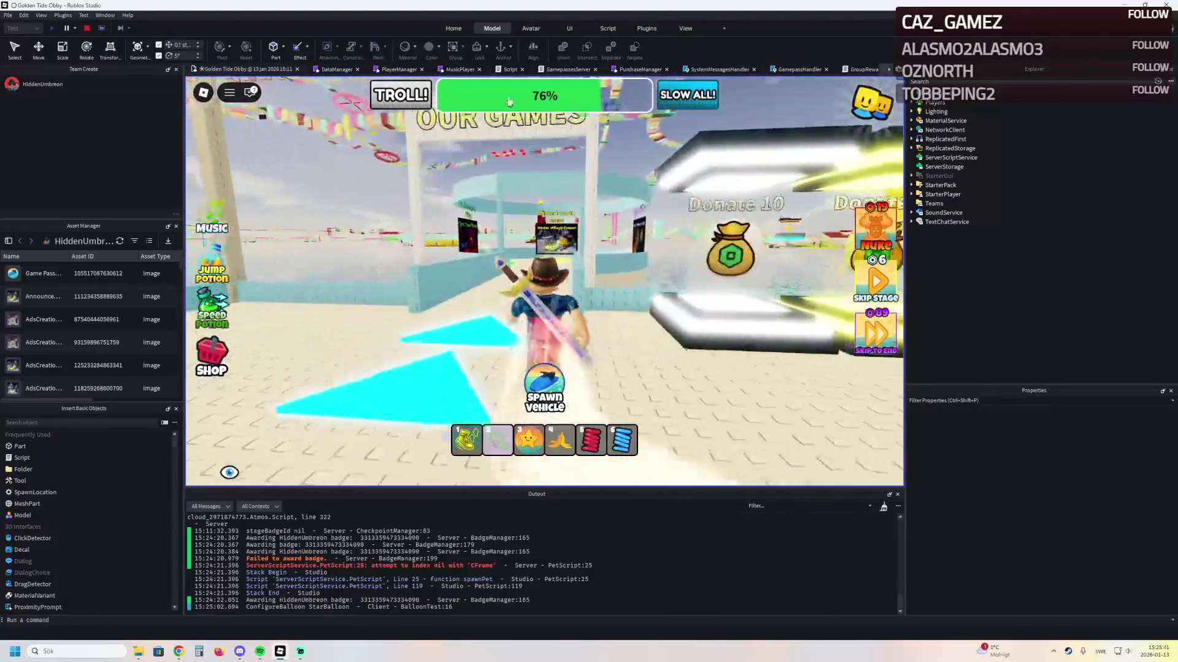
pyautogui.press('d')
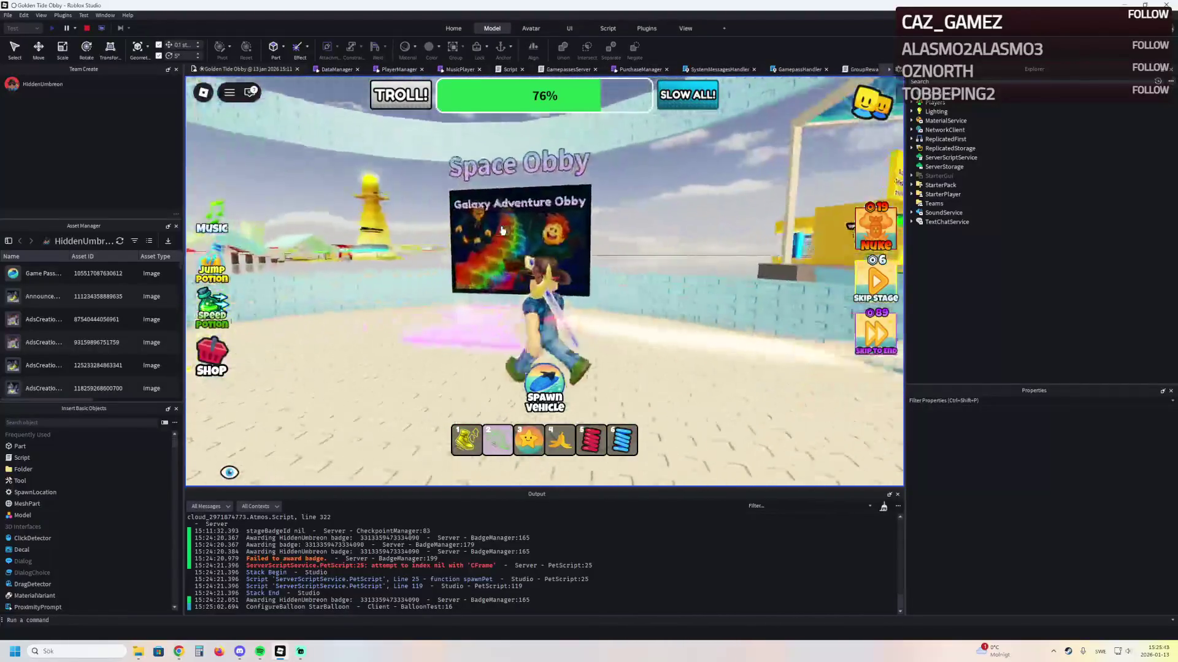
pyautogui.press('w')
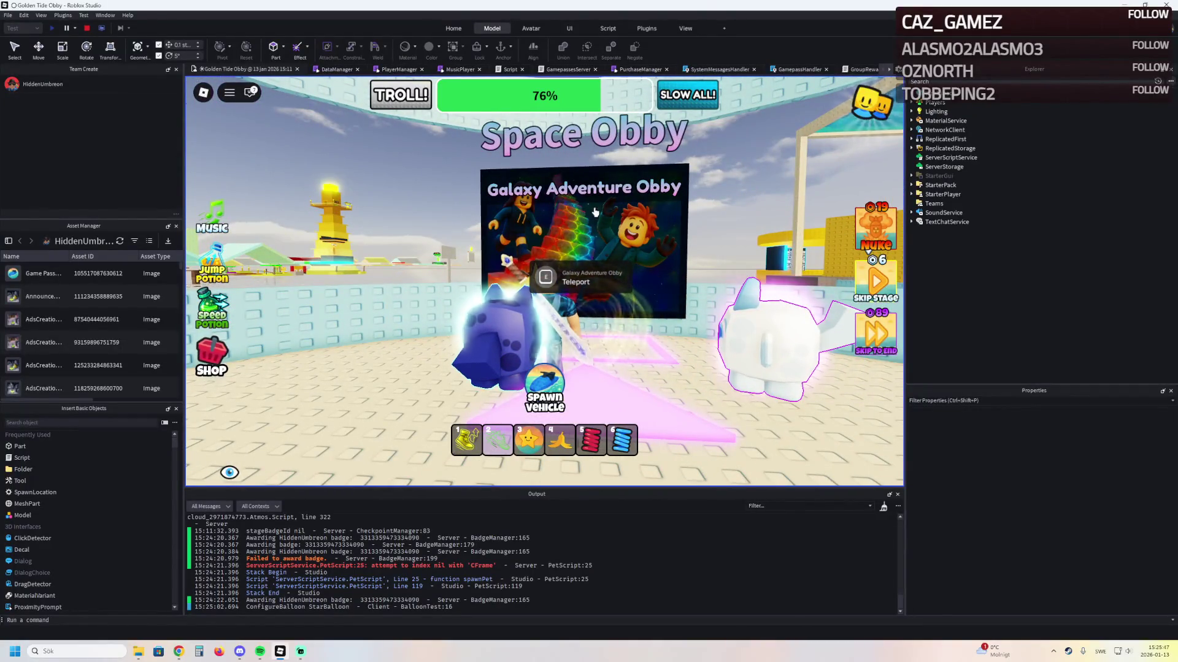
pyautogui.press('a')
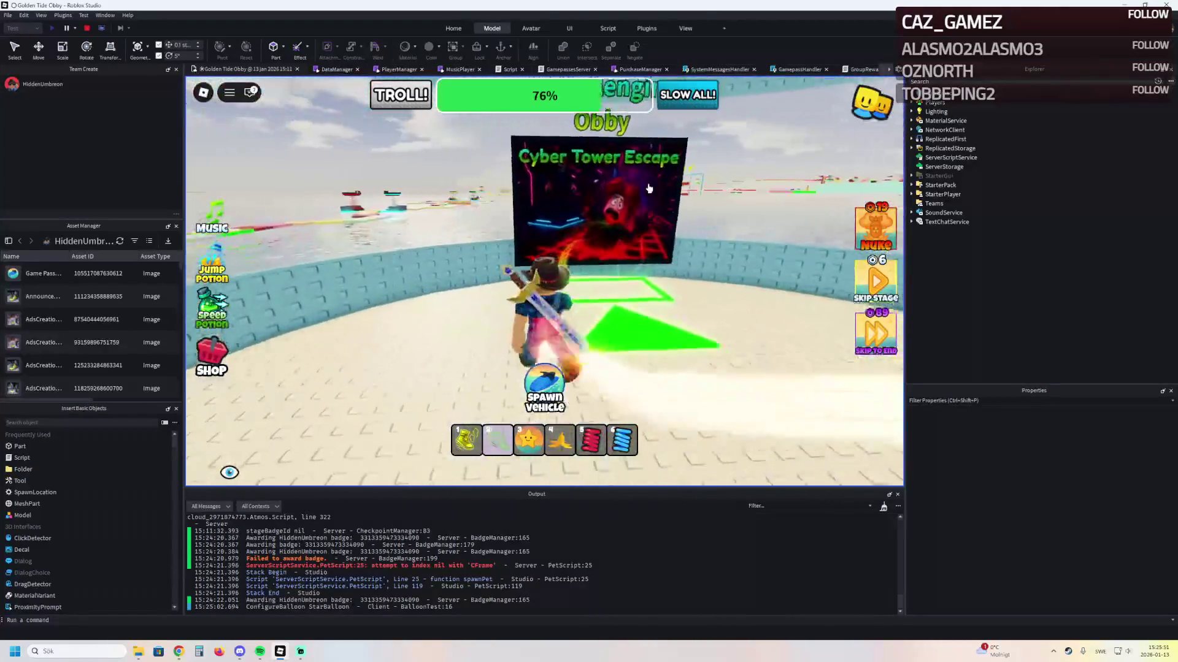
pyautogui.press('w')
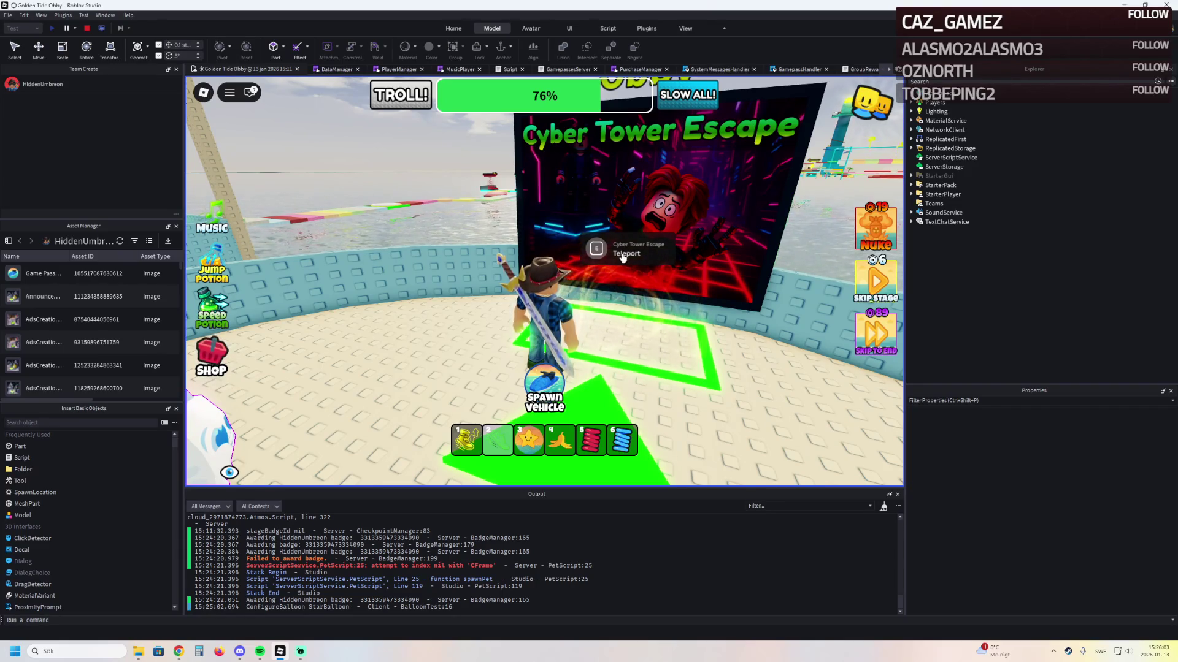
# Step onto the Cyber Tower Escape teleport and run onto the new course's rainbow walkway
pyautogui.press('w')
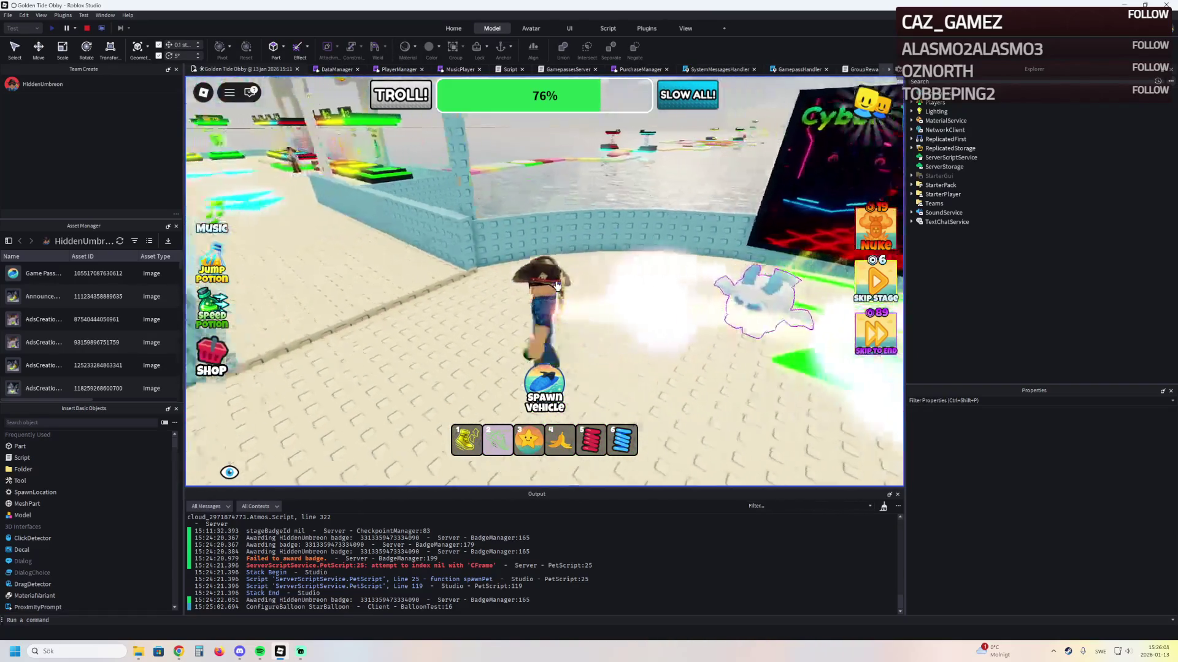
pyautogui.press('w')
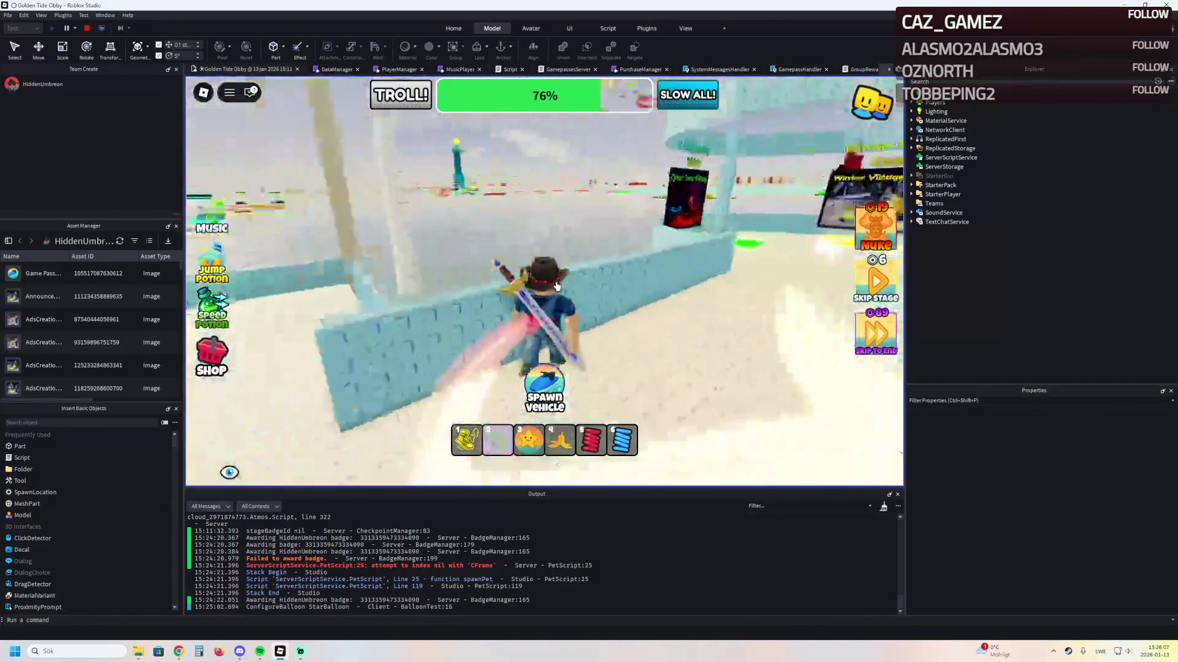
pyautogui.press('w')
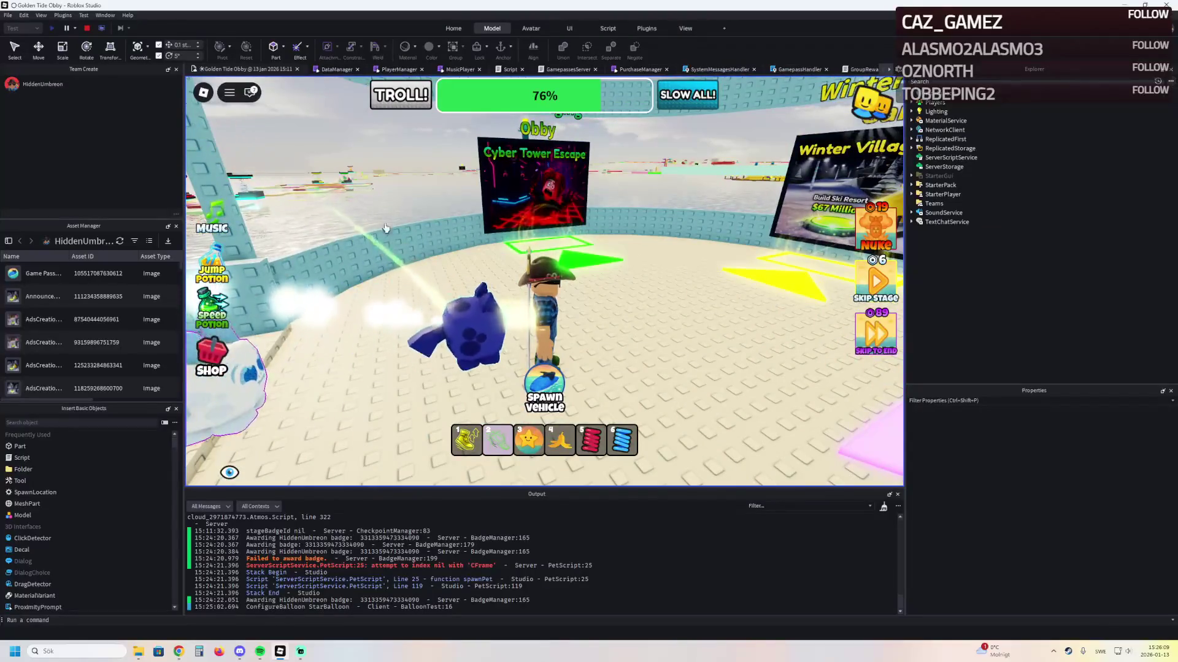
pyautogui.press('w')
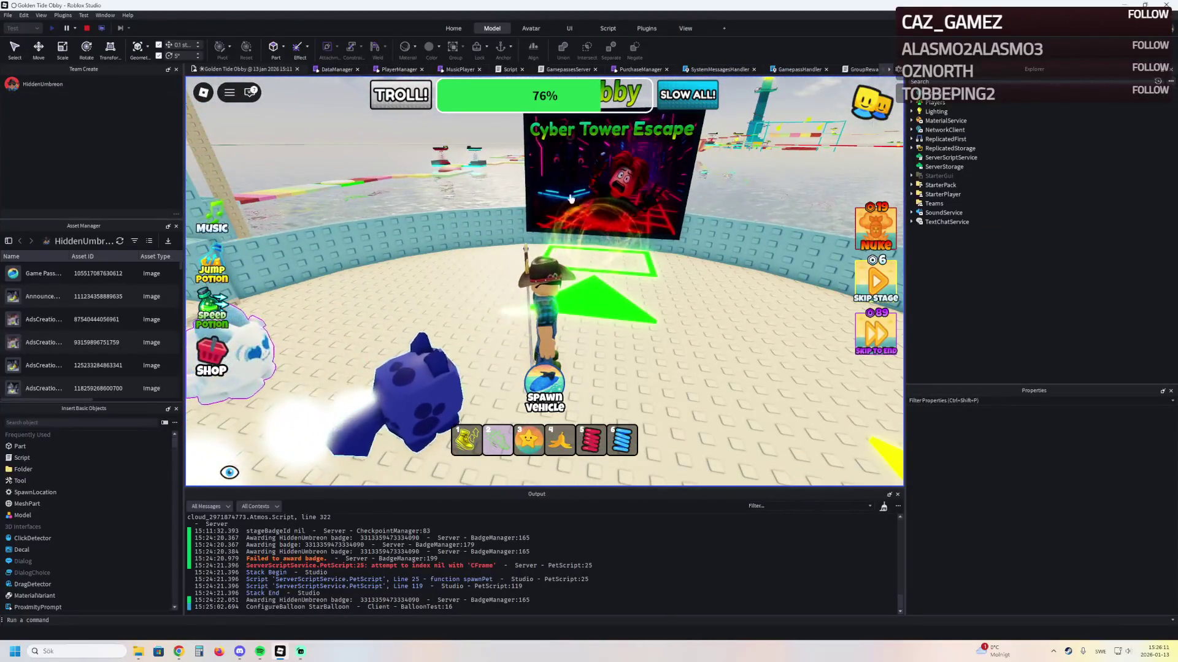
pyautogui.press('w')
pyautogui.press('w')
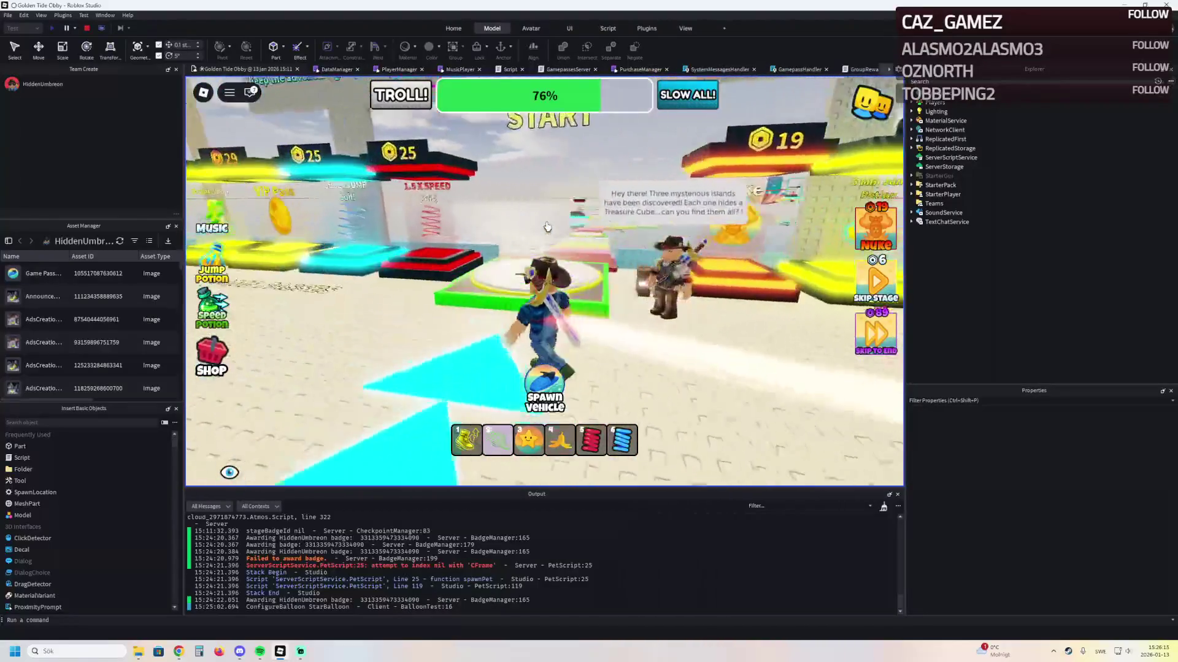
pyautogui.press('w')
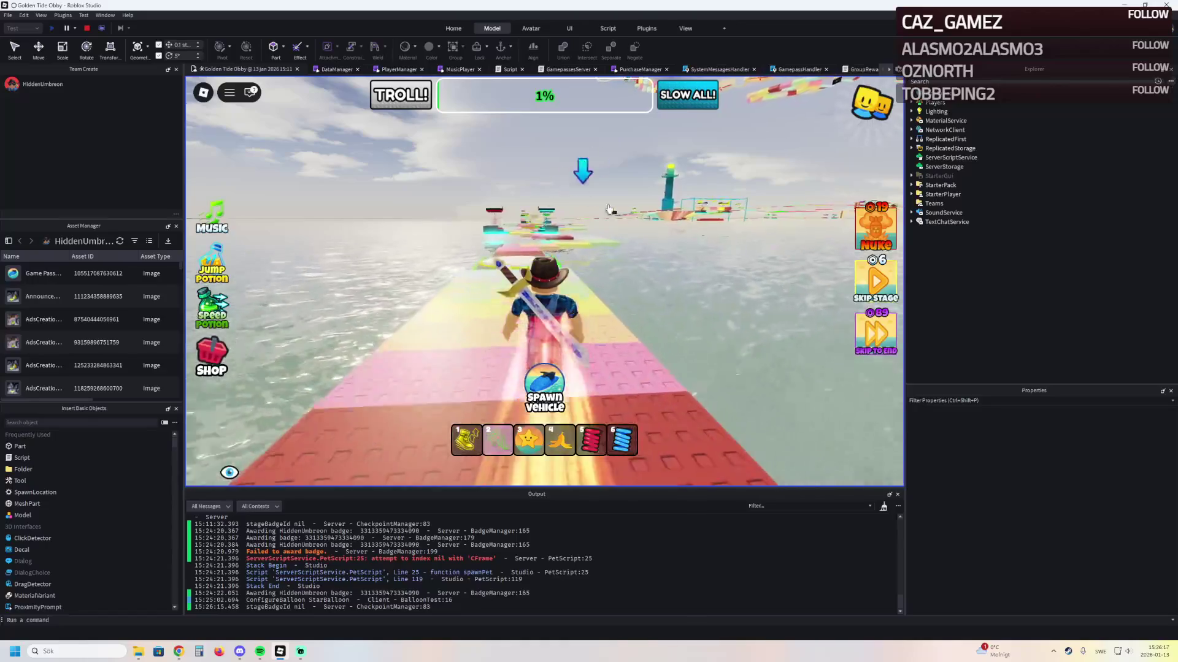
# Equip the star balloon and run along the water path through the obby
pyautogui.press('3')
pyautogui.press('w')
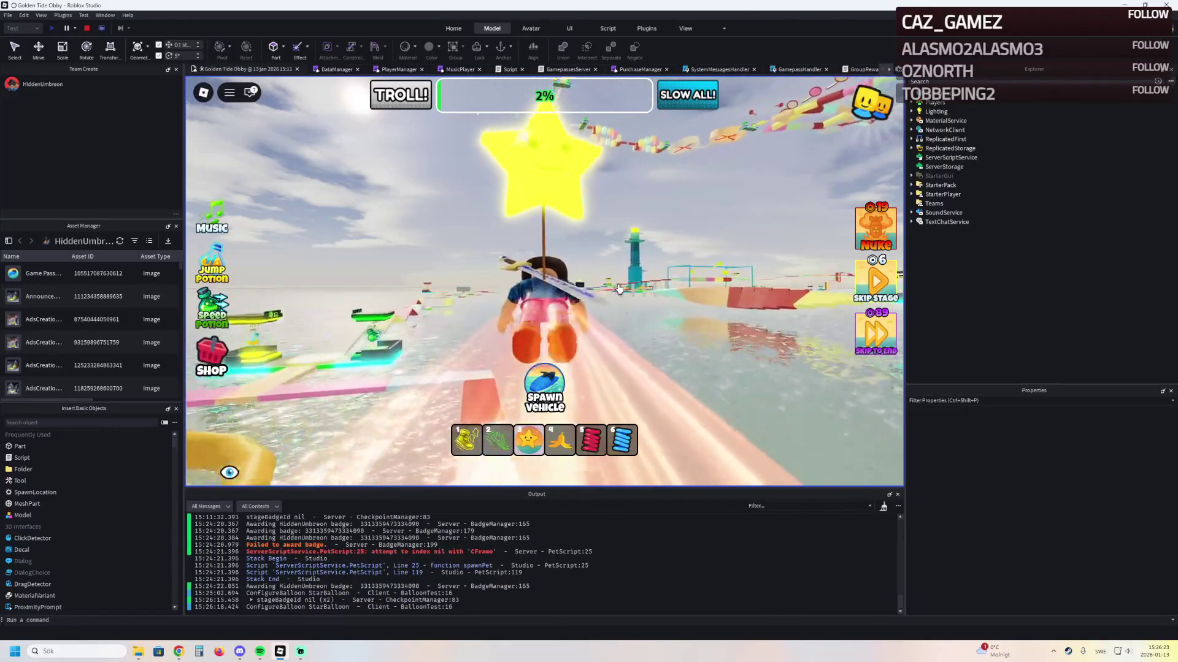
pyautogui.press('w')
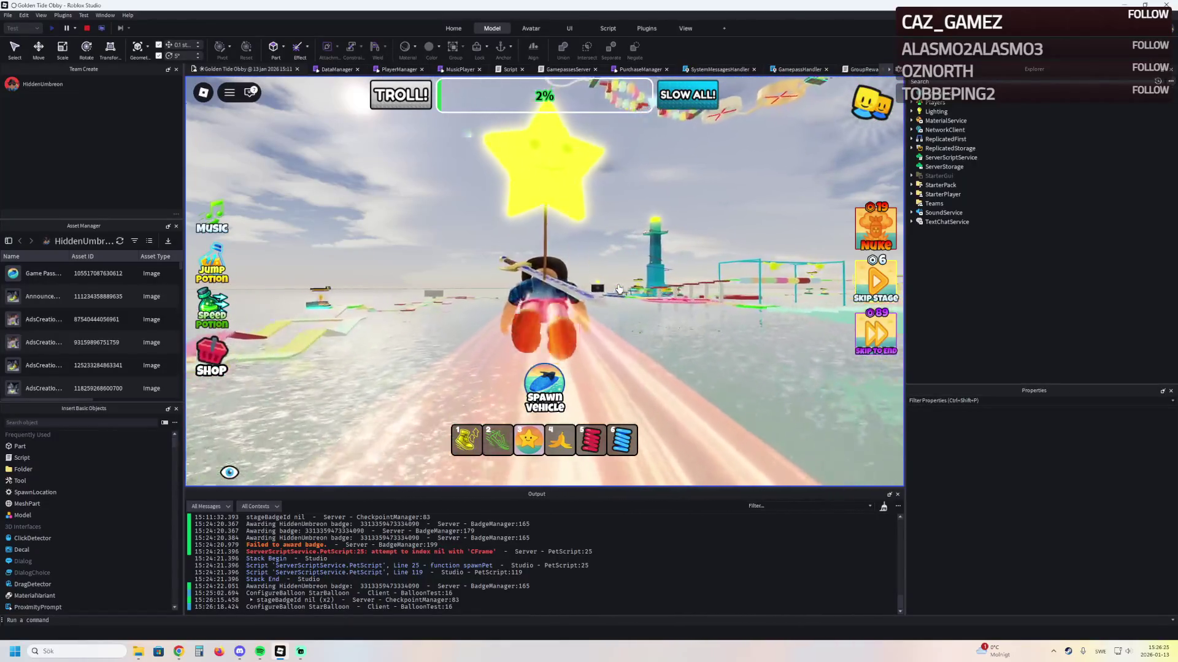
pyautogui.press('w')
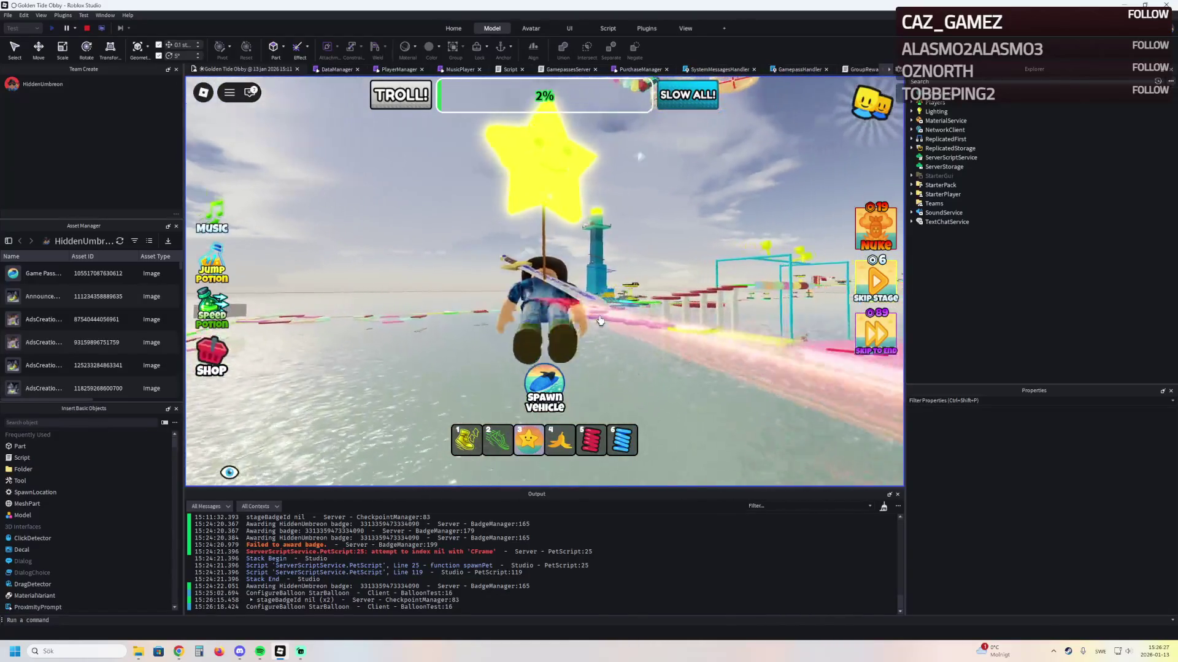
pyautogui.press('w')
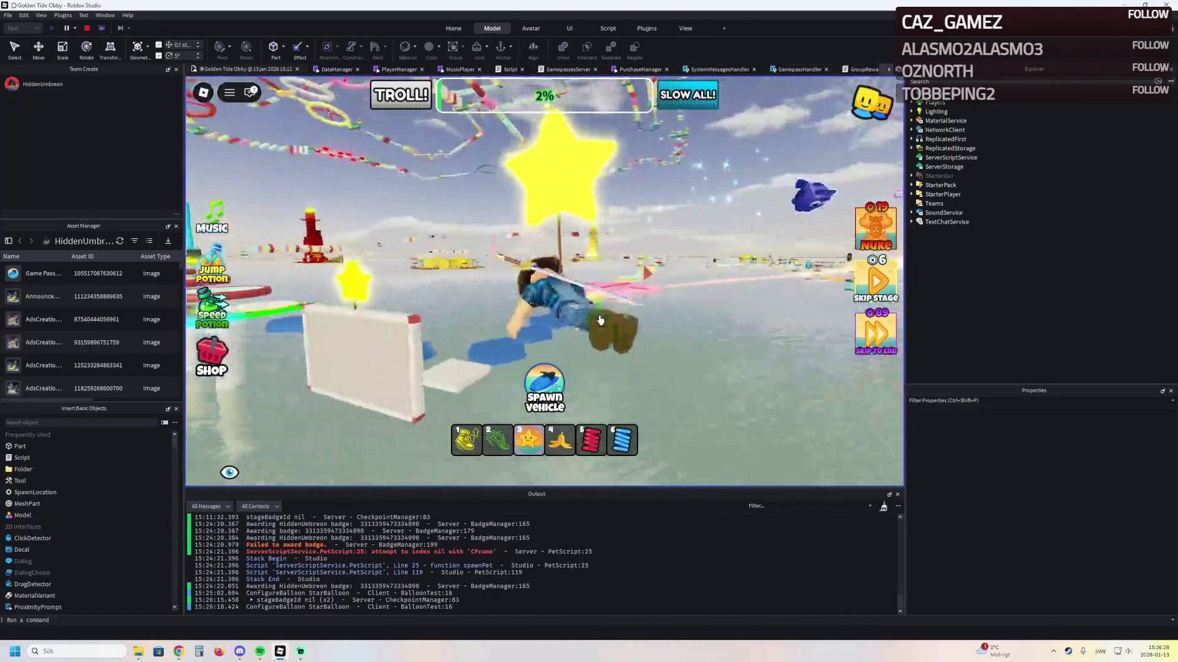
pyautogui.press('w')
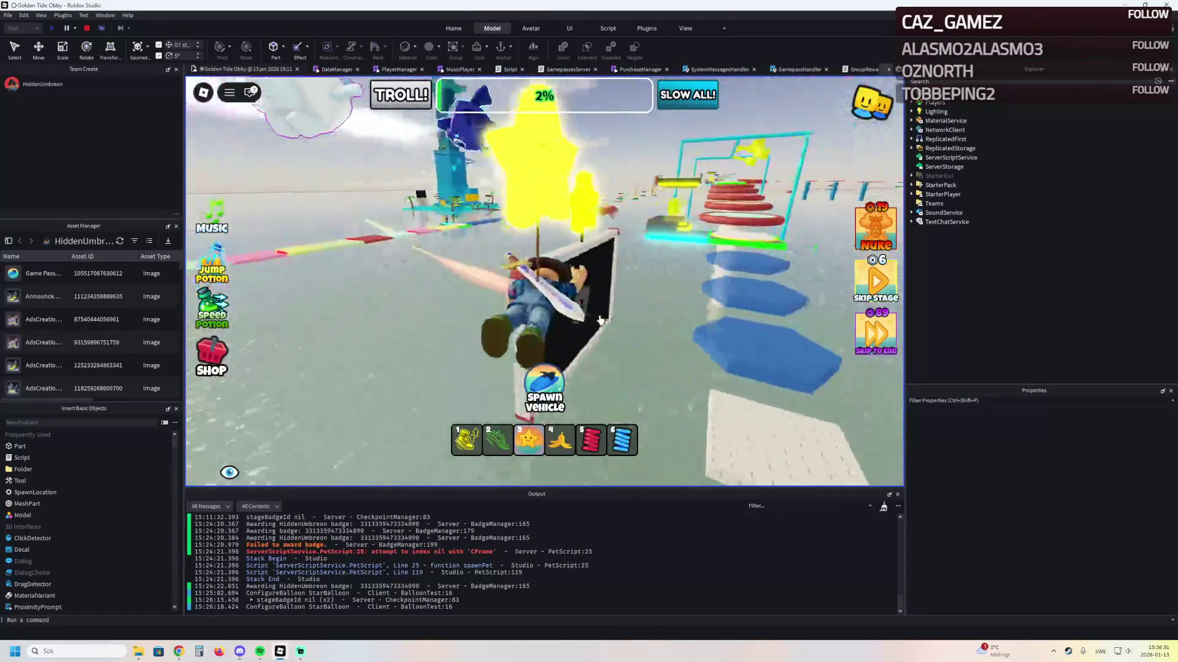
# Float past the black wall and lighthouse tower onto the palm-tree island
pyautogui.press('w')
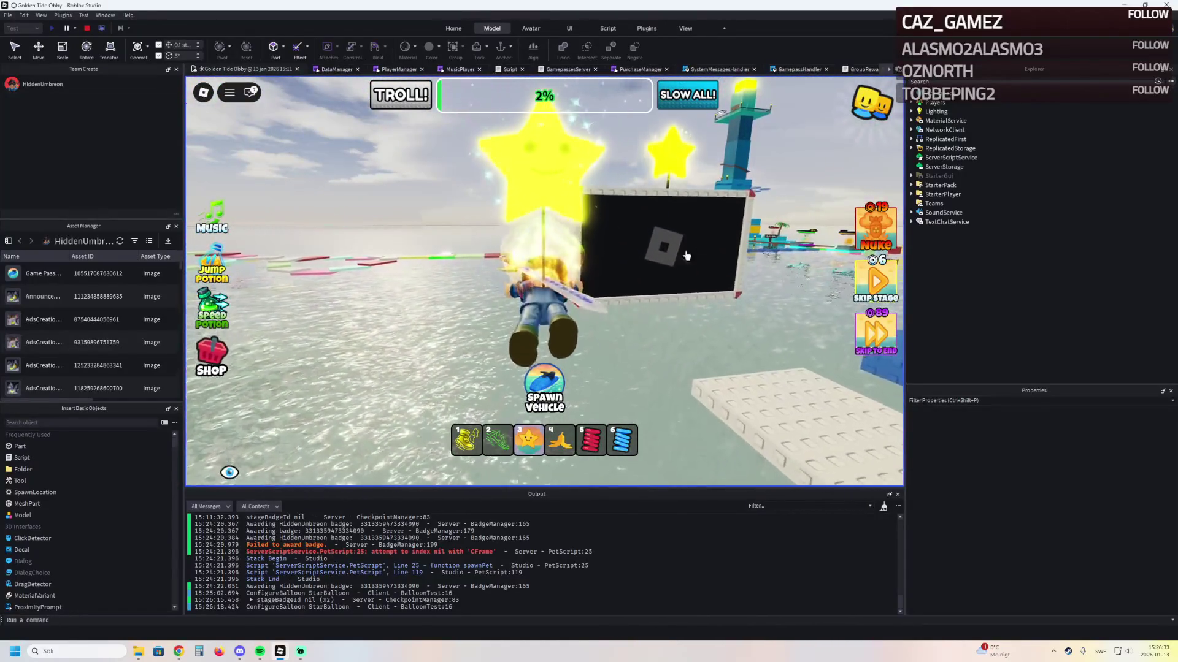
pyautogui.press('w')
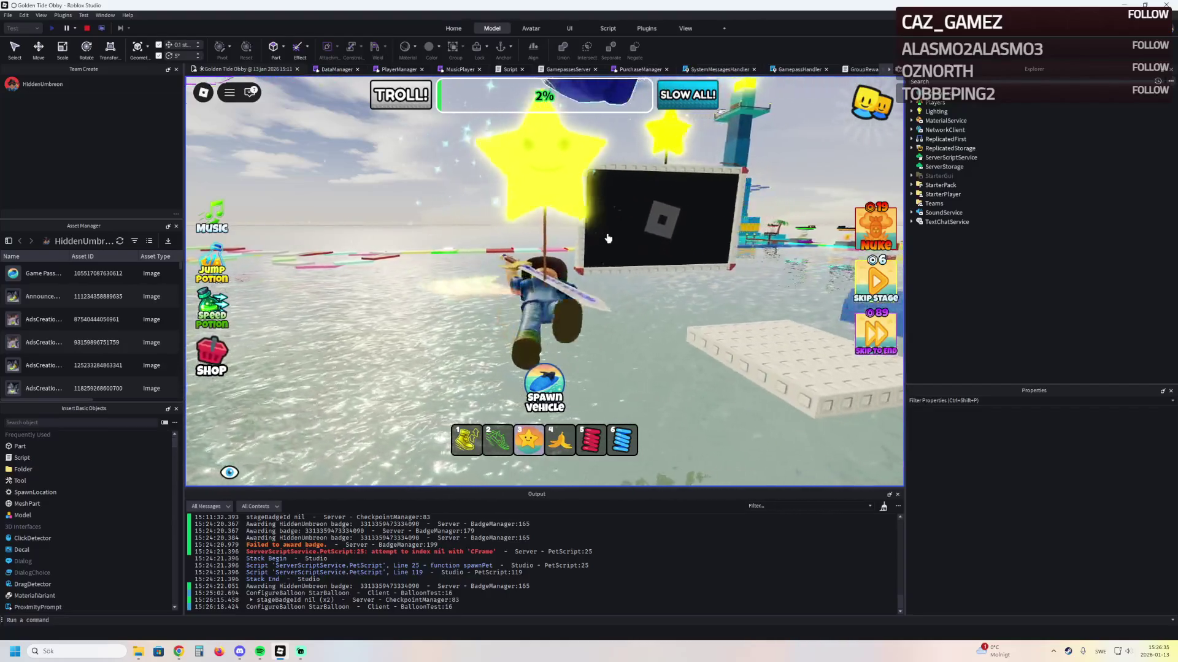
pyautogui.press('w')
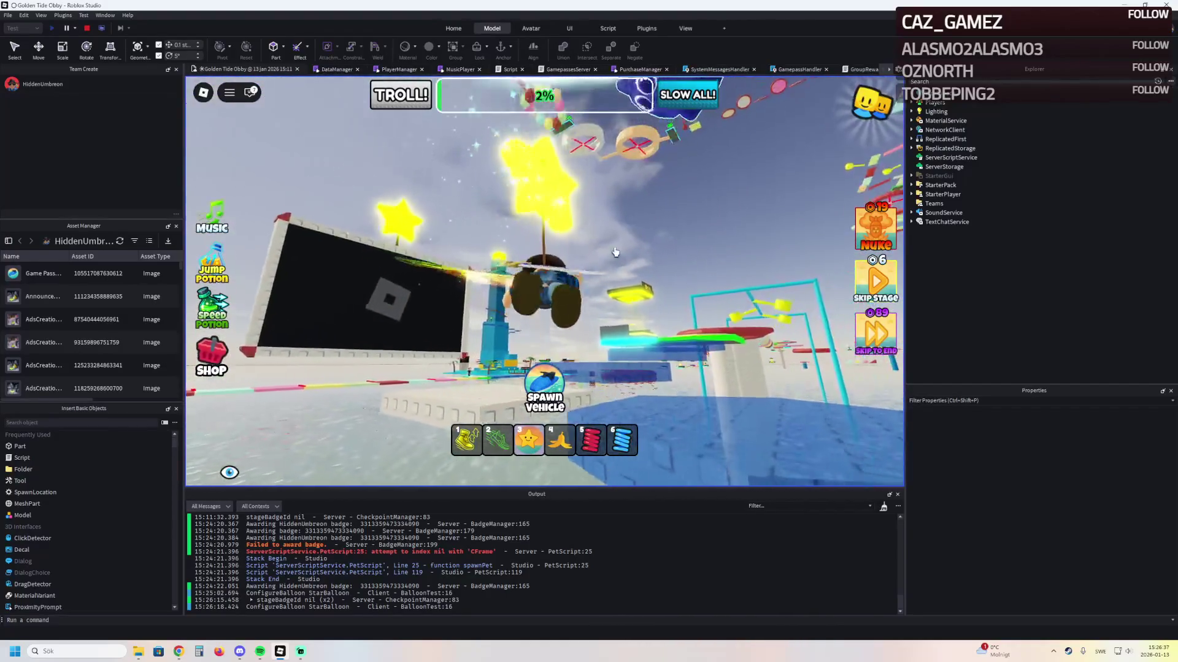
pyautogui.press('w')
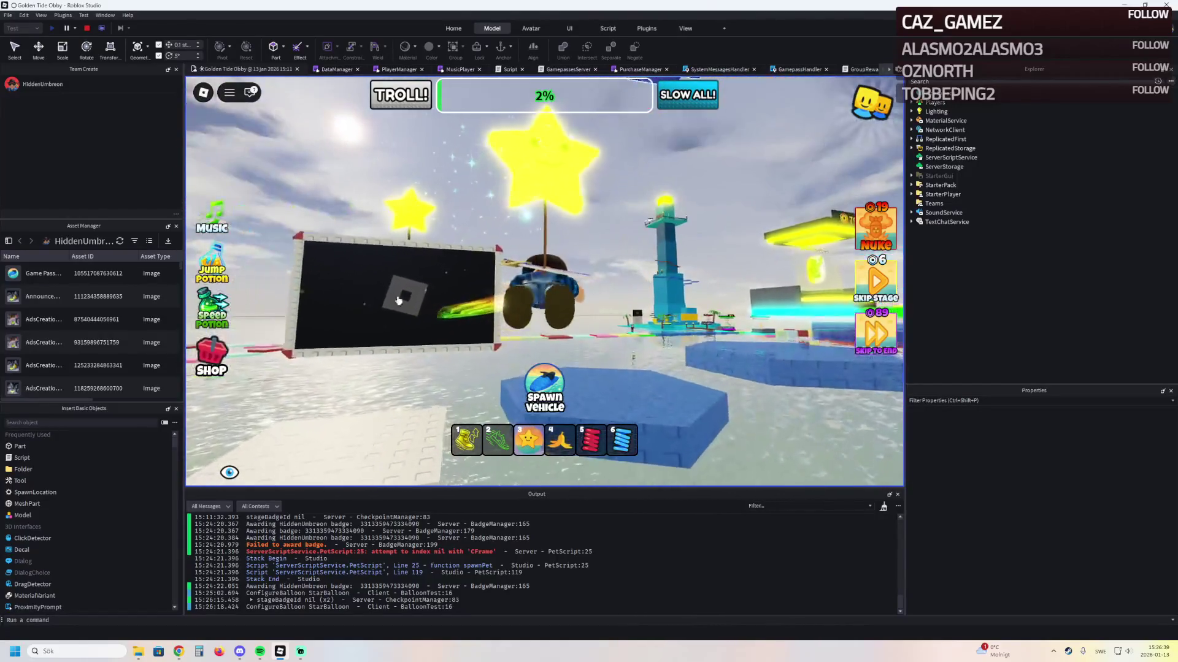
pyautogui.press('w')
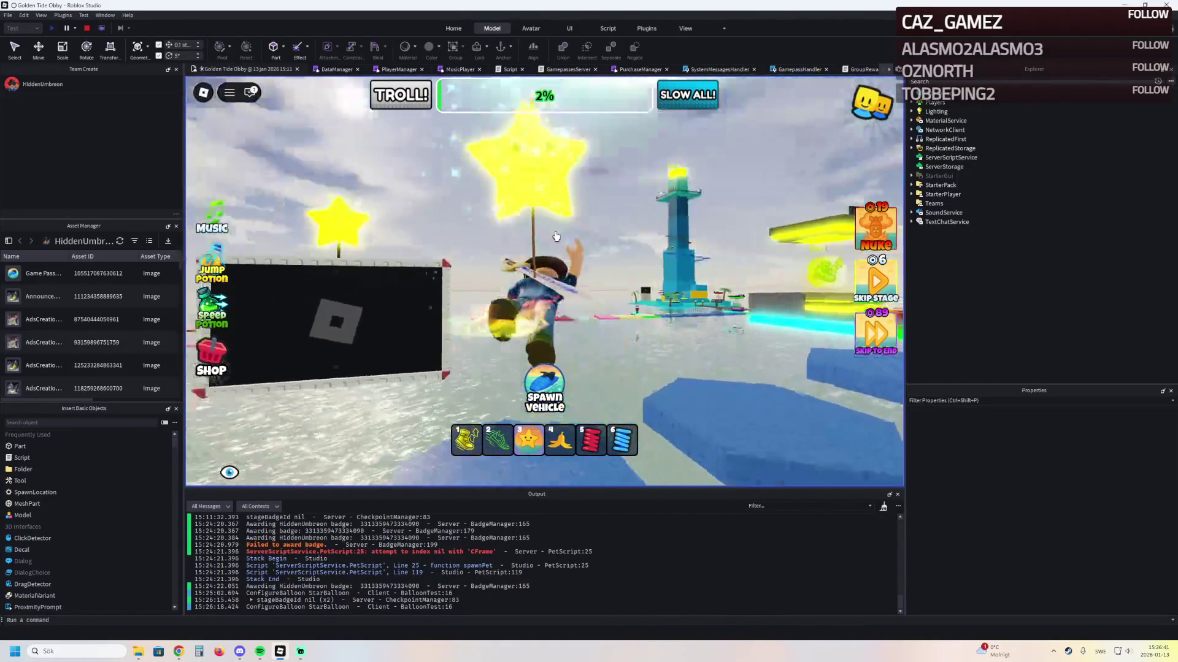
pyautogui.press('w')
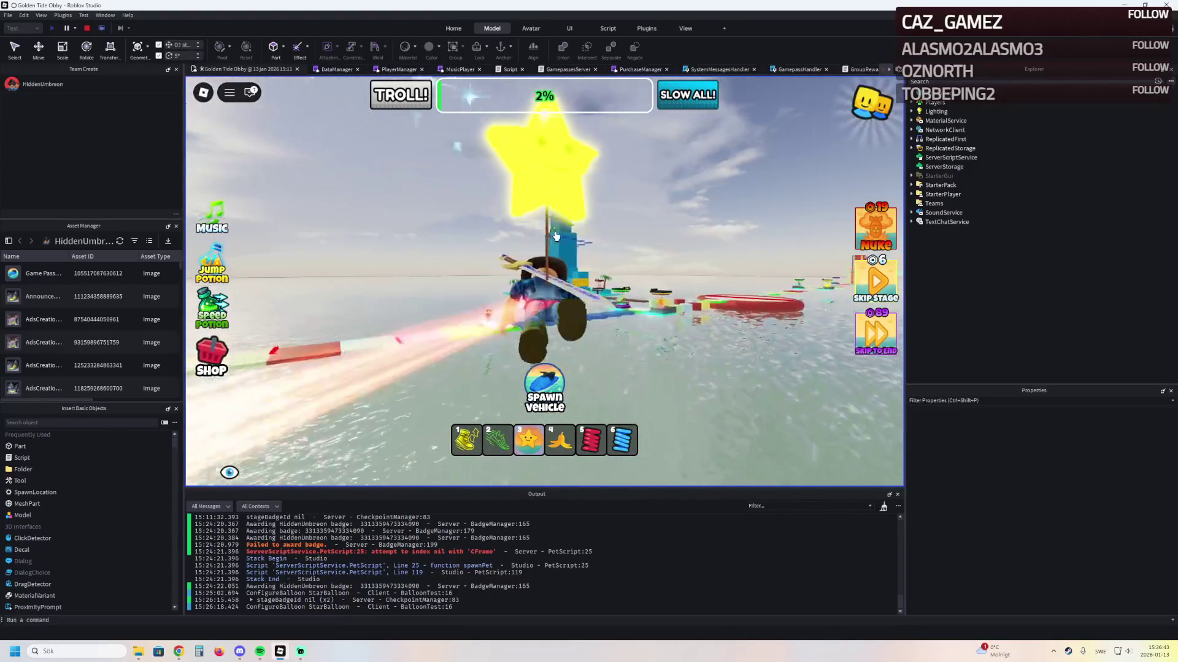
pyautogui.press('w')
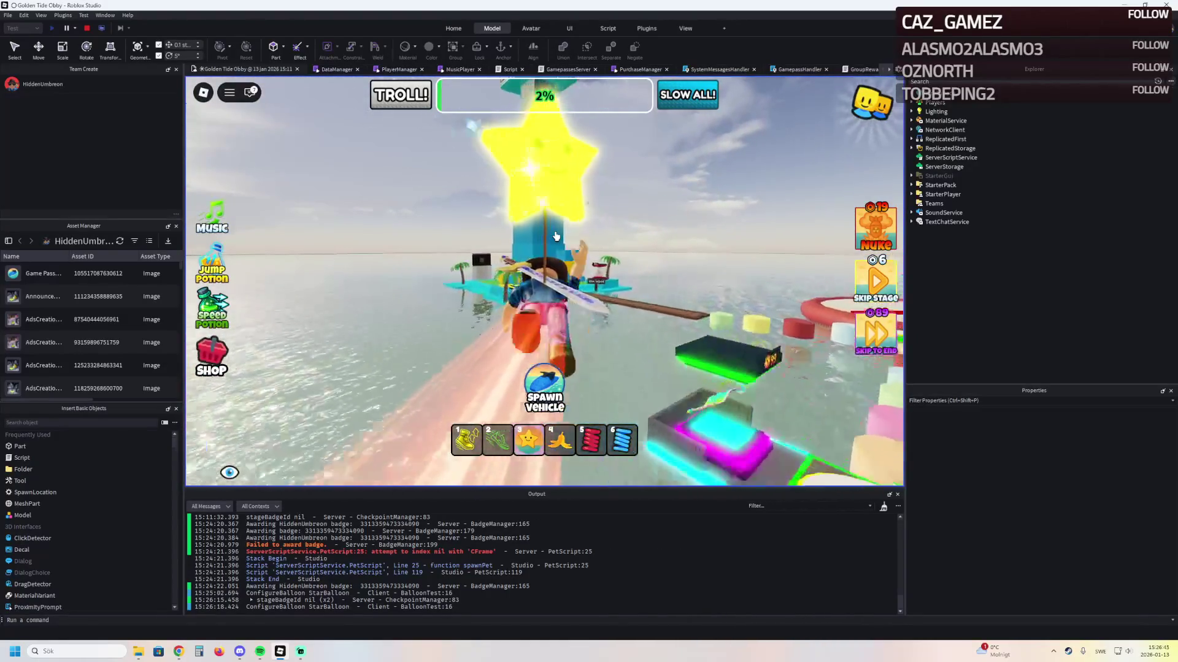
# Fly along the blue tower out over the course, then stop the playtest
pyautogui.press('w')
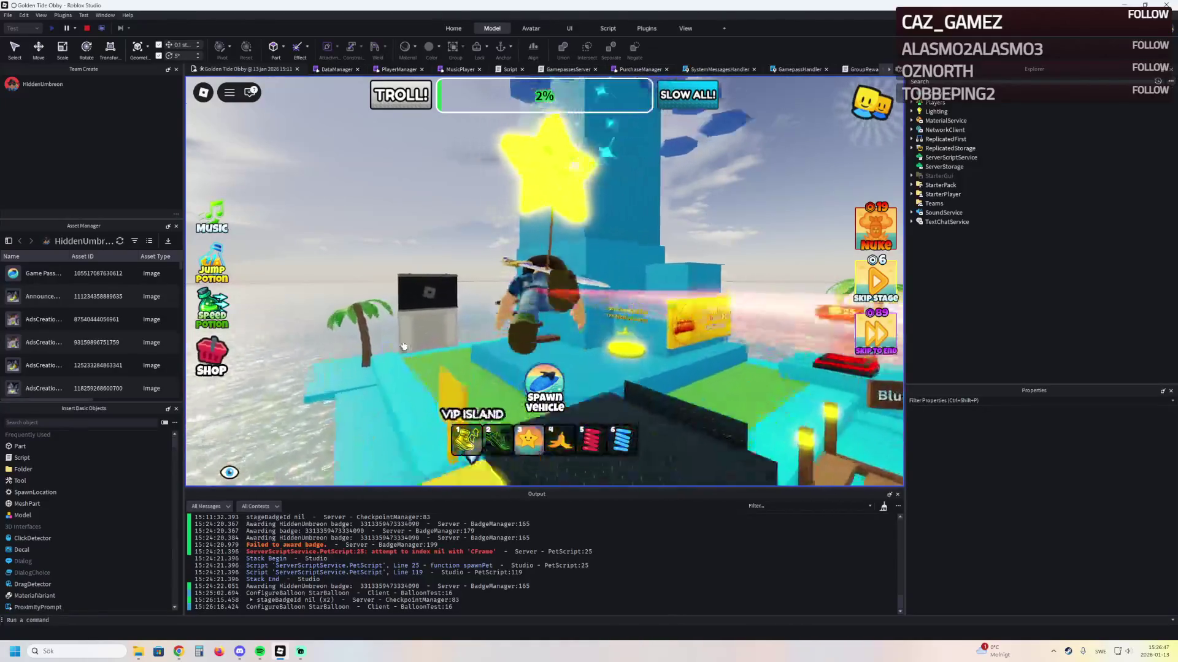
pyautogui.press('w')
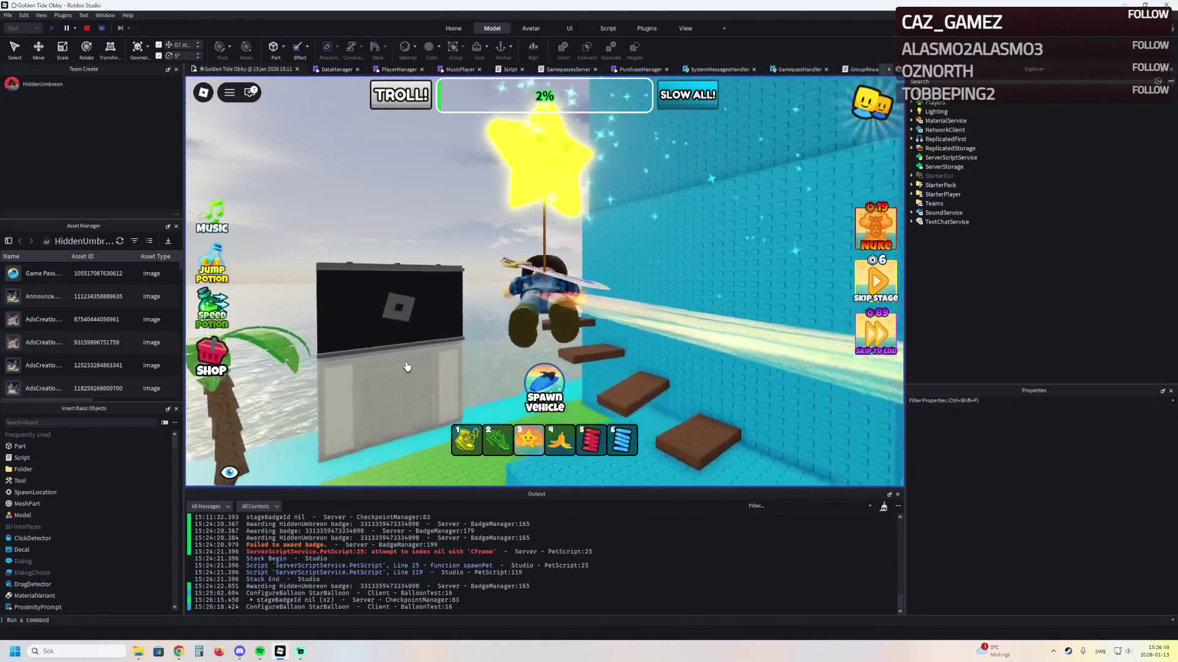
pyautogui.press('w')
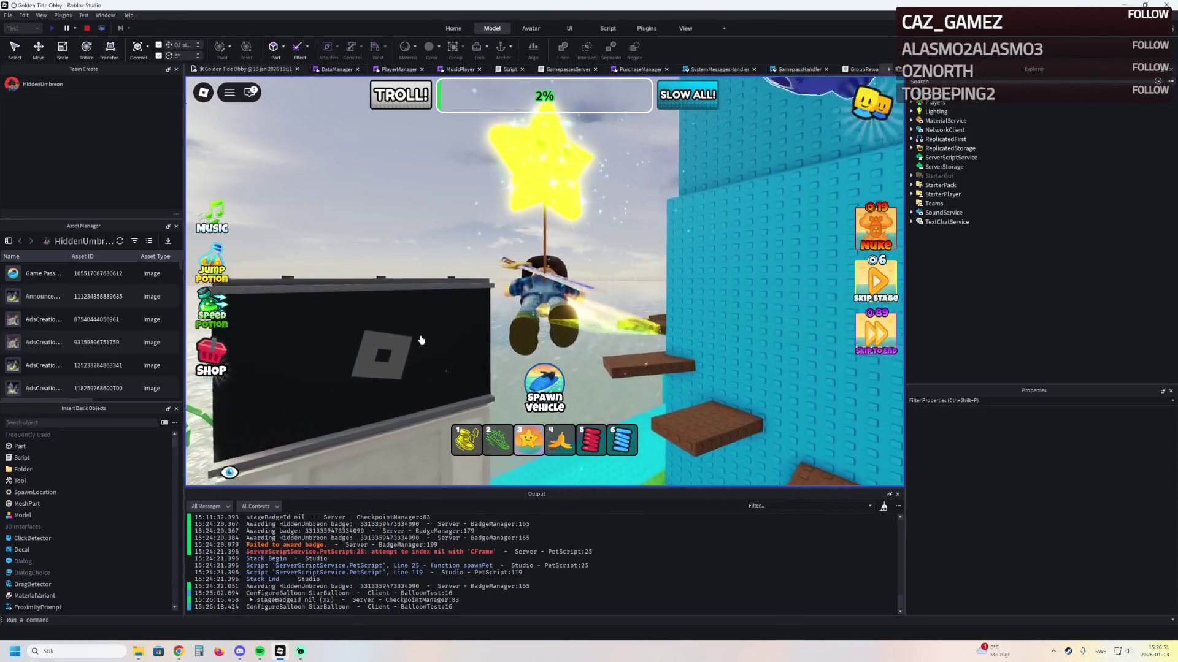
pyautogui.press('w')
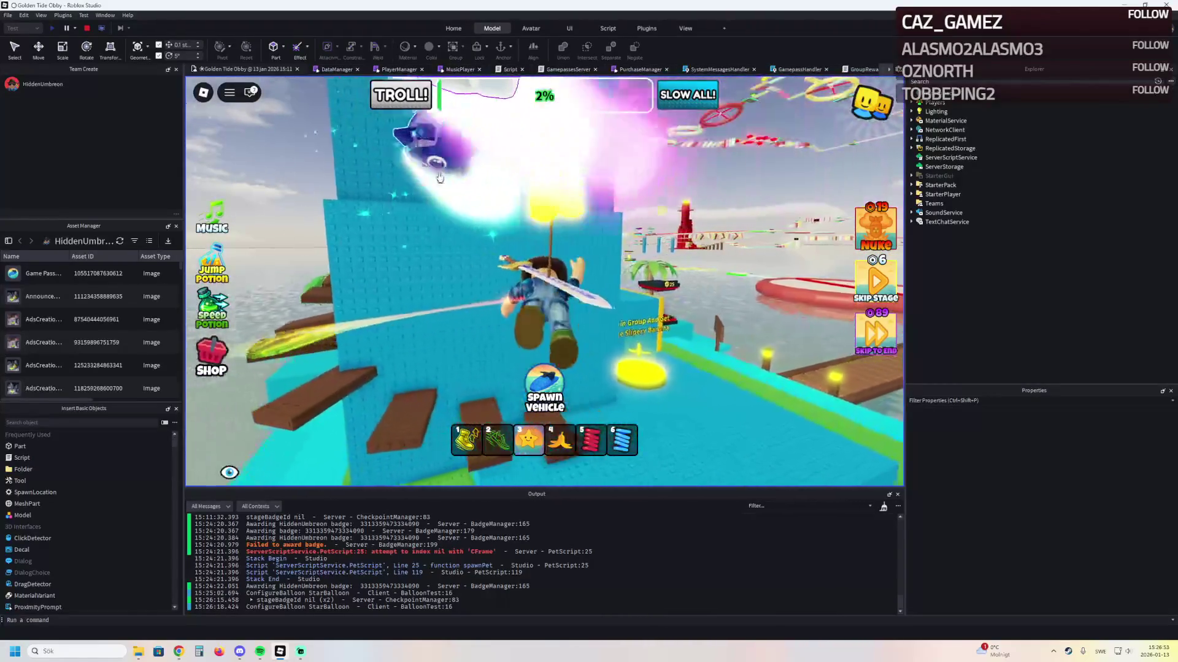
pyautogui.press('w')
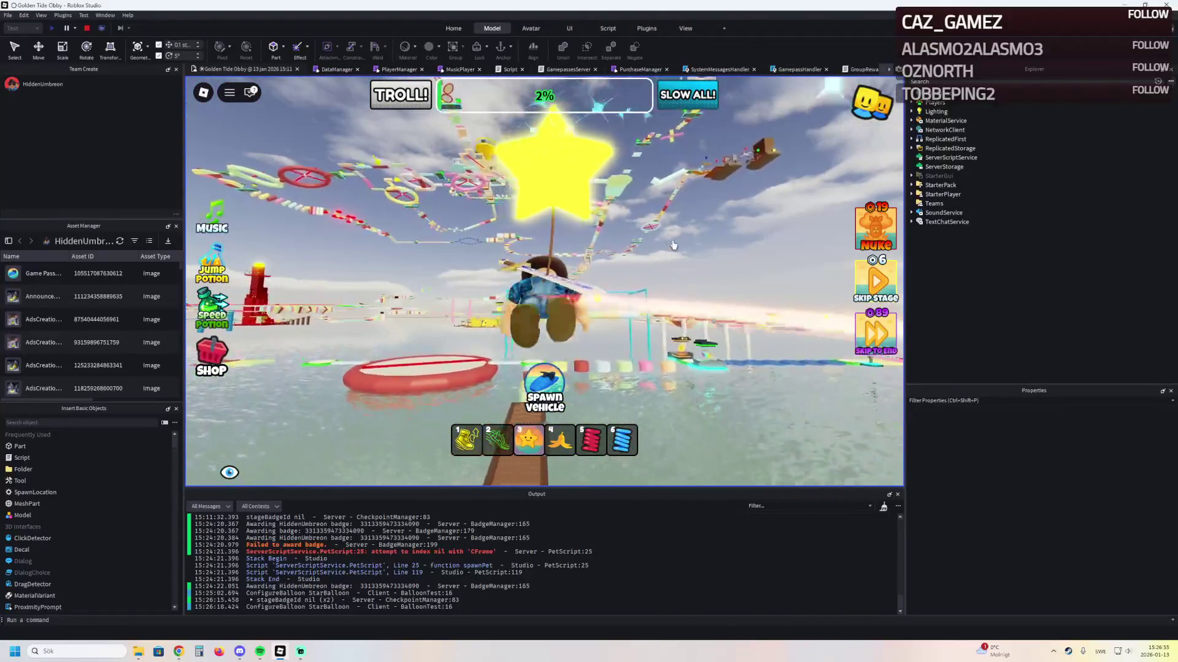
pyautogui.press('w')
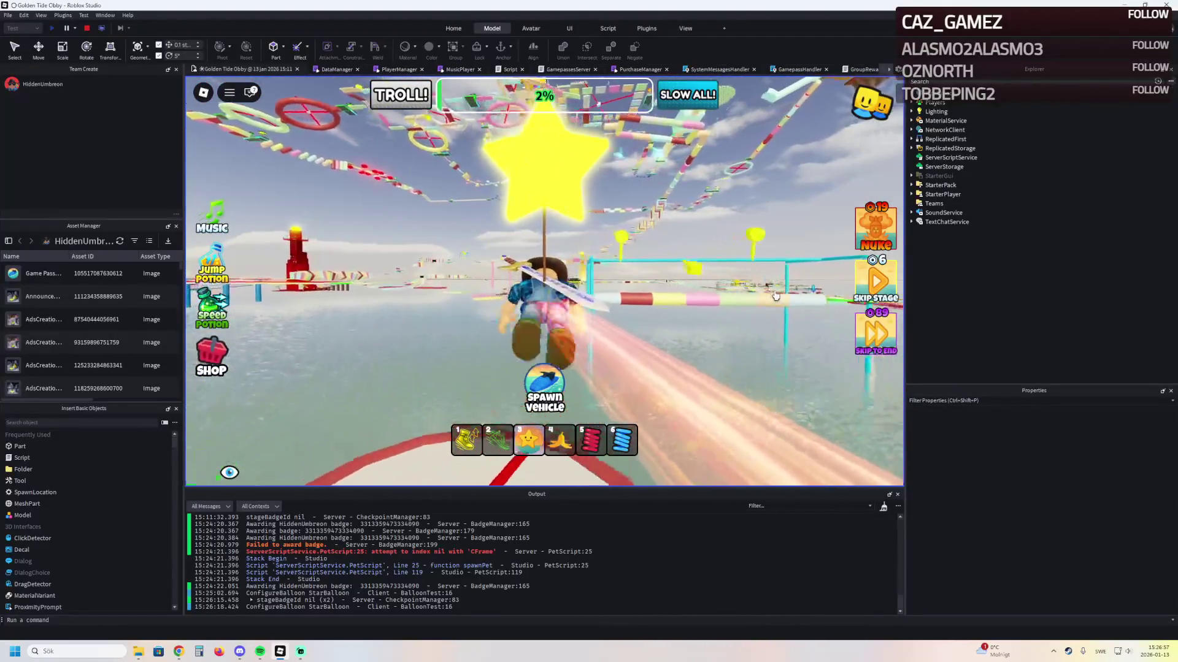
pyautogui.press('w')
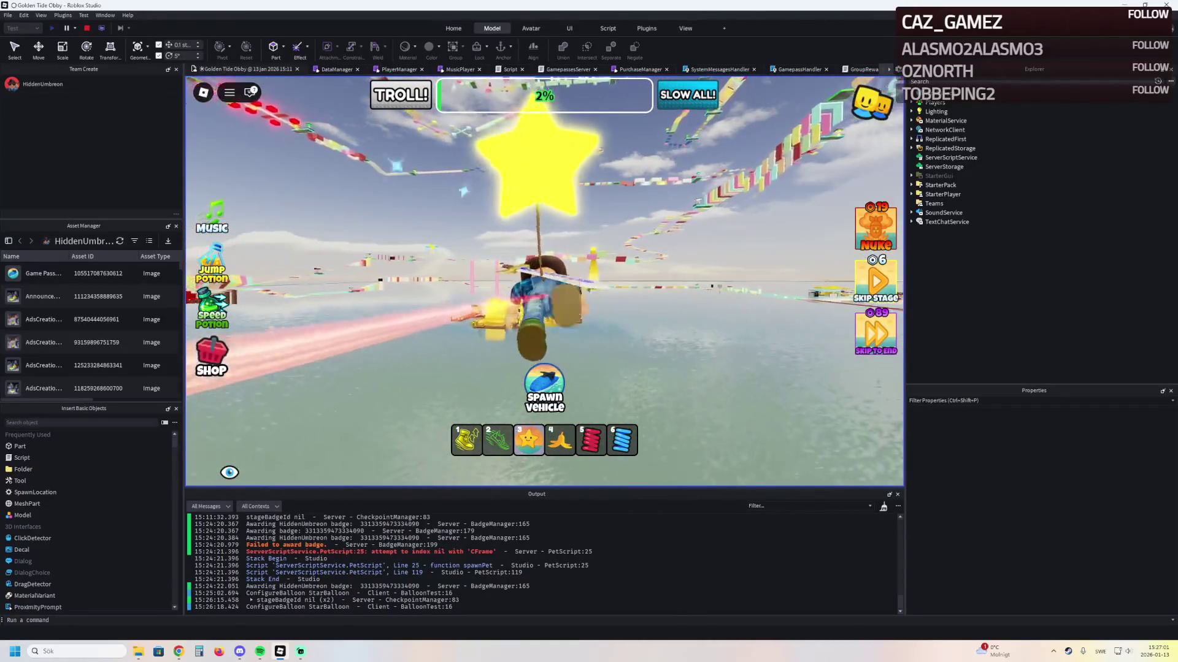
pyautogui.hotkey('shift', 'F5')
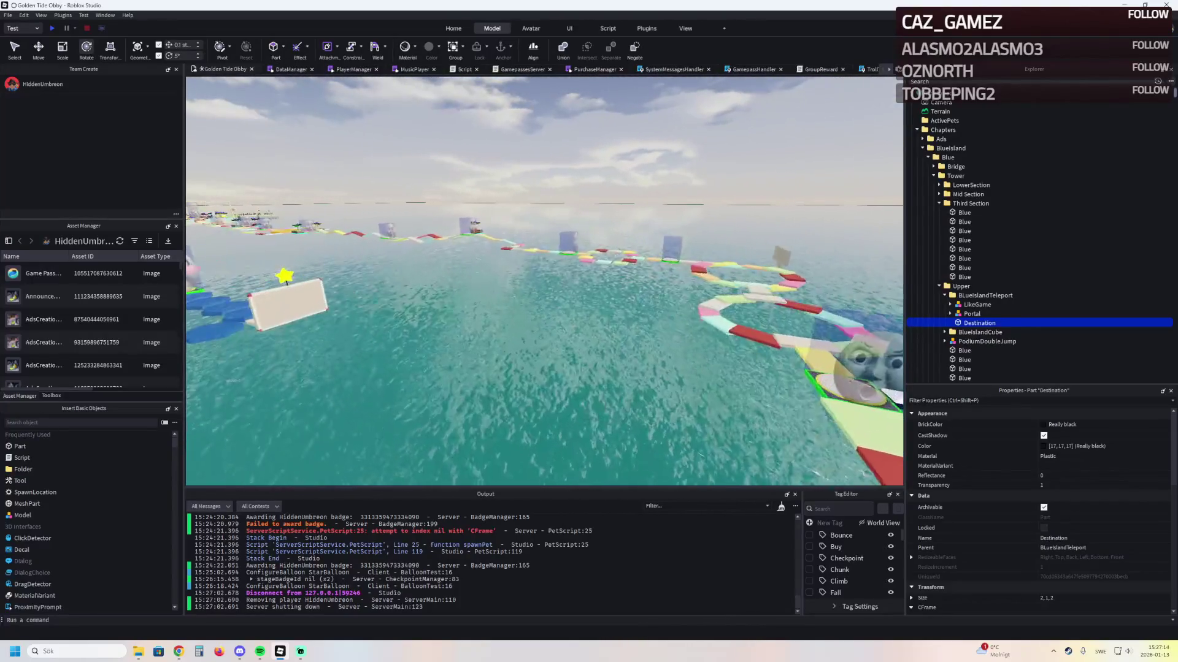
# Select a later Image Ad Unit 2 sign in the Ads folder and focus the view on it
pyautogui.click(304, 304)
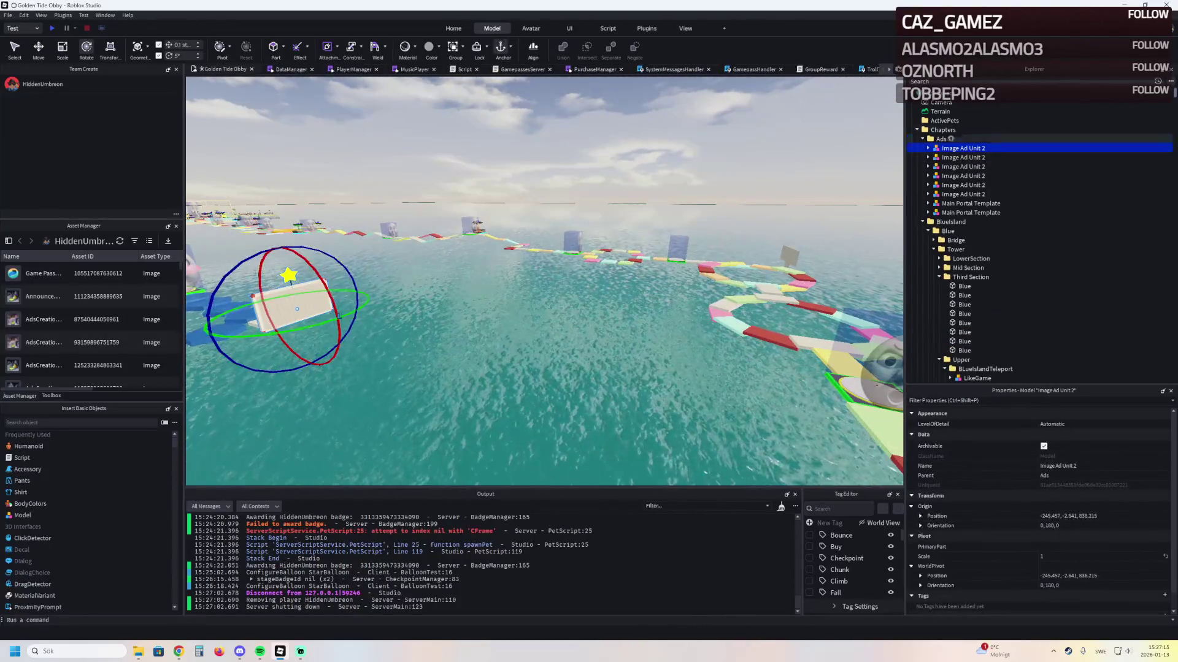
pyautogui.click(963, 166)
pyautogui.press('Down')
pyautogui.press('Down')
pyautogui.press('Down')
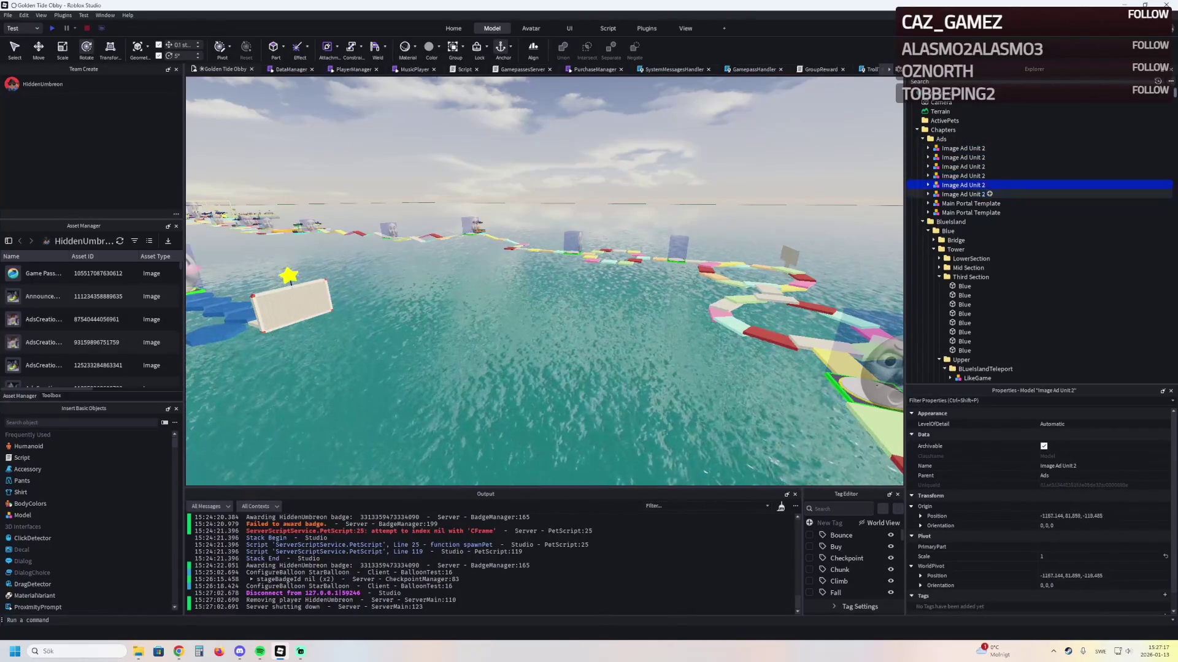
pyautogui.press('f')
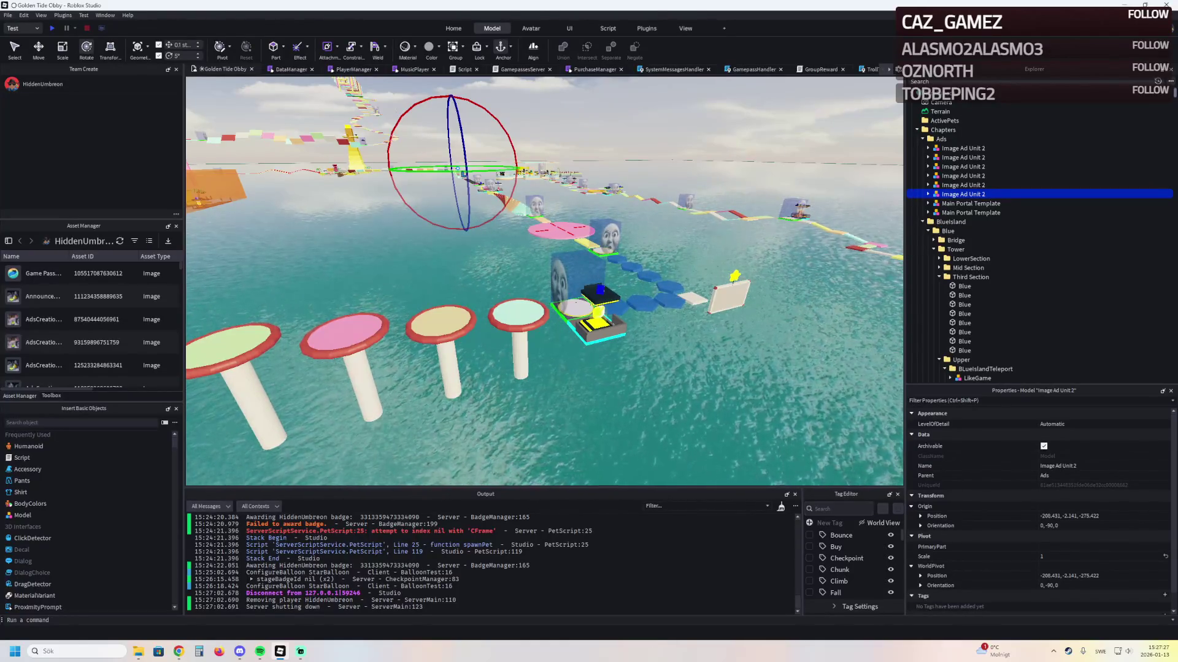
# Fly the camera along the cyan-framed pipe, looking over the blue tower and orange box
pyautogui.press('w')
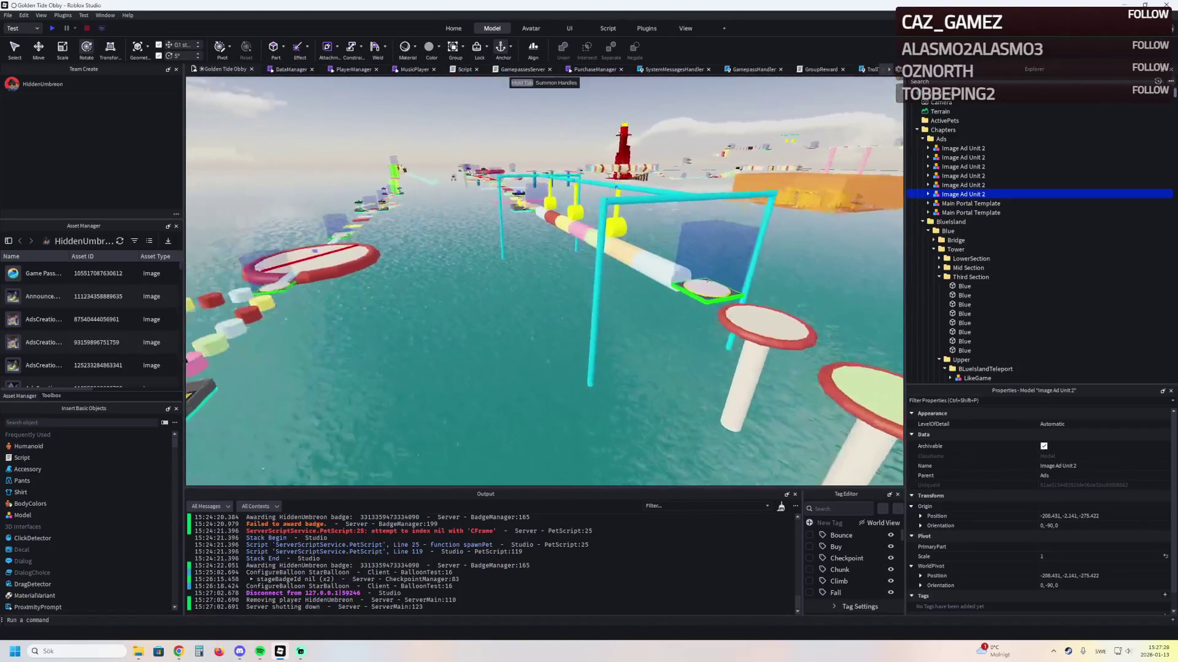
pyautogui.press('w')
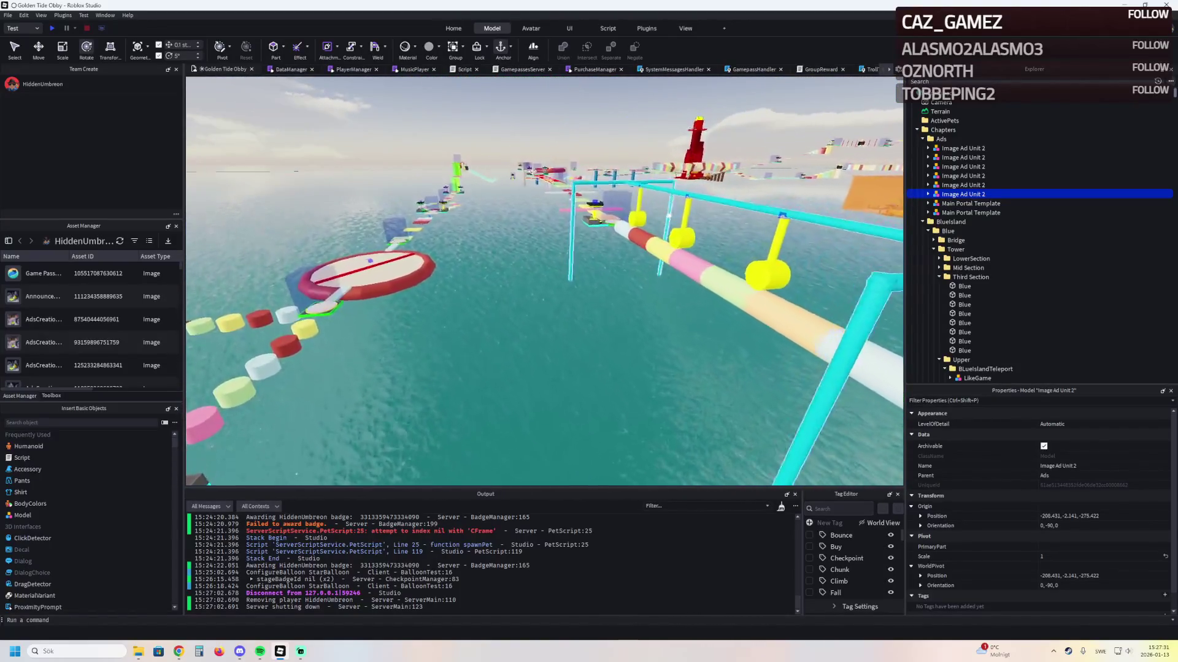
pyautogui.press('a')
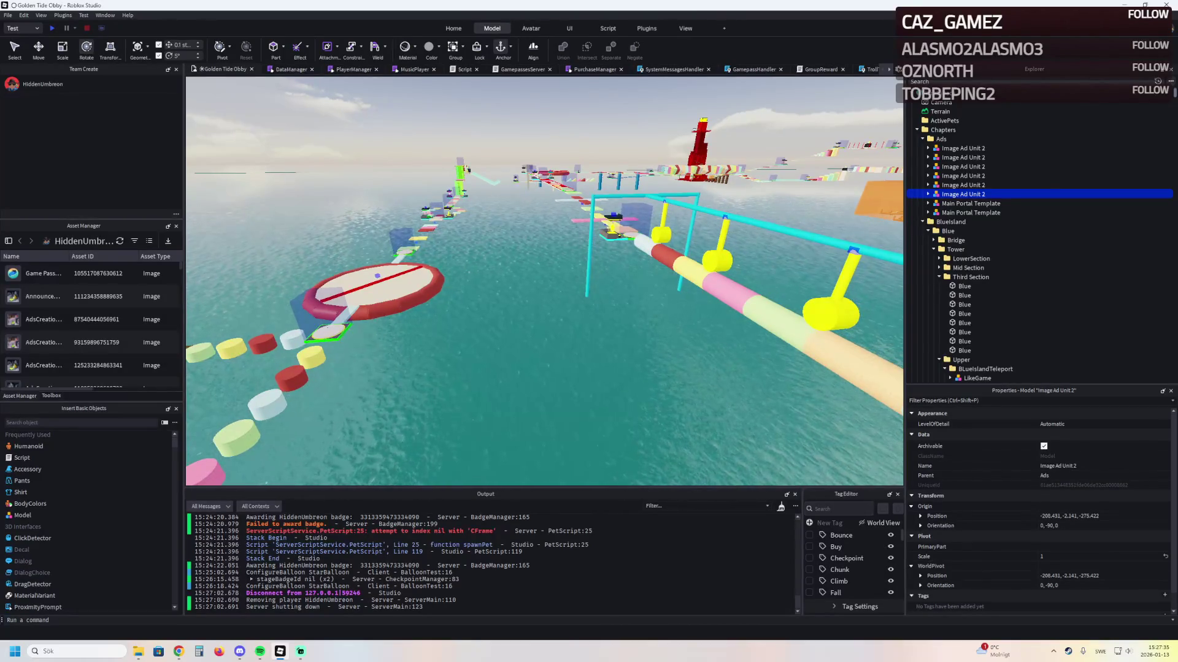
pyautogui.press('w')
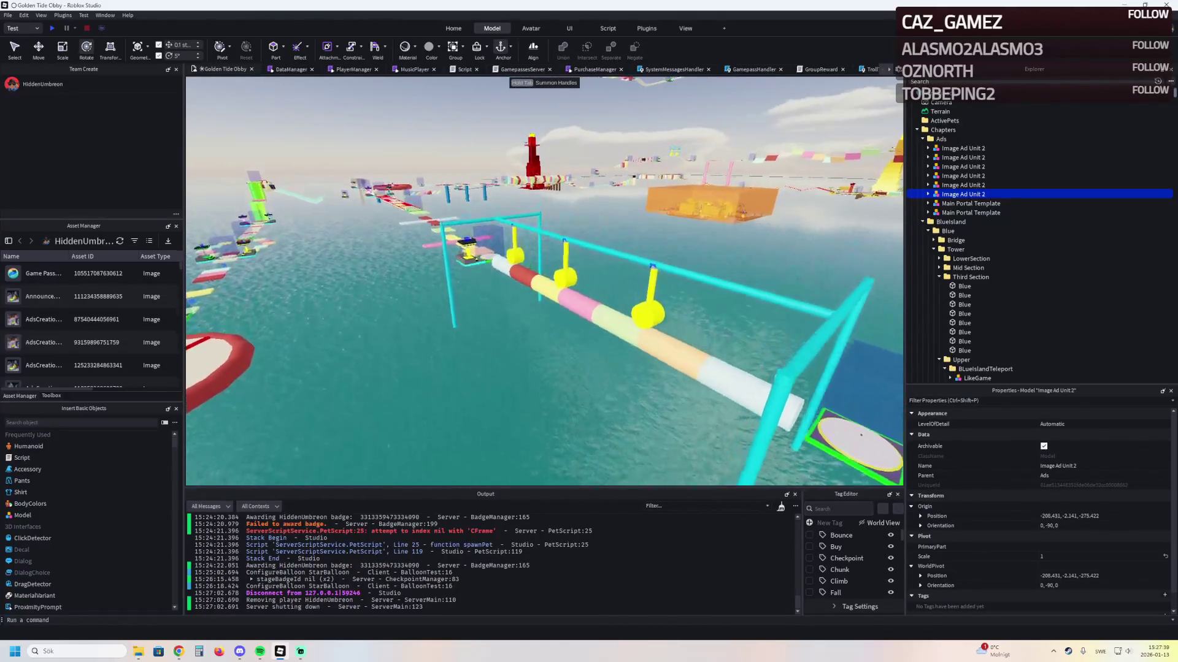
pyautogui.press('Right')
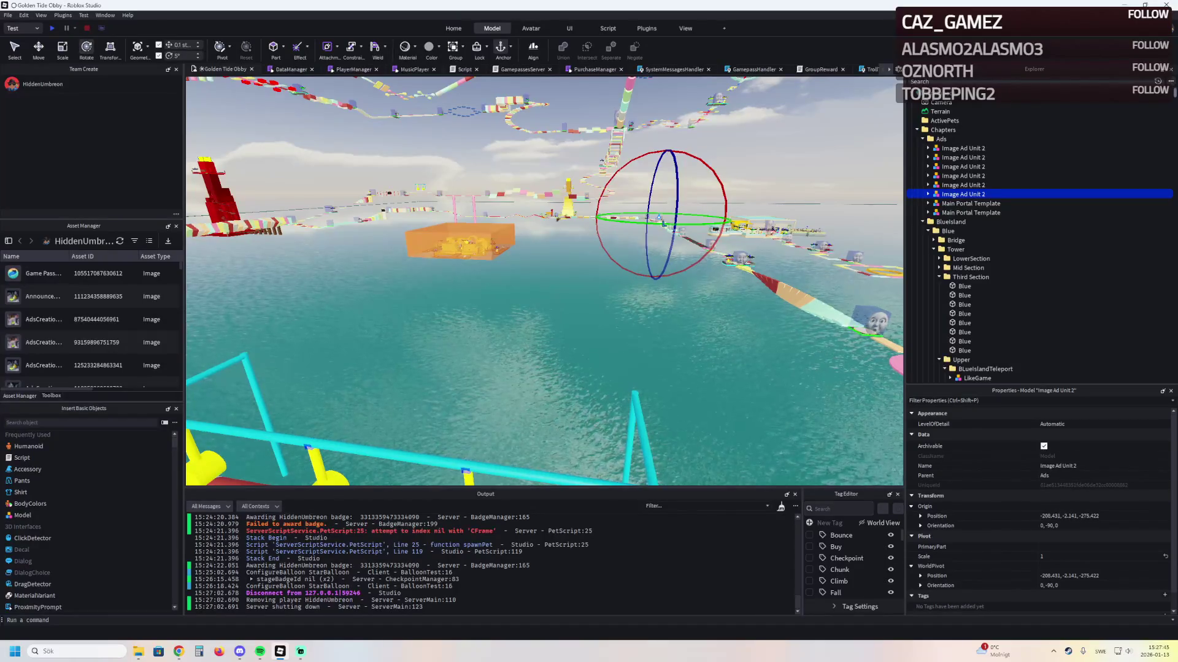
pyautogui.press('Left')
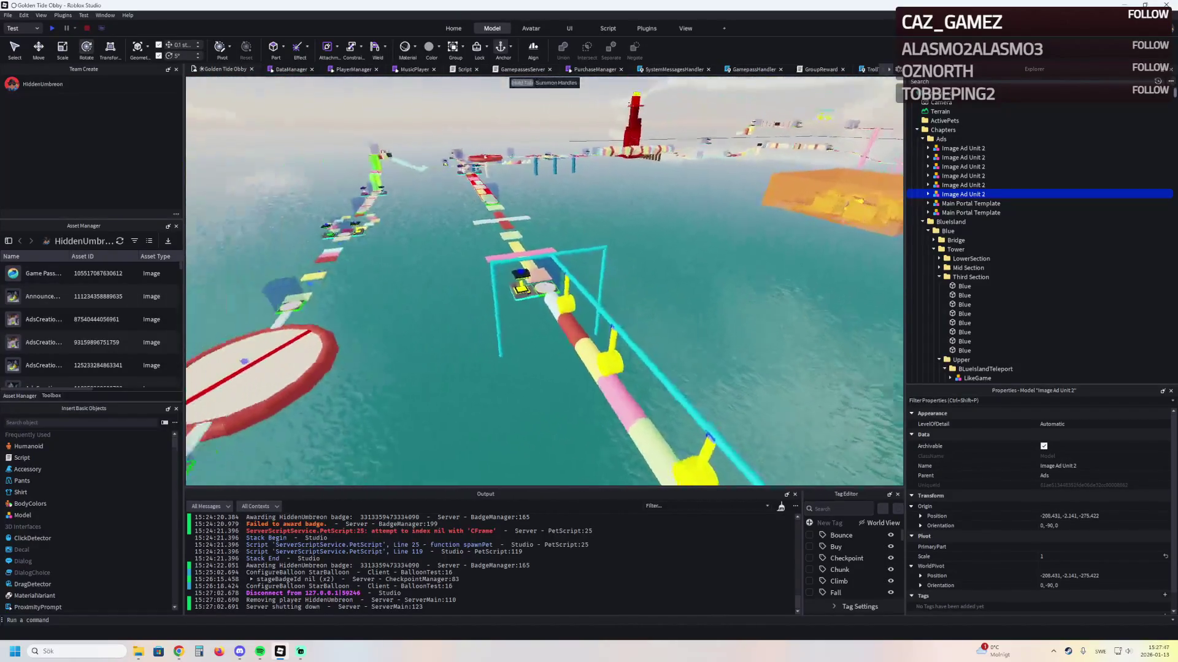
pyautogui.press('Left')
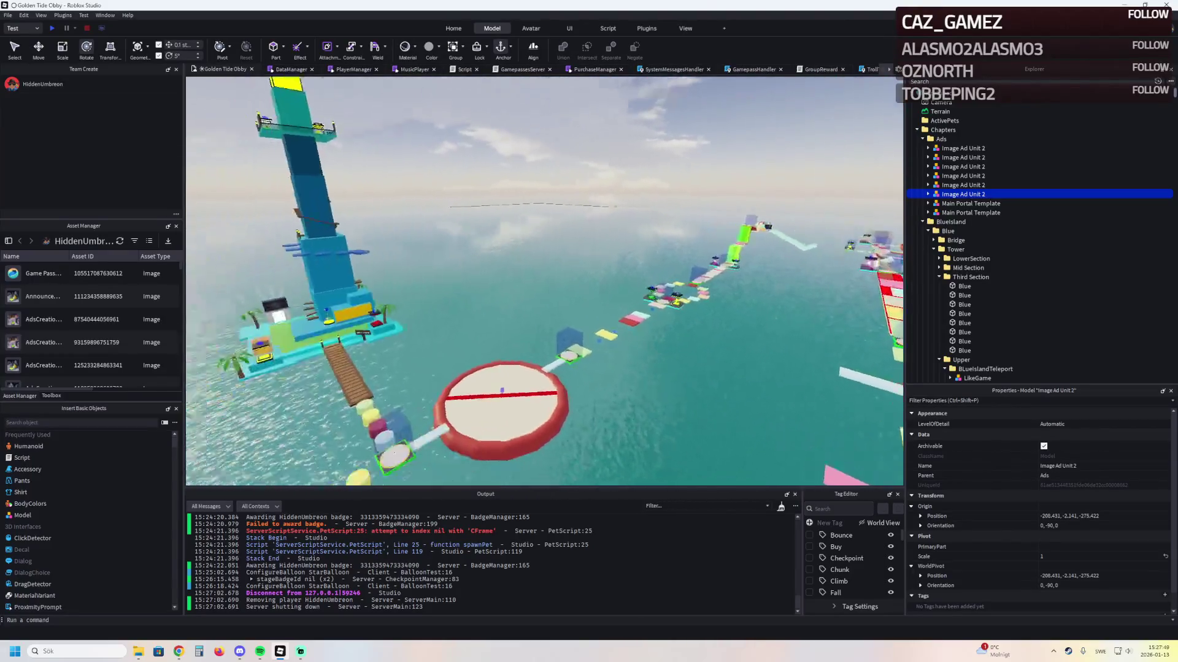
pyautogui.press('Right')
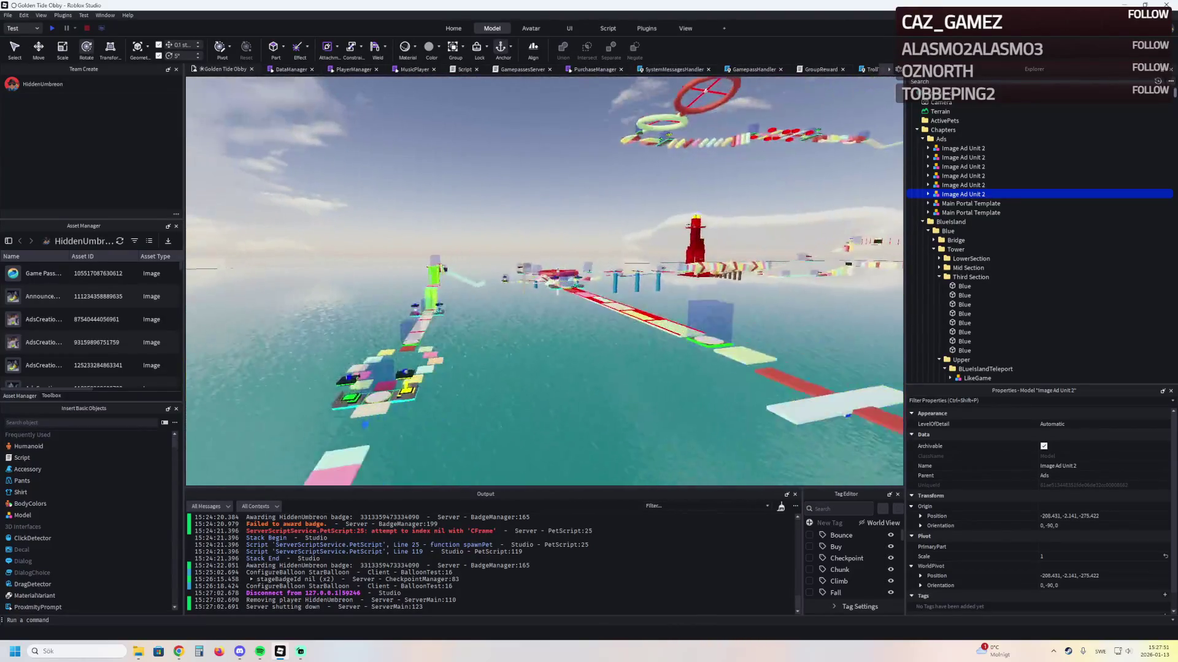
pyautogui.press('Right')
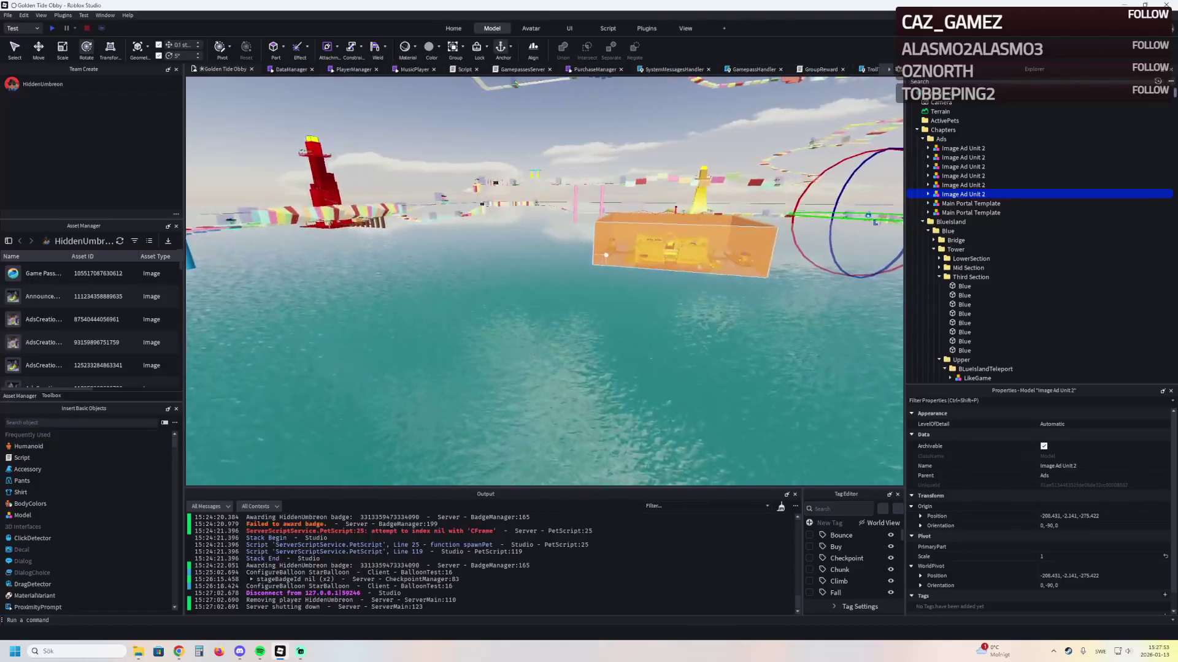
pyautogui.press('Left')
pyautogui.press('Left')
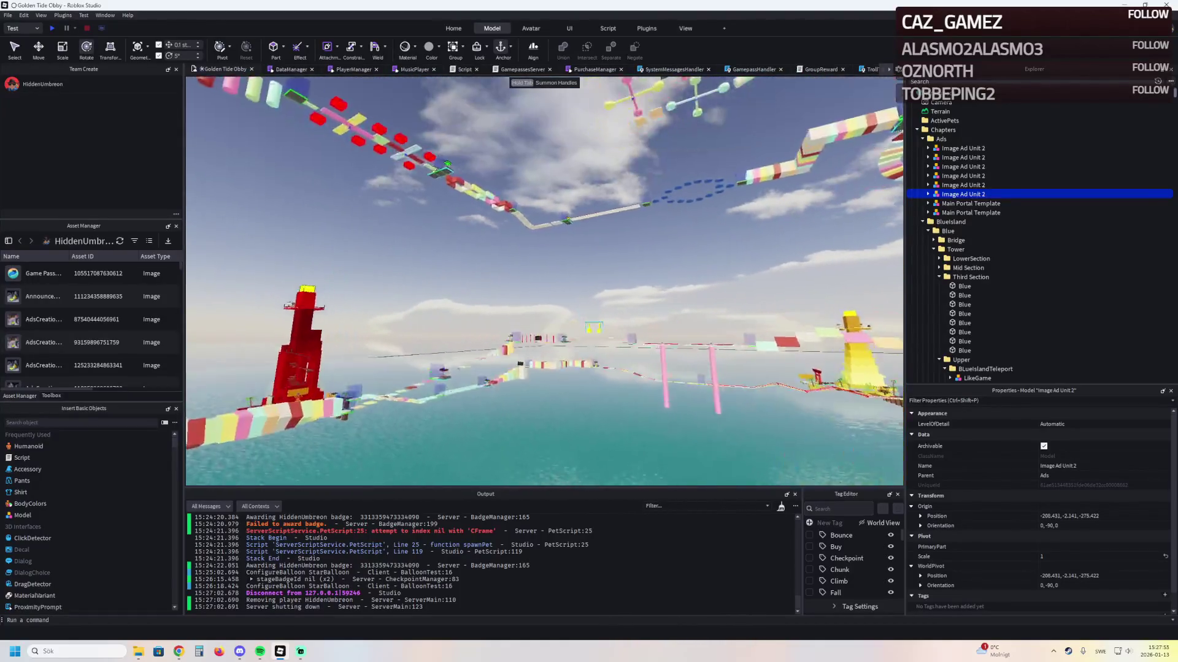
# Sweep past the brown ship to a course overview, then filter Explorer for pet items
pyautogui.press('Right')
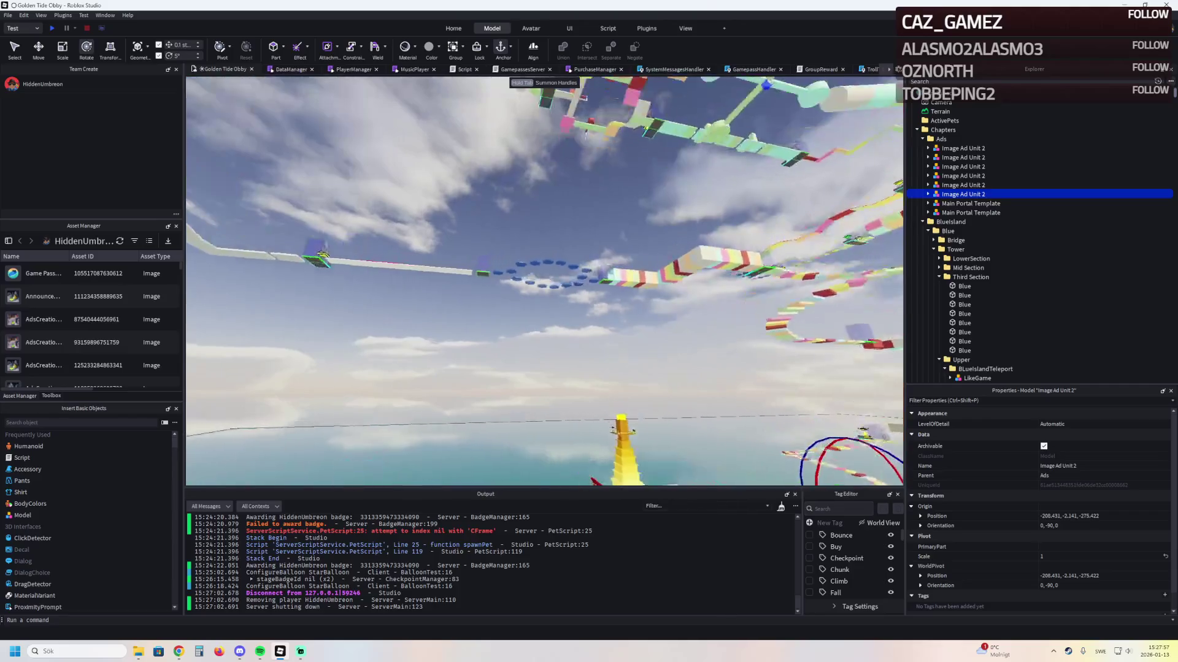
pyautogui.press('Down')
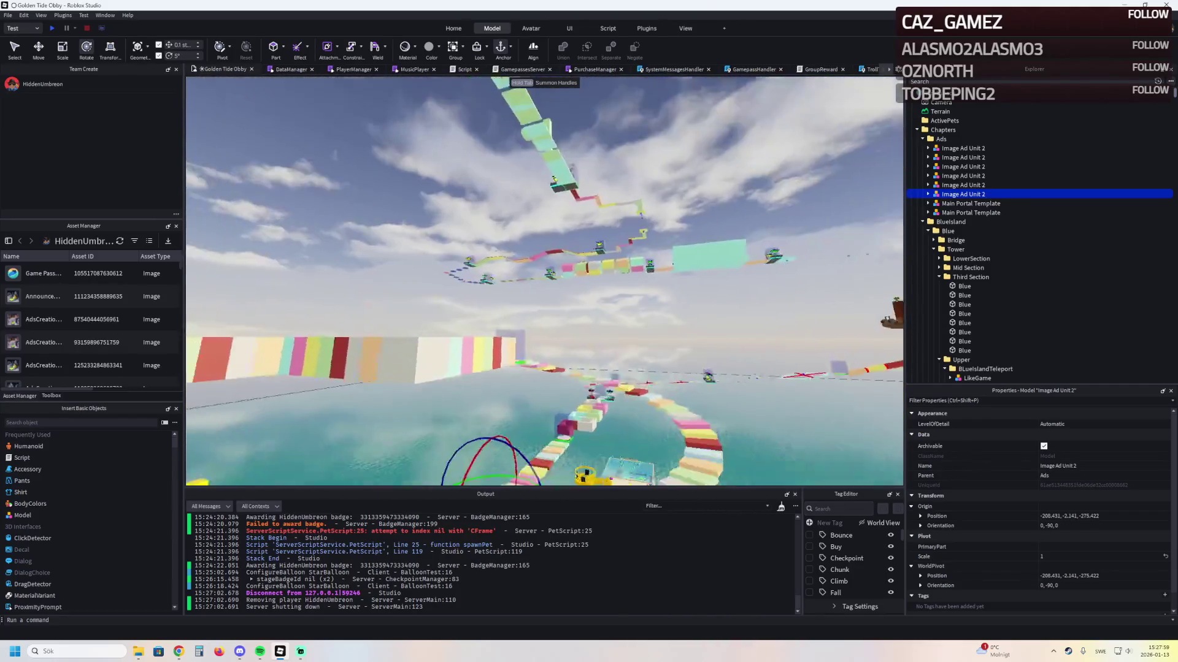
pyautogui.press('Right')
pyautogui.press('Up')
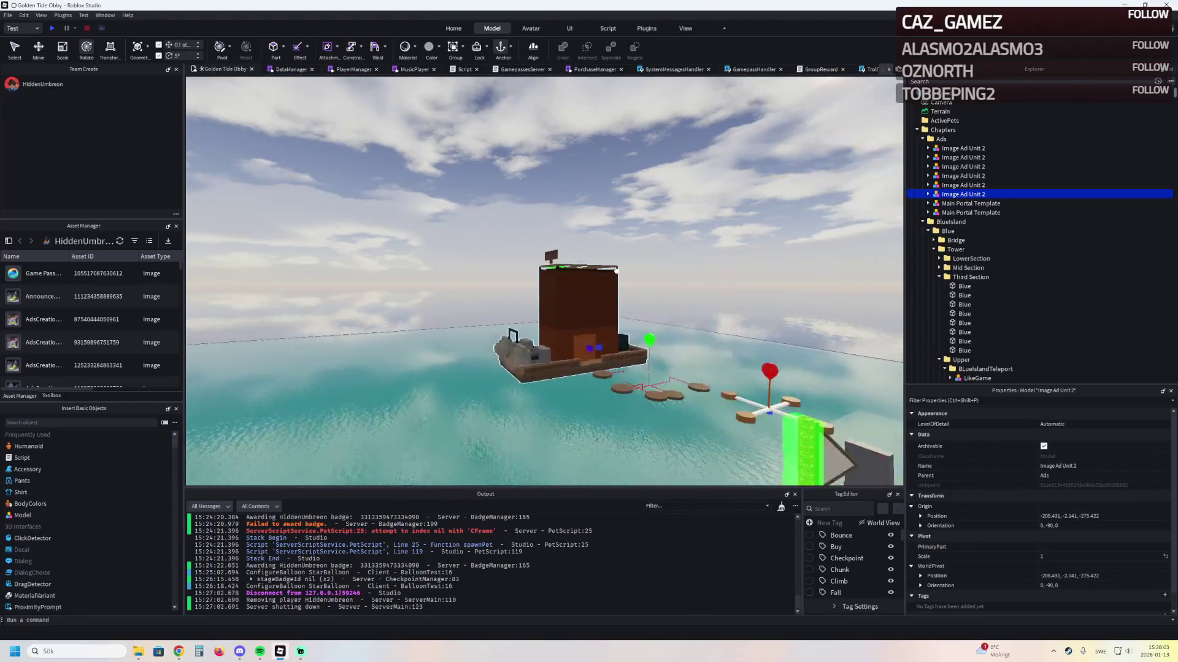
pyautogui.press('Down')
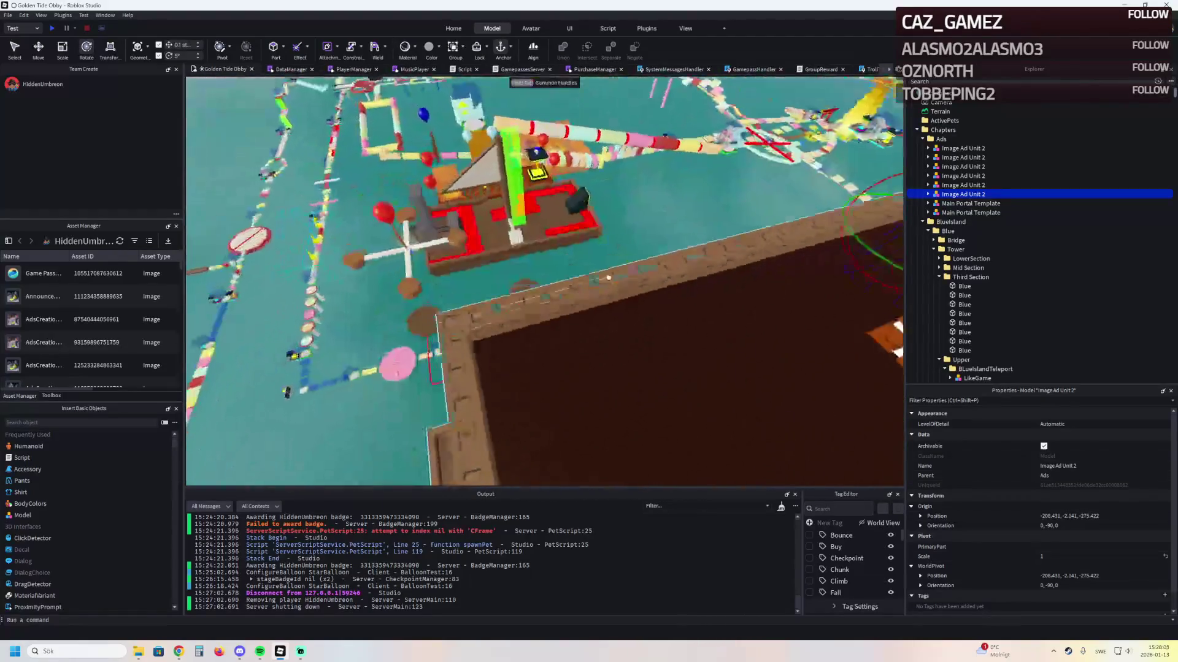
pyautogui.press('Up')
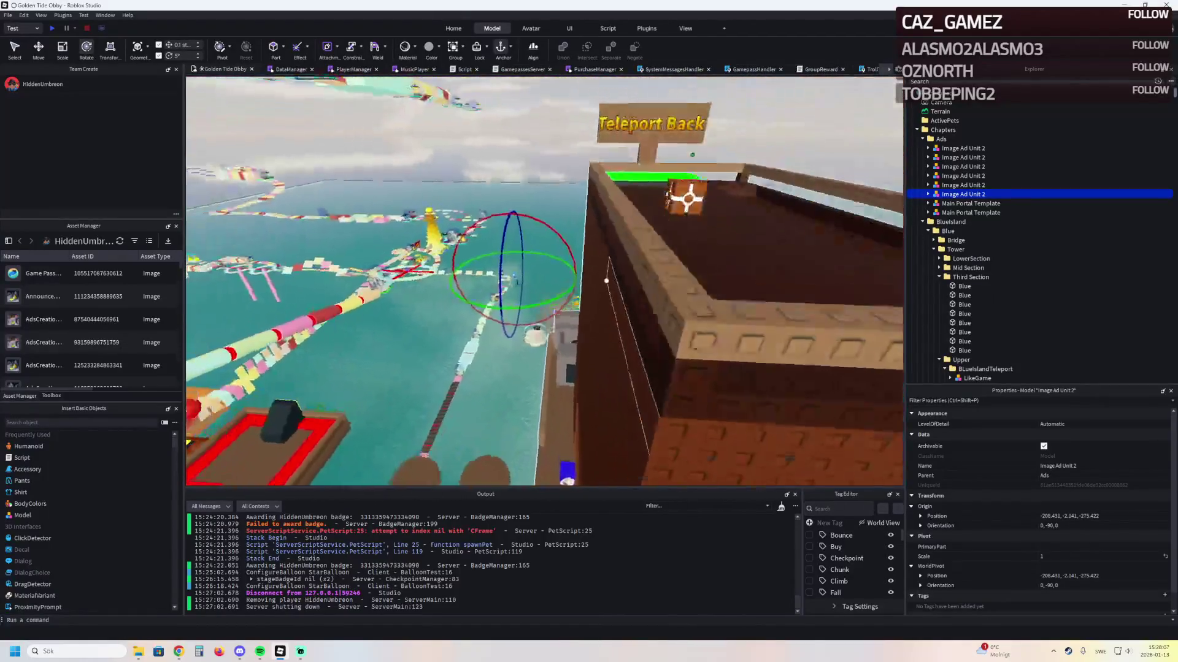
pyautogui.press('Down')
pyautogui.hotkey('ctrl', 'shift', 'x')
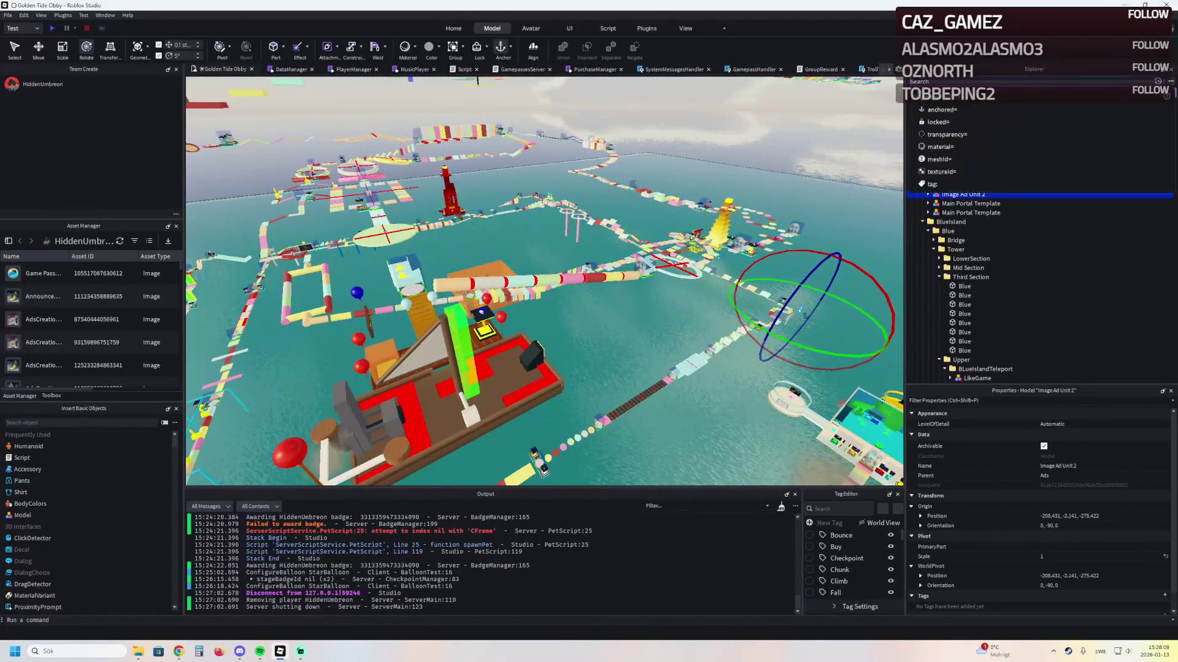
pyautogui.write('pet')
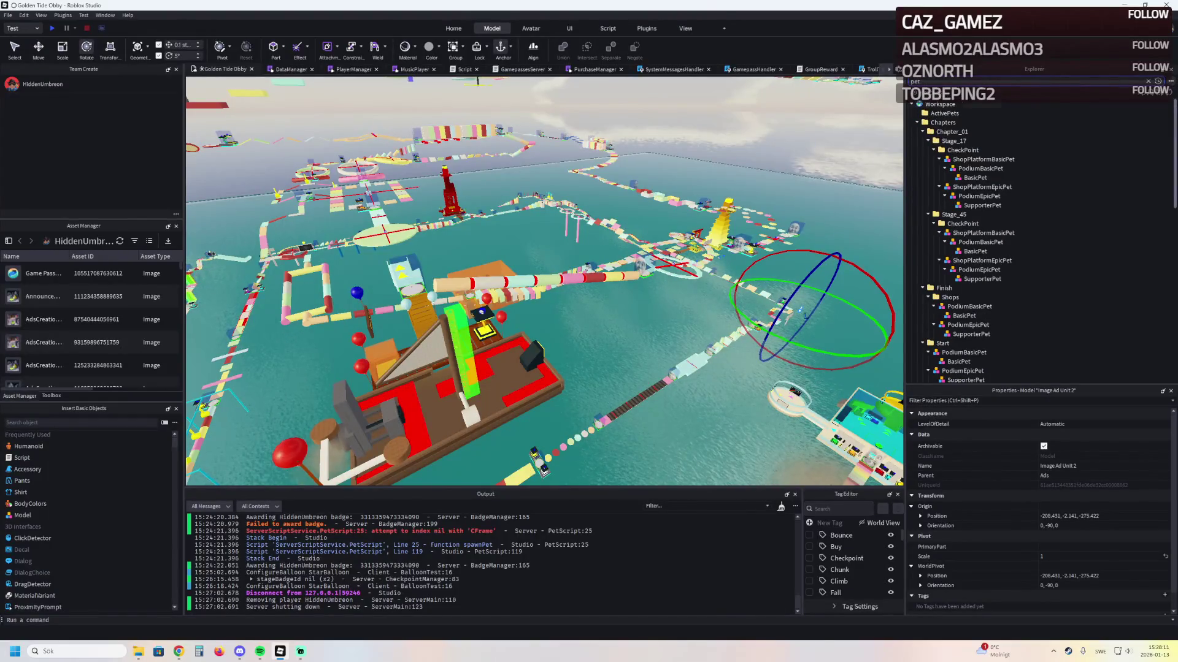
pyautogui.write('f')
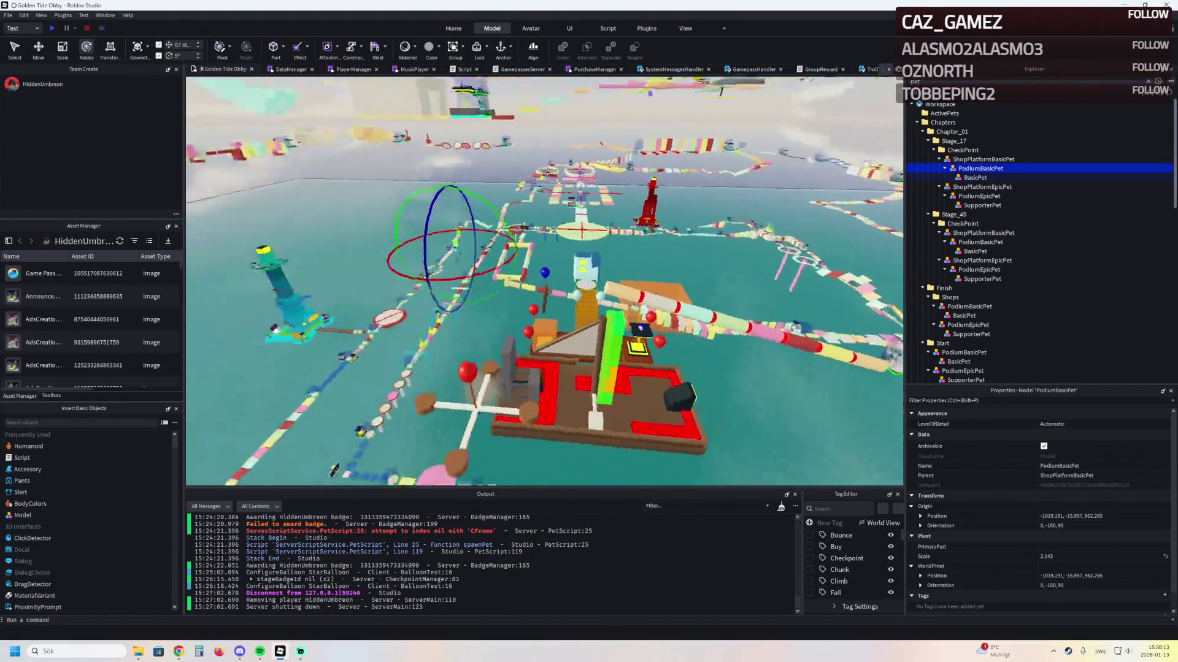
# Select PodiumBasicPet, focus the camera on it and rotate it a quarter turn
pyautogui.click(1148, 80)
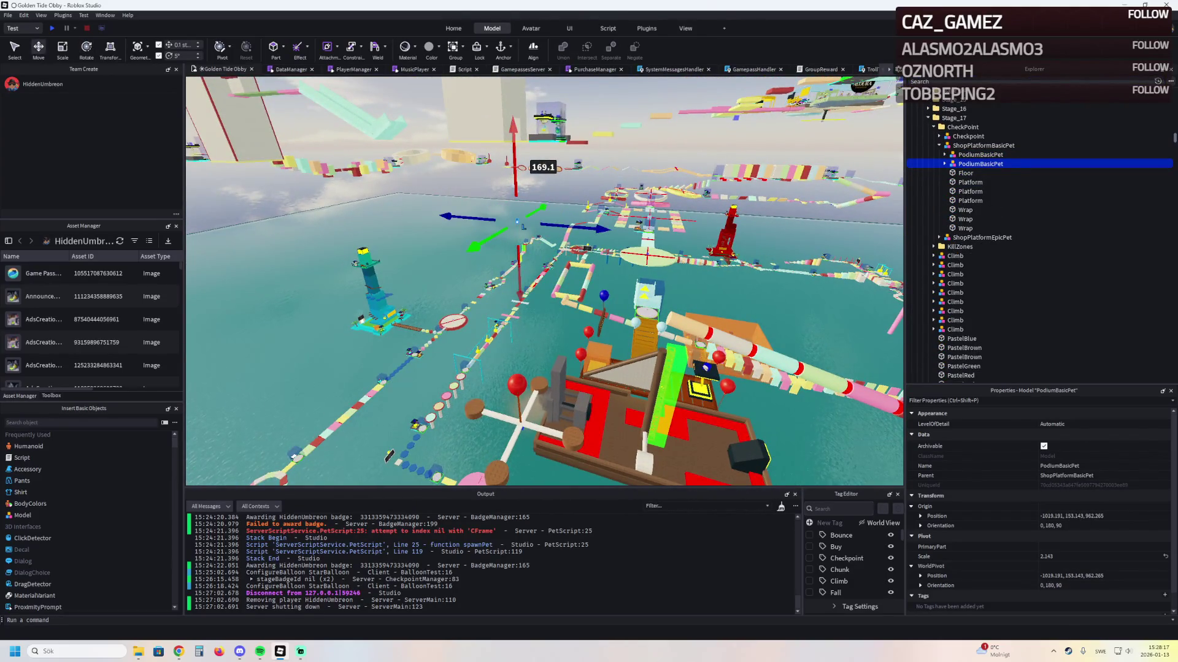
pyautogui.press('f')
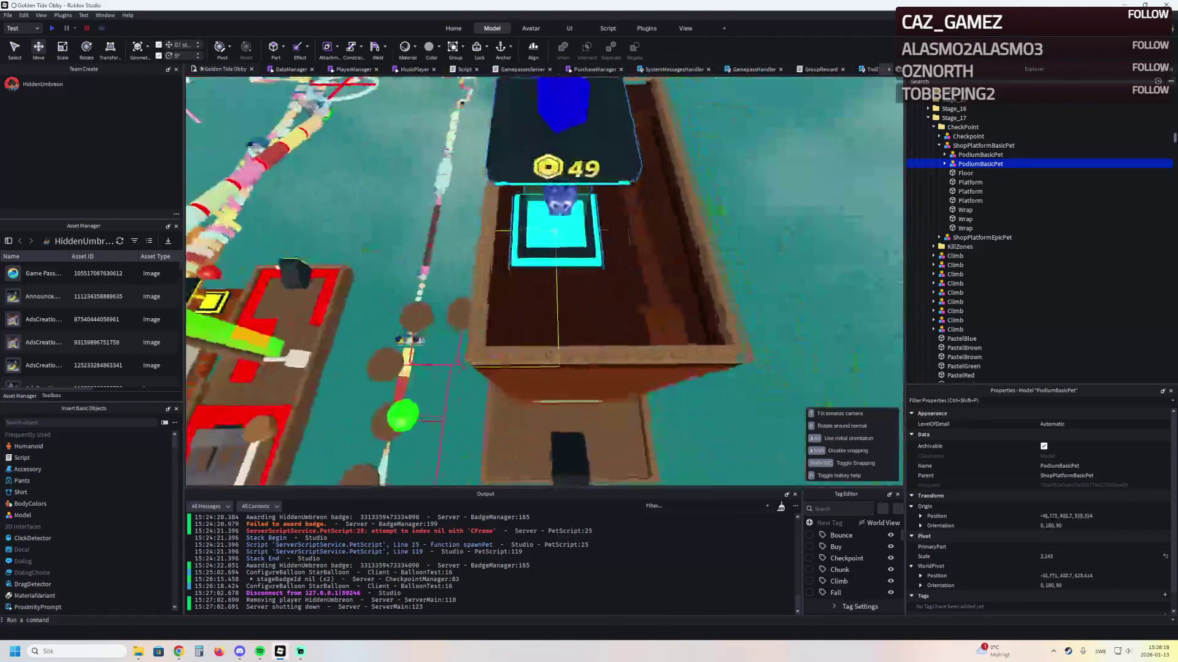
pyautogui.hotkey('ctrl', 'r')
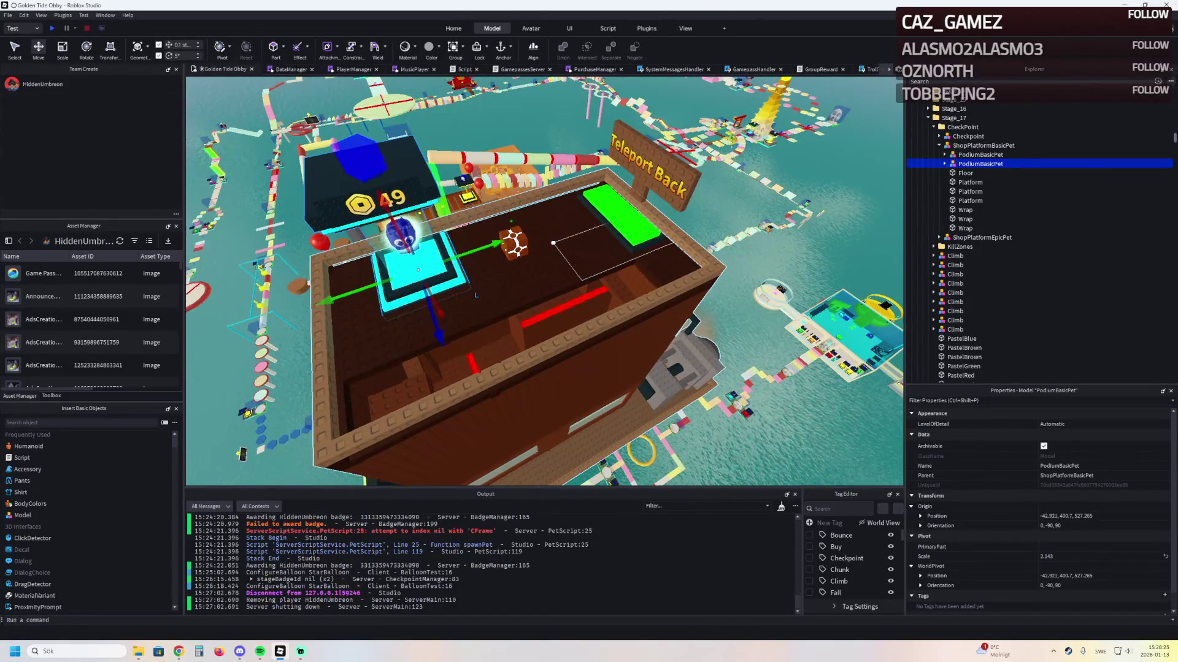
pyautogui.scroll(3, 553, 243)
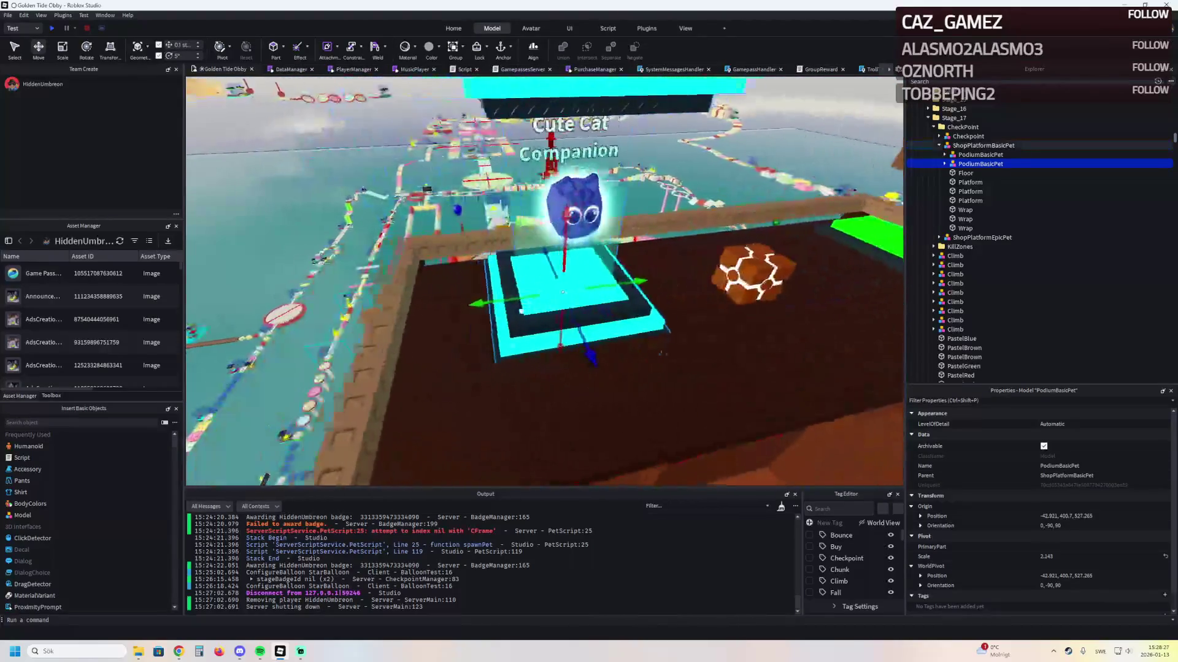
# Pick the podium model out of the shop platform and drag it out of the tower box
pyautogui.click(540, 340)
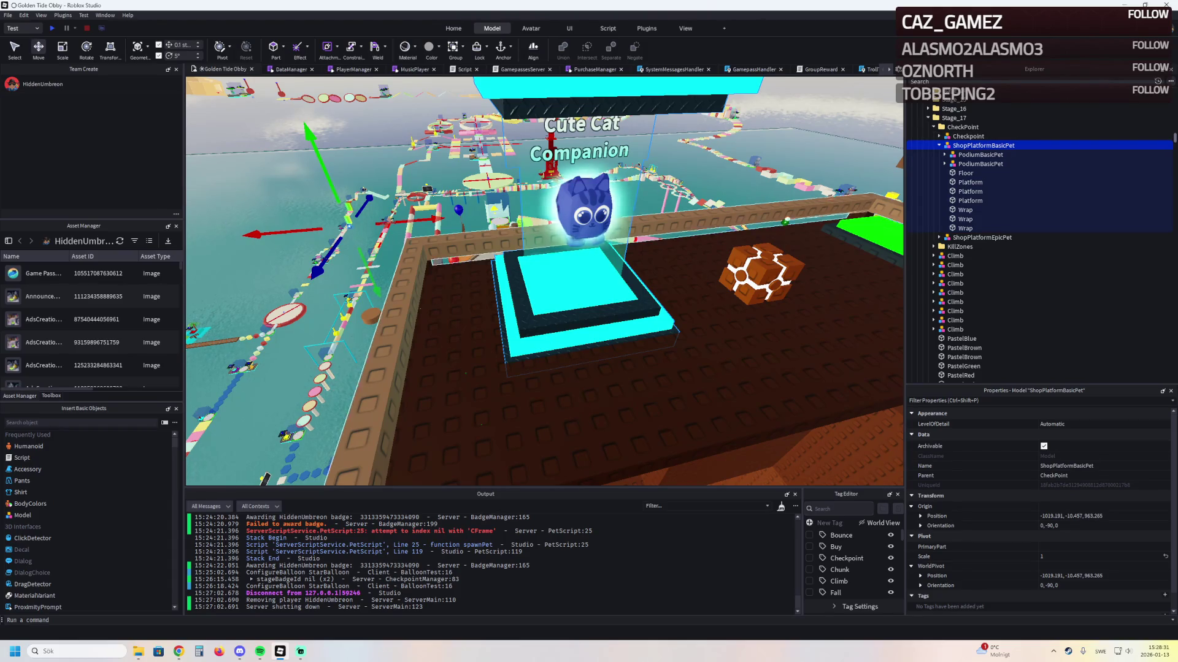
pyautogui.keyDown('ctrl'); pyautogui.click(786, 216); pyautogui.keyUp('ctrl')
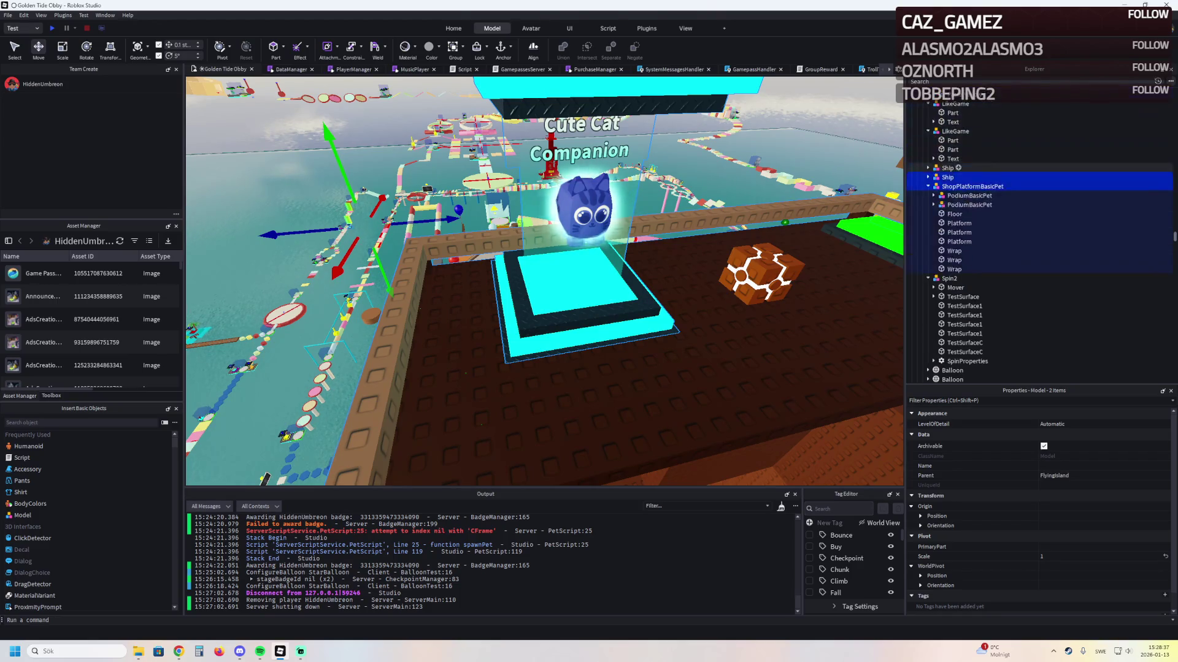
pyautogui.click(612, 254)
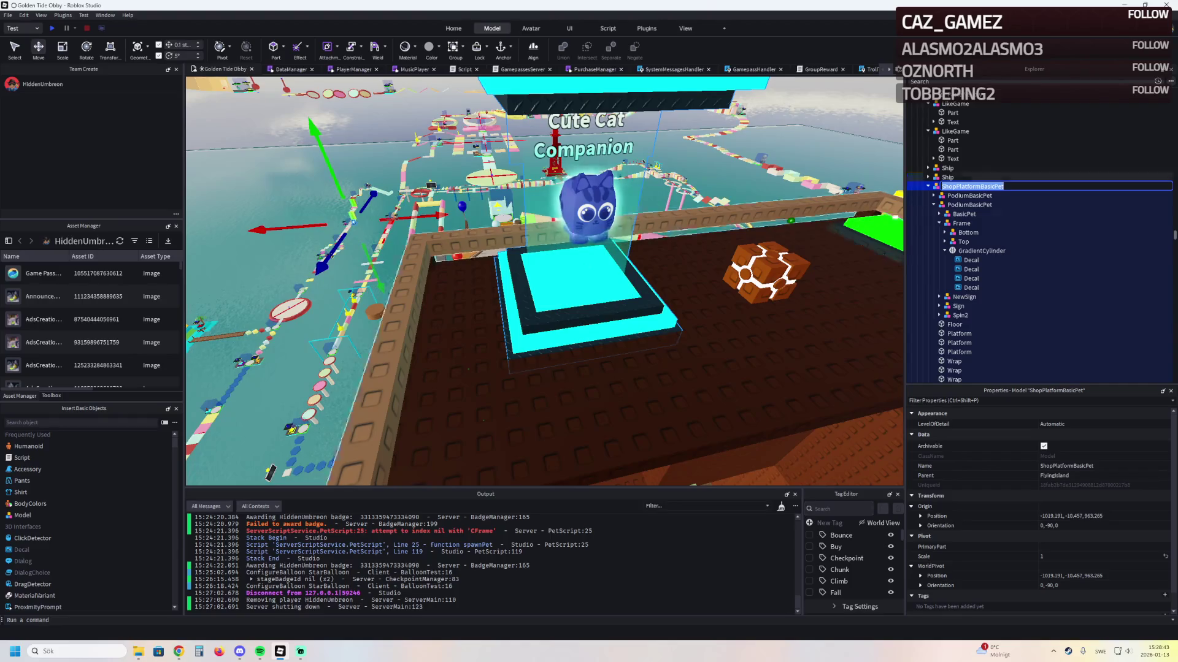
pyautogui.click(969, 204)
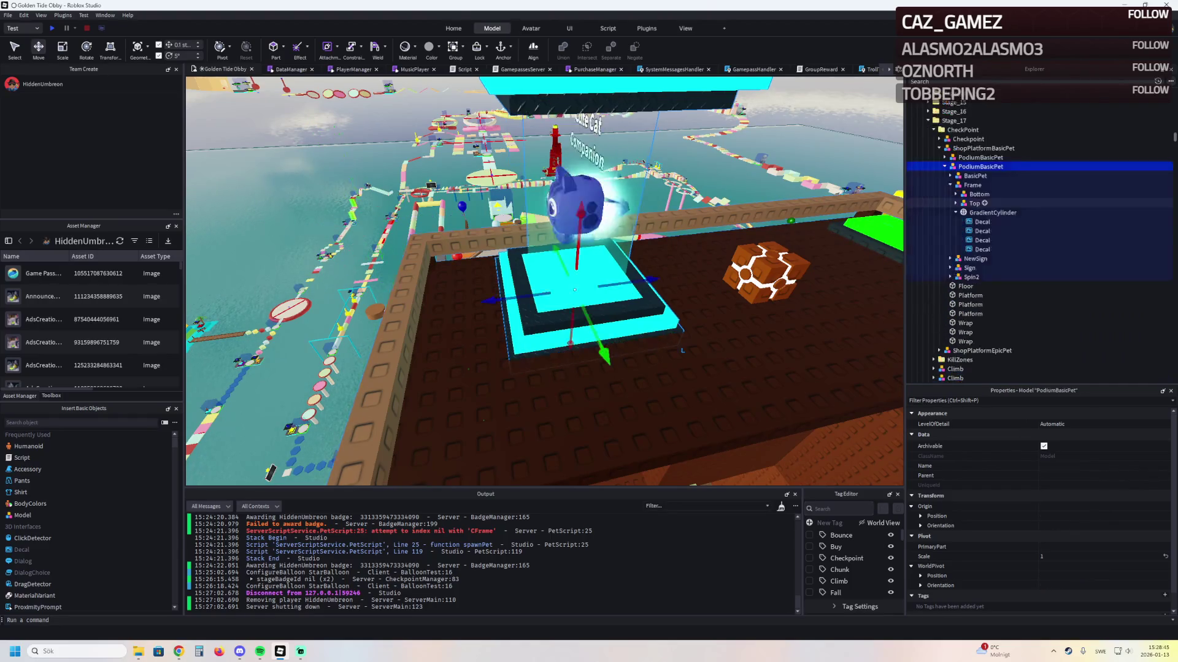
pyautogui.moveTo(605, 229); pyautogui.dragTo(334, 175)
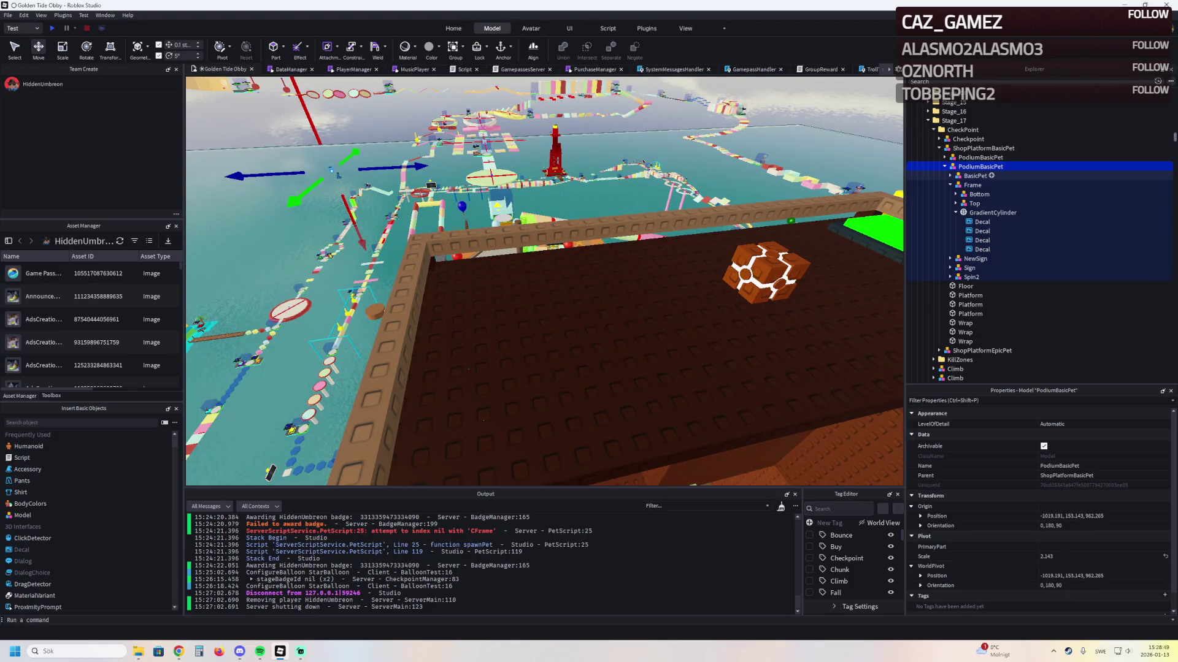
pyautogui.press('f')
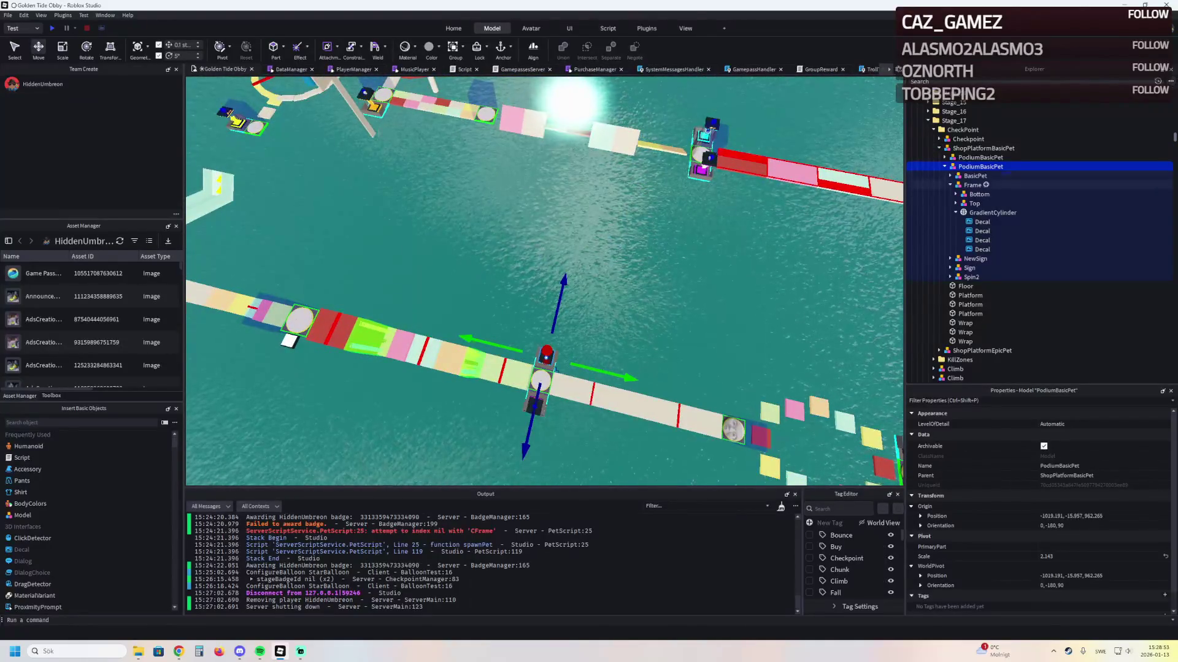
# Reparent PodiumBasicPet under Stage_17 and drag it across the course down into the tower box
pyautogui.click(944, 166)
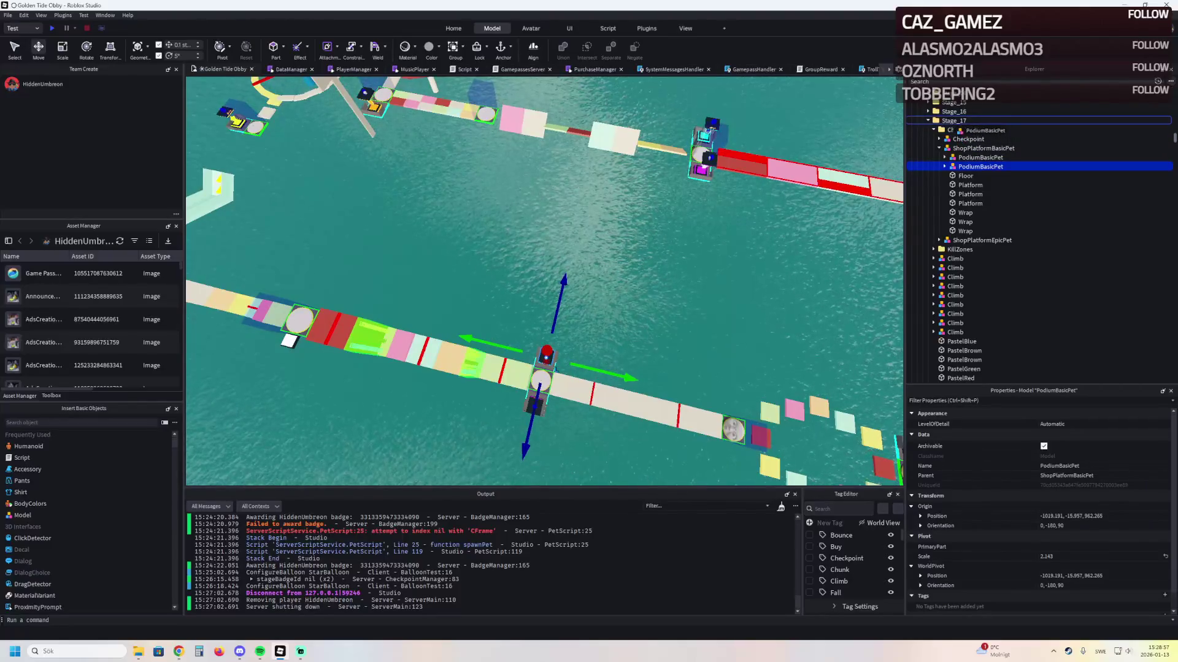
pyautogui.moveTo(952, 123); pyautogui.dragTo(952, 121)
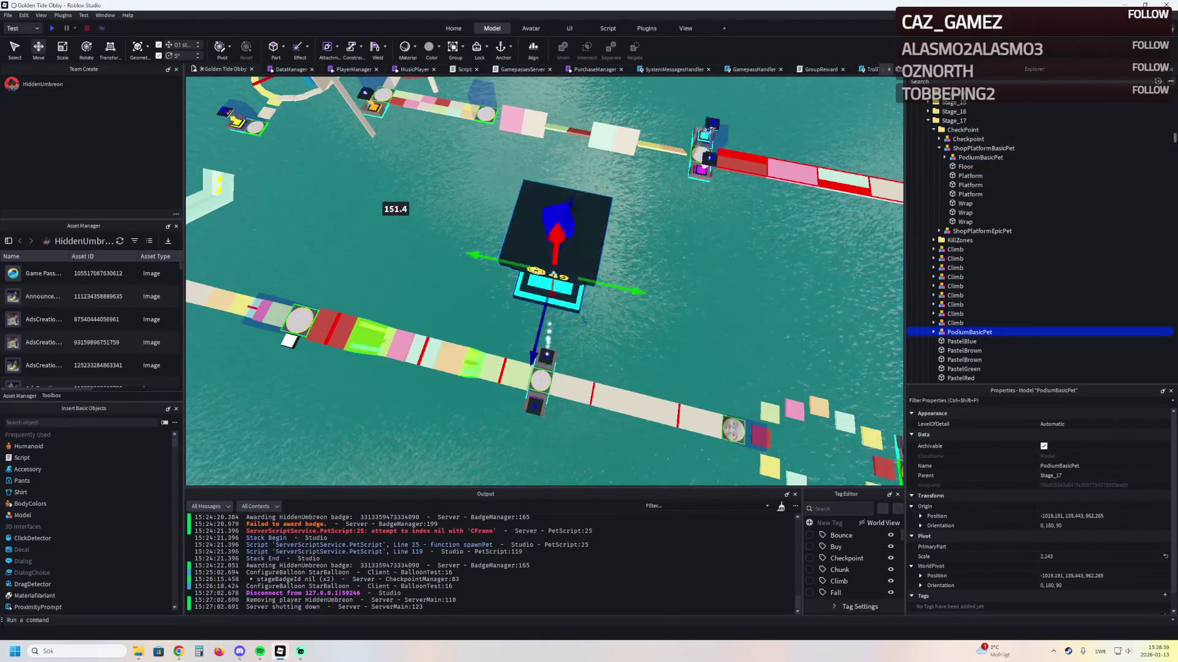
pyautogui.moveTo(583, 319); pyautogui.dragTo(703, 295)
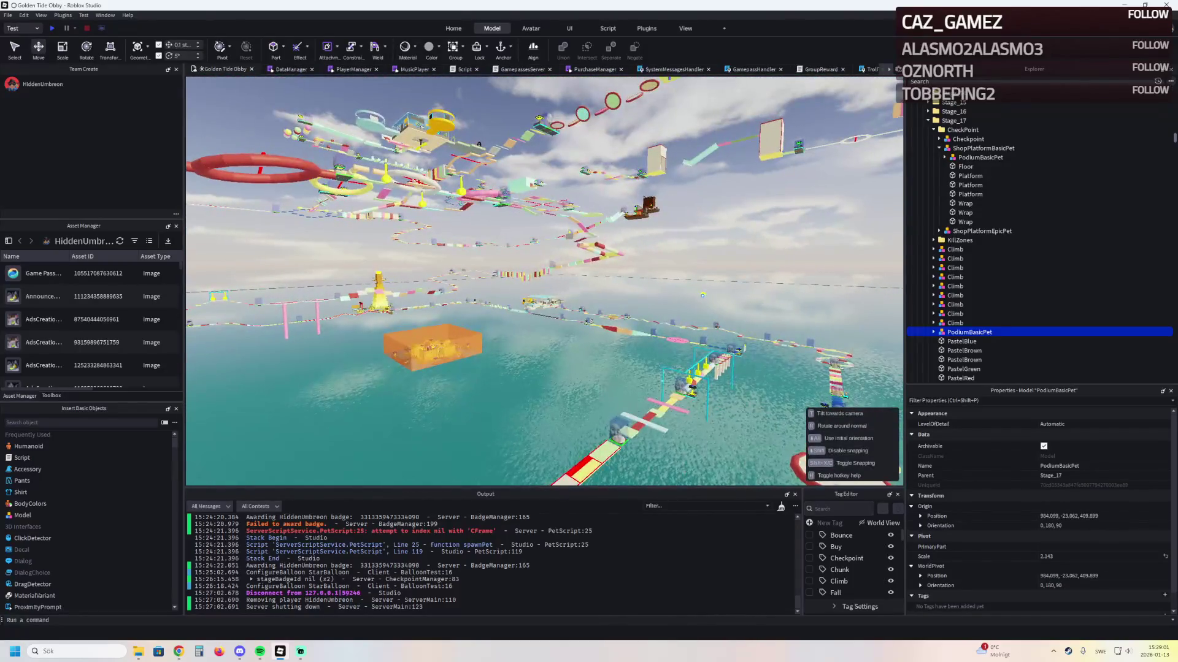
pyautogui.moveTo(433, 347)
pyautogui.mouseDown()
pyautogui.moveTo(313, 169)
pyautogui.moveTo(565, 184)
pyautogui.moveTo(565, 264)
pyautogui.moveTo(460, 258)
pyautogui.moveTo(432, 297)
pyautogui.mouseUp()
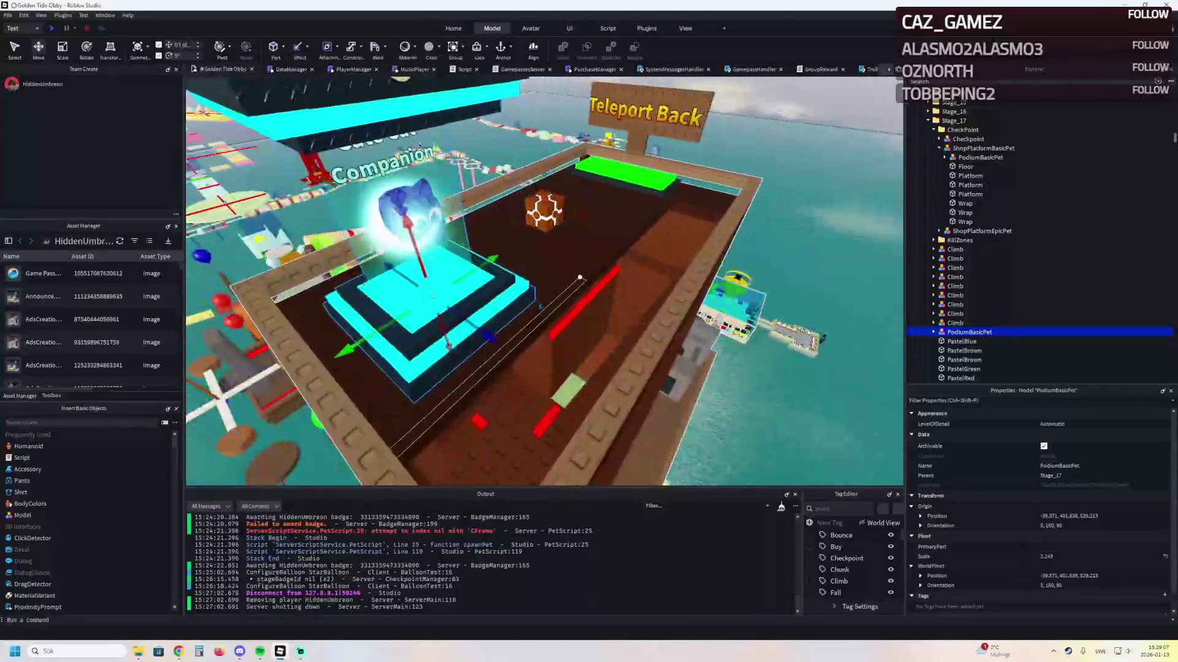
# Rotate the podium a quarter turn and nudge it to -42.322, 401.630, 530.764 inside the enclosure
pyautogui.hotkey('ctrl', 'r')
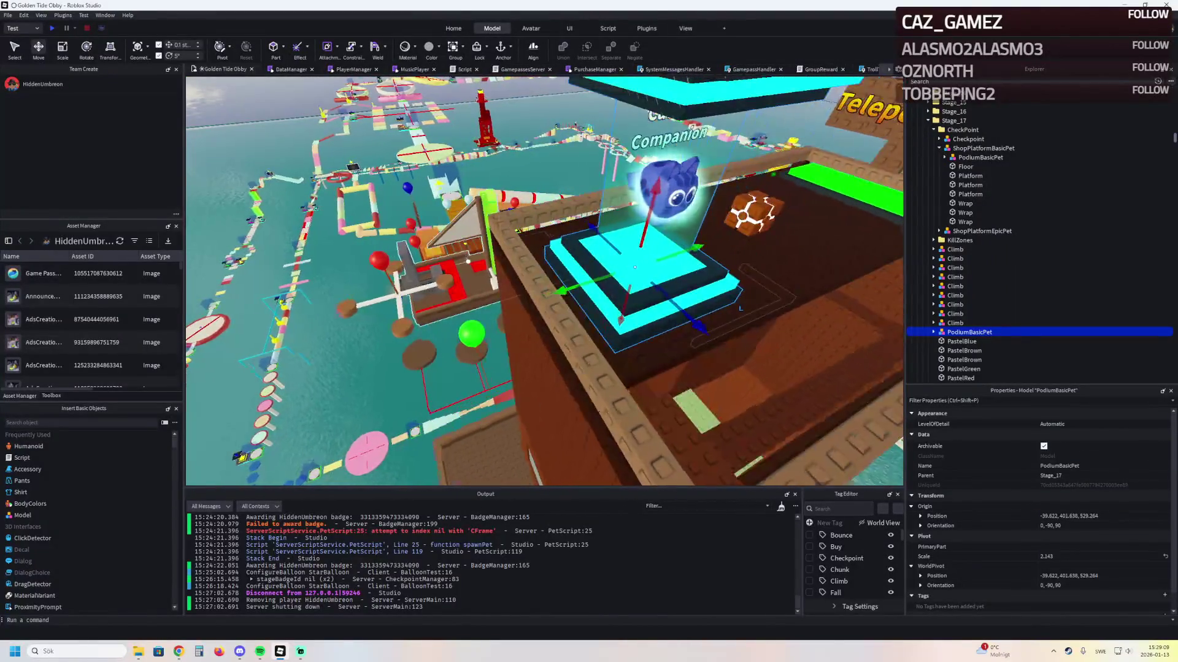
pyautogui.press('Left')
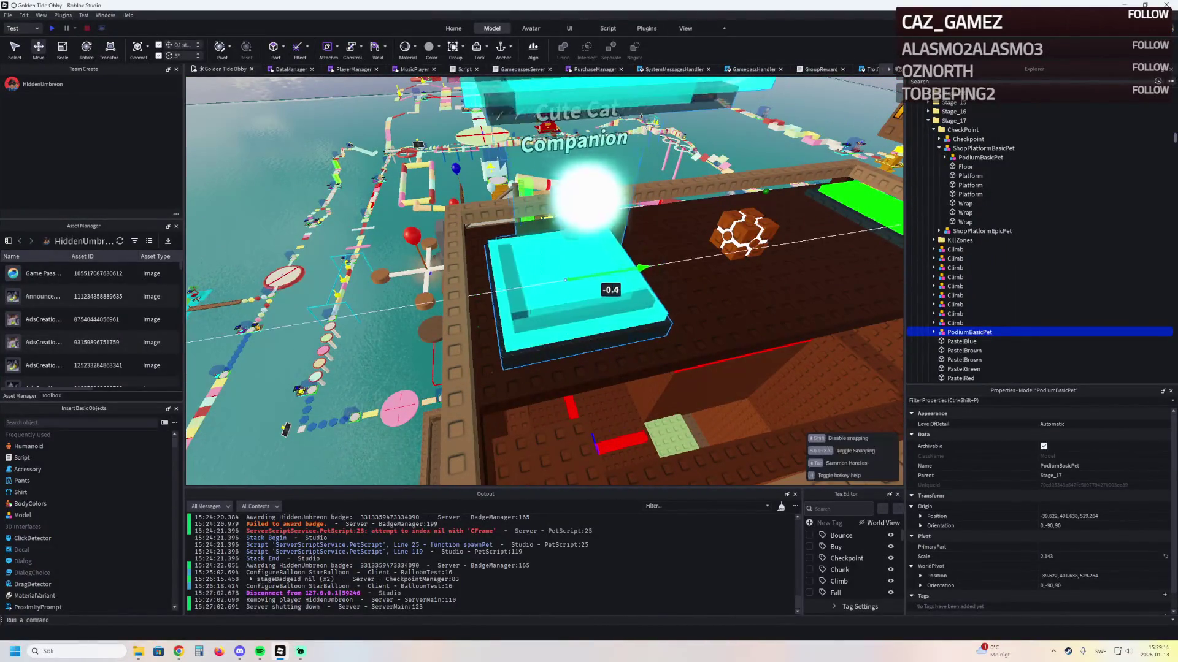
pyautogui.press('Left')
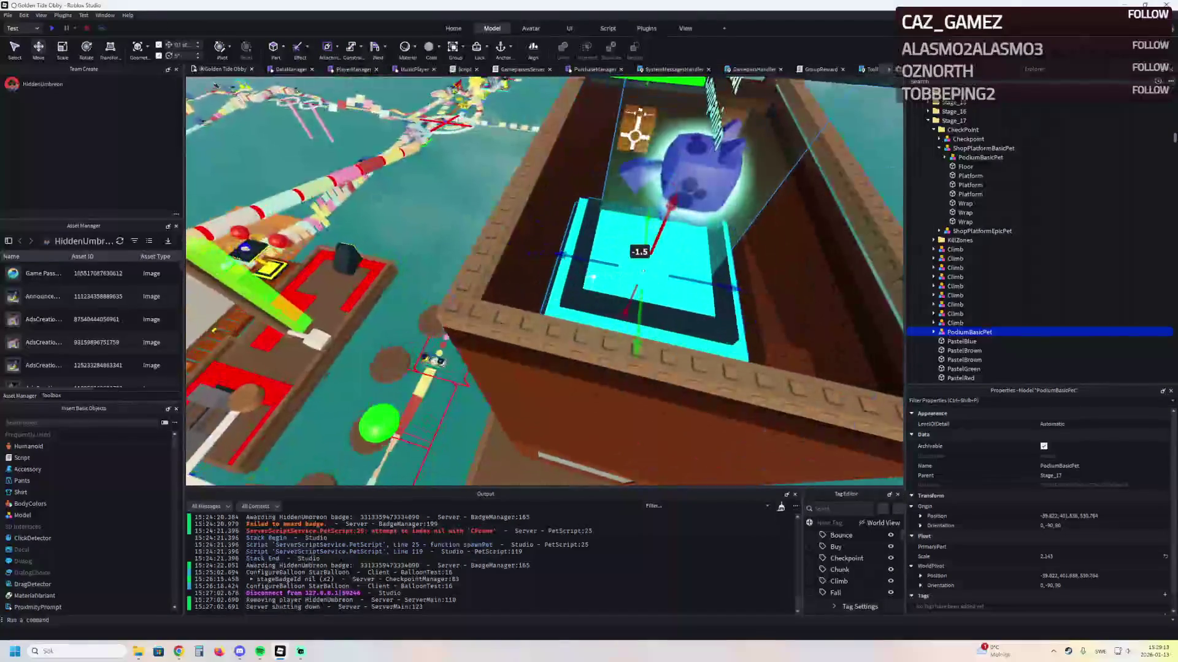
pyautogui.scroll(5, 617, 113)
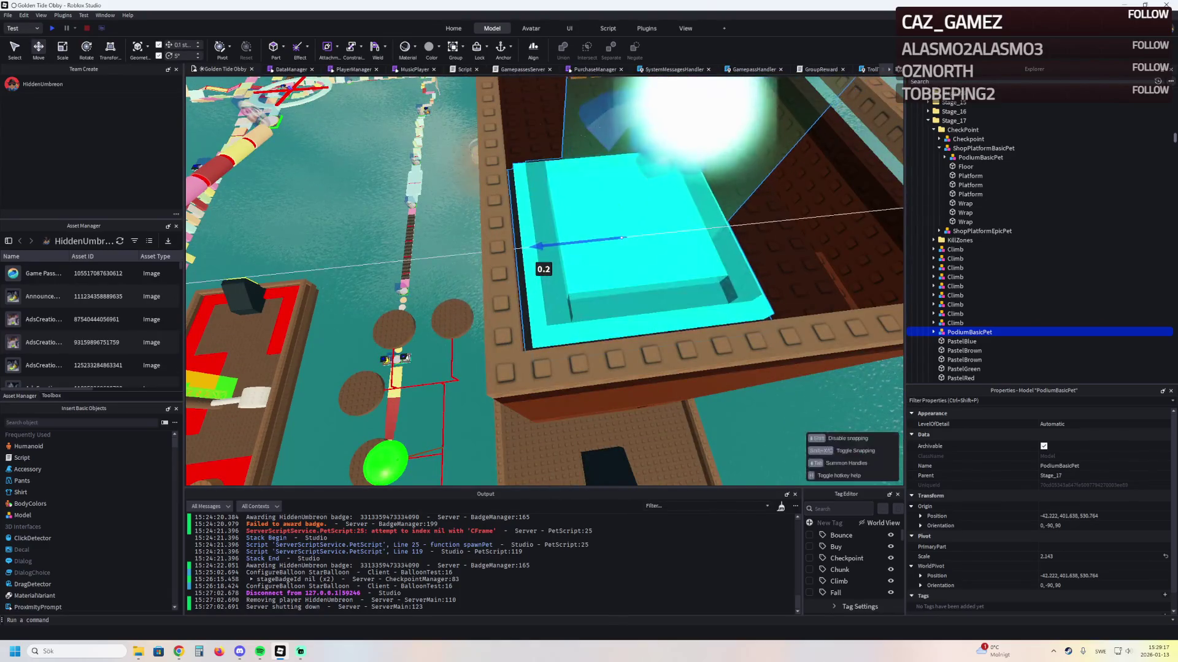
pyautogui.moveTo(559, 268); pyautogui.dragTo(512, 268)
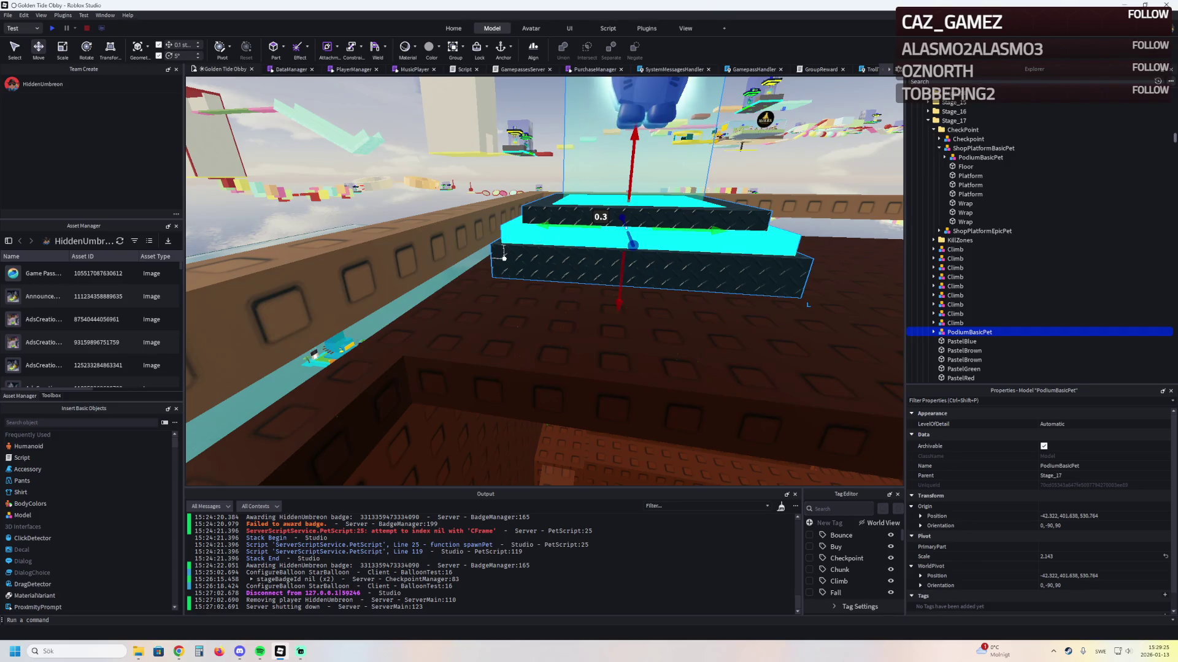
pyautogui.press('f')
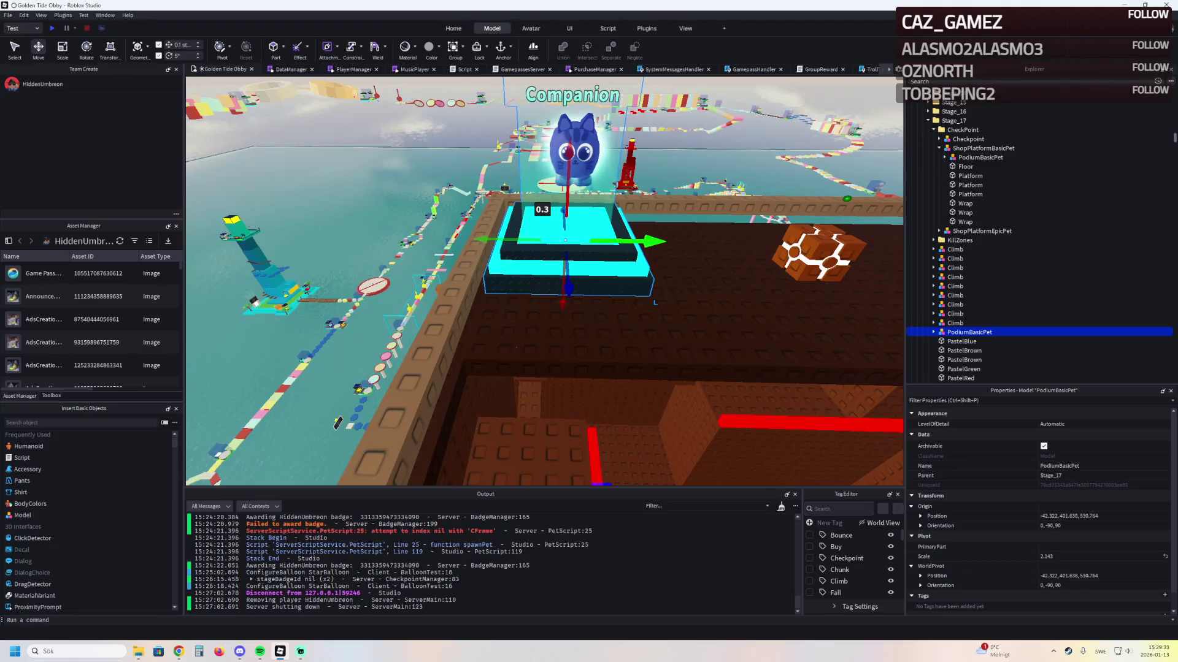
# Undo the accidental reparenting of the podium under a Rock
pyautogui.keyDown('ctrl'); pyautogui.click(552, 344); pyautogui.keyUp('ctrl')
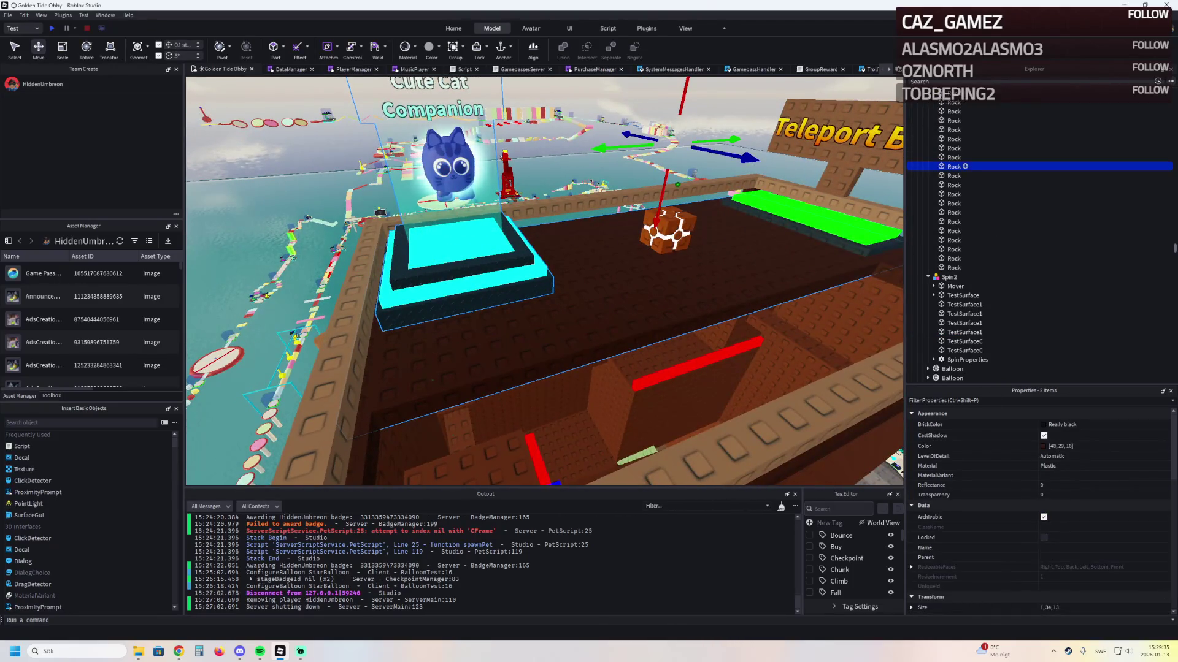
pyautogui.moveTo(957, 167); pyautogui.dragTo(954, 149)
pyautogui.click(976, 157)
pyautogui.hotkey('ctrl', 'z')
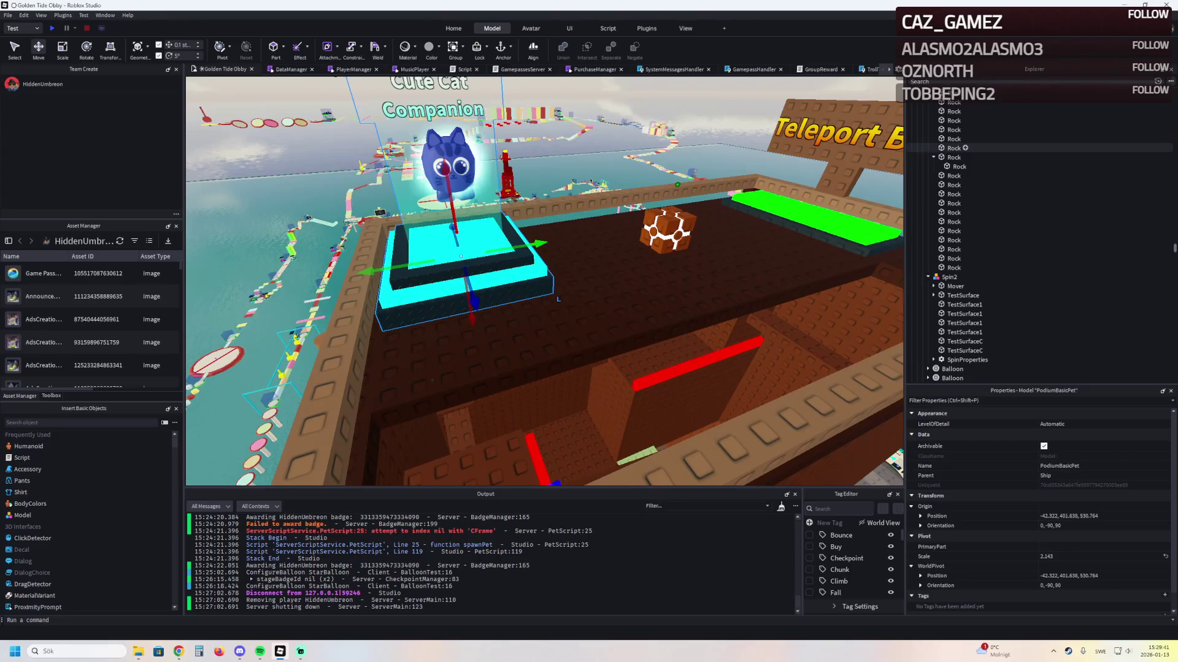
pyautogui.click(958, 166)
pyautogui.hotkey('ctrl', 'z')
# Reselect the whole PodiumBasicPet model and move it into the Tower model
pyautogui.click(494, 240)
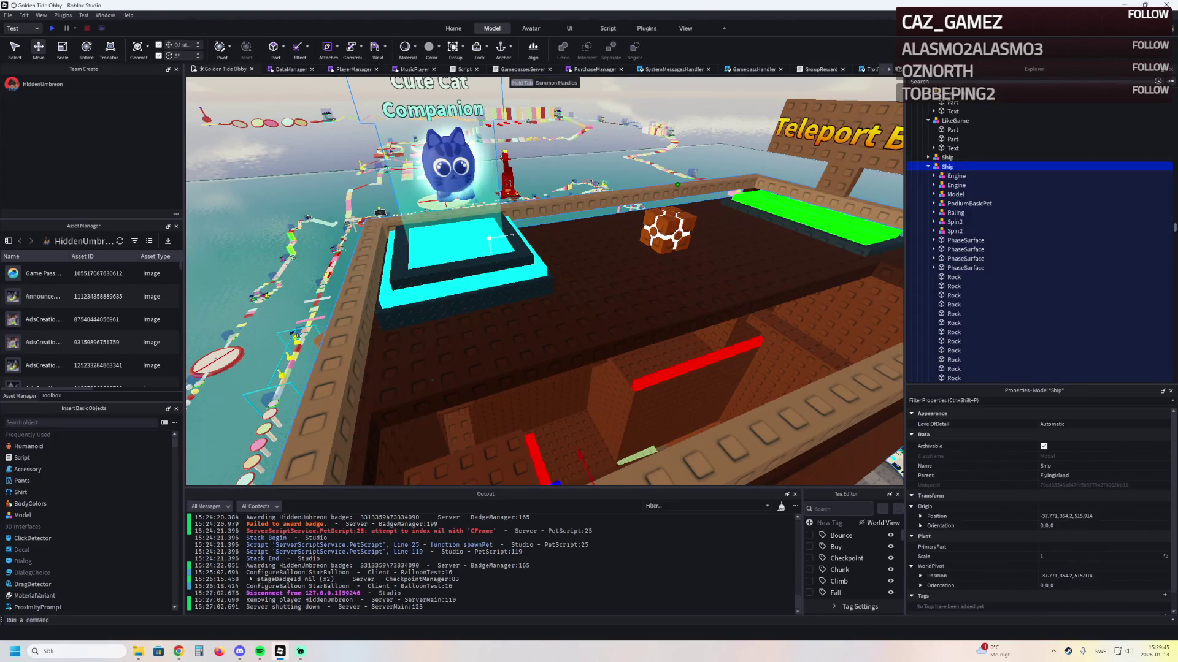
pyautogui.press('w')
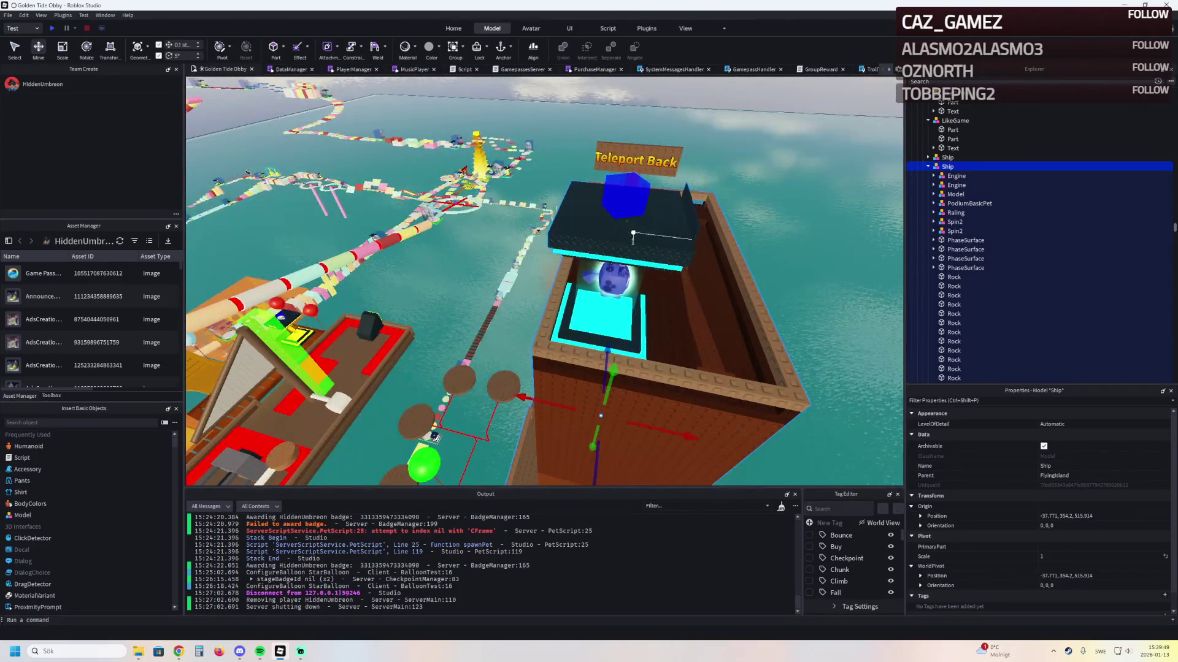
pyautogui.scroll(5, 602, 250)
pyautogui.click(602, 251)
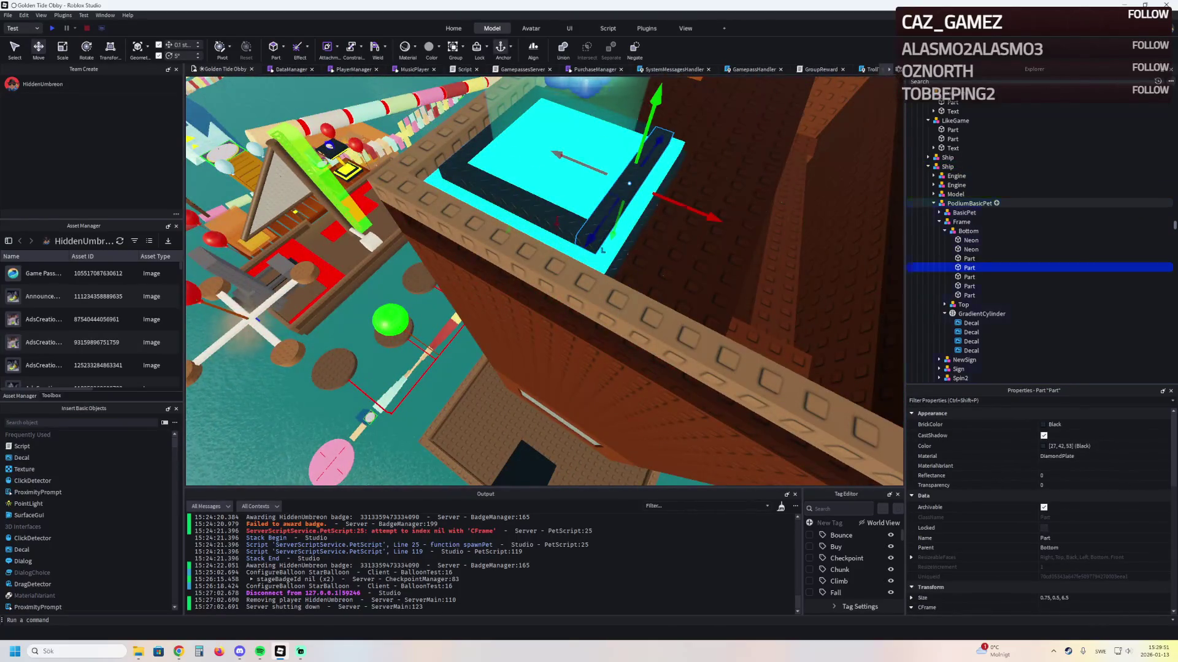
pyautogui.click(603, 250)
pyautogui.hotkey('ctrl', 'z')
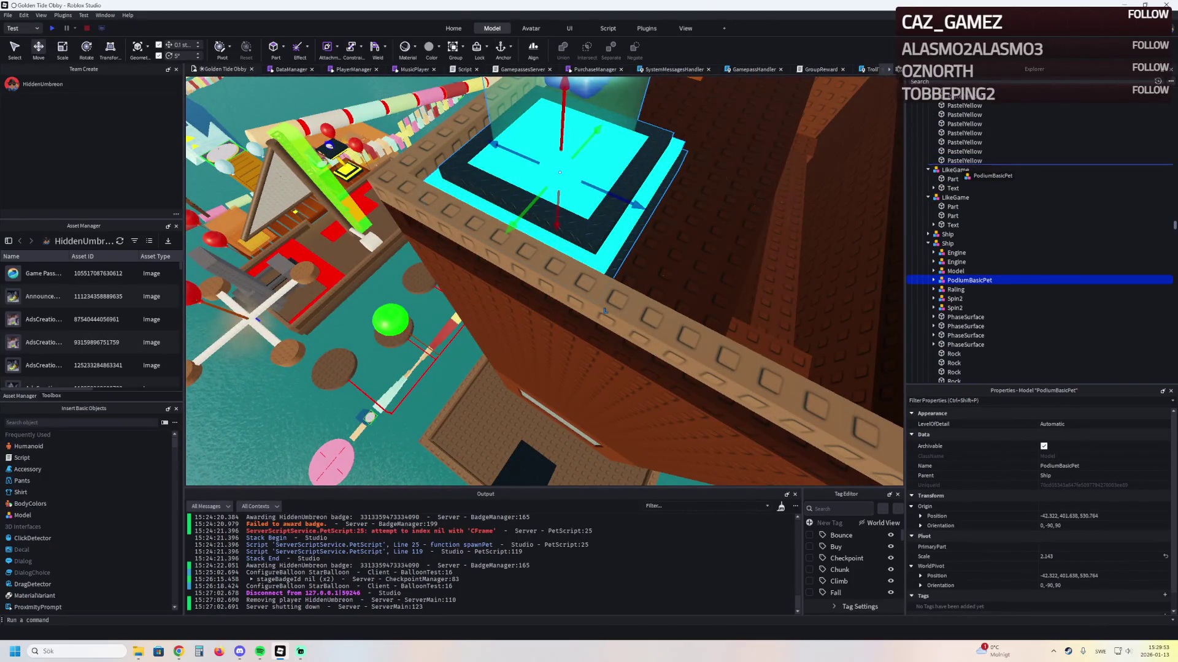
pyautogui.scroll(-5, 604, 311)
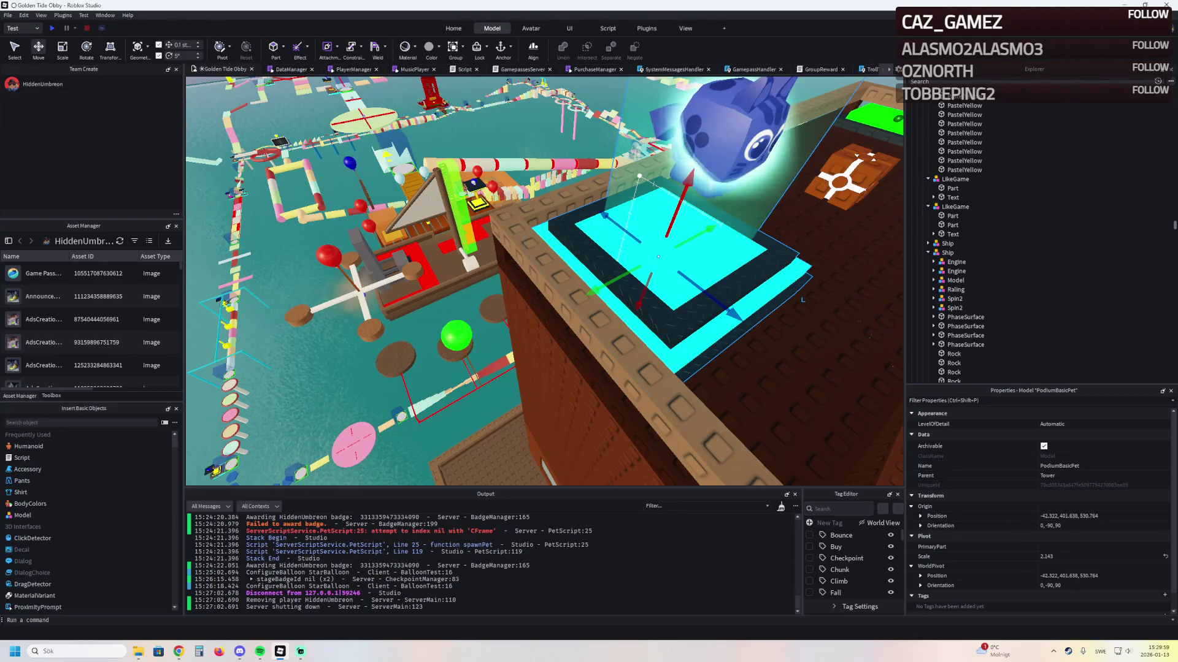
pyautogui.press('f')
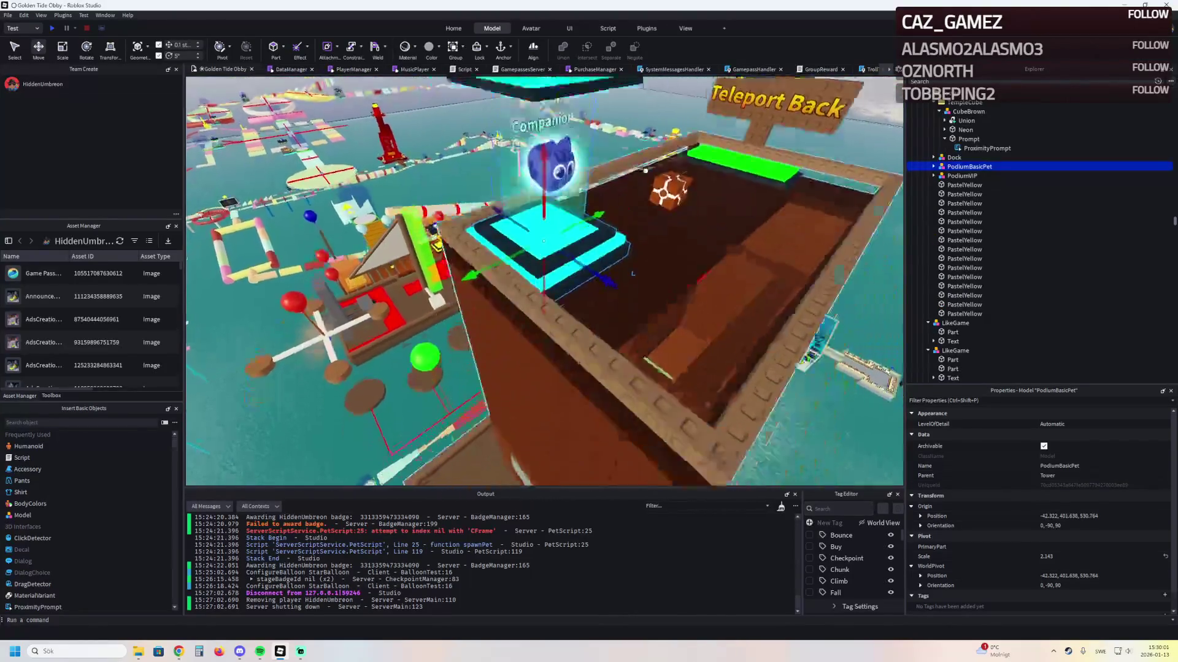
pyautogui.click(938, 111)
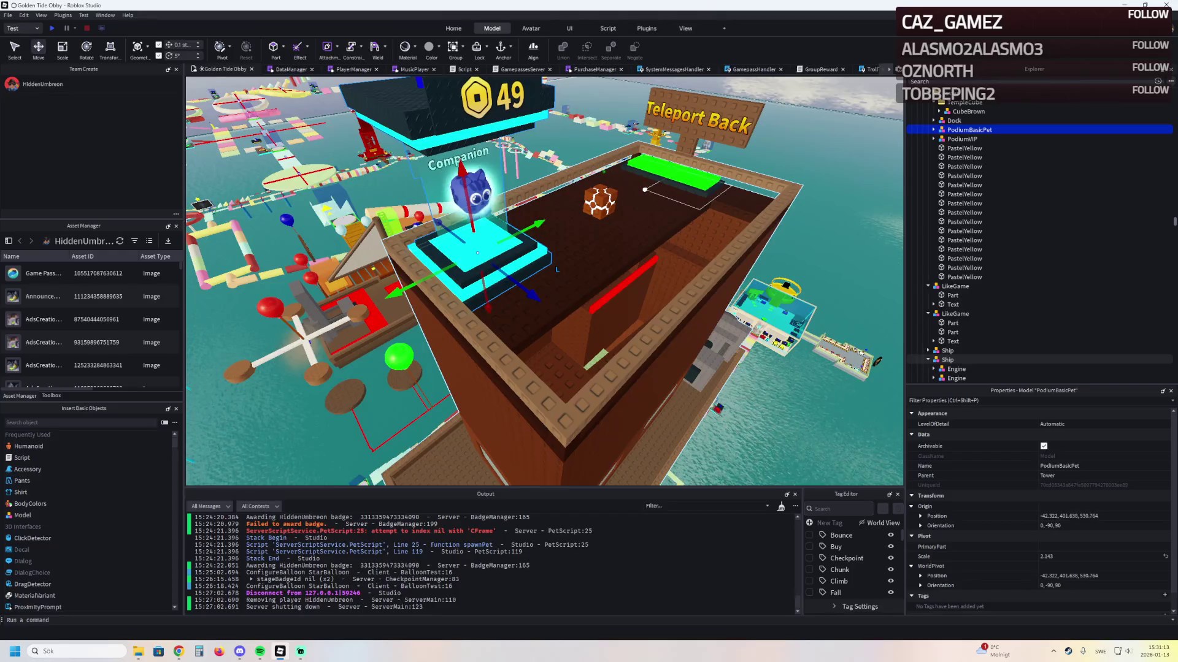
# Zoom out over the map and frame the PodiumBasicPet beside the Teleport Back sign
pyautogui.scroll(5, 534, 208)
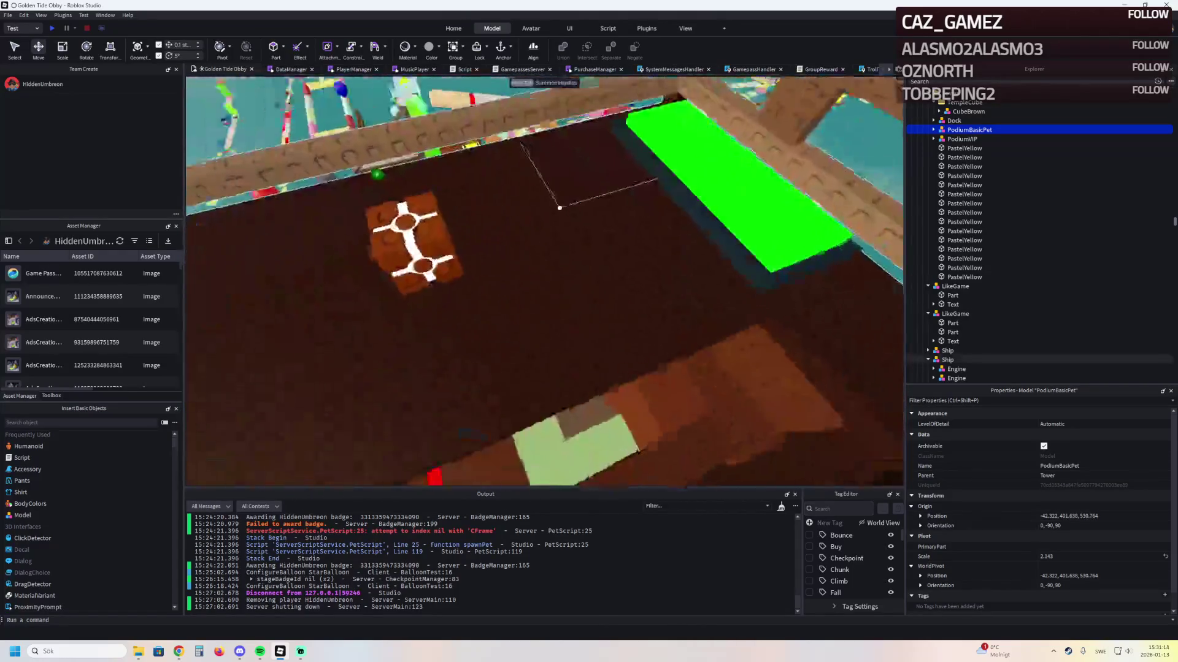
pyautogui.press('f')
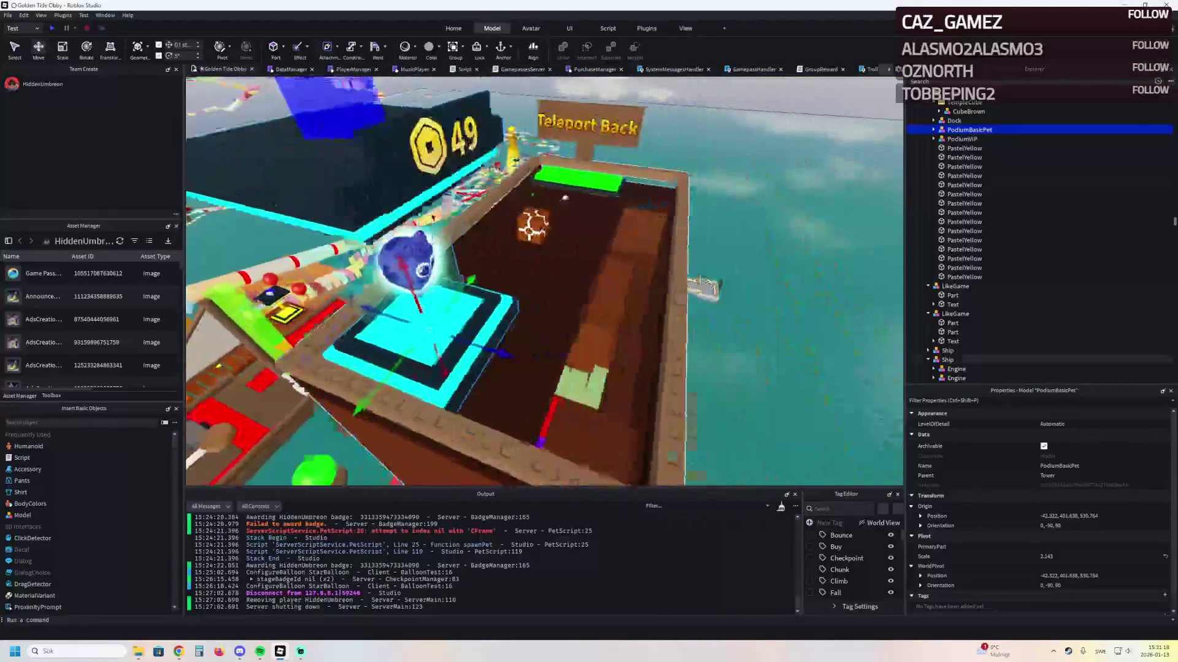
pyautogui.scroll(-5, 544, 281)
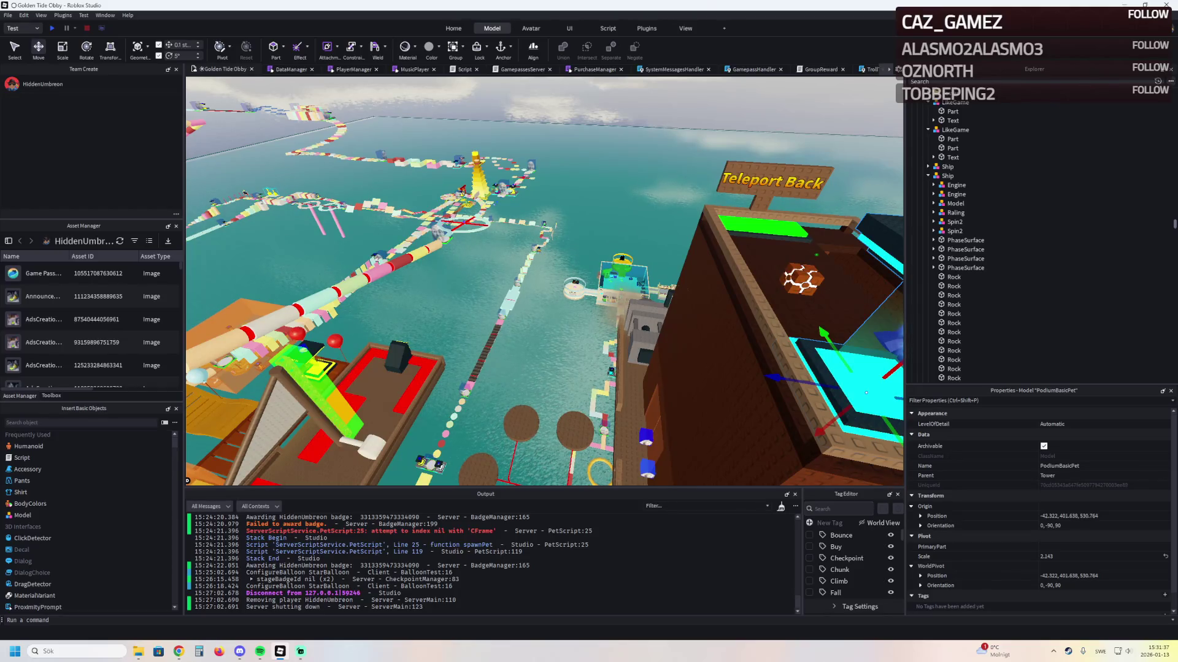
pyautogui.press('f')
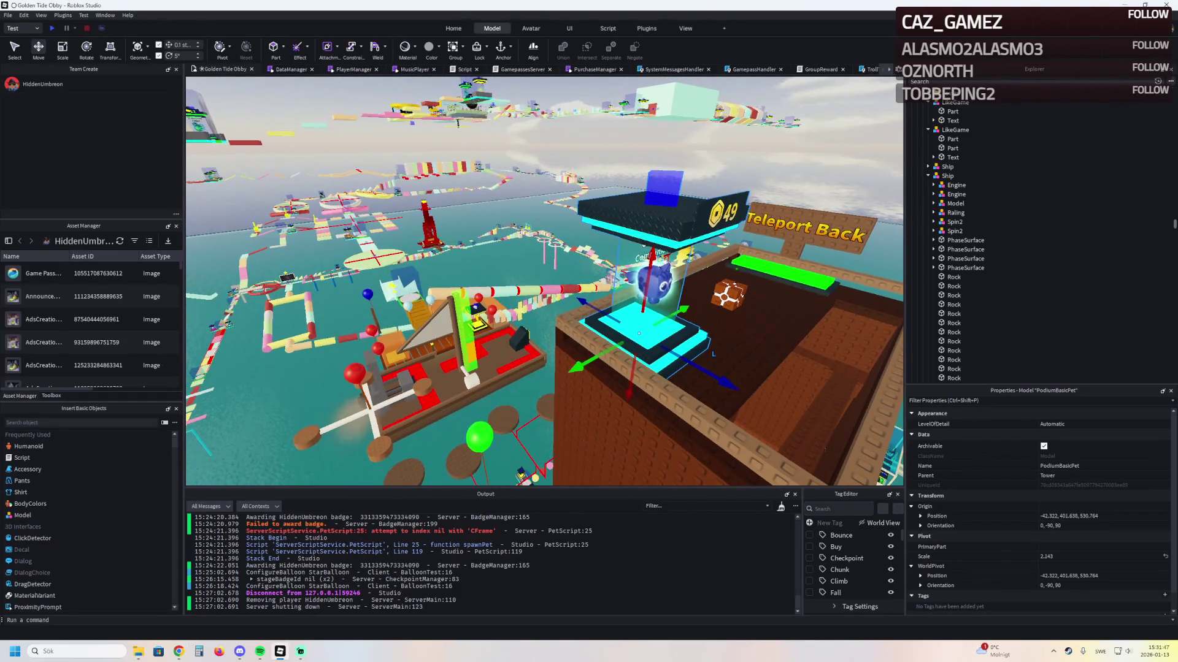
pyautogui.press('a')
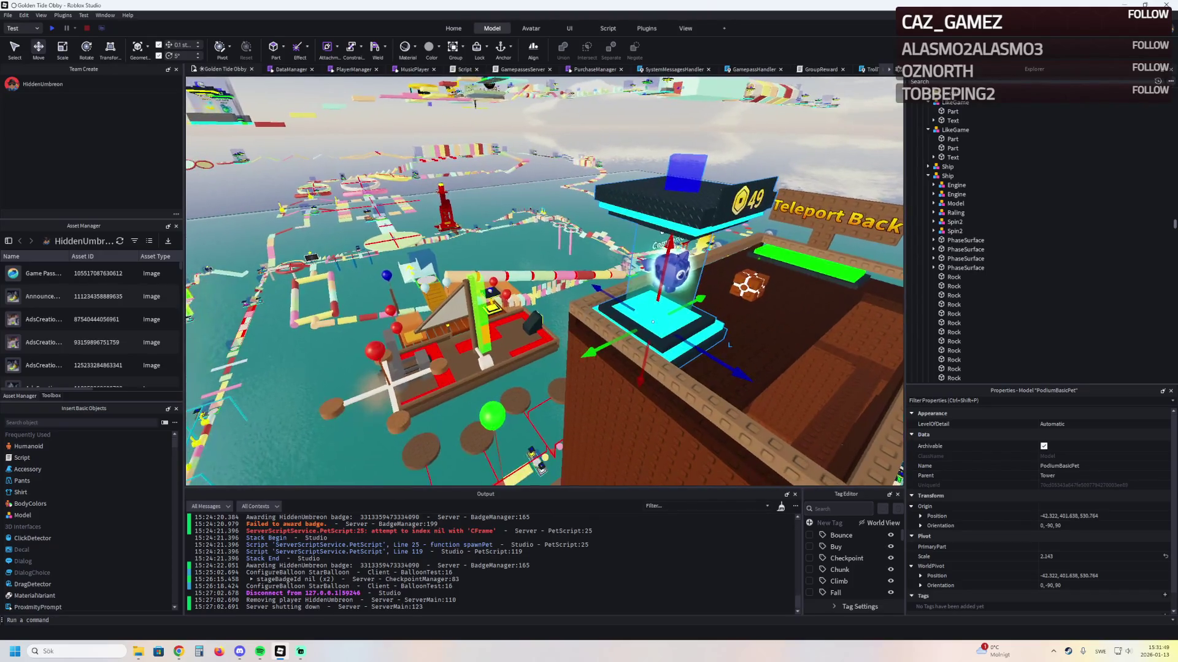
pyautogui.press('s')
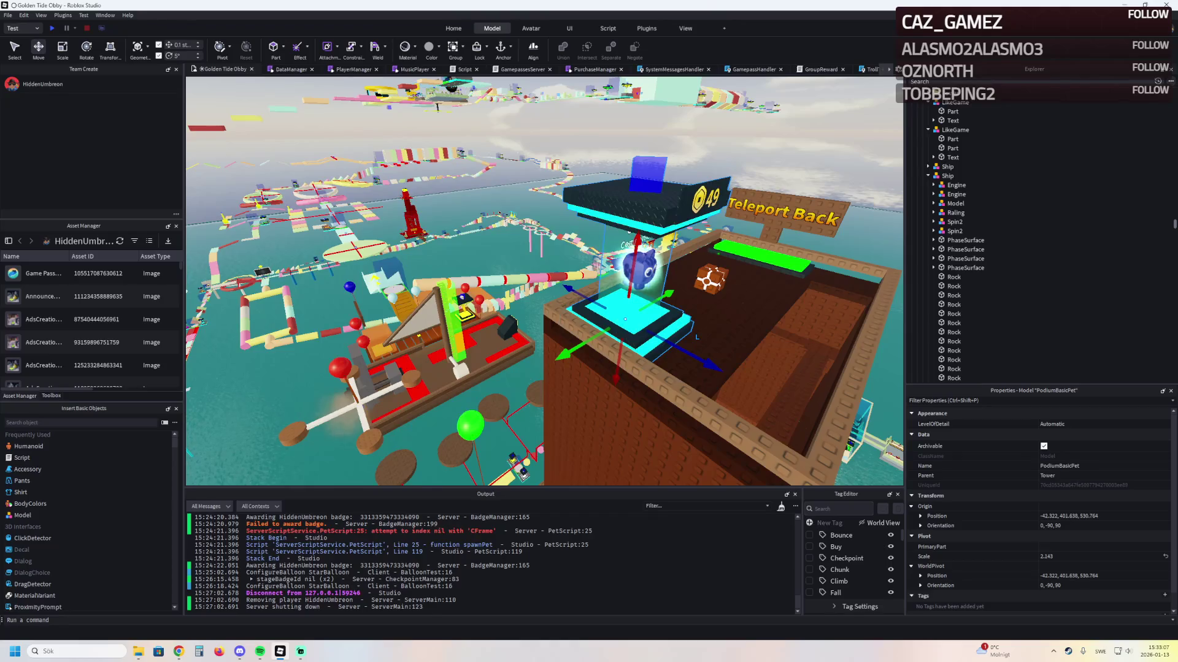
# Fly the camera from the tower podium out over the water to the ship and stepping stones
pyautogui.press('w')
pyautogui.press('w')
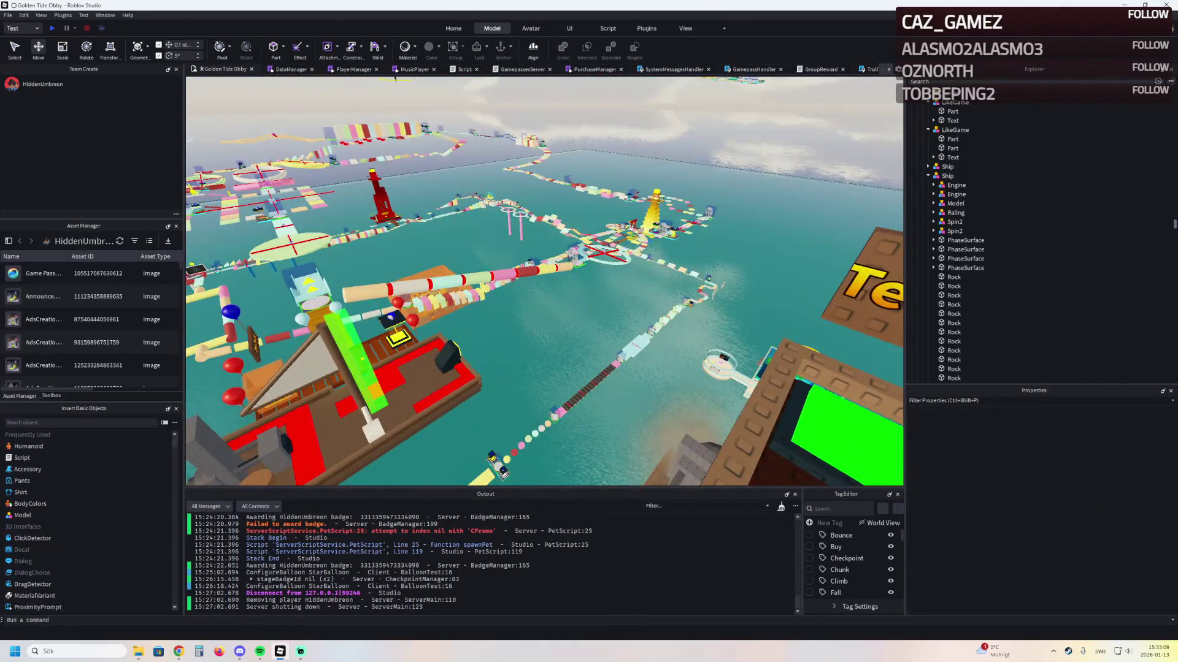
pyautogui.press('w')
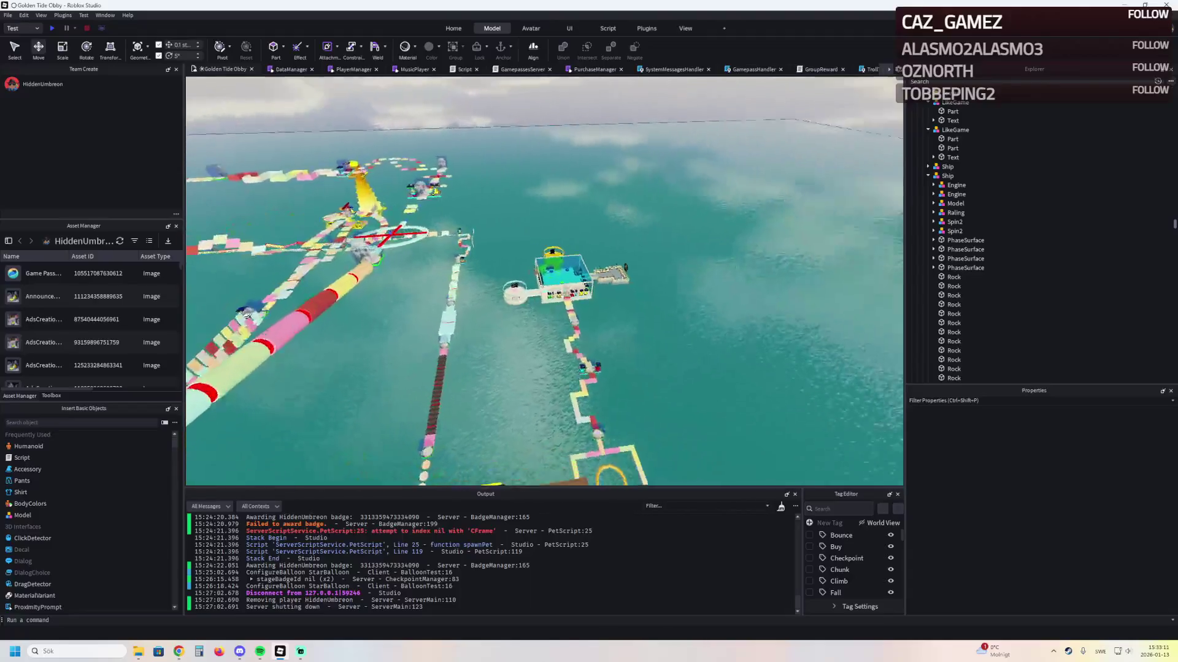
pyautogui.press('w')
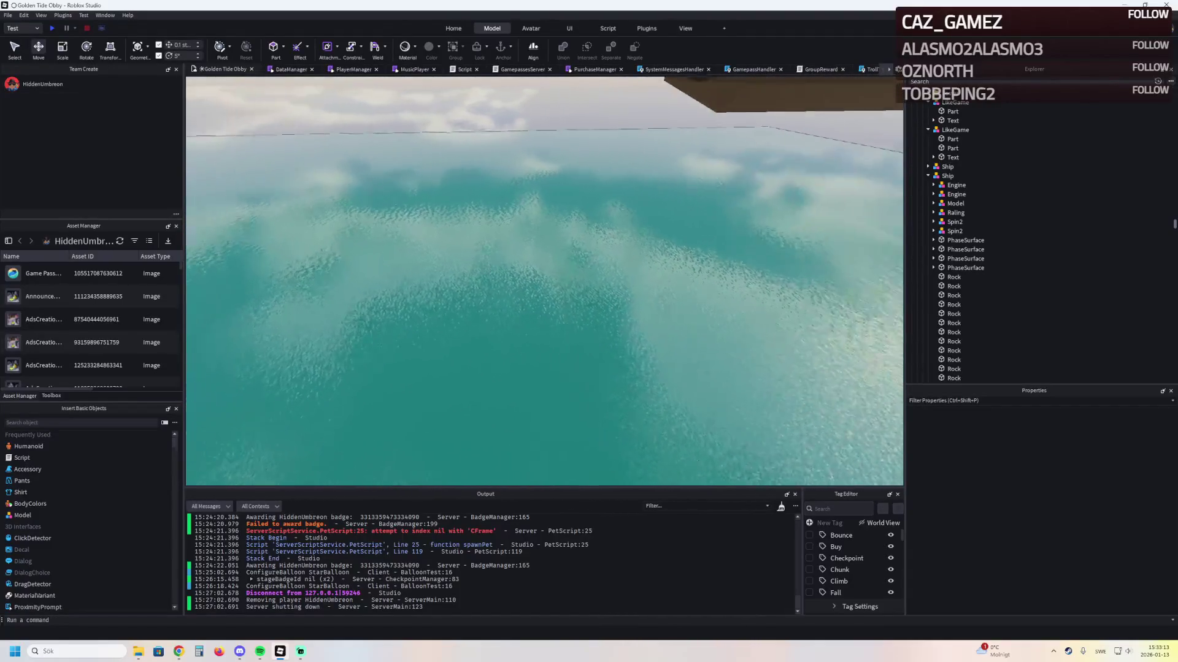
pyautogui.press('w')
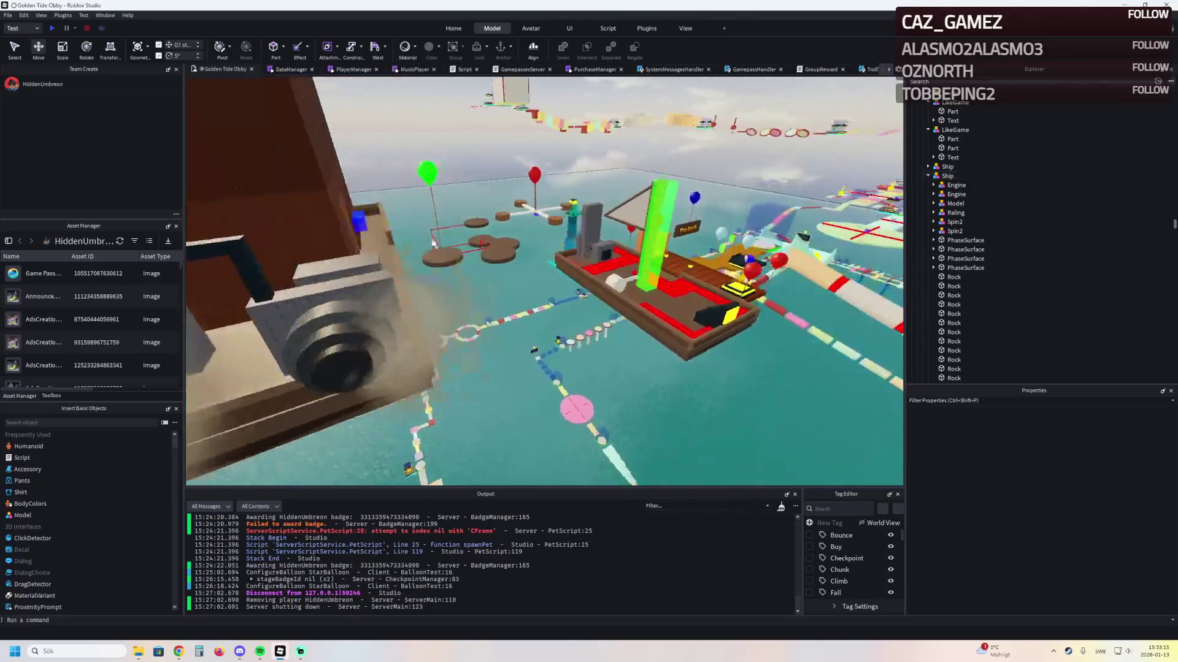
pyautogui.press('w')
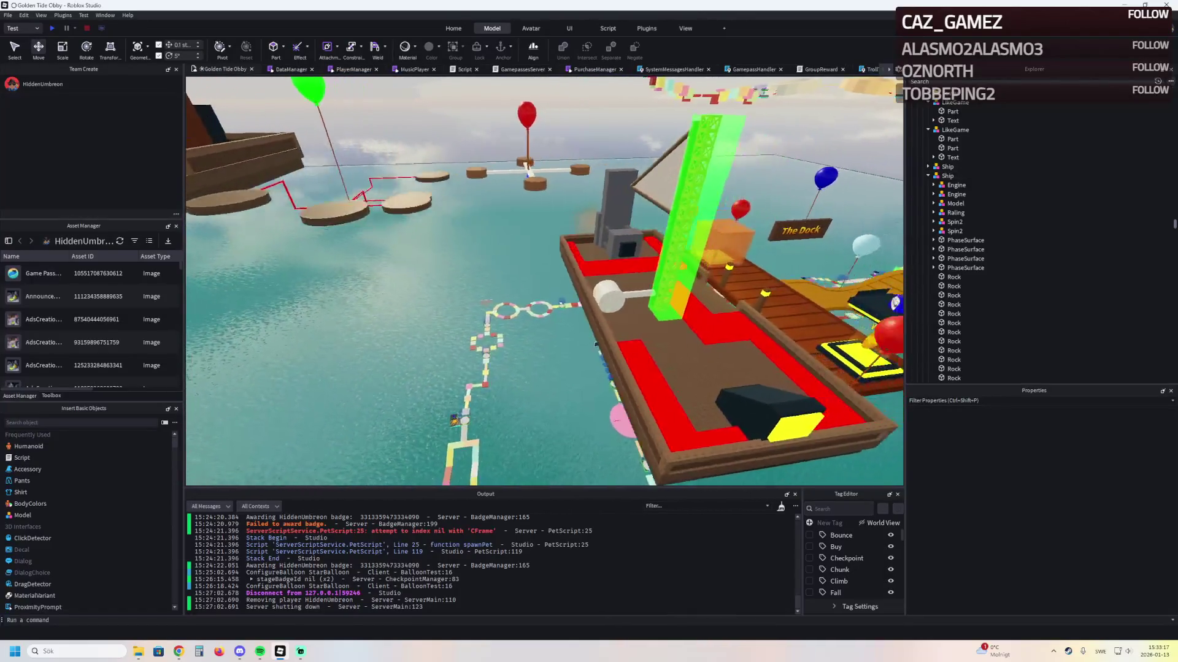
pyautogui.press('s')
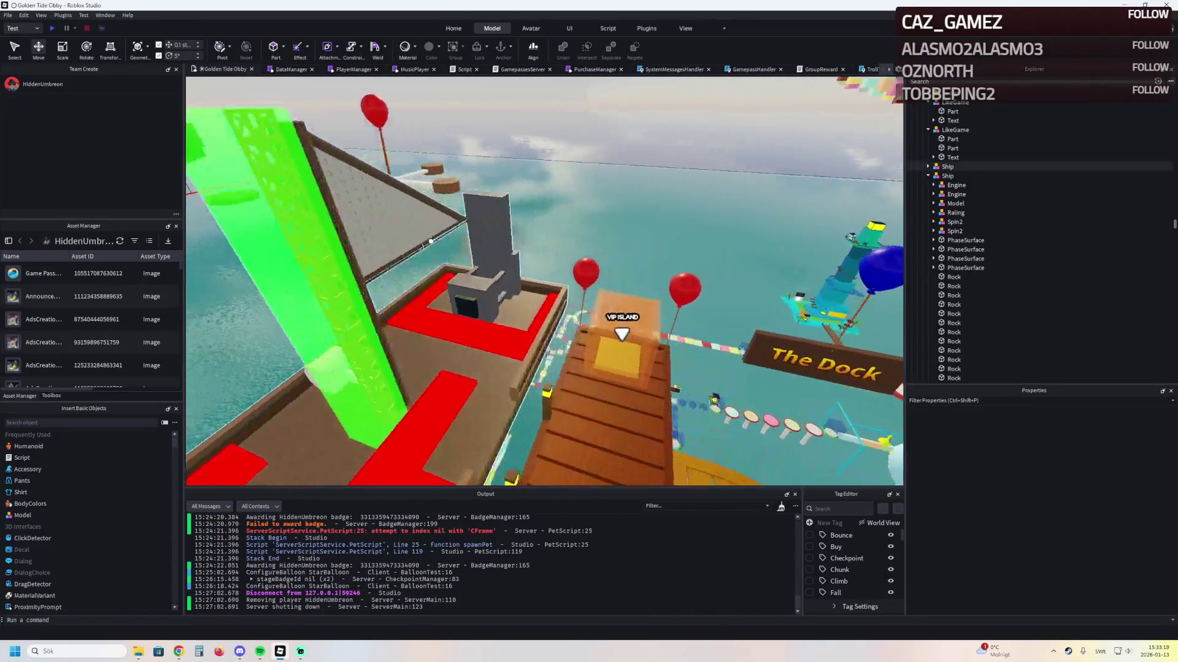
pyautogui.press('w')
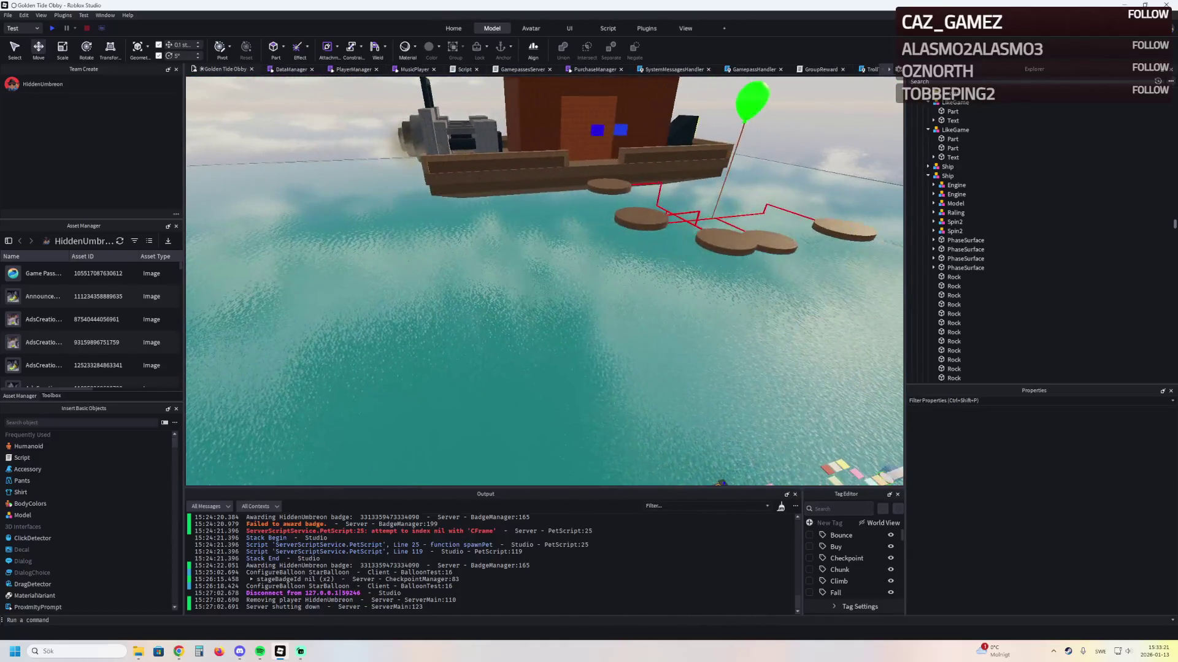
pyautogui.press('w')
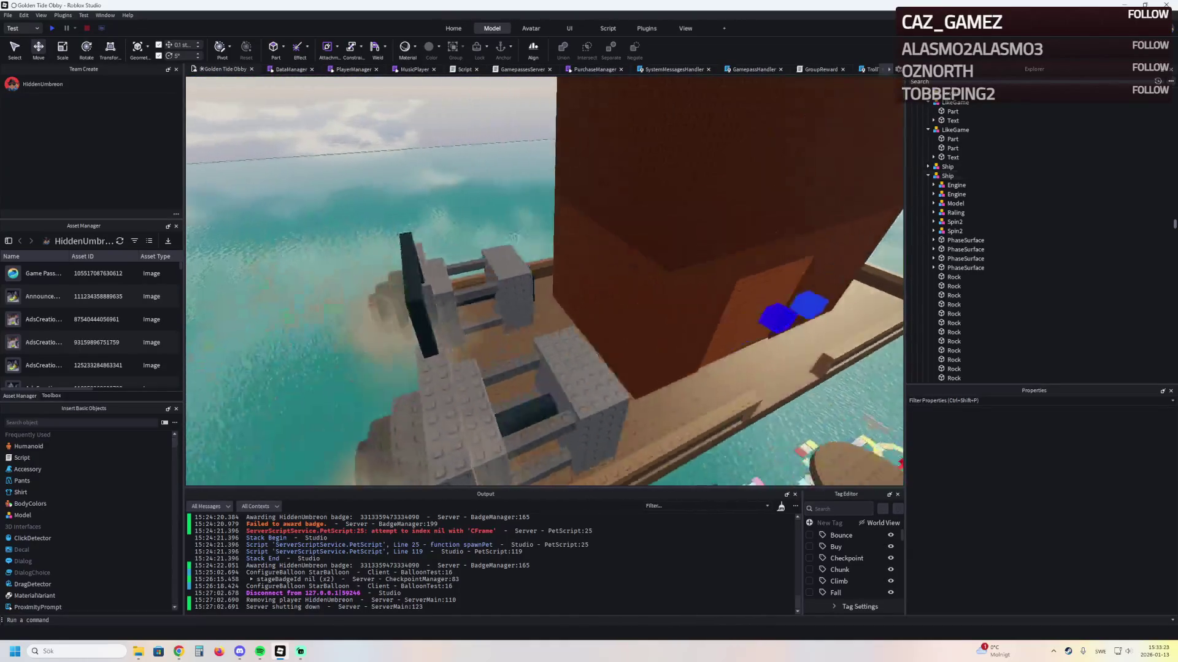
pyautogui.press('w')
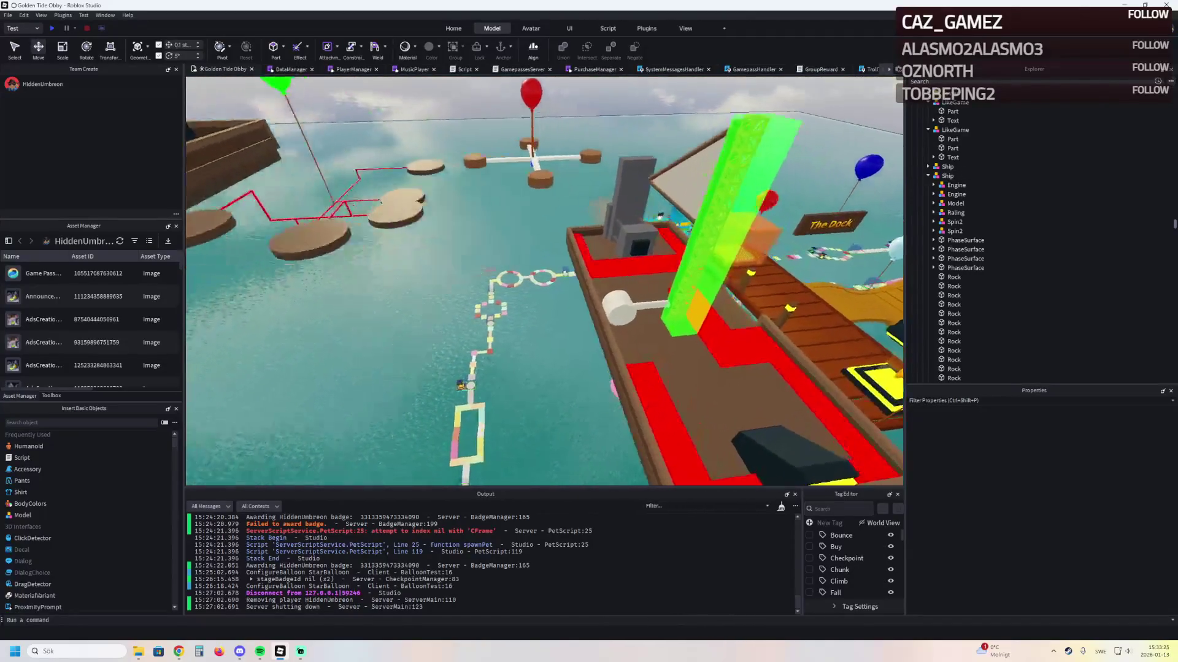
pyautogui.press('s')
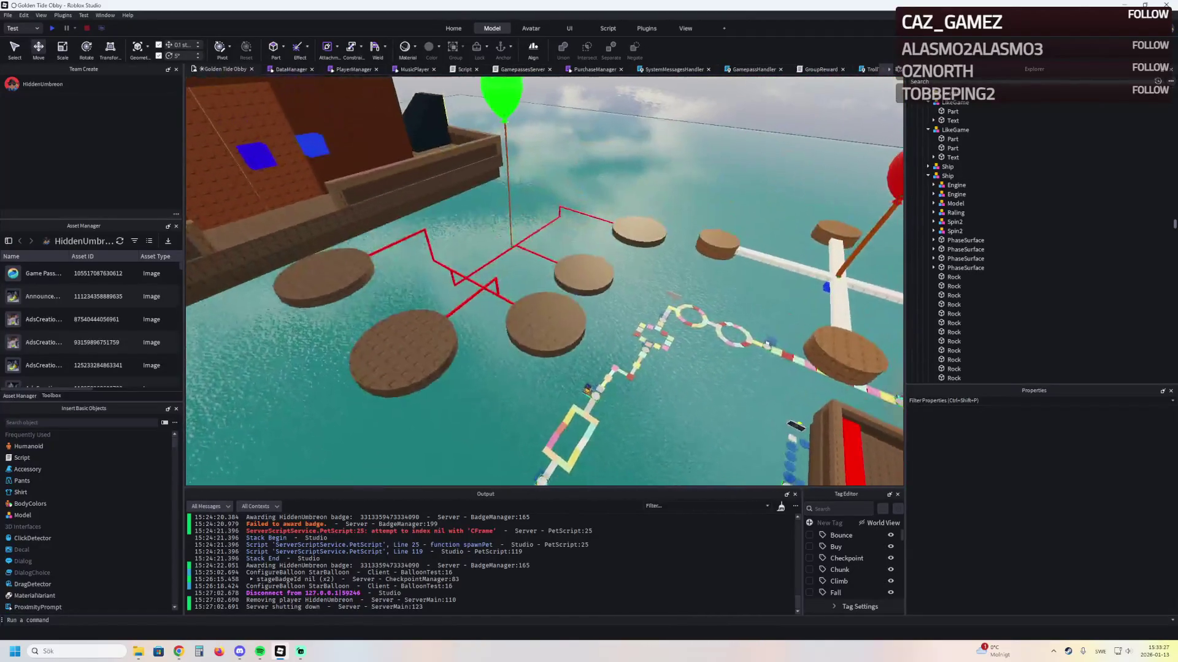
# Select a round stepping-stone disc and pull the view back over the balloons
pyautogui.click(437, 234)
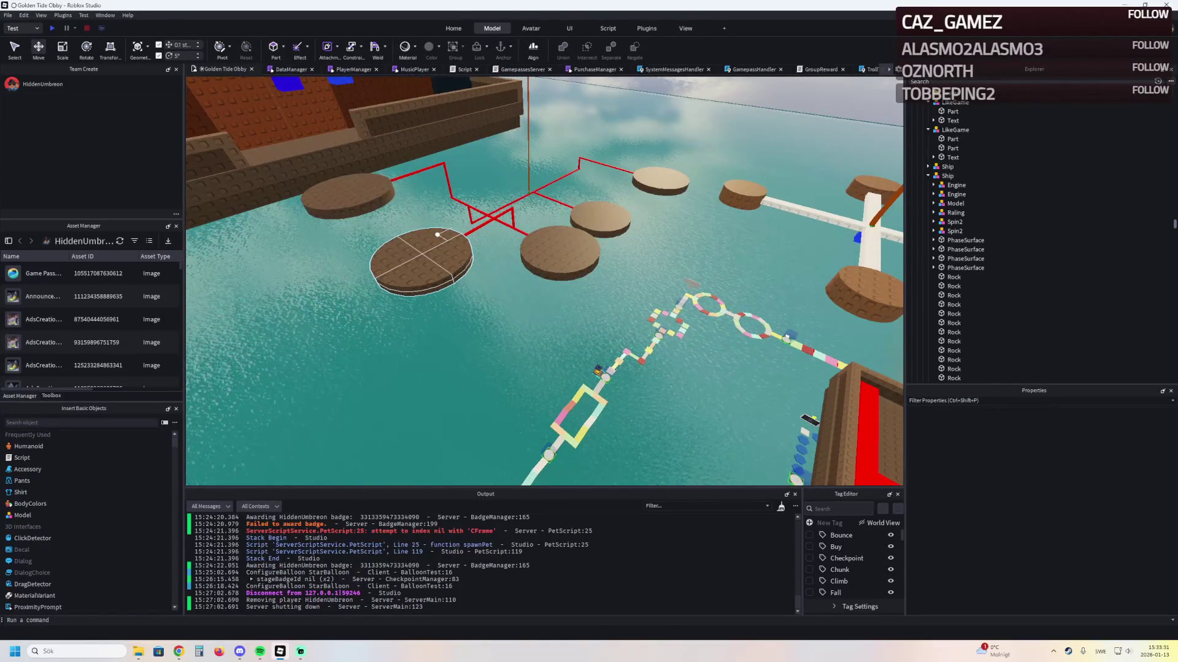
pyautogui.press('a')
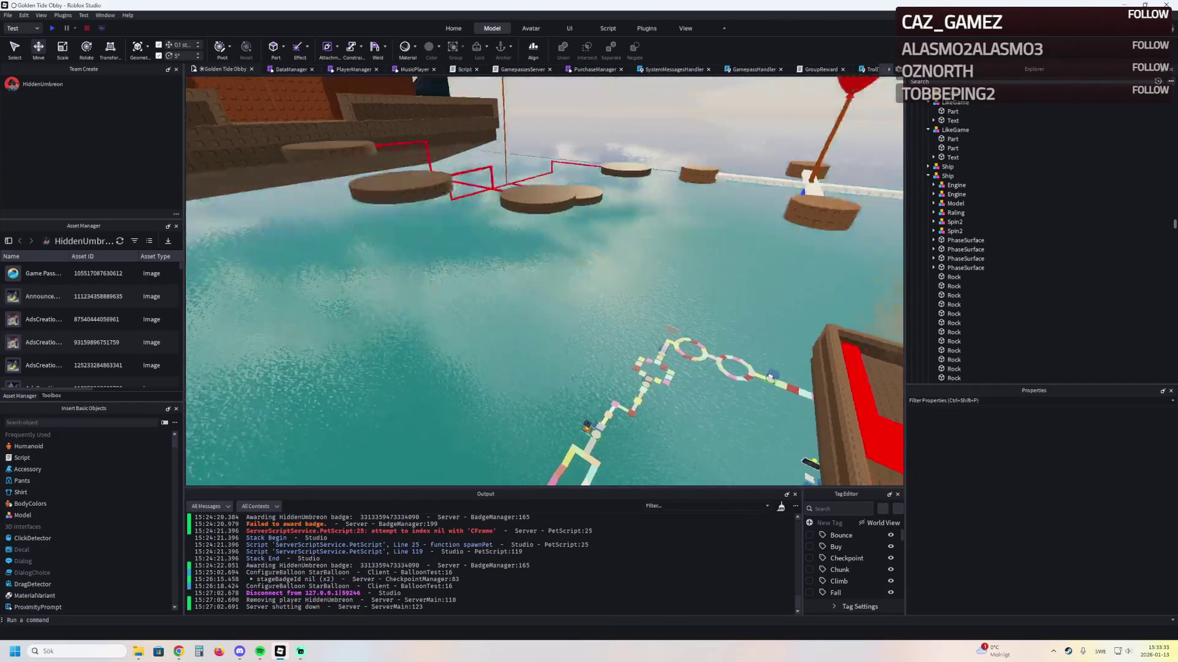
pyautogui.press('s')
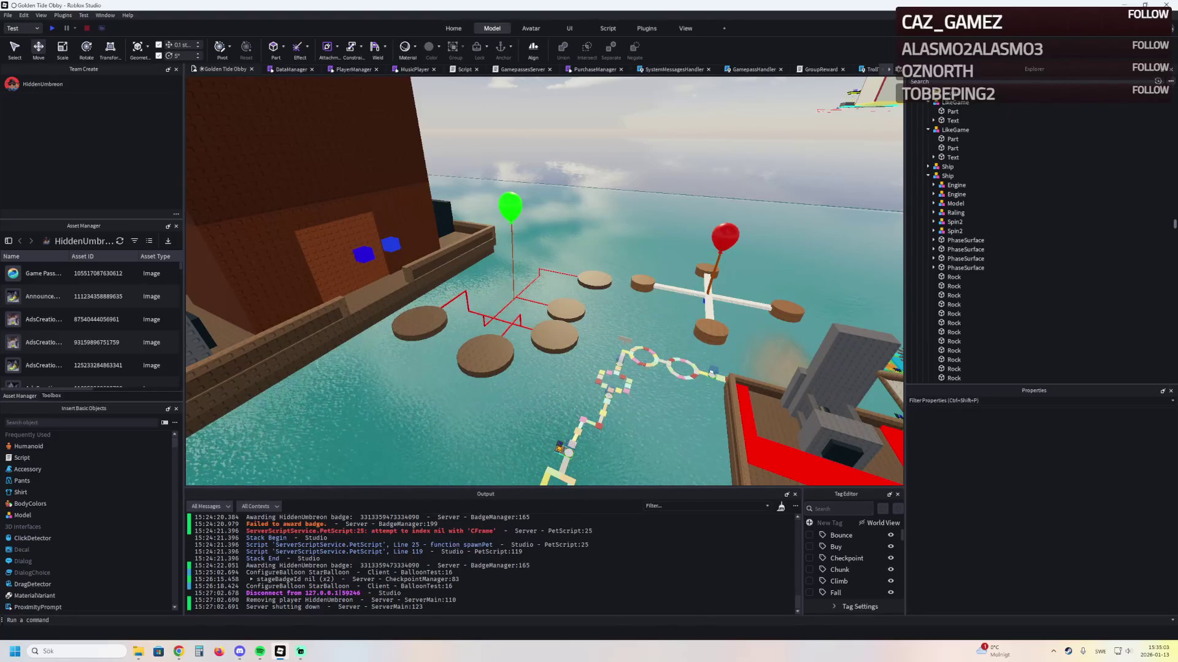
# Circle the camera around the ship to show it together with the obby course
pyautogui.press('d')
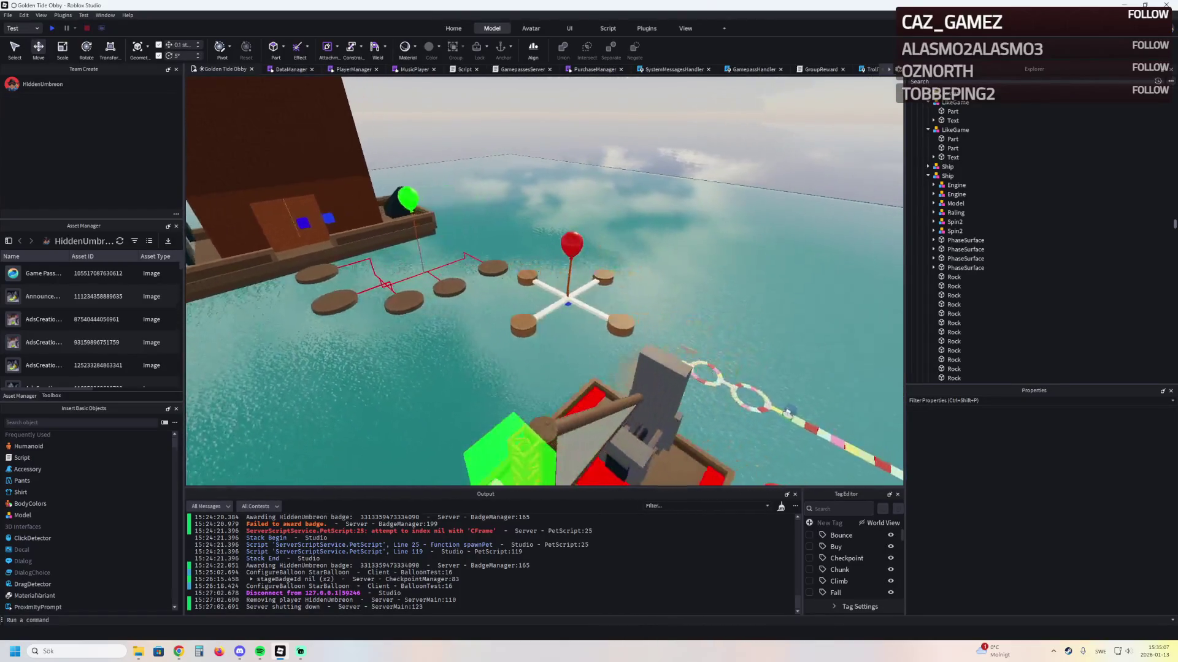
pyautogui.press('s')
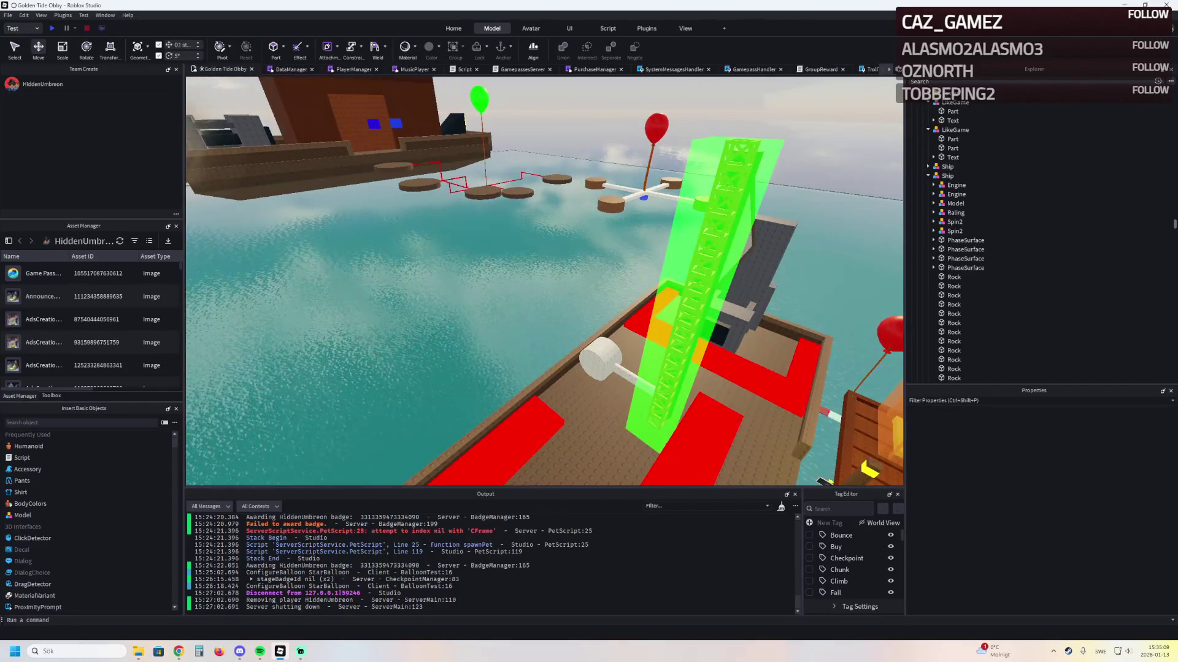
pyautogui.press('e')
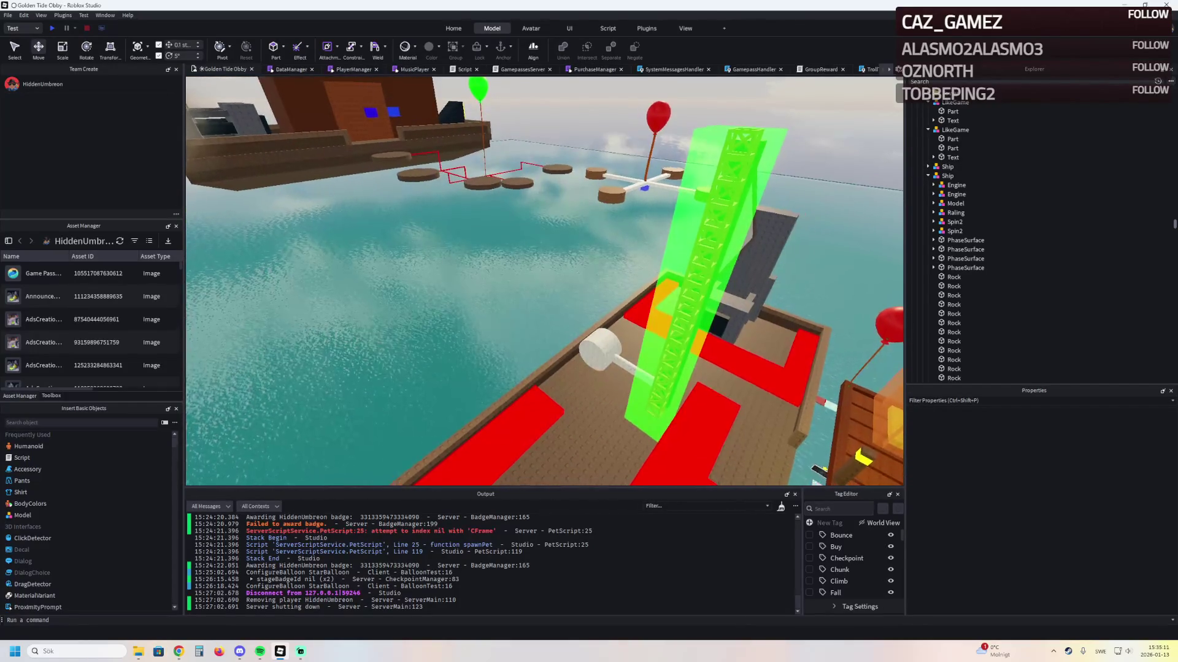
pyautogui.press('e')
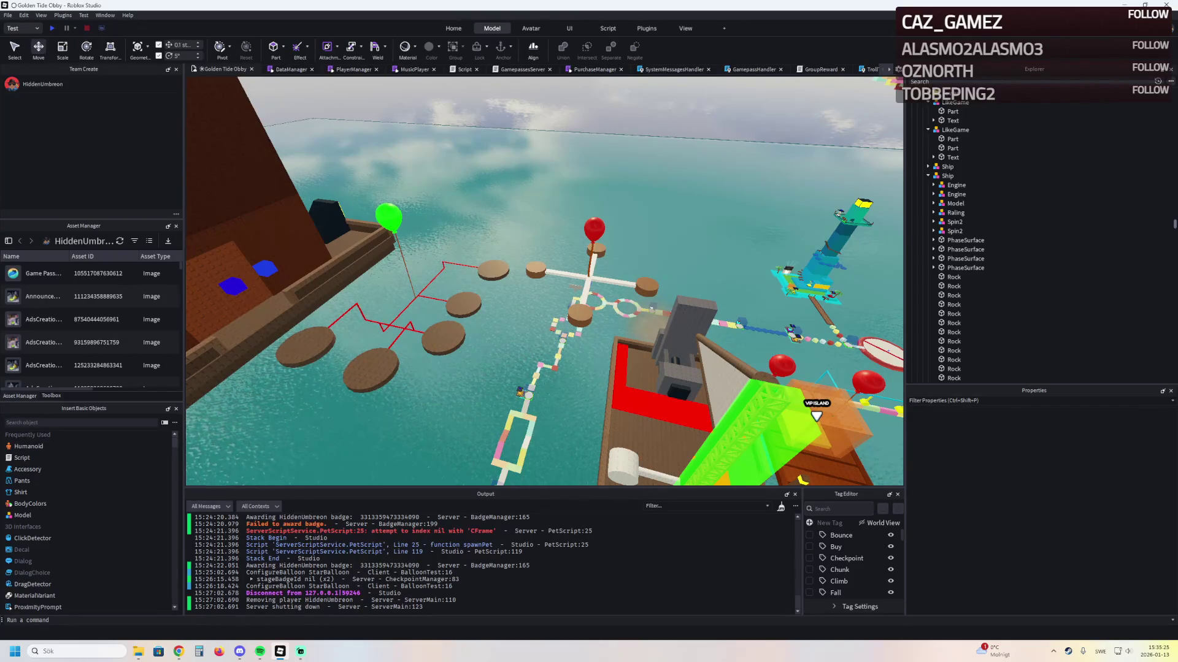
pyautogui.press('a')
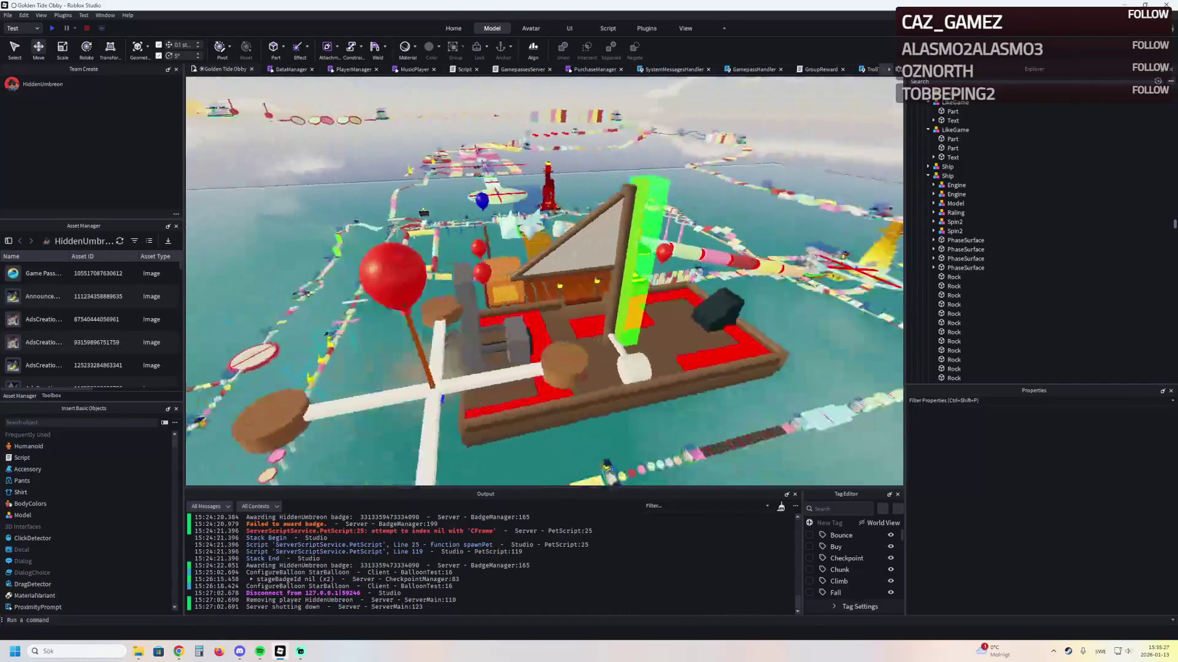
pyautogui.press('a')
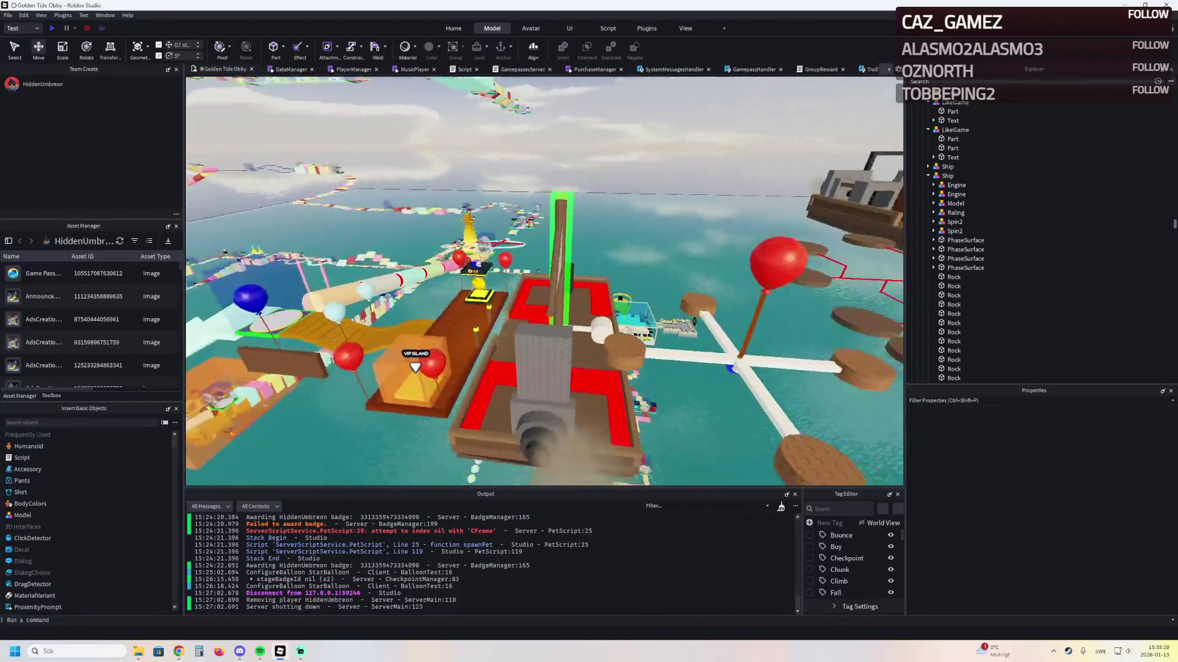
pyautogui.press('d')
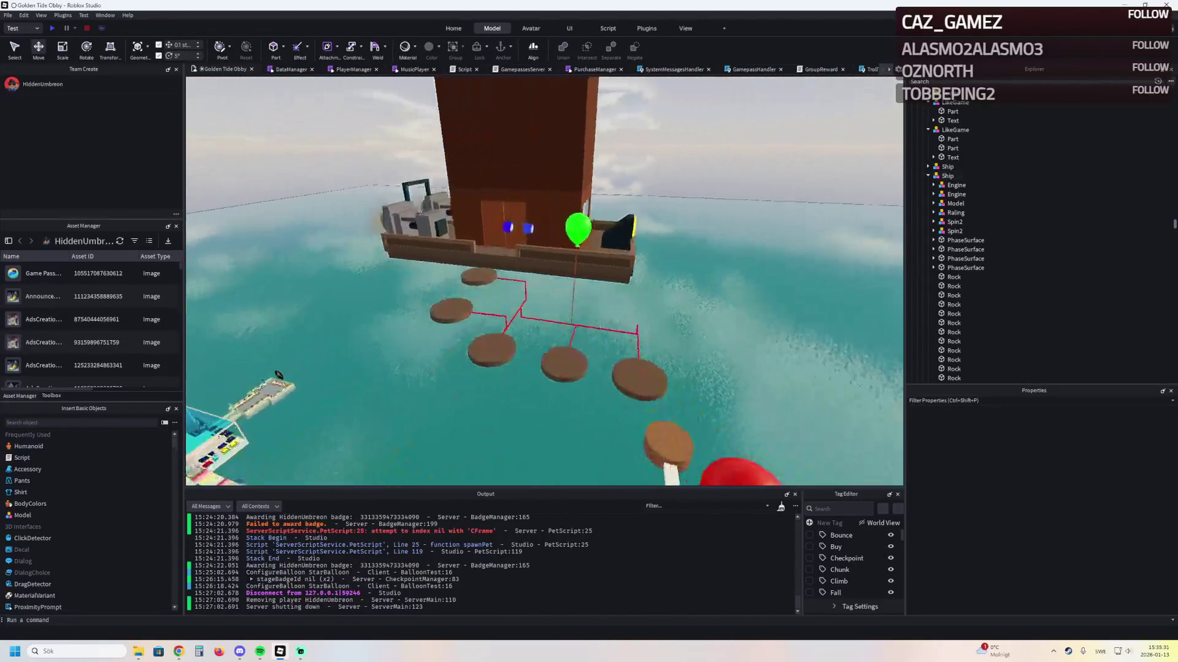
pyautogui.press('w')
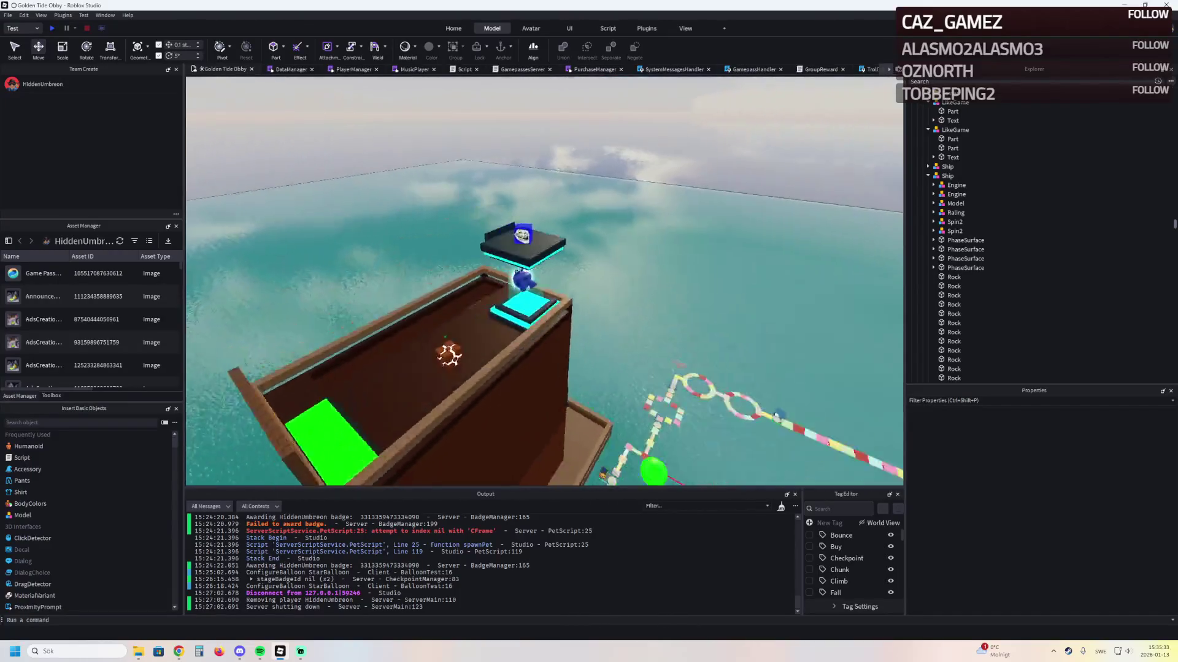
pyautogui.press('d')
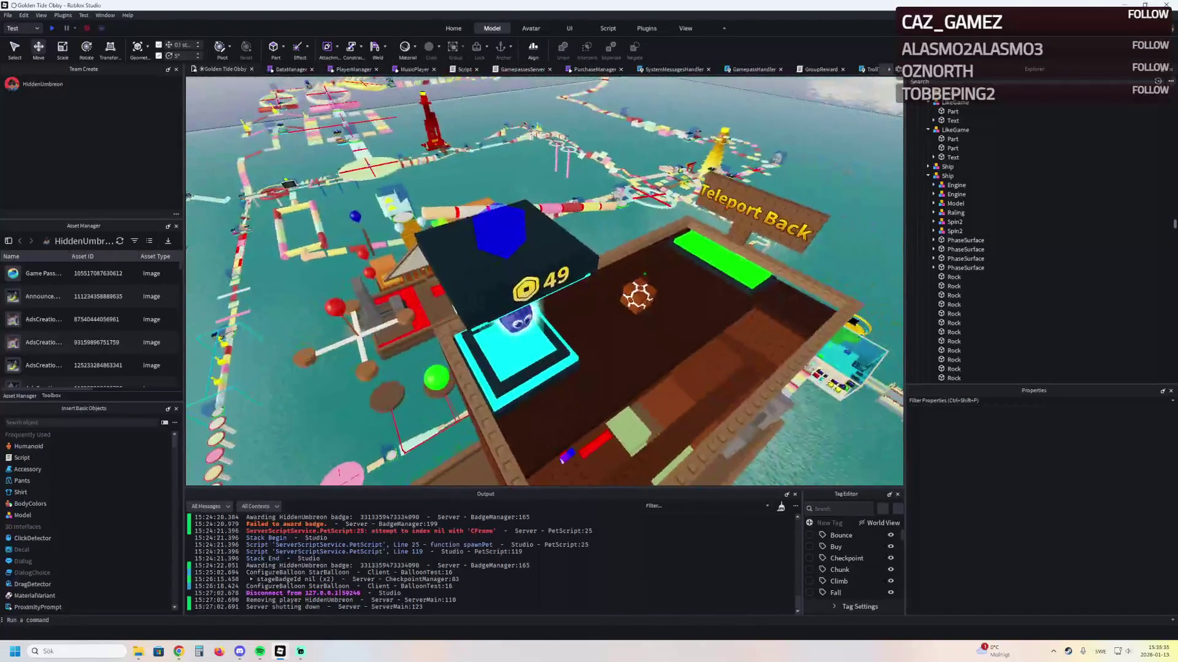
pyautogui.press('s')
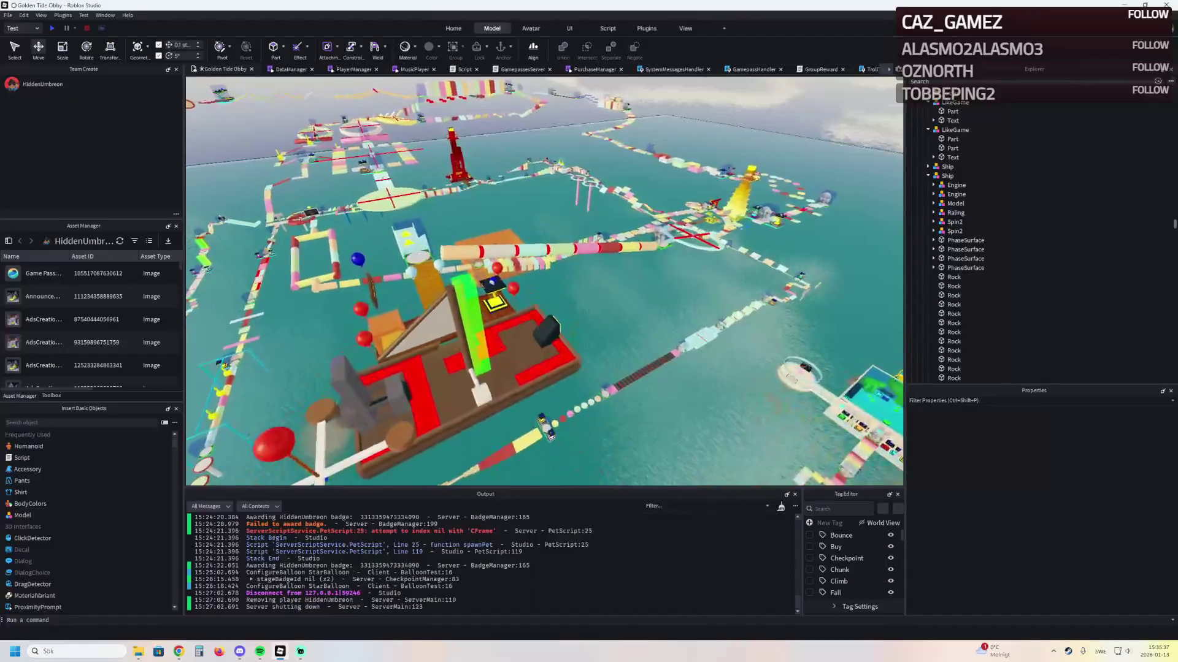
# Fly over the dock and striped pipe toward the yellow tower and far platforms
pyautogui.press('w')
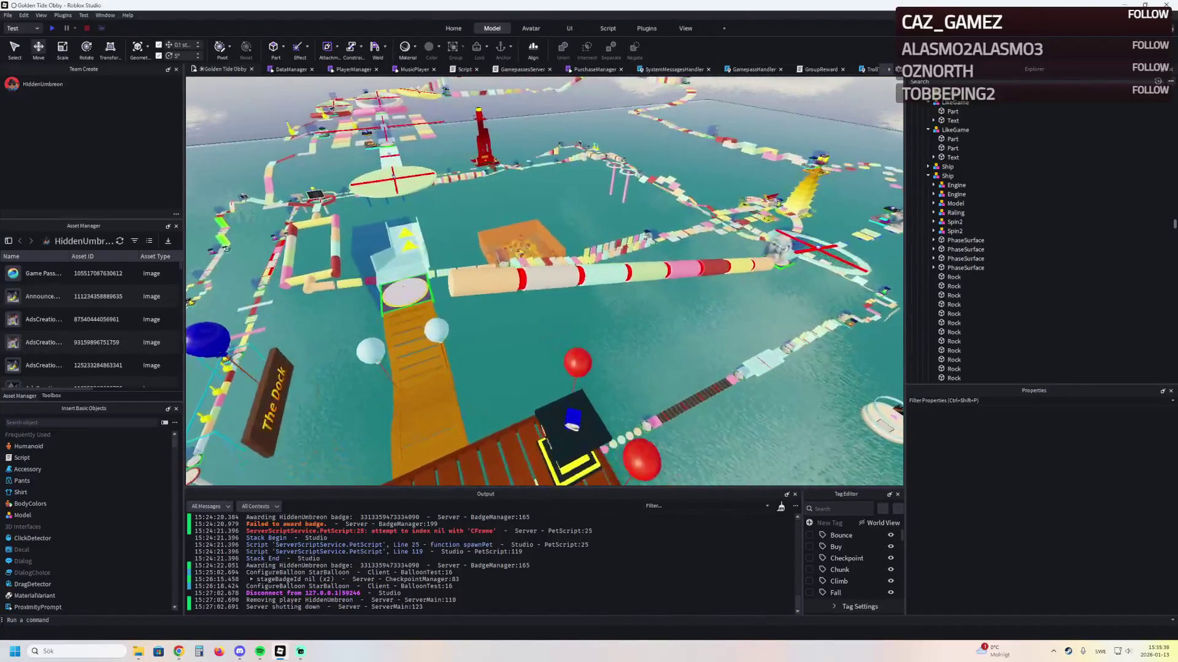
pyautogui.press('w')
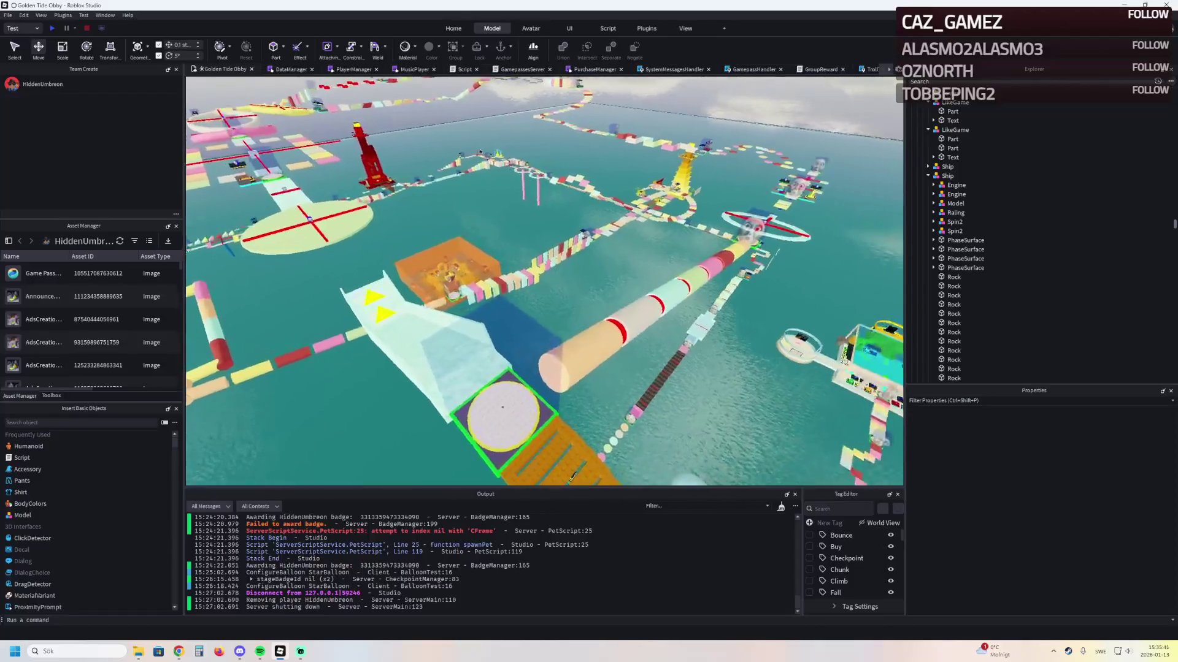
pyautogui.press('w')
pyautogui.press('d')
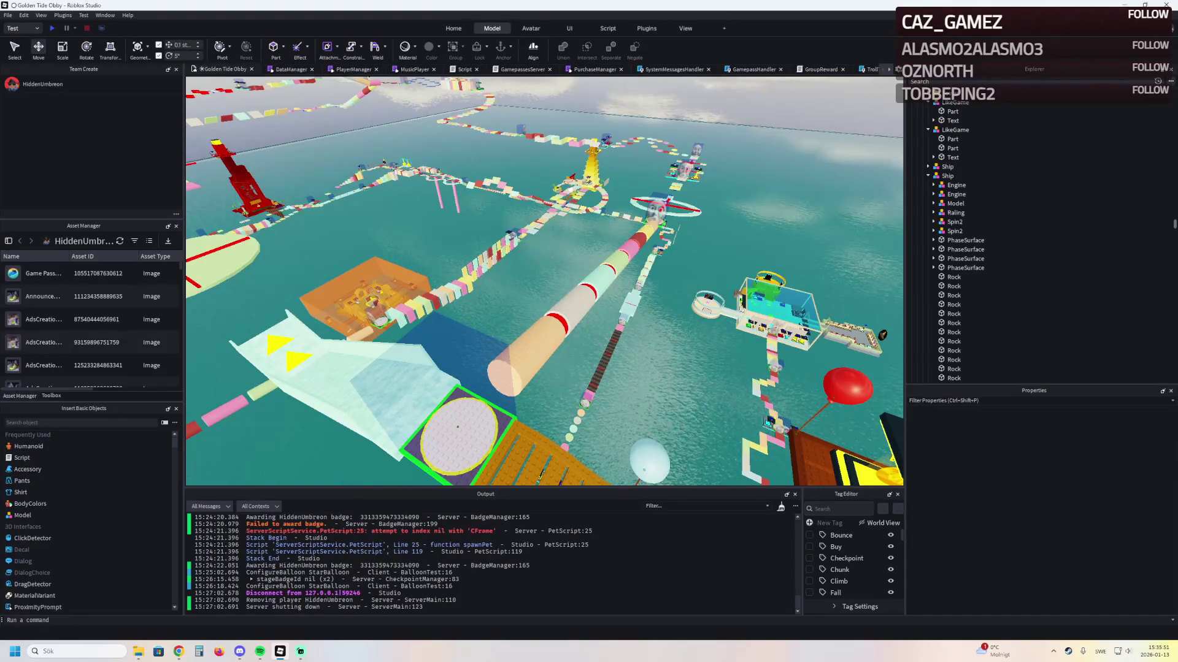
pyautogui.press('w')
pyautogui.press('w')
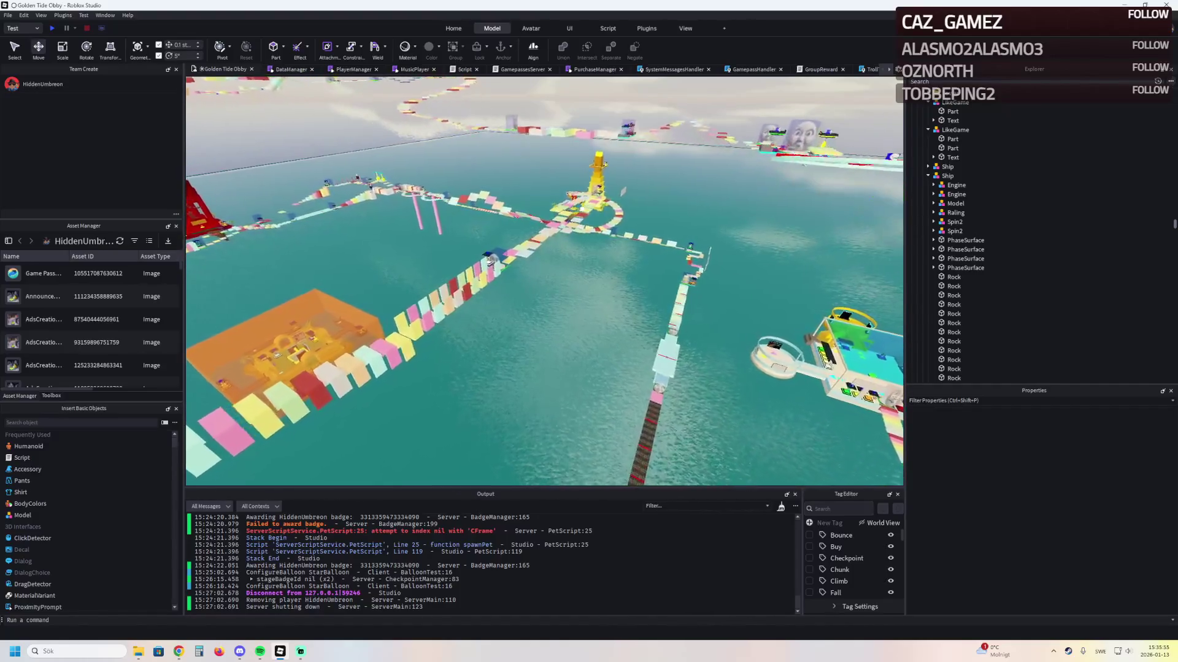
pyautogui.press('s')
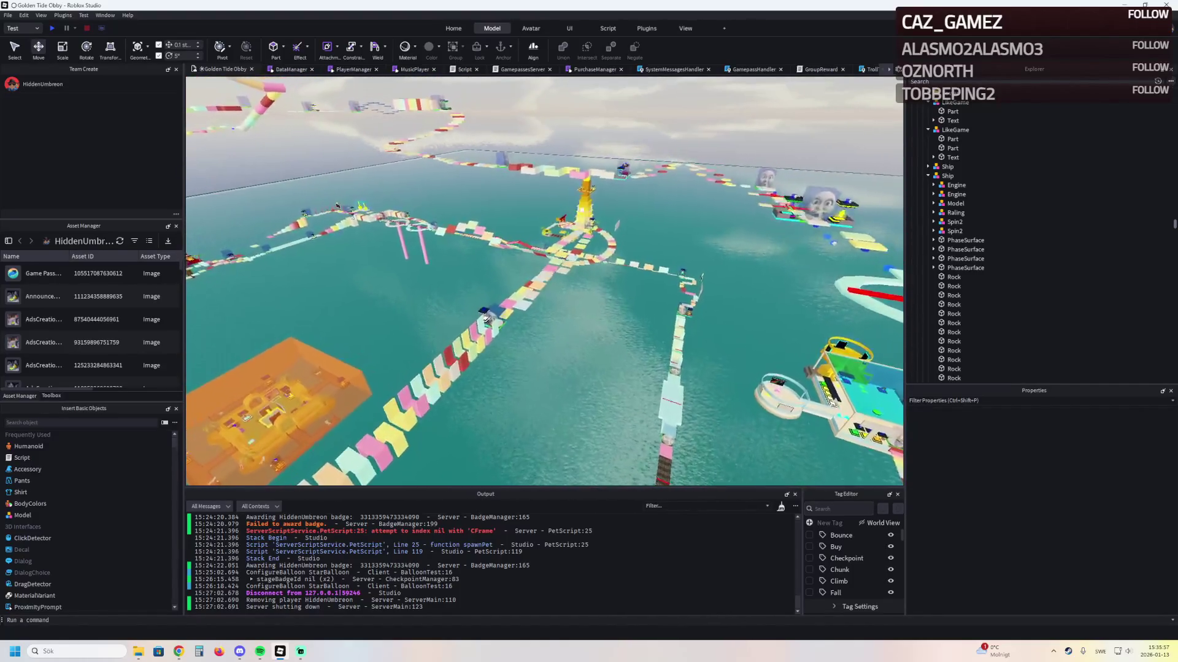
pyautogui.press('w')
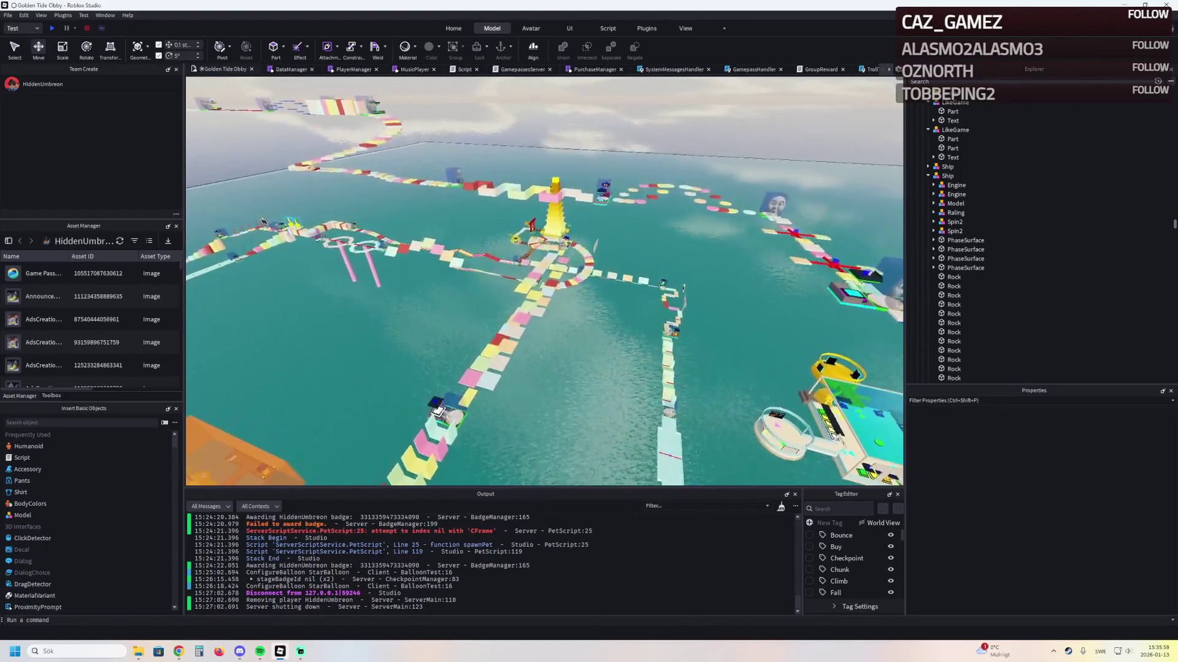
pyautogui.press('w')
pyautogui.press('w')
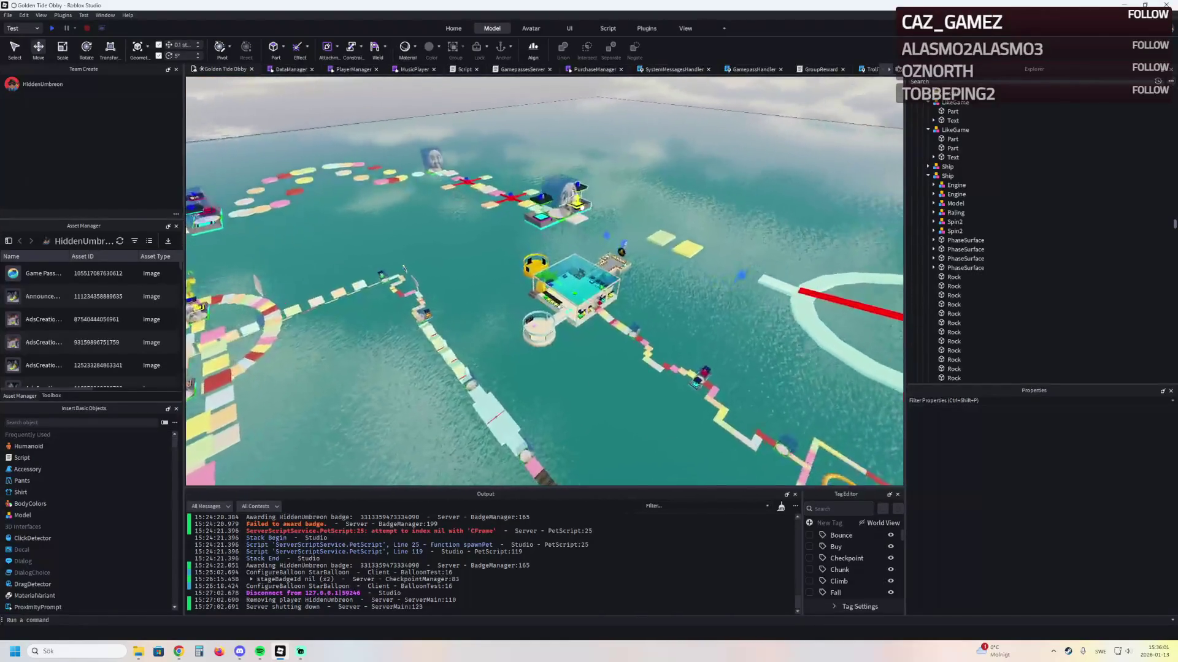
pyautogui.press('w')
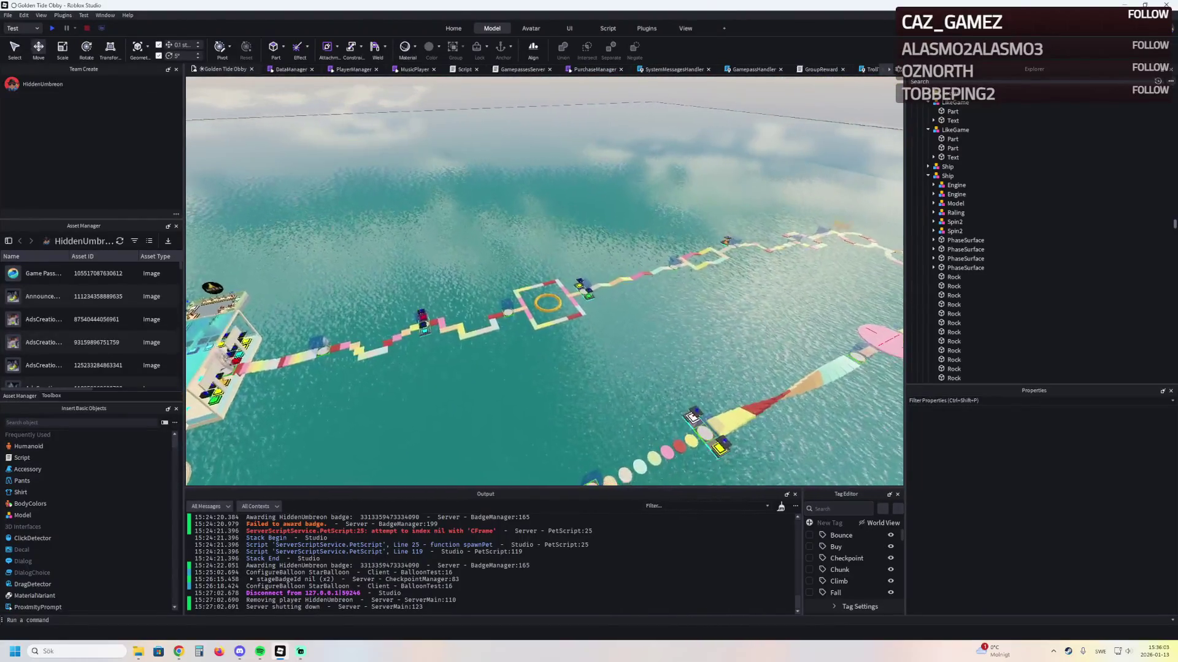
pyautogui.press('w')
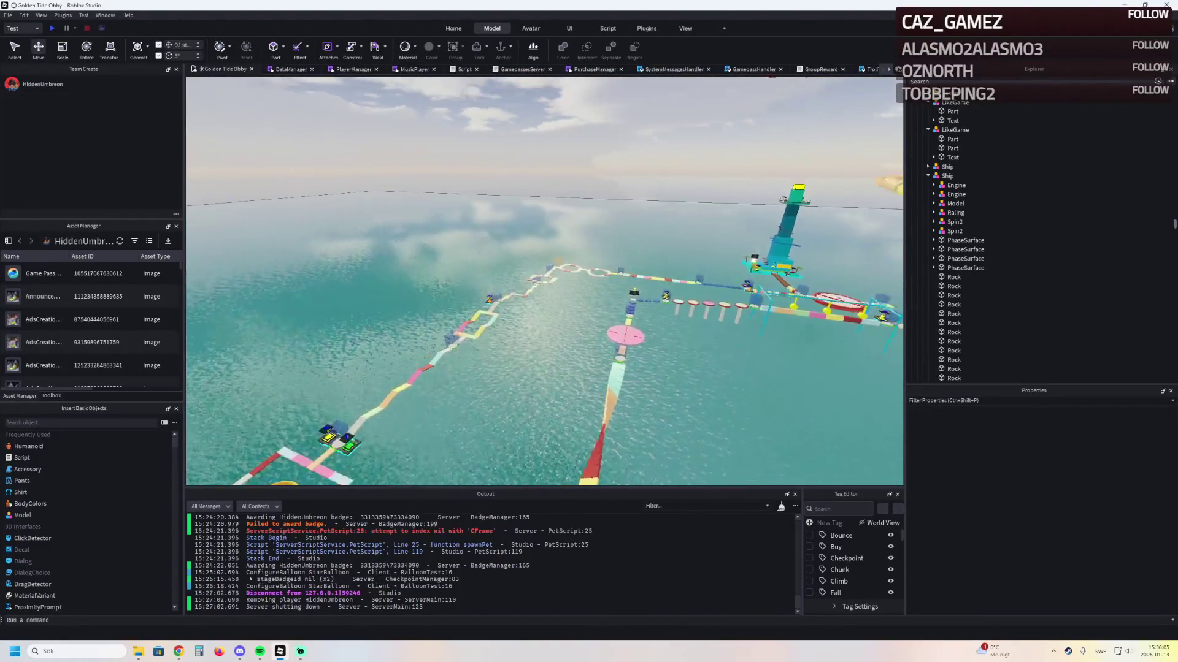
# Compute 40 × 40 × 5 = 8,000 in Windows Calculator, then close it
pyautogui.press('XF86Calculator')
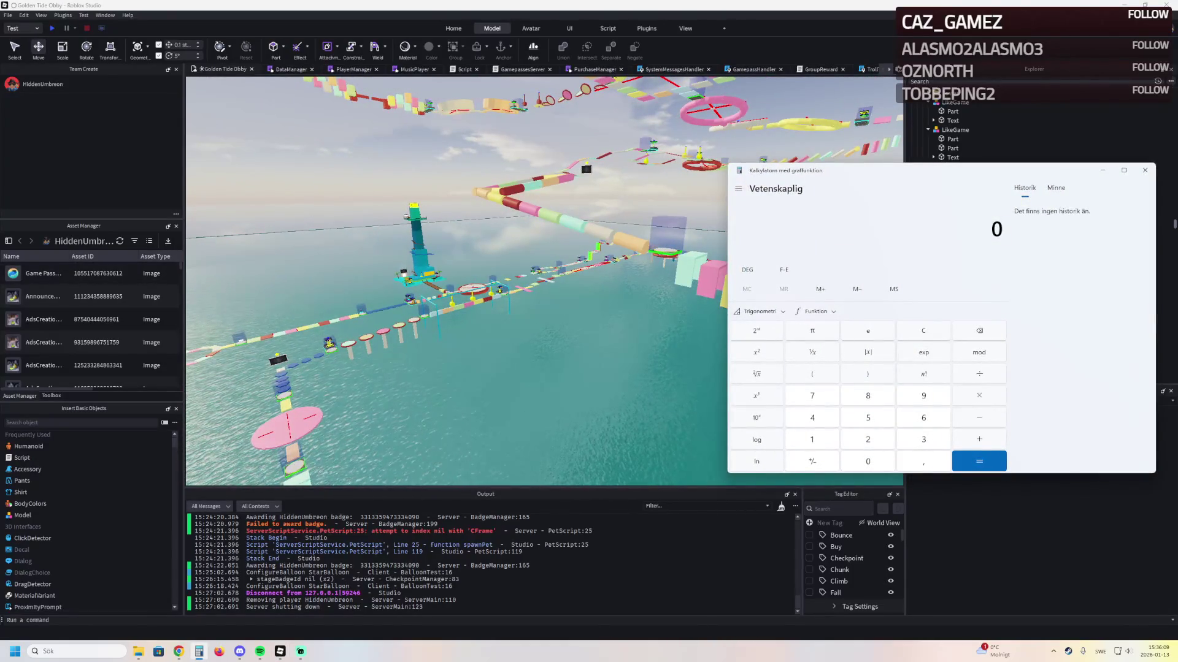
pyautogui.moveTo(858, 171); pyautogui.dragTo(701, 170)
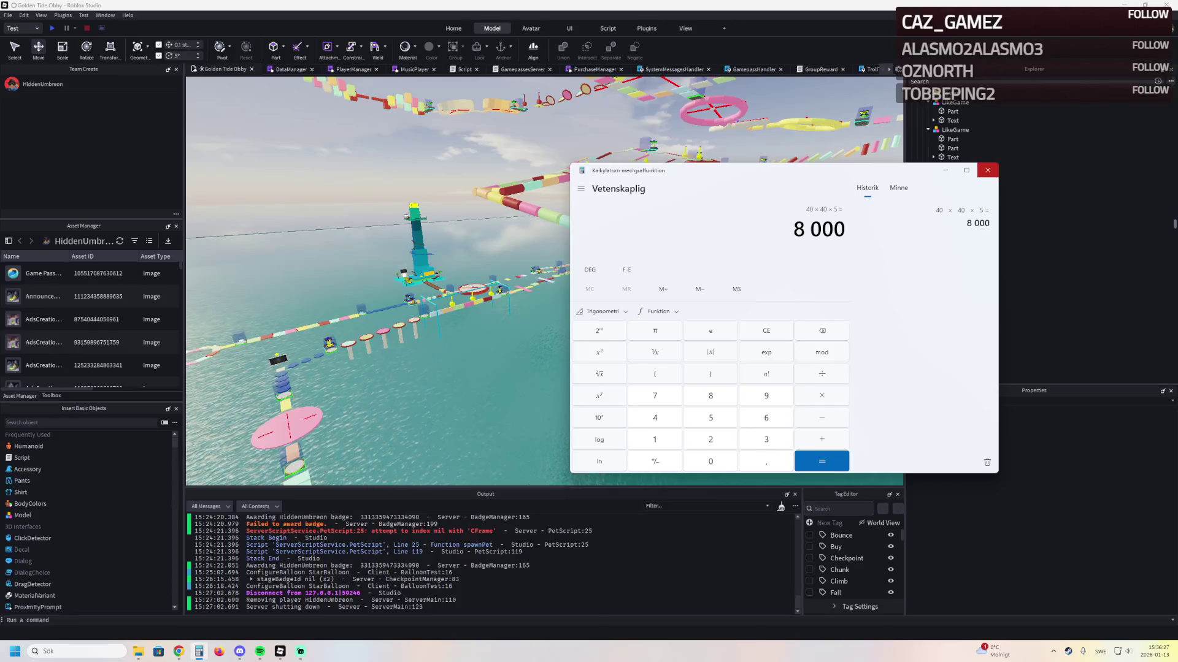
pyautogui.click(987, 170)
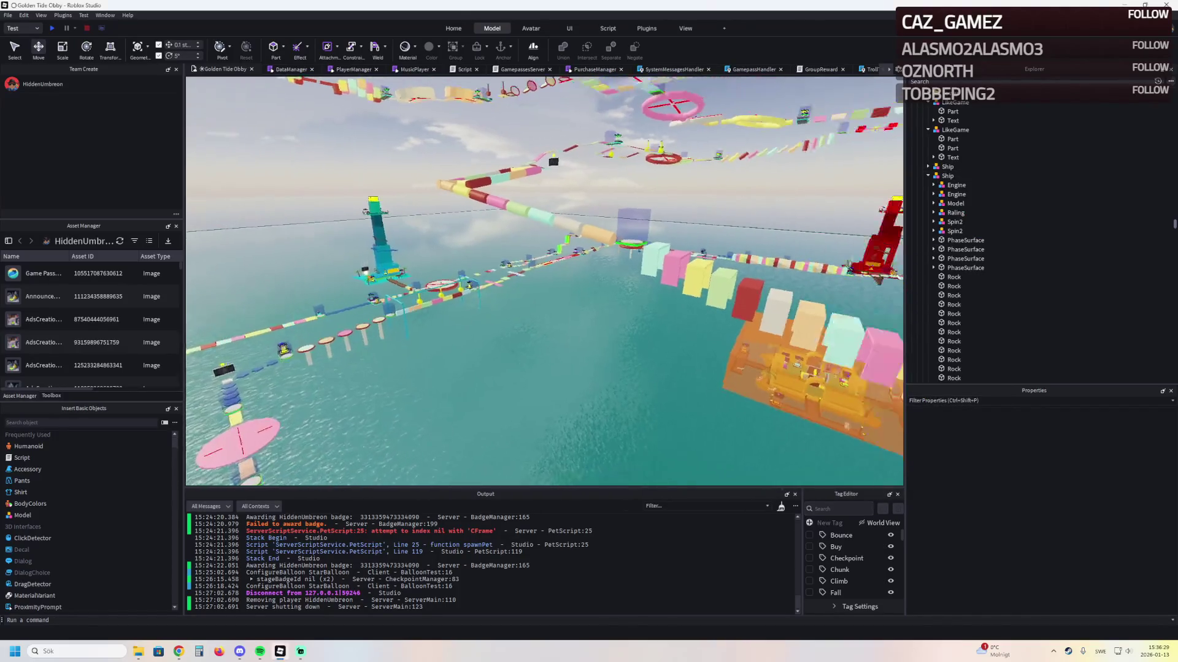
# Fly past the VIP ISLAND and pink pillars to hover over the stage 12 checkpoint platform
pyautogui.press('s')
pyautogui.press('d')
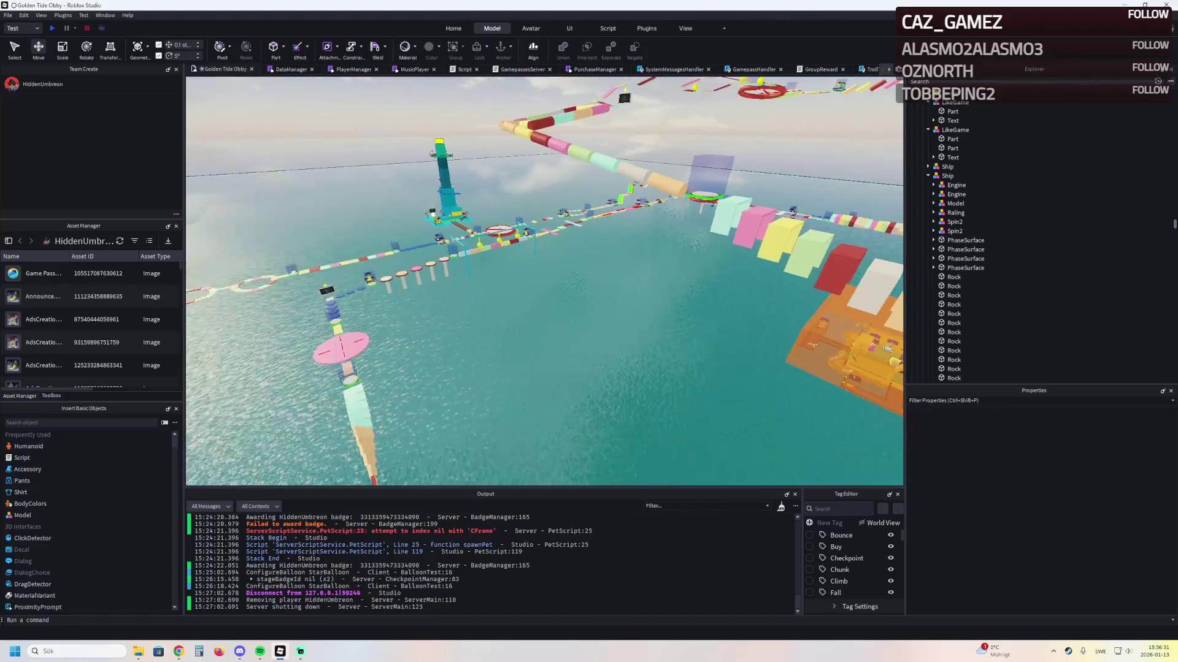
pyautogui.press('w')
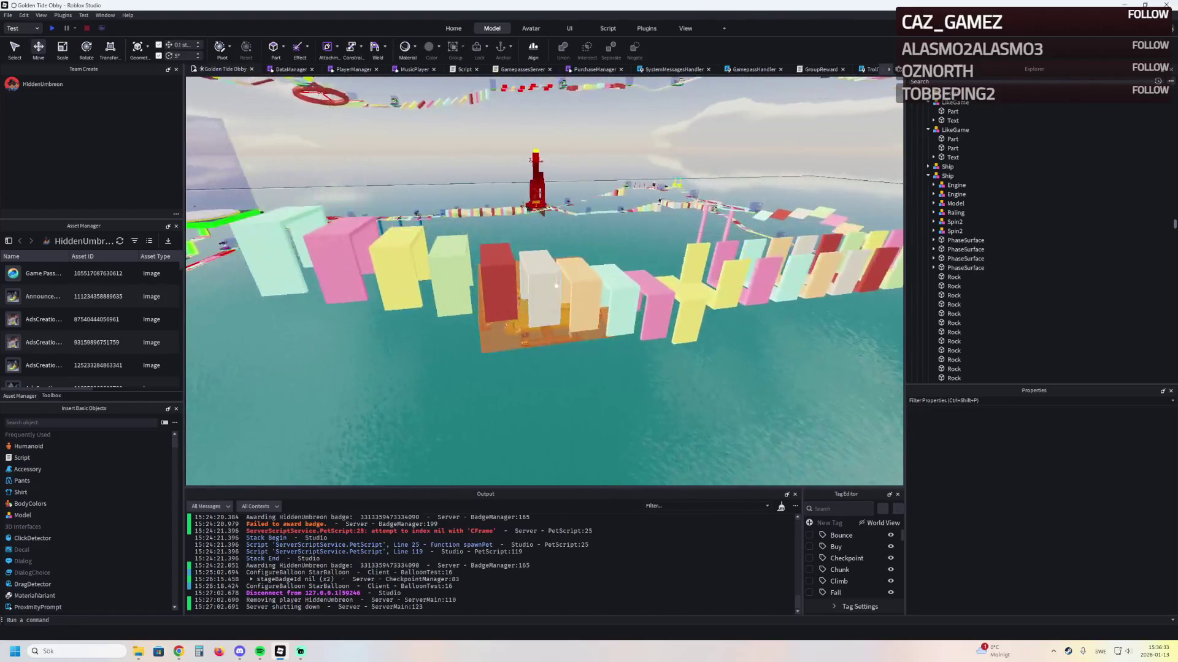
pyautogui.press('w')
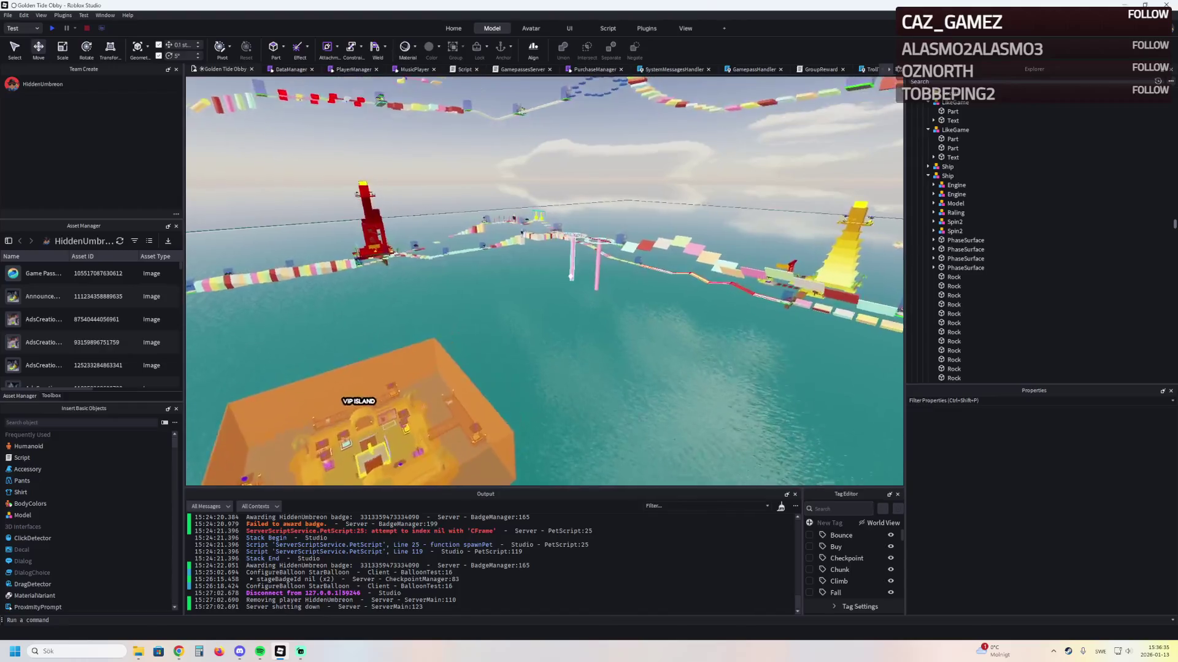
pyautogui.press('w')
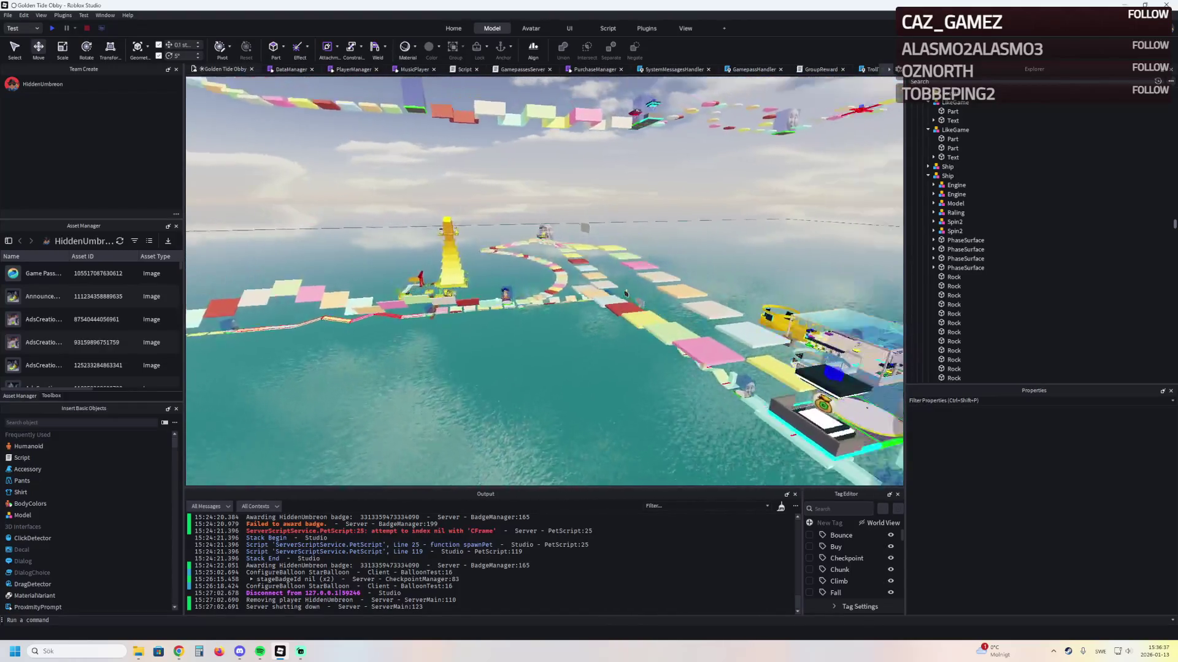
pyautogui.press('w')
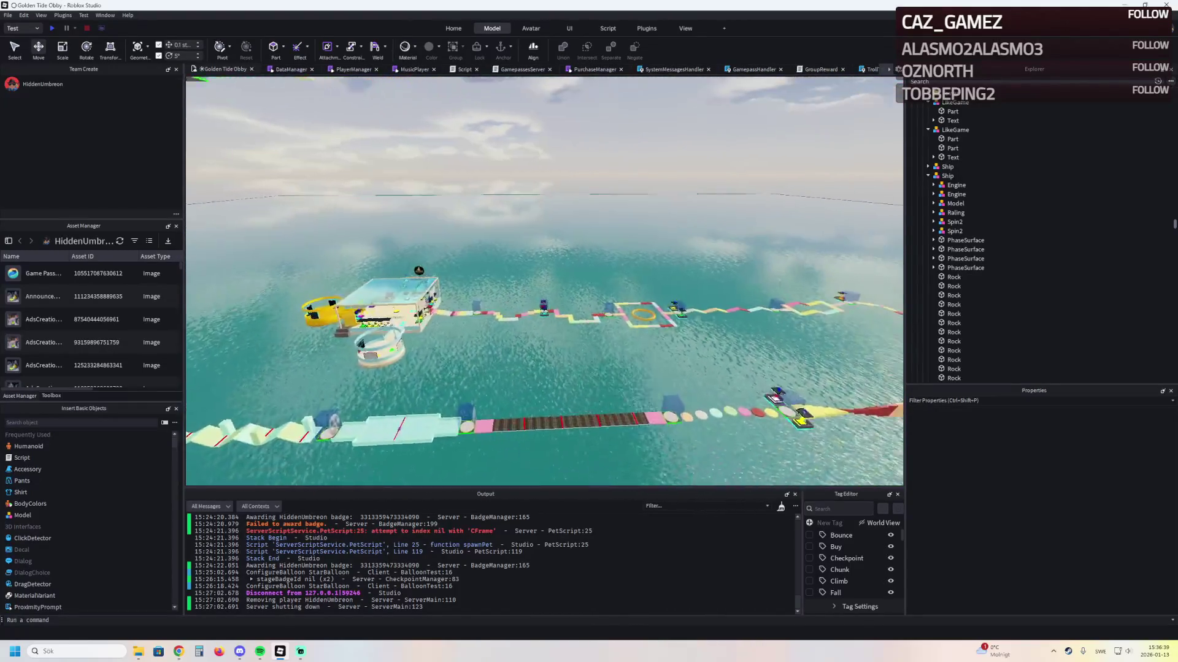
pyautogui.press('w')
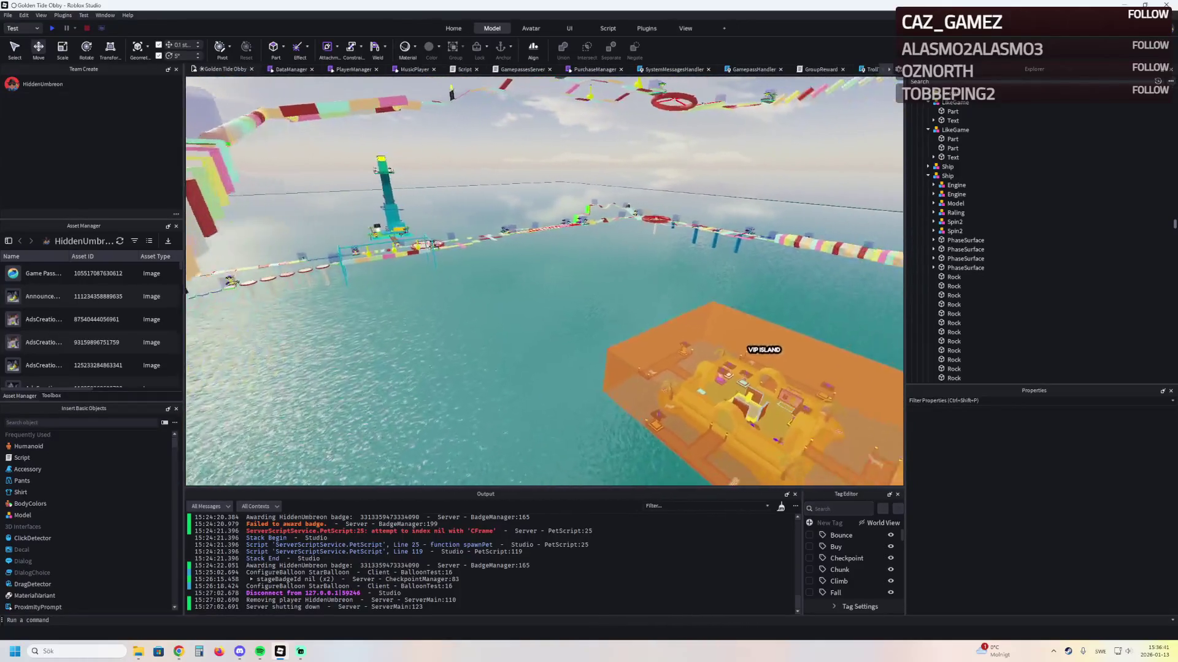
pyautogui.press('w')
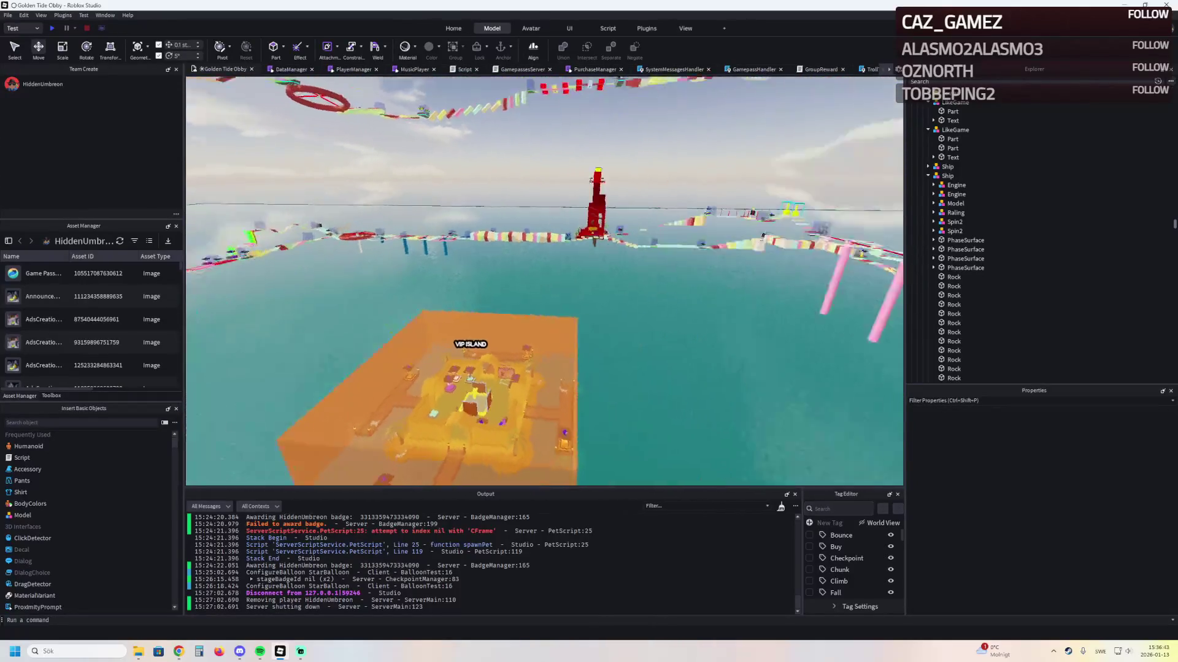
pyautogui.press('w')
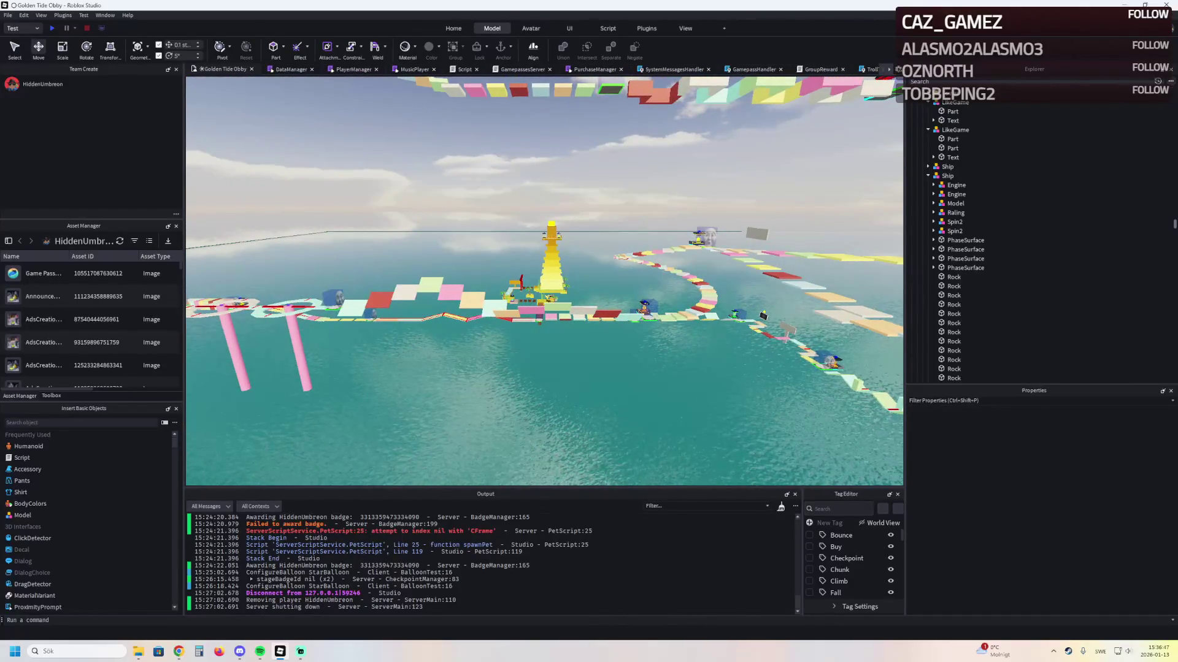
pyautogui.press('w')
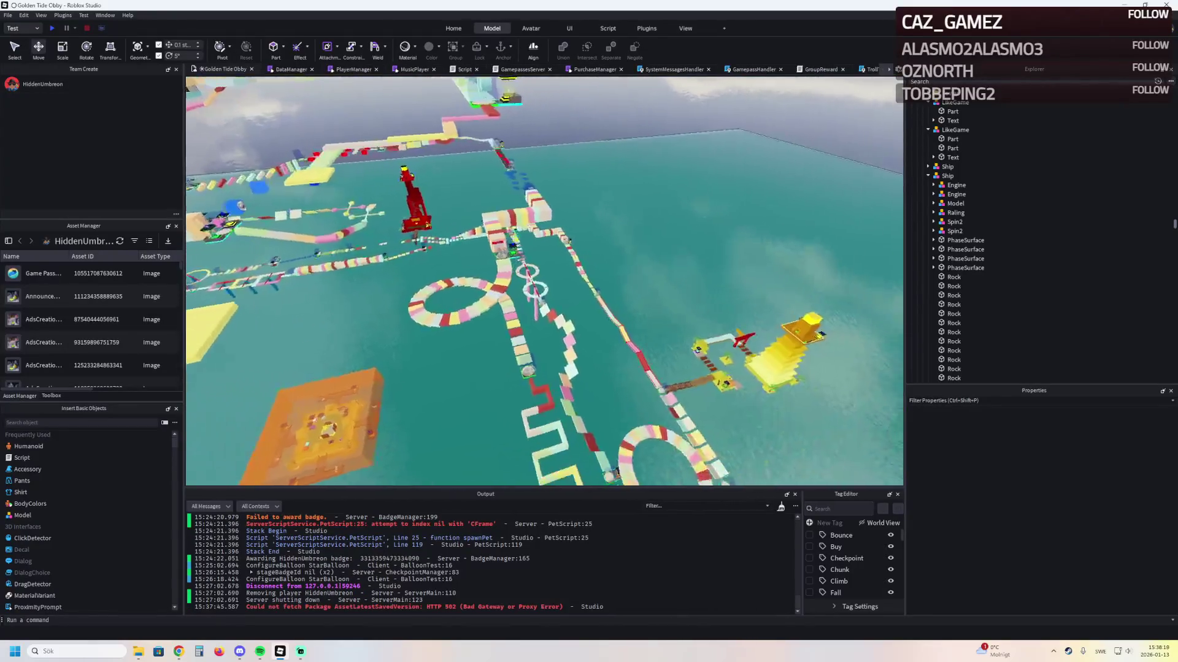
pyautogui.press('w')
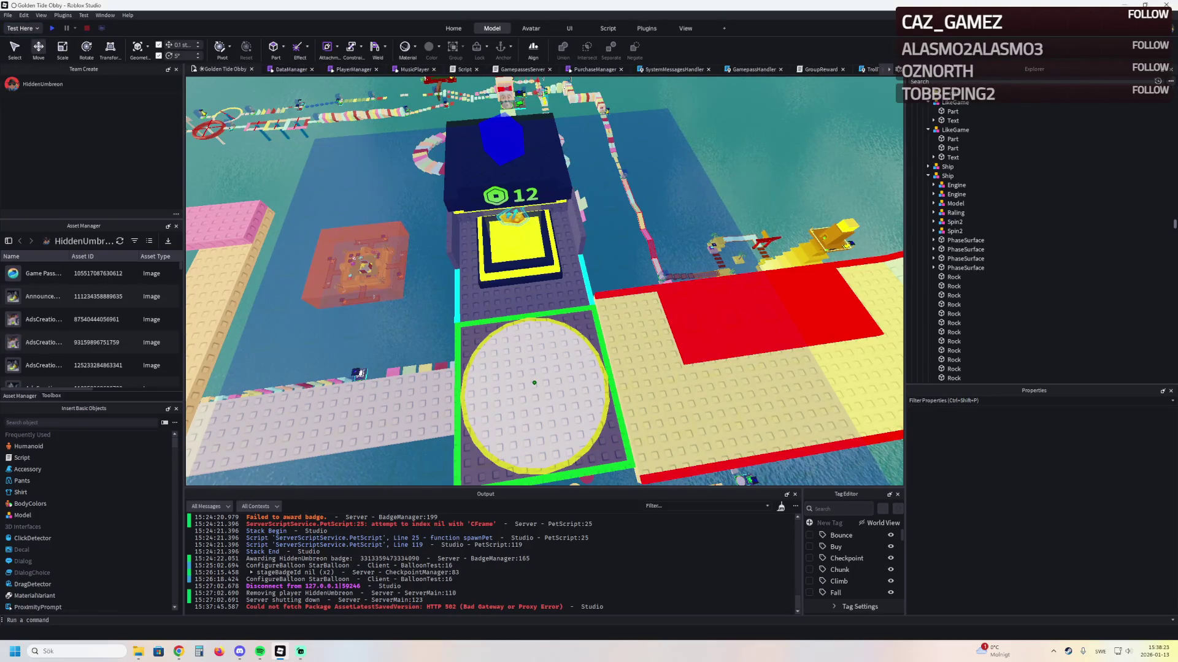
# Start a playtest (F5) and run the walkways and red bridge to the next checkpoint
pyautogui.press('F5')
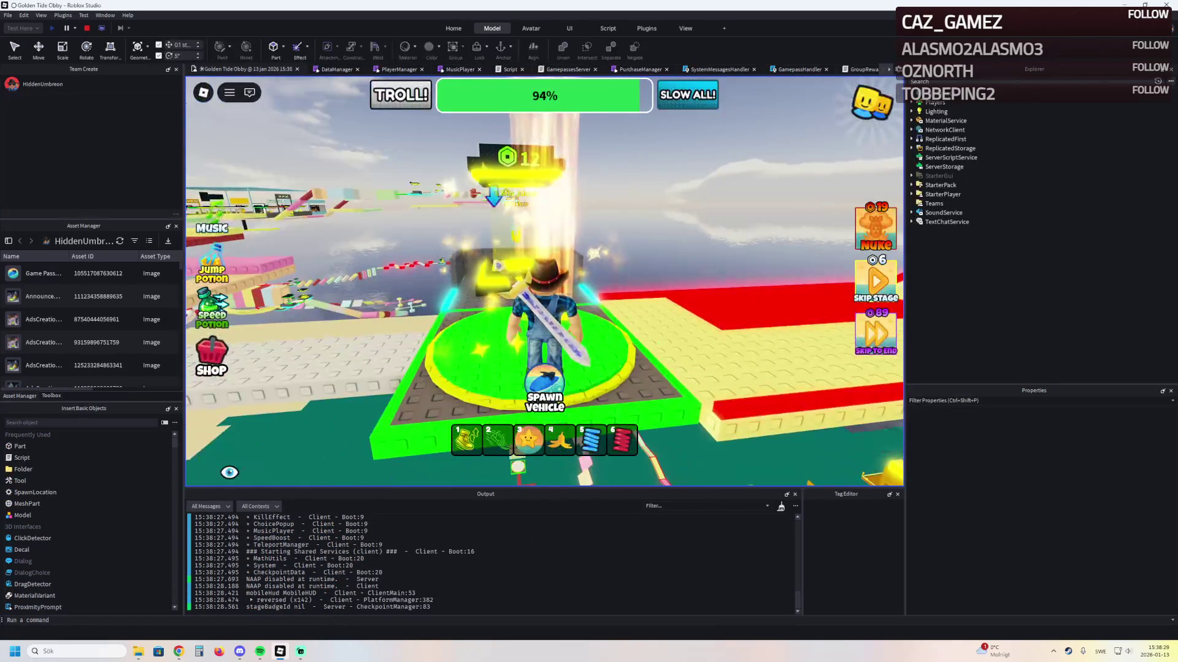
pyautogui.press('w')
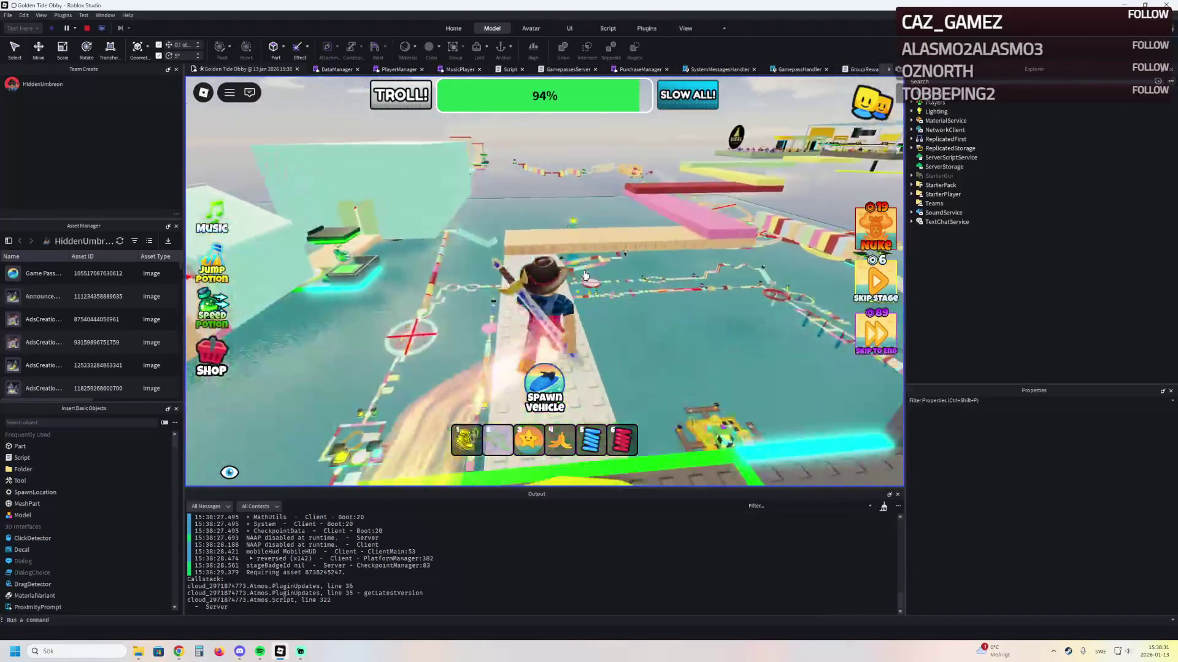
pyautogui.press('w')
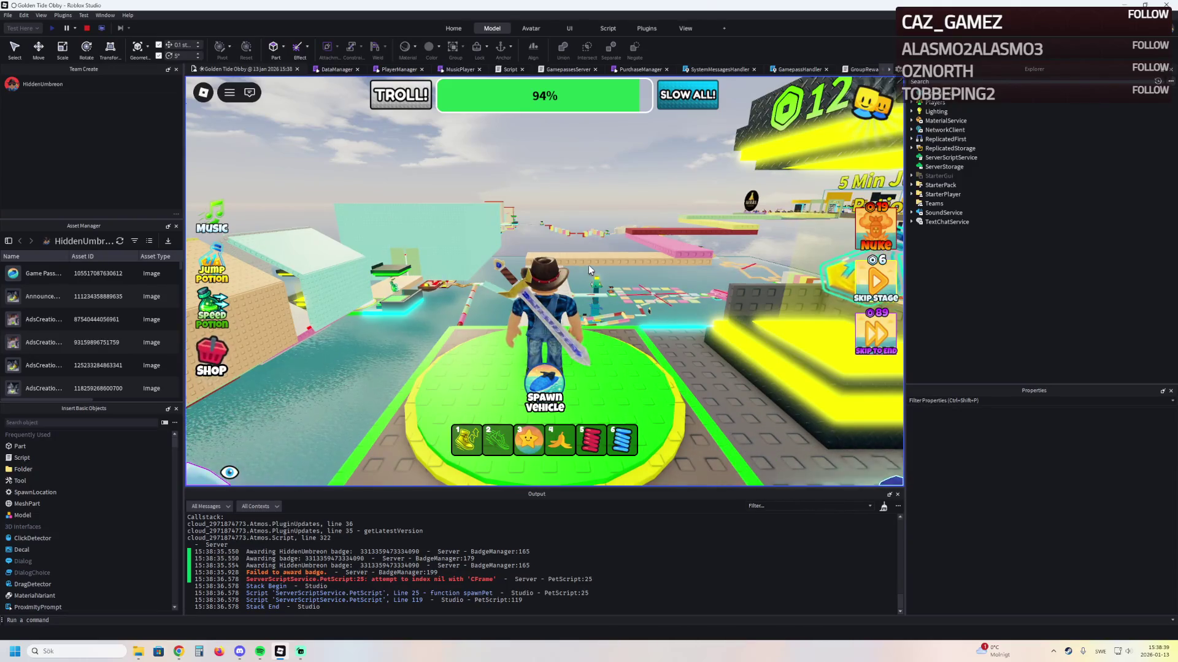
pyautogui.press('w')
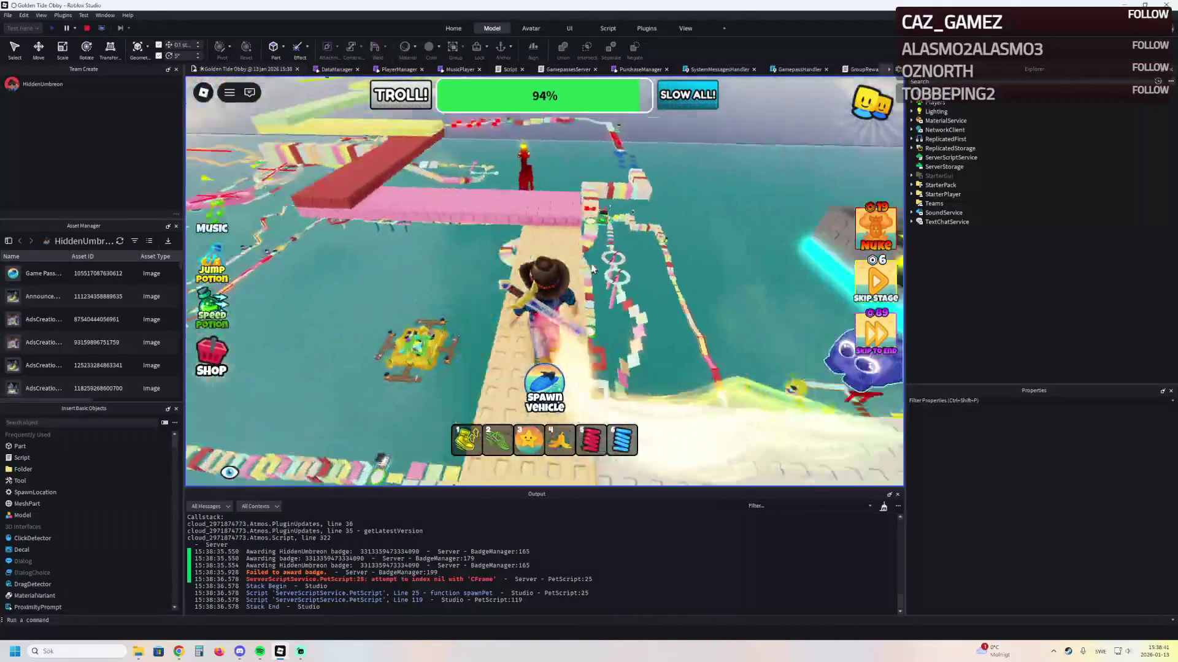
pyautogui.press('w')
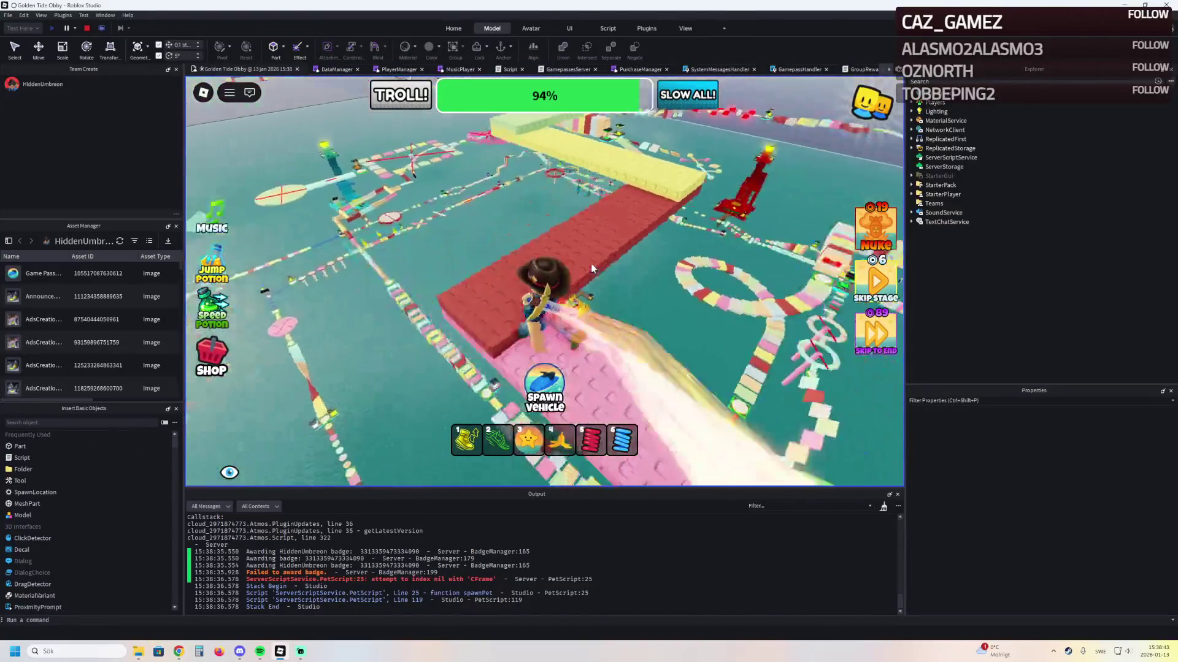
pyautogui.press('w')
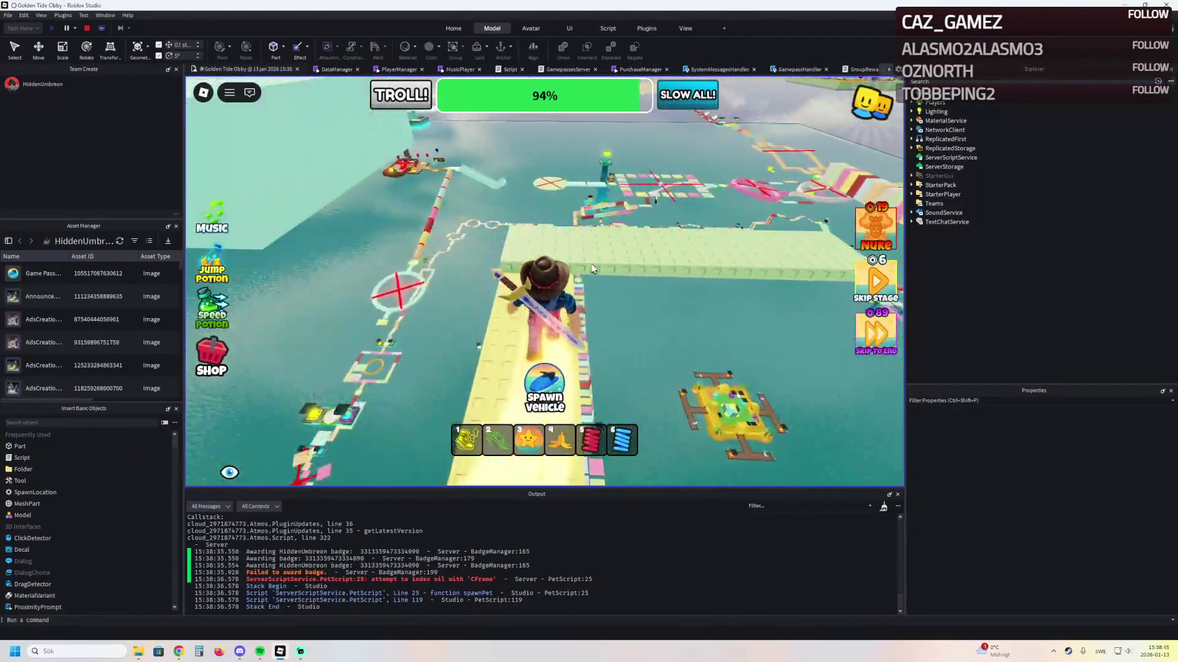
pyautogui.press('w')
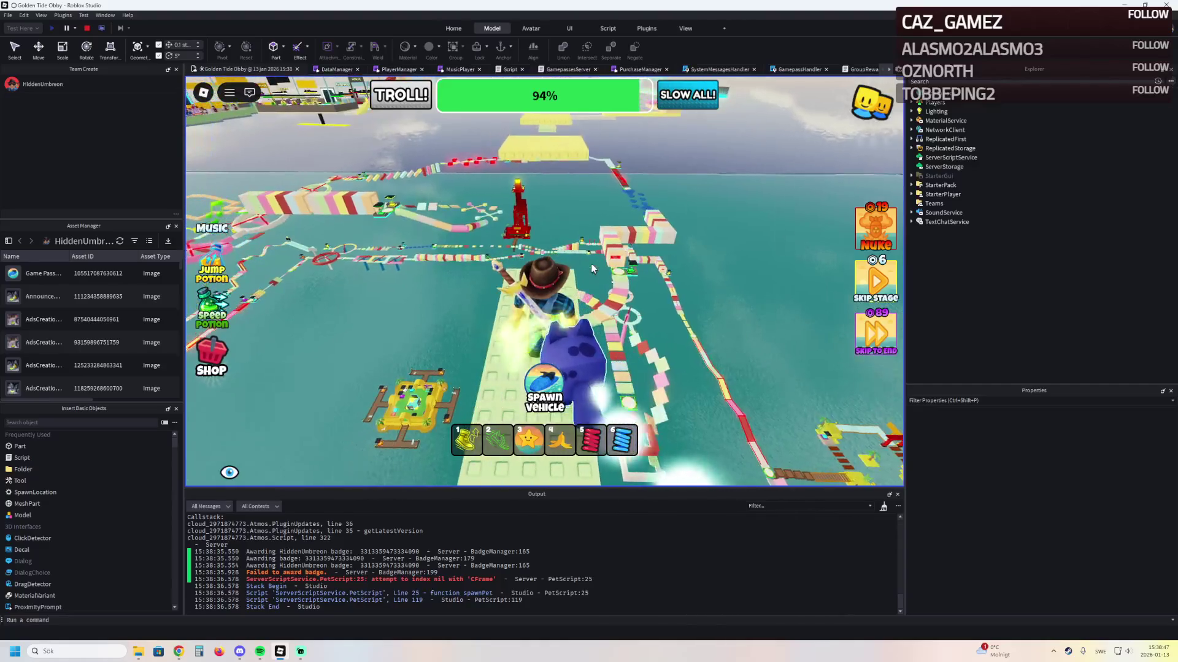
pyautogui.press('w')
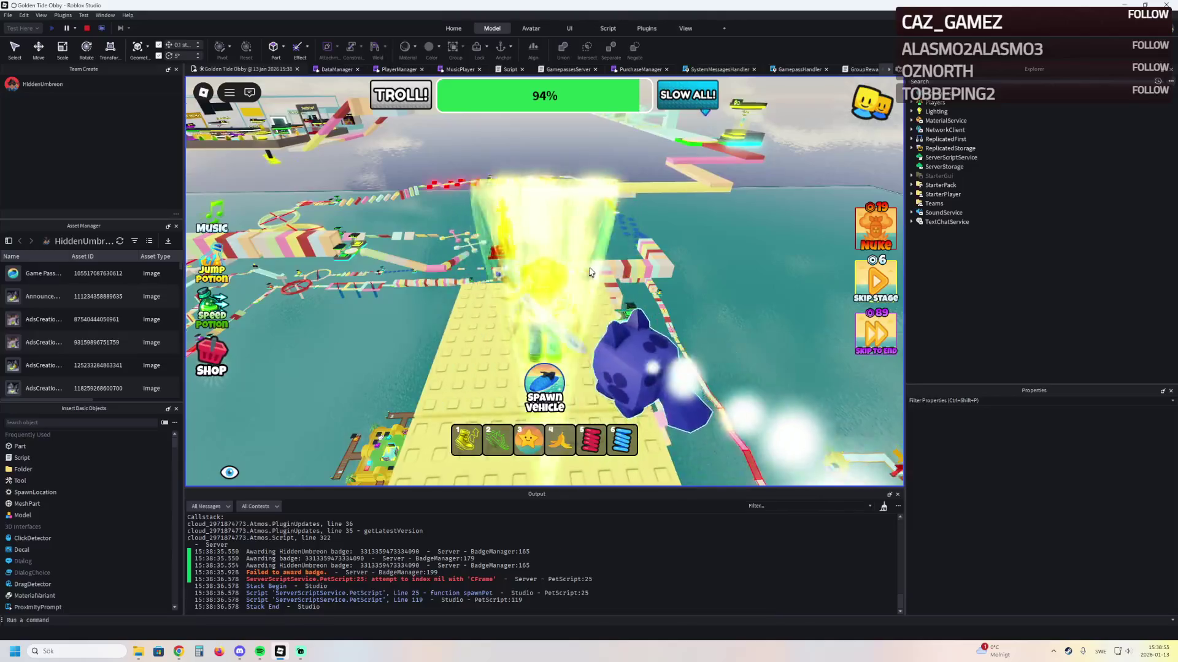
pyautogui.press('w')
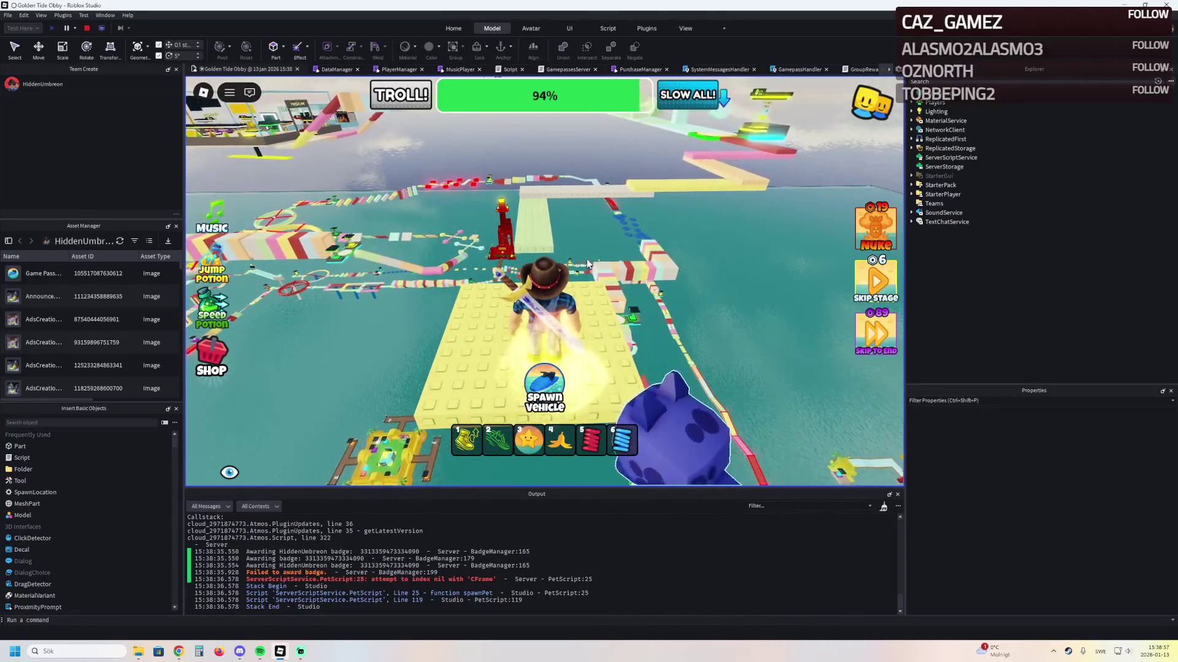
pyautogui.press('w')
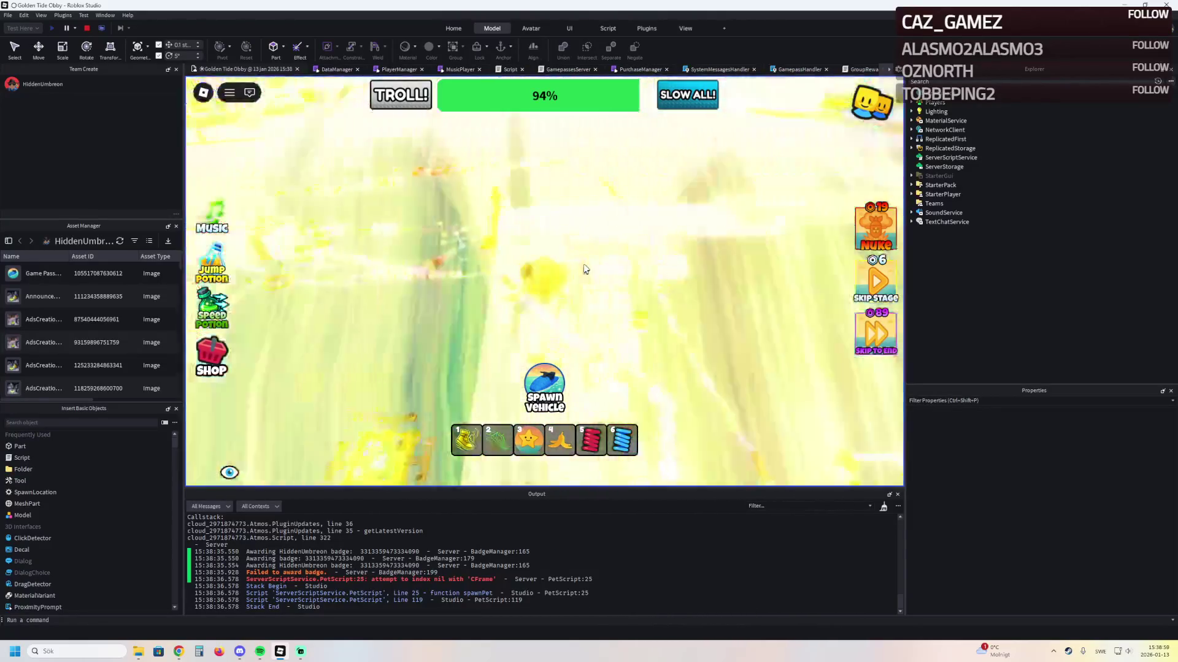
pyautogui.press('w')
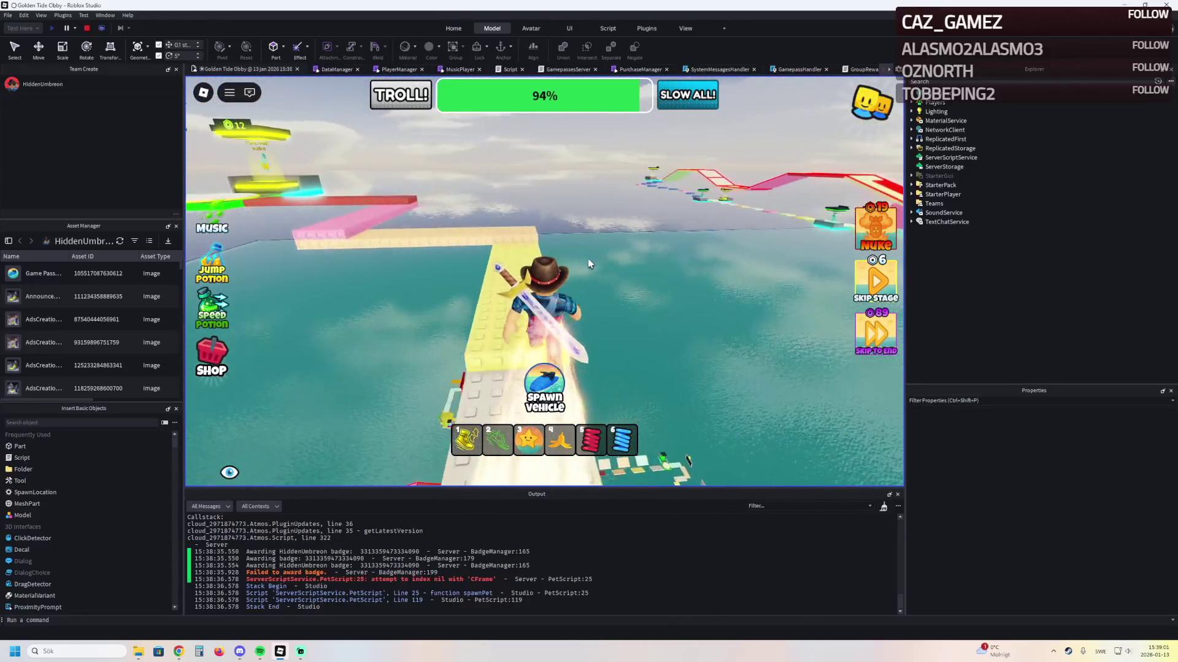
pyautogui.press('w')
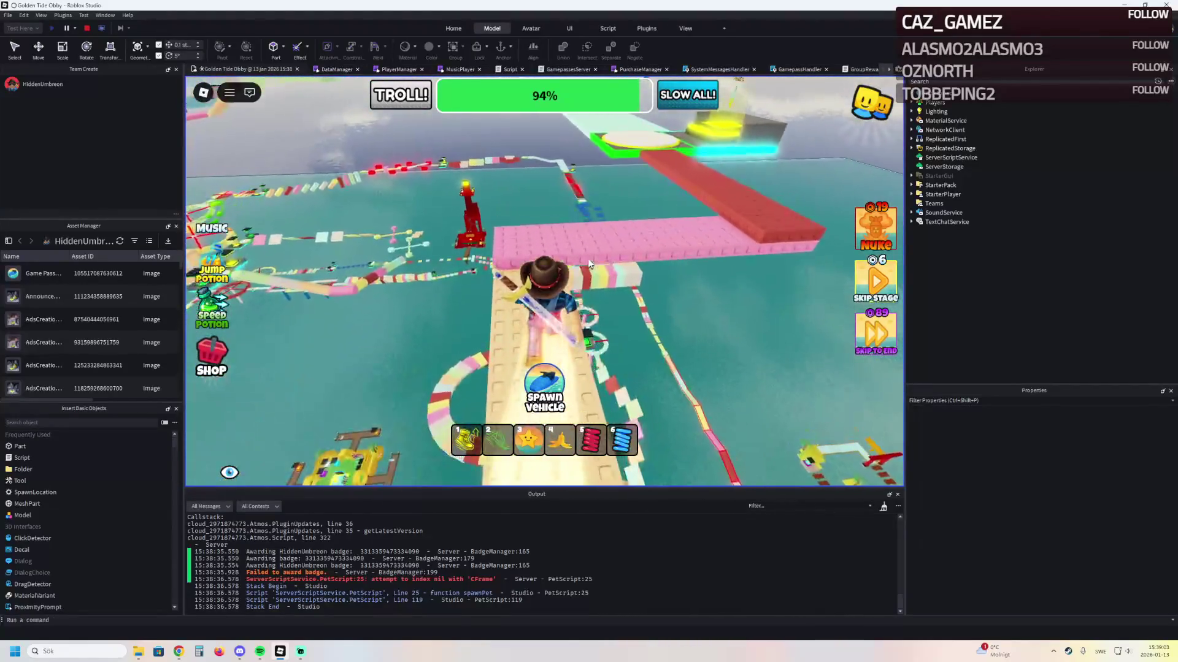
pyautogui.press('a')
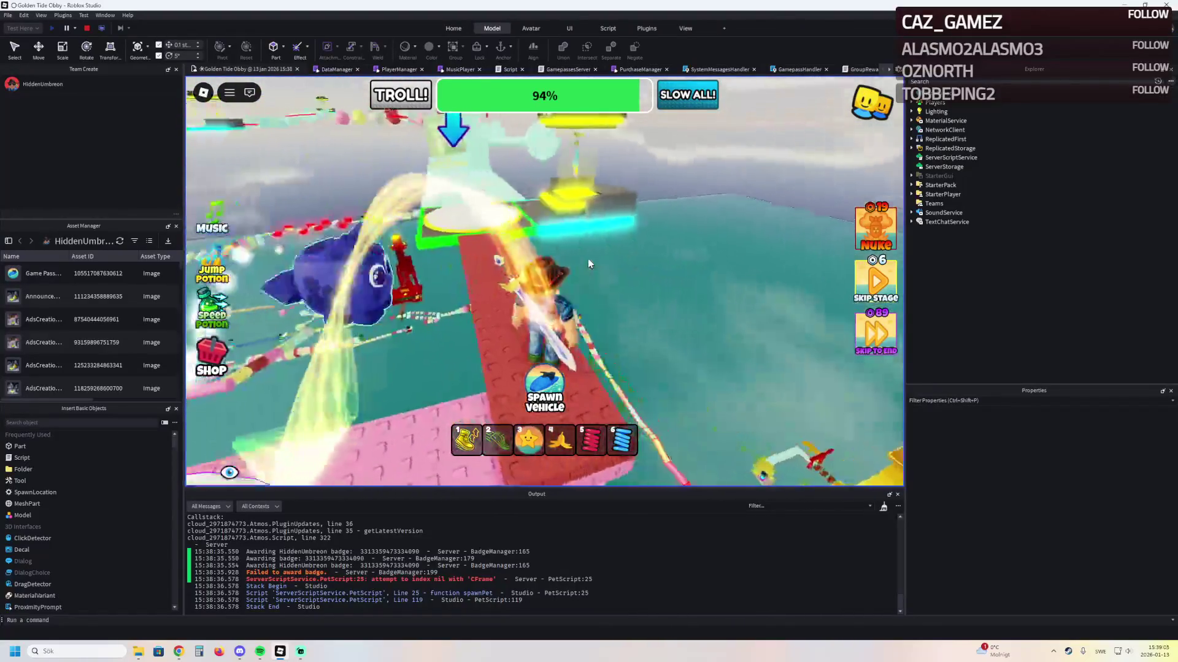
pyautogui.press('w')
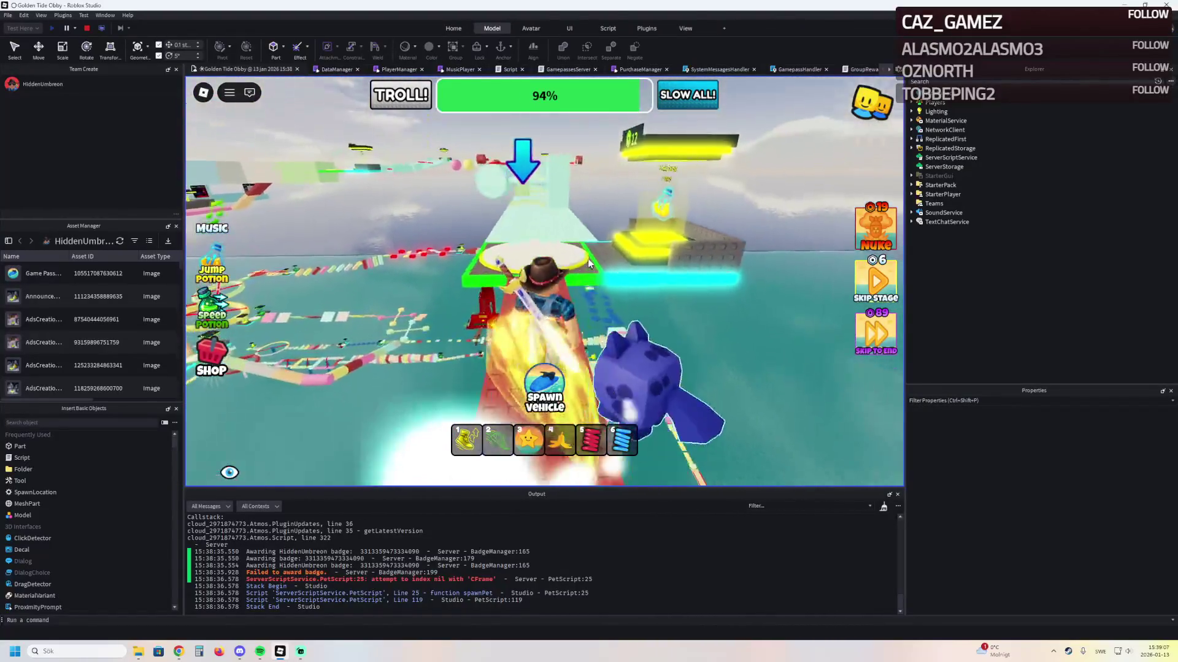
# Run along the white path to the 96% checkpoint pad
pyautogui.press('w')
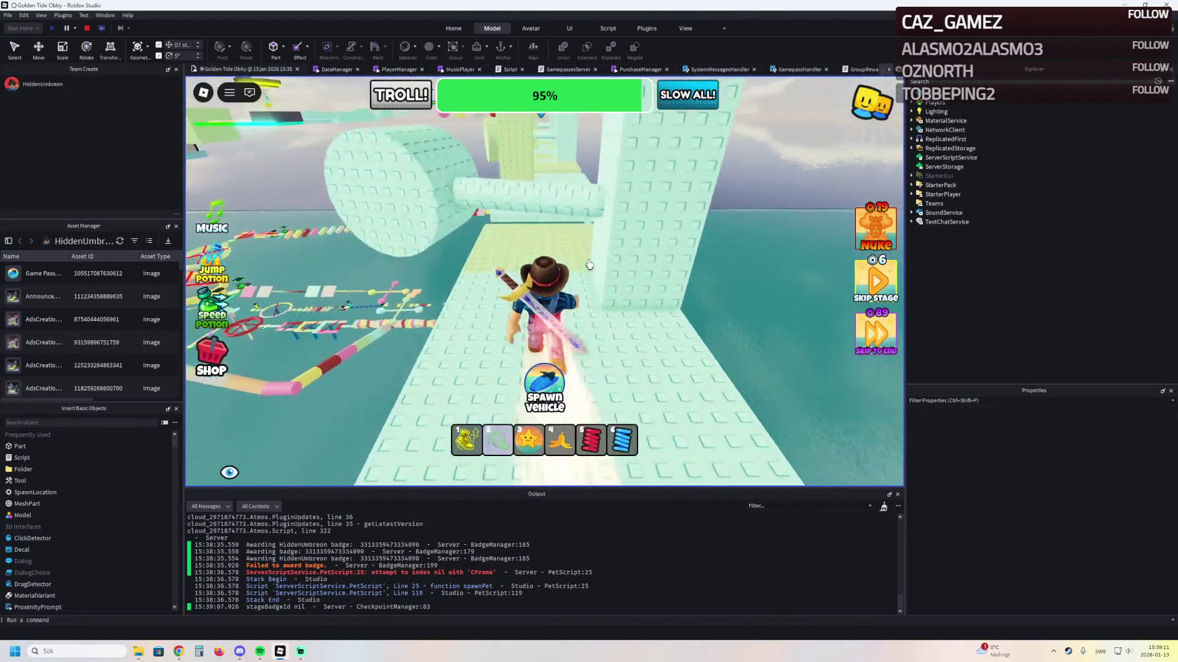
pyautogui.press('w')
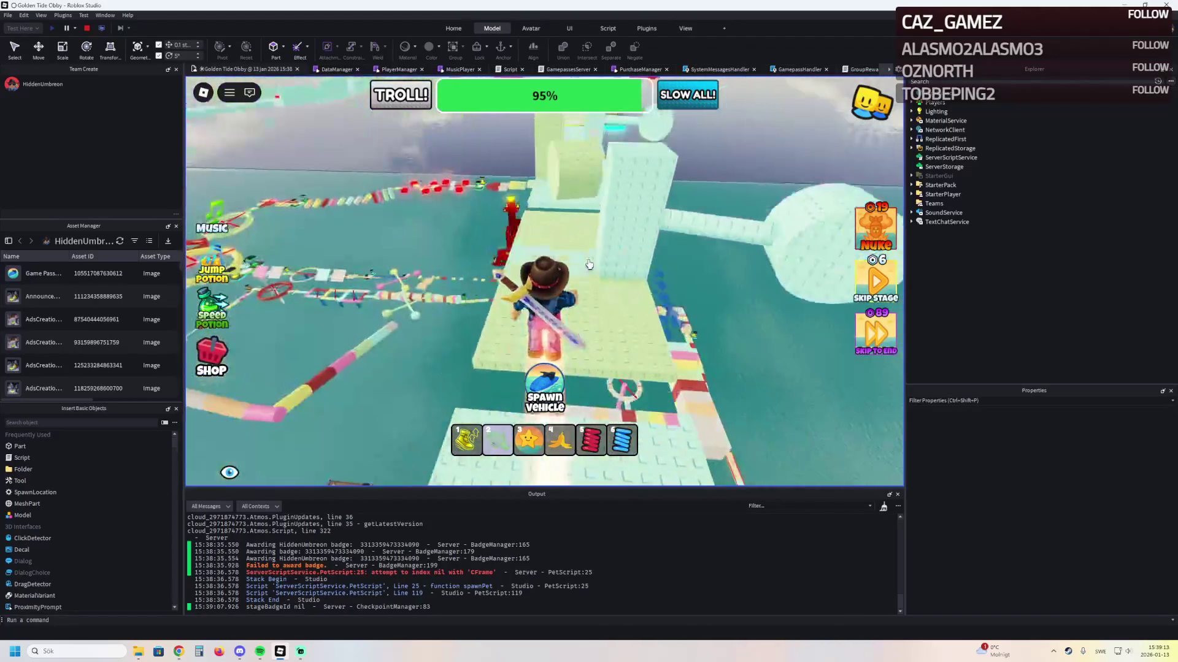
pyautogui.press('w')
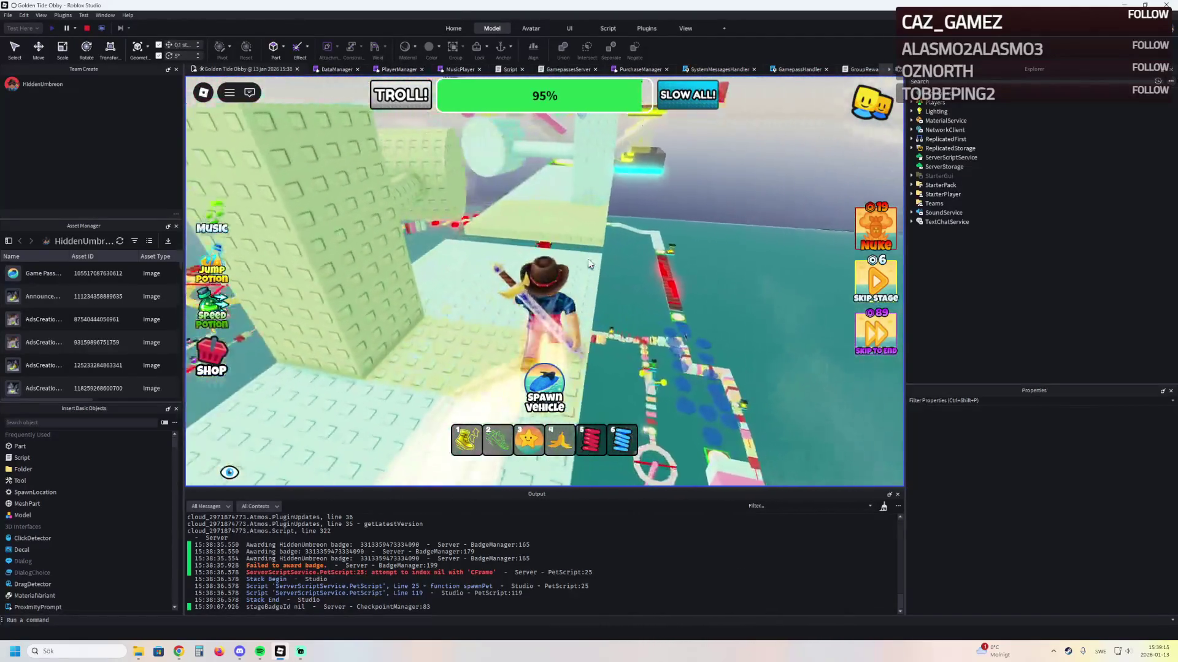
pyautogui.press('w')
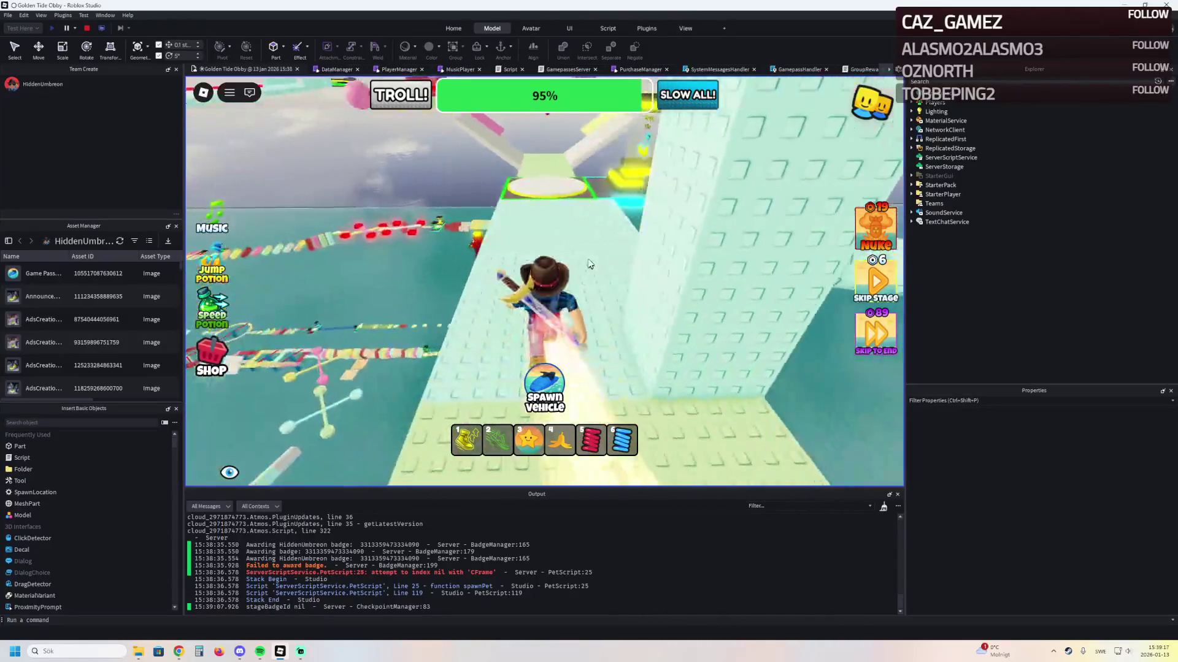
pyautogui.press('w')
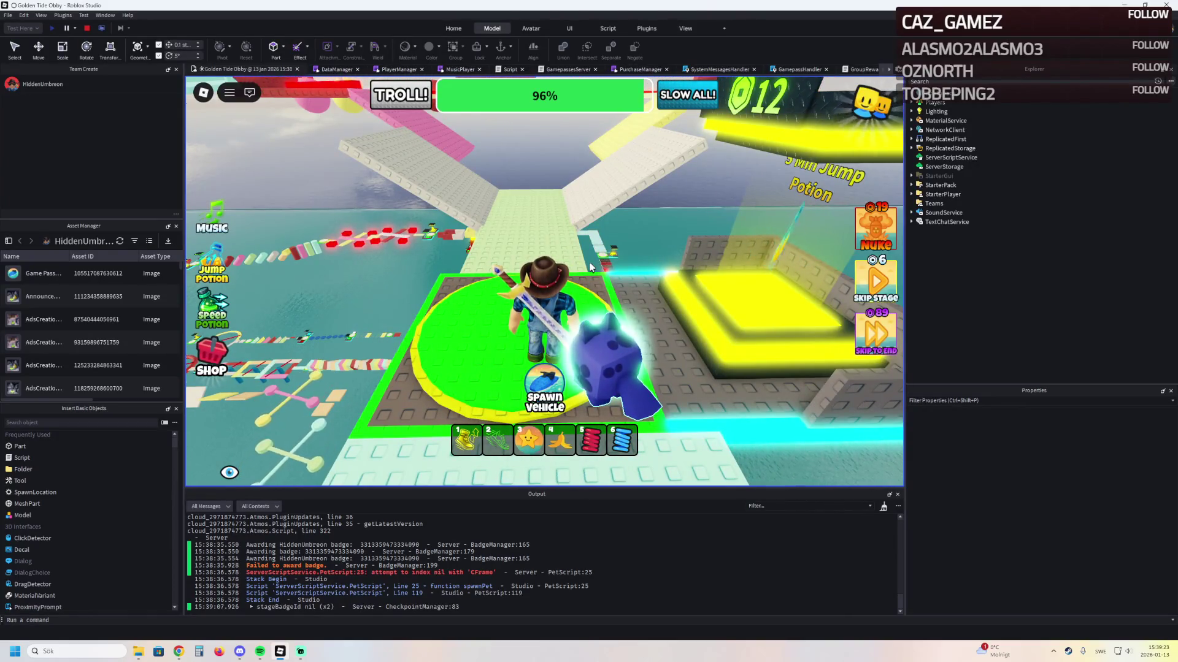
# Cross the pink and pale green paths past the red hammer to the 97% checkpoint
pyautogui.press('w')
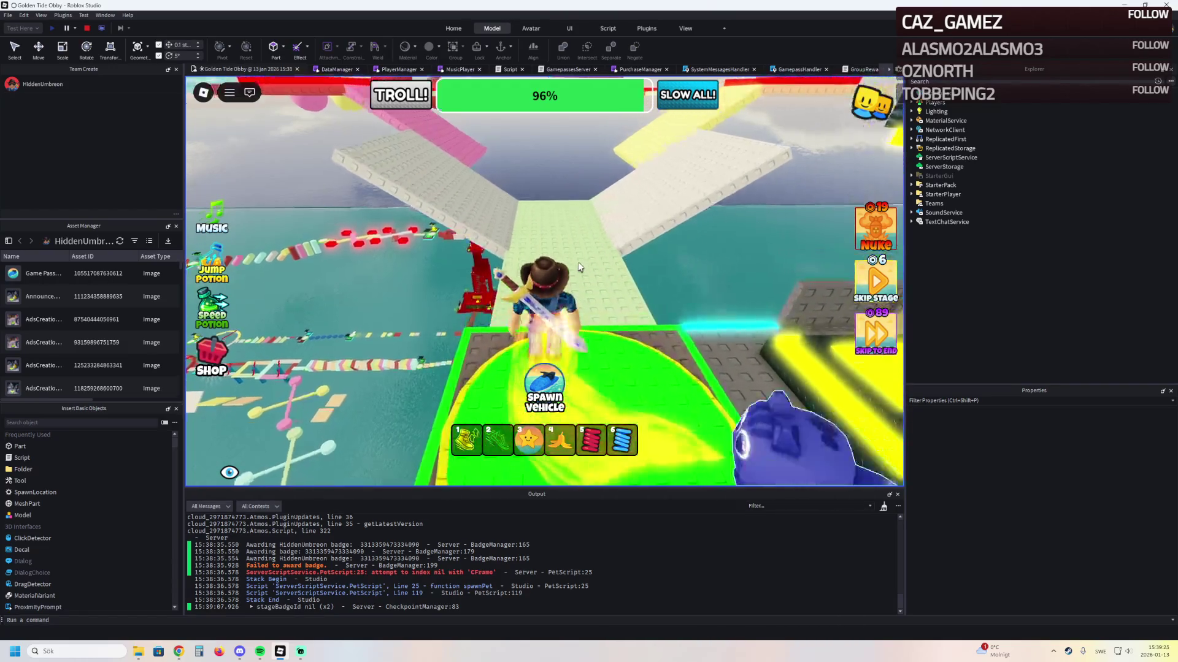
pyautogui.press('w')
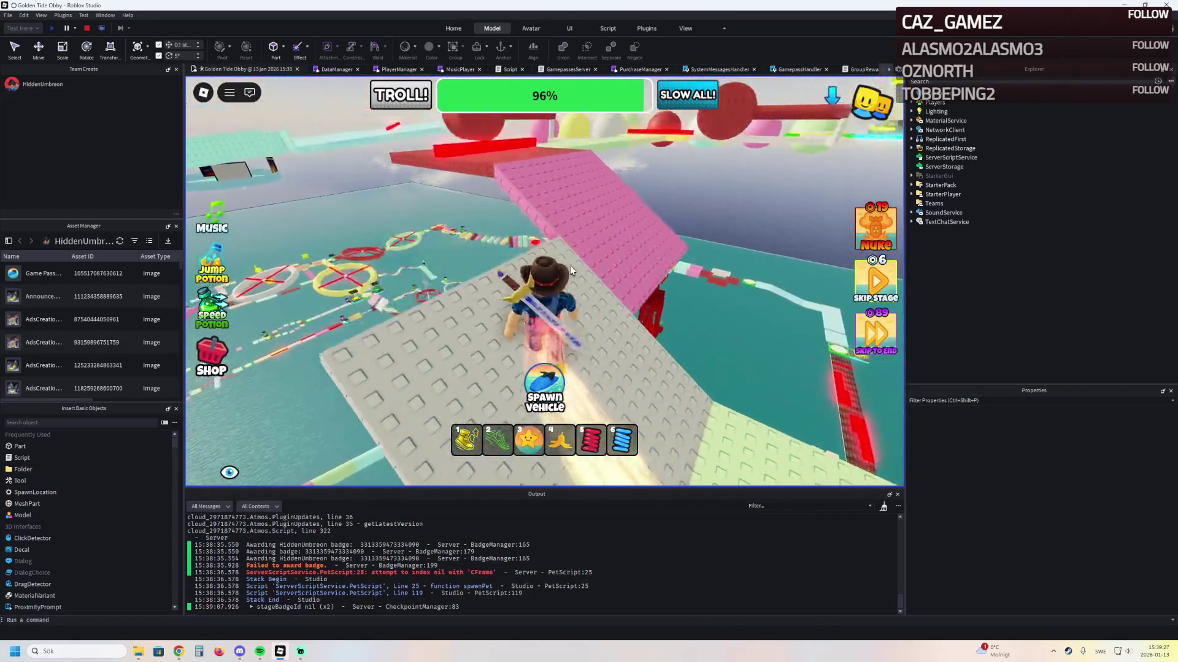
pyautogui.press('w')
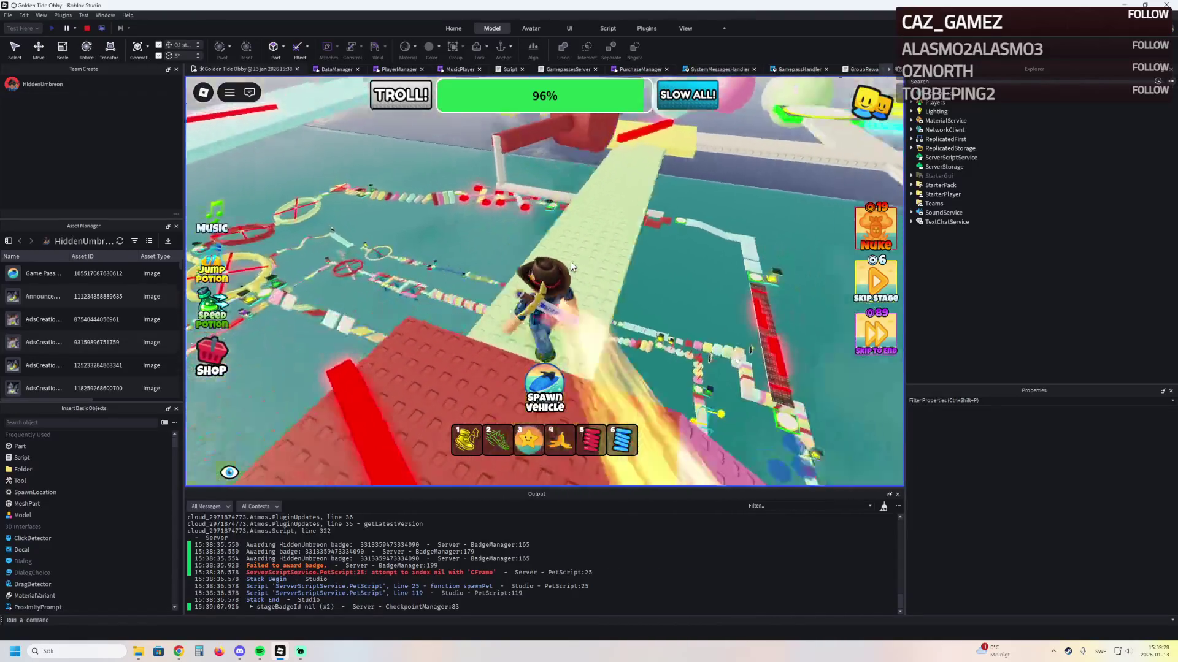
pyautogui.press('w')
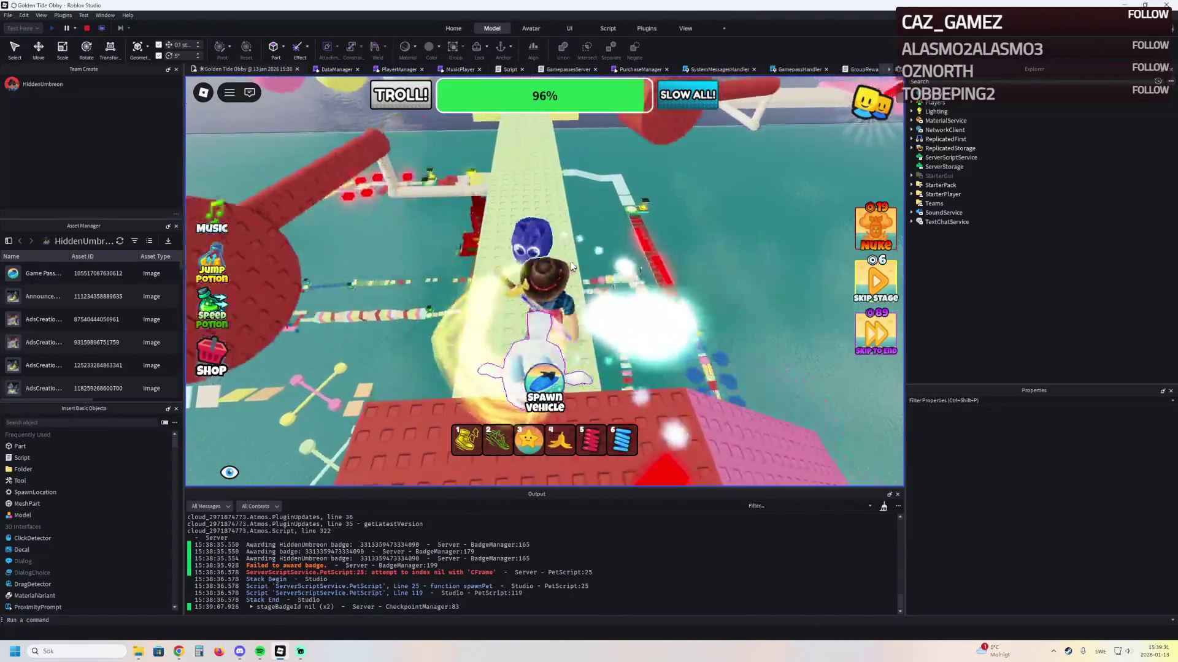
pyautogui.press('w')
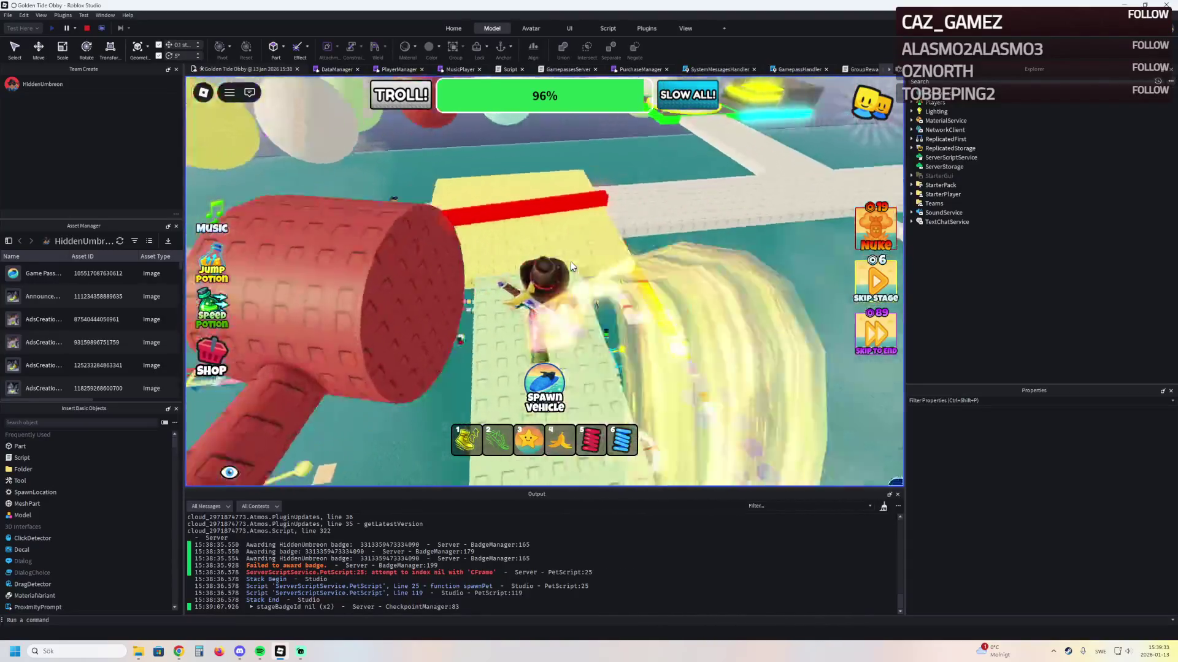
pyautogui.press('w')
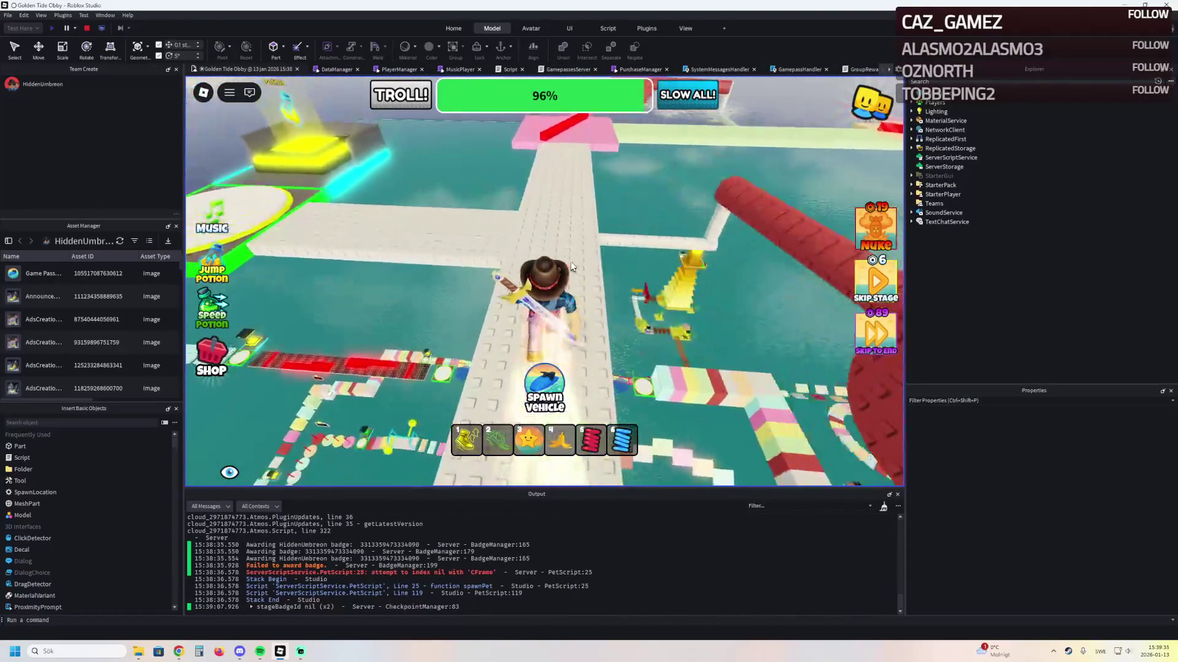
pyautogui.press('w')
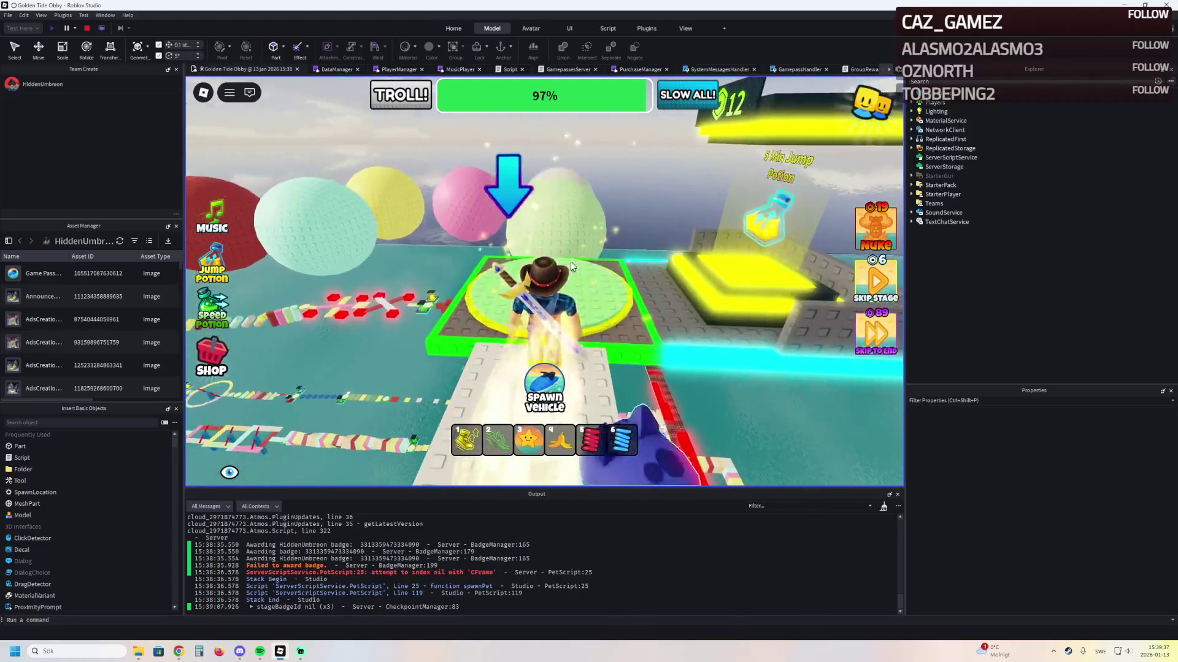
# Jump across the coloured balls and land on the 98% checkpoint pad
pyautogui.press('w')
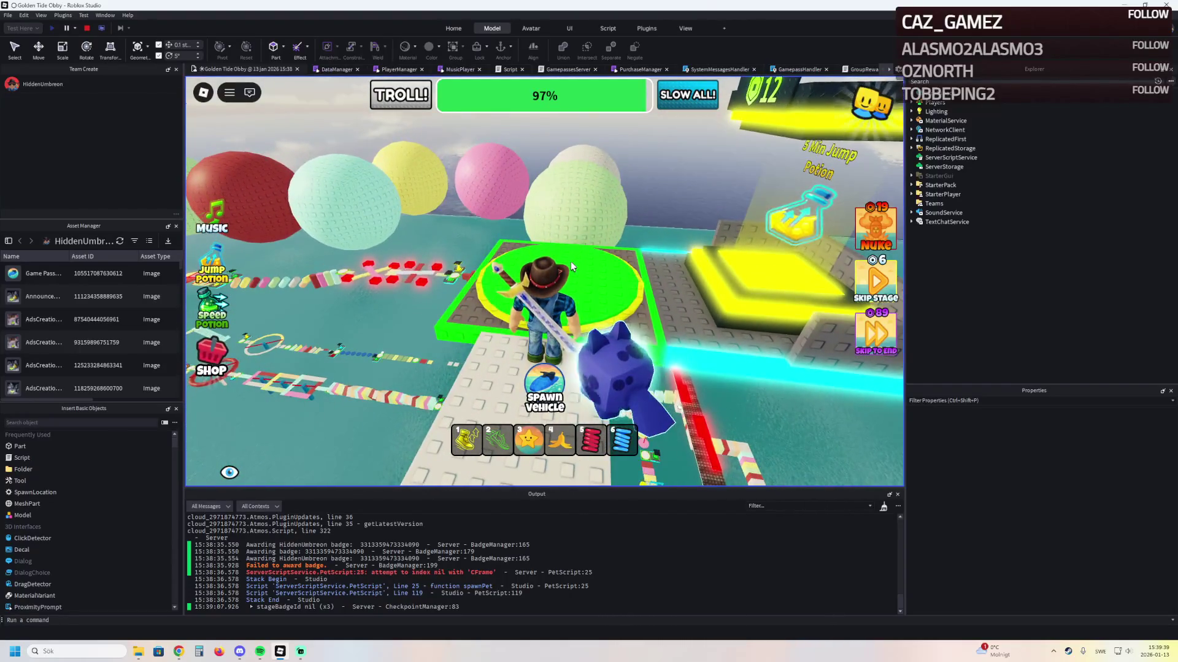
pyautogui.press('w')
pyautogui.press('space')
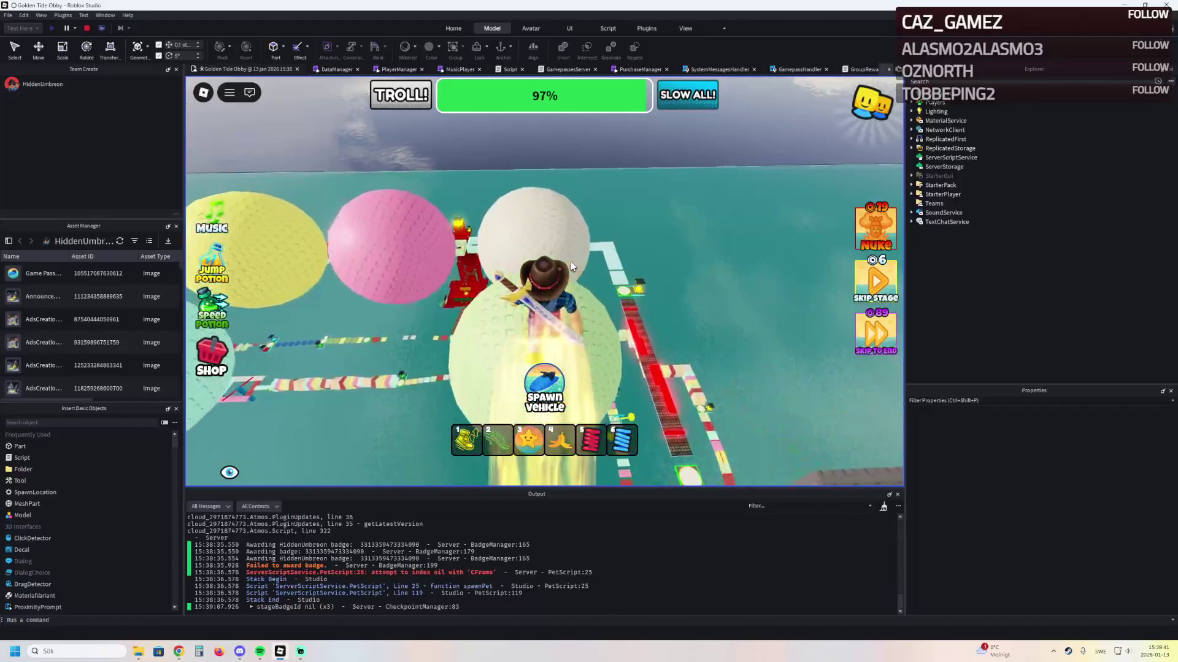
pyautogui.press('w')
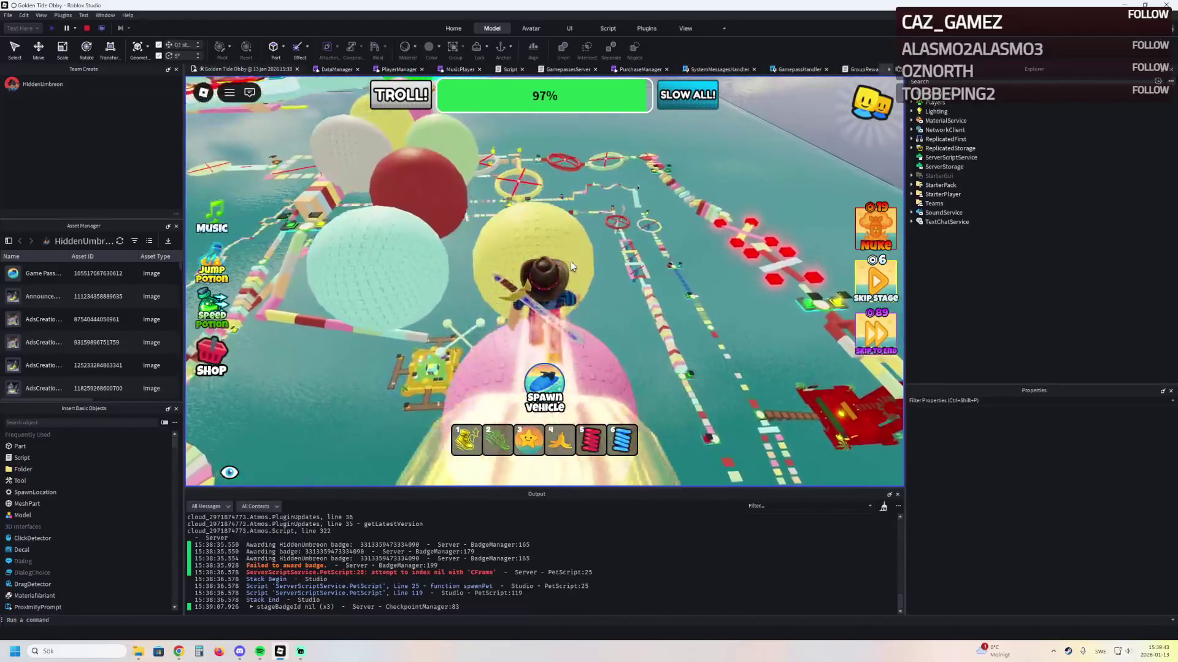
pyautogui.press('w')
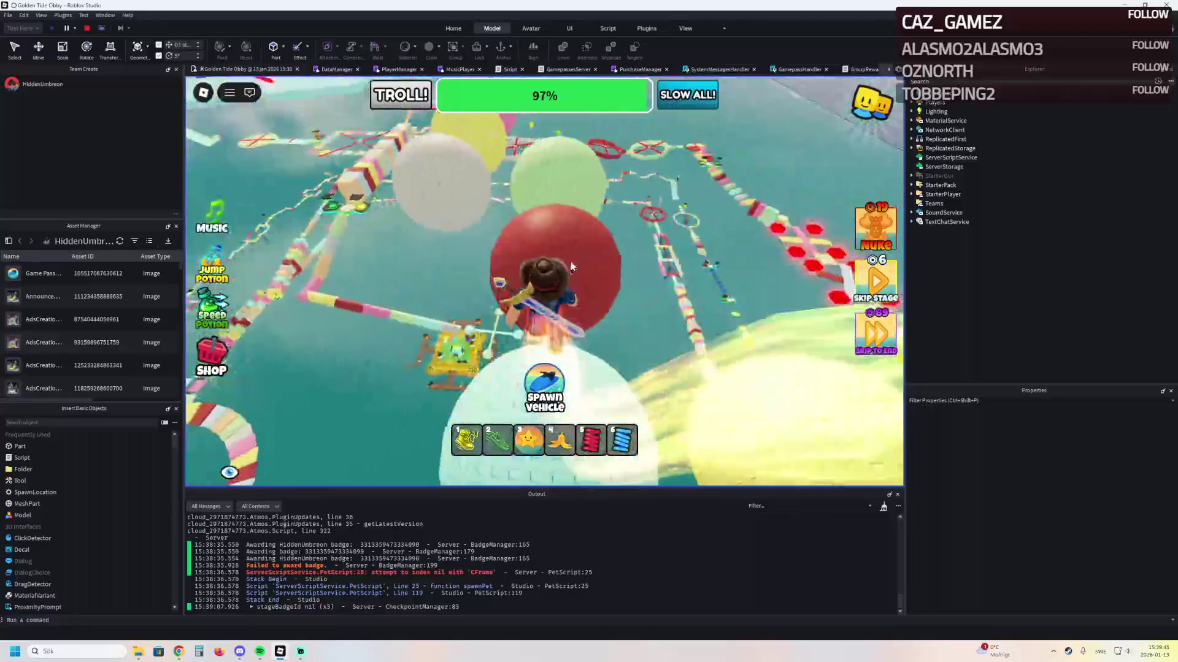
pyautogui.press('w')
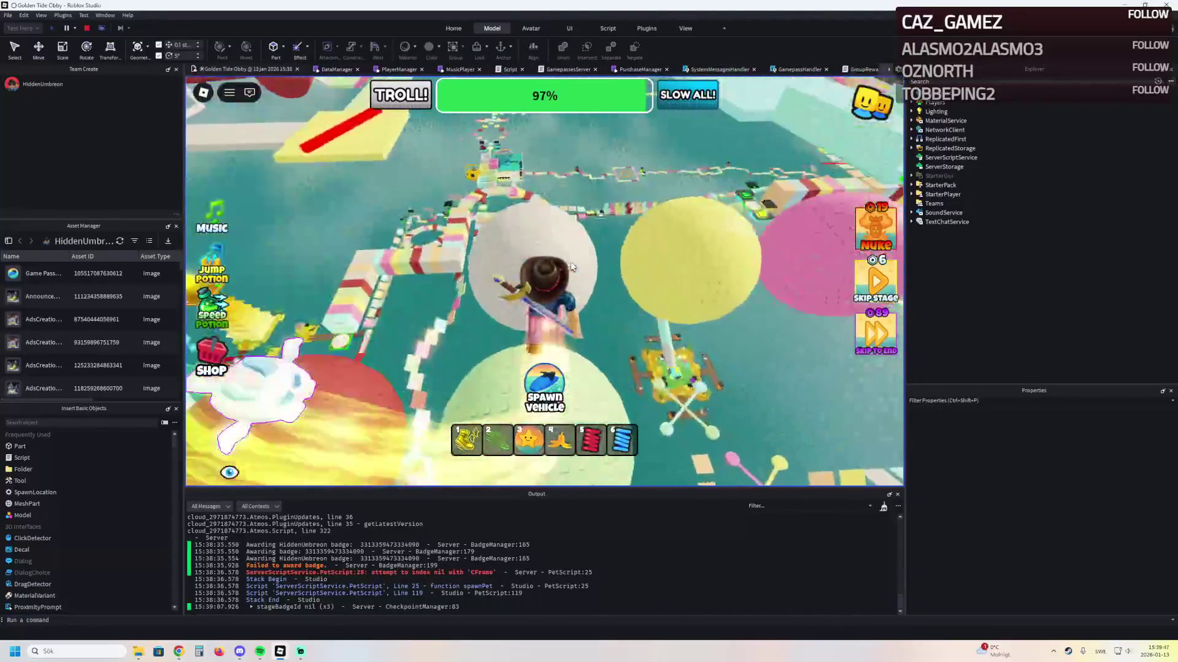
pyautogui.press('w')
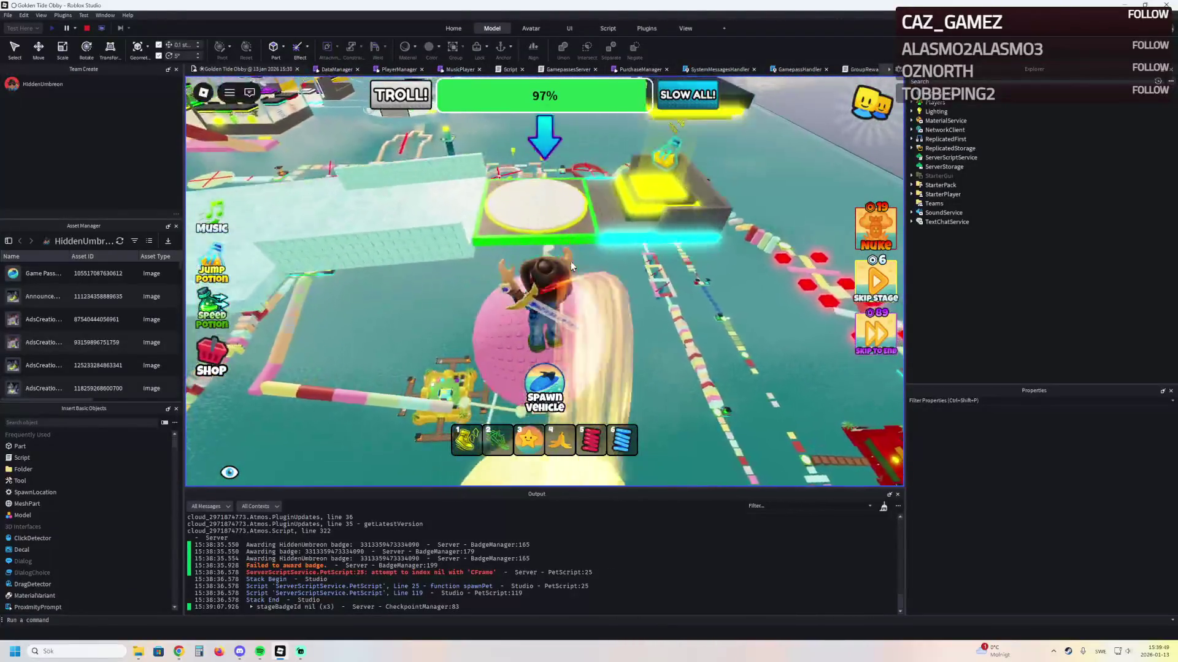
pyautogui.press('w')
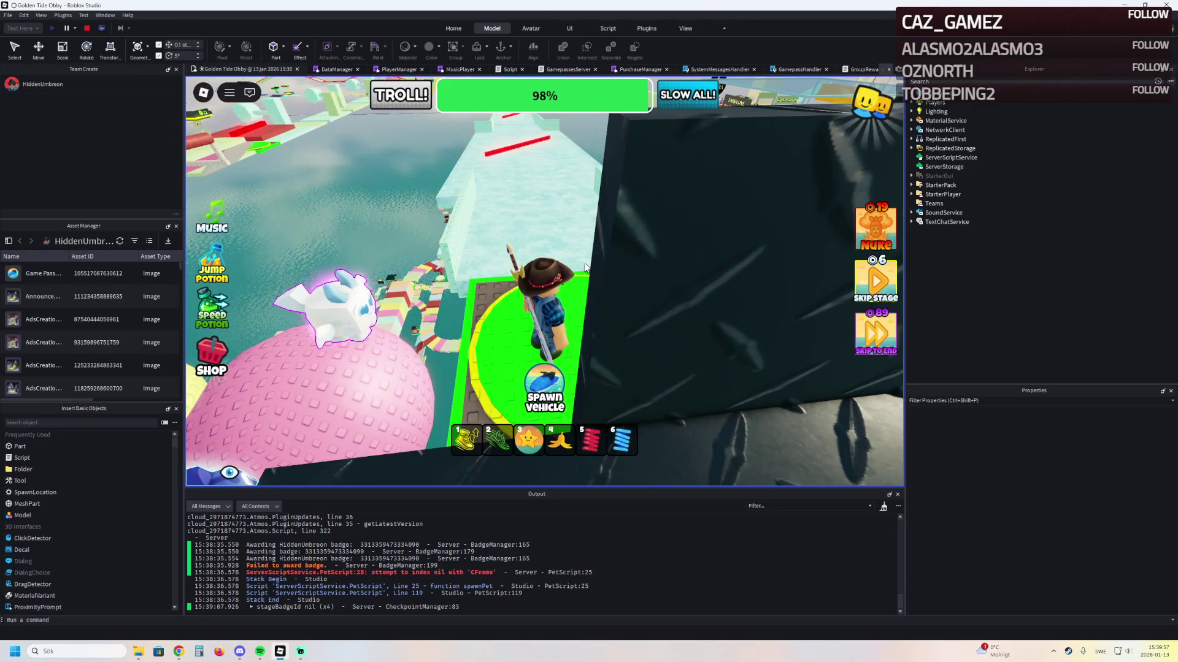
# Run the avatar up the icy path, past the red bar, onto the 99% checkpoint pad
pyautogui.press('a')
pyautogui.press('w')
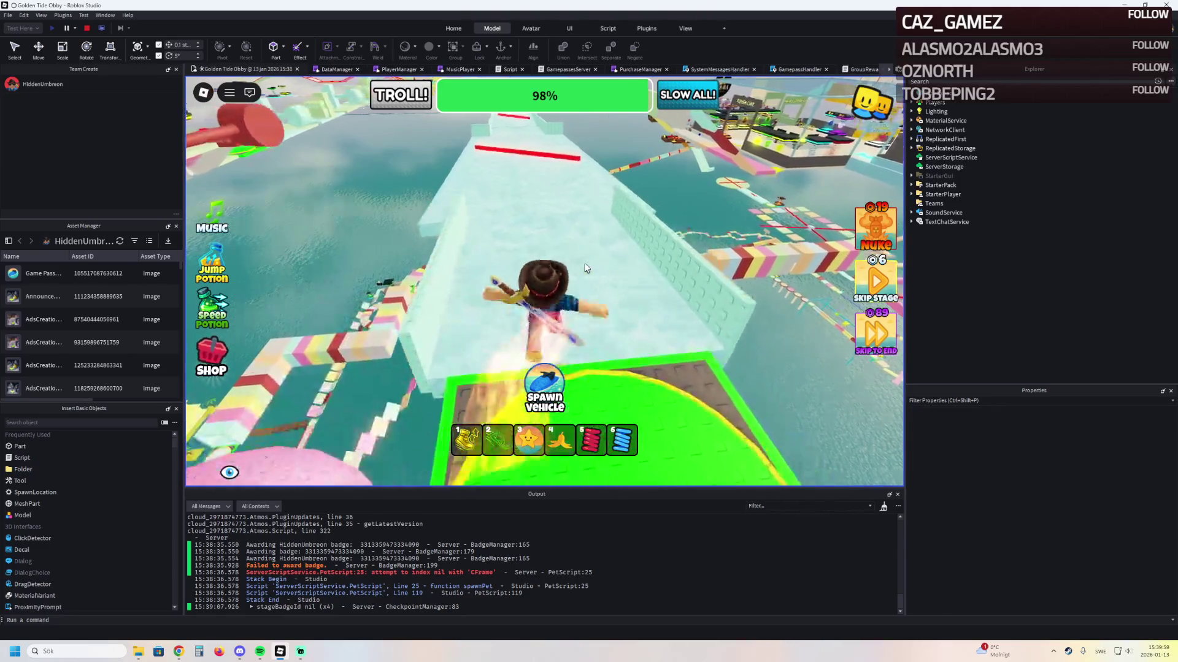
pyautogui.press('a')
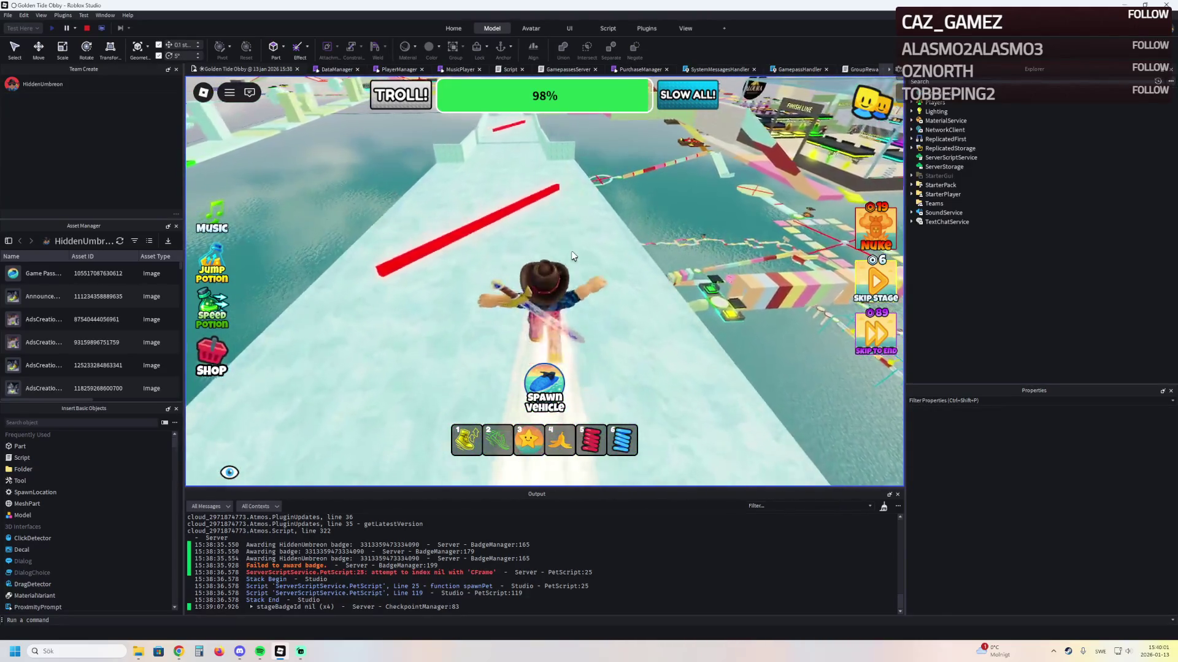
pyautogui.press('d')
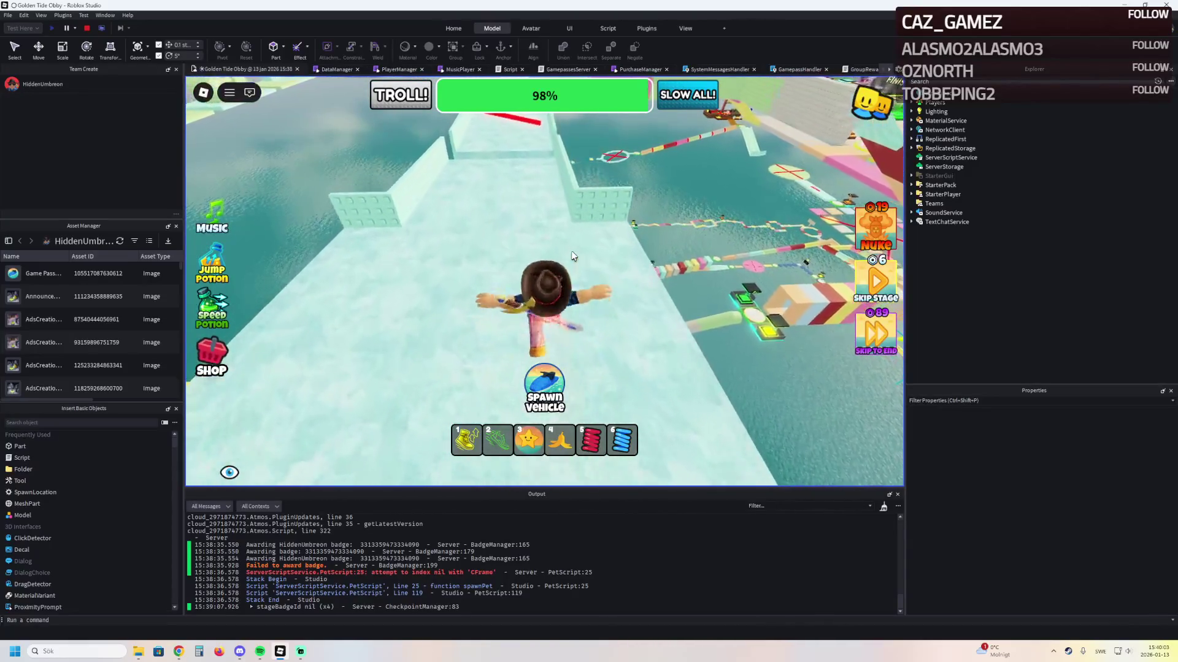
pyautogui.press('w')
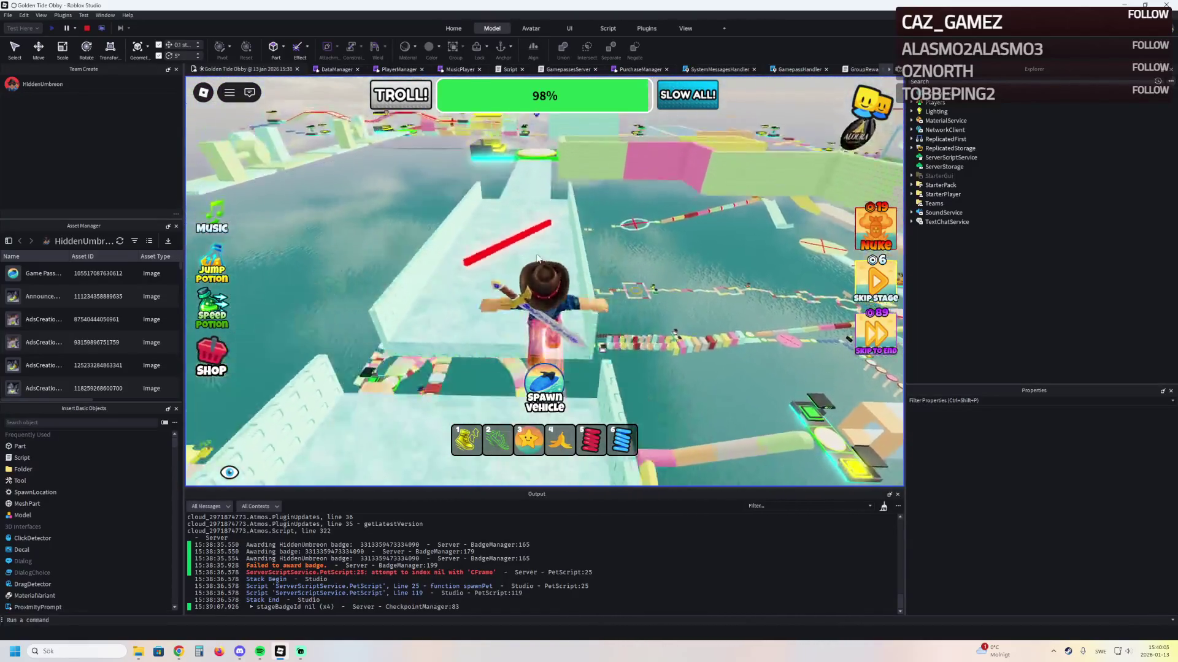
pyautogui.press('w')
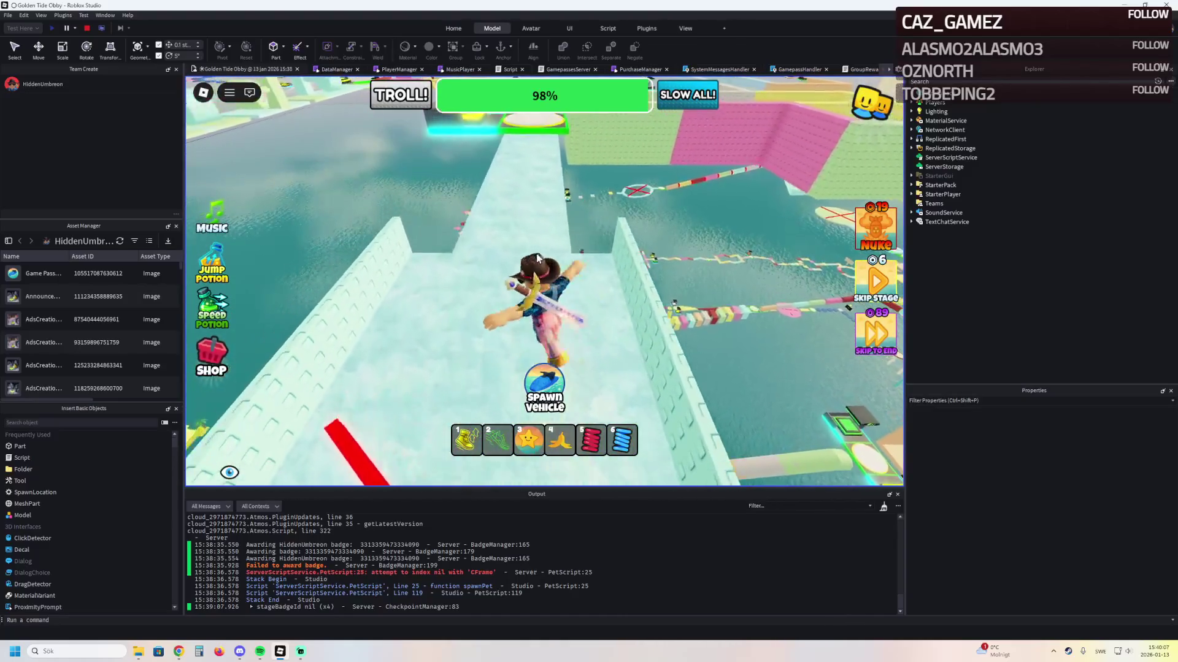
pyautogui.press('w')
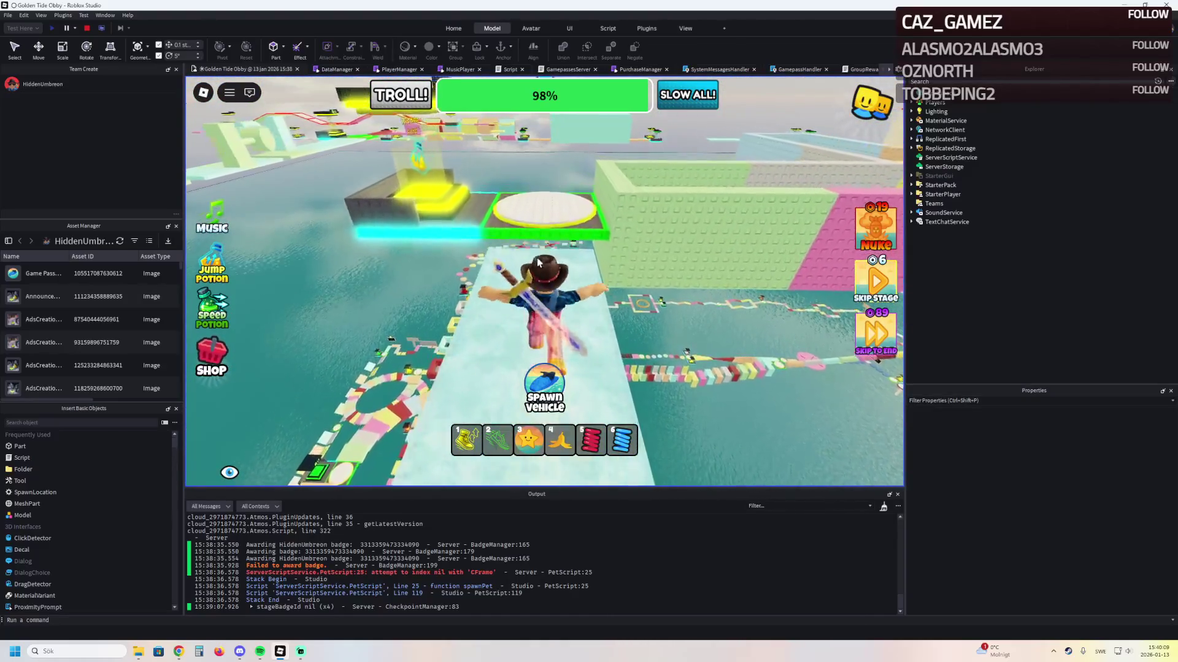
pyautogui.press('w')
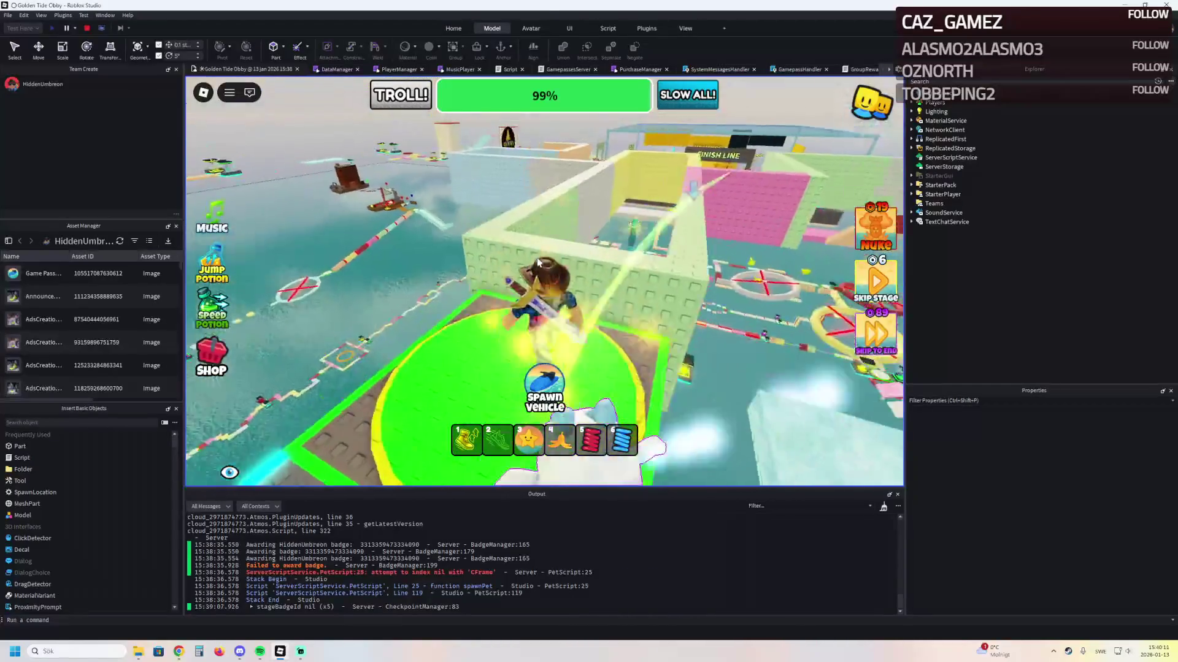
# Run along the narrow path and pink walkway across the finish line to reach 100%
pyautogui.press('w')
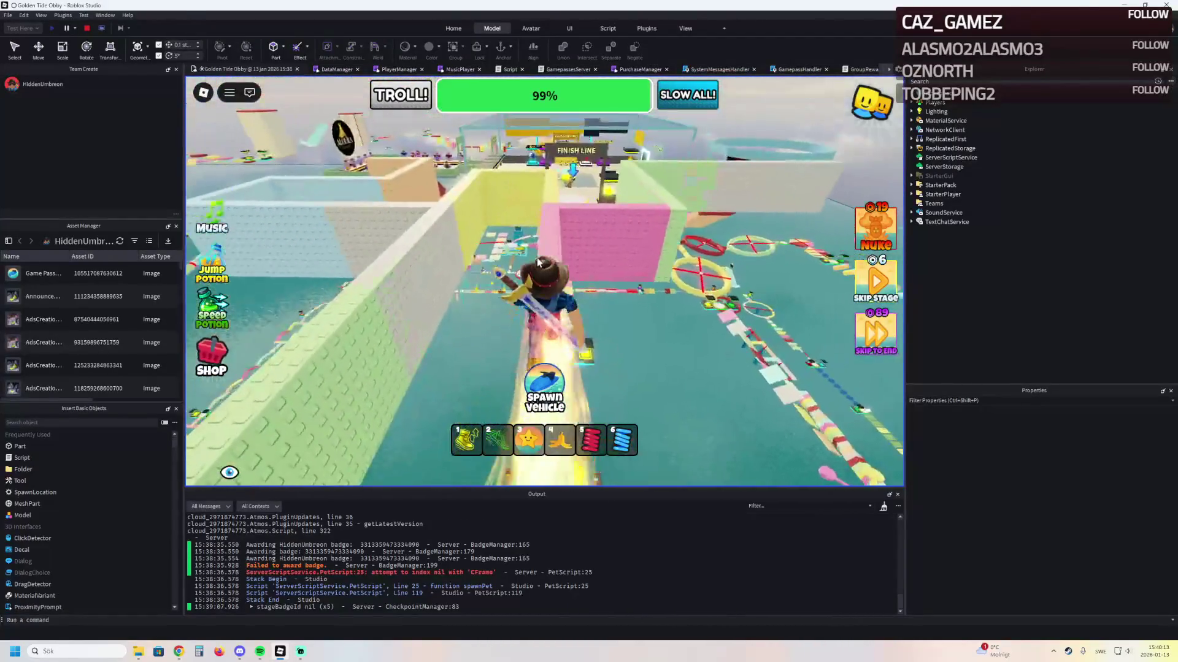
pyautogui.press('w')
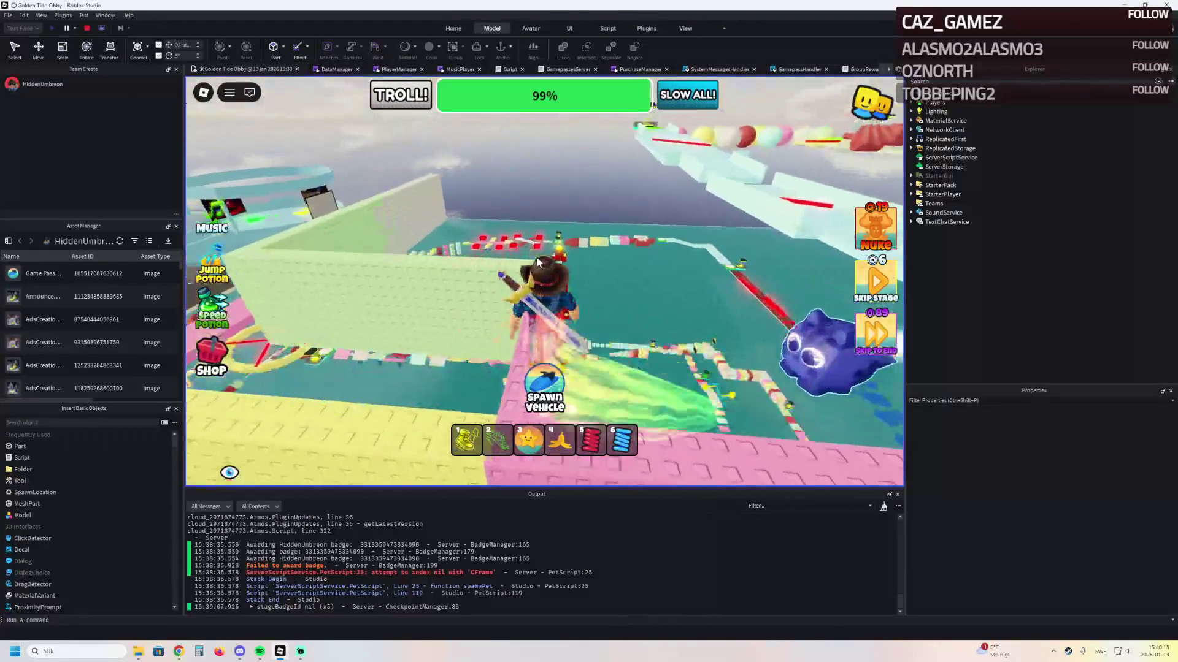
pyautogui.press('w')
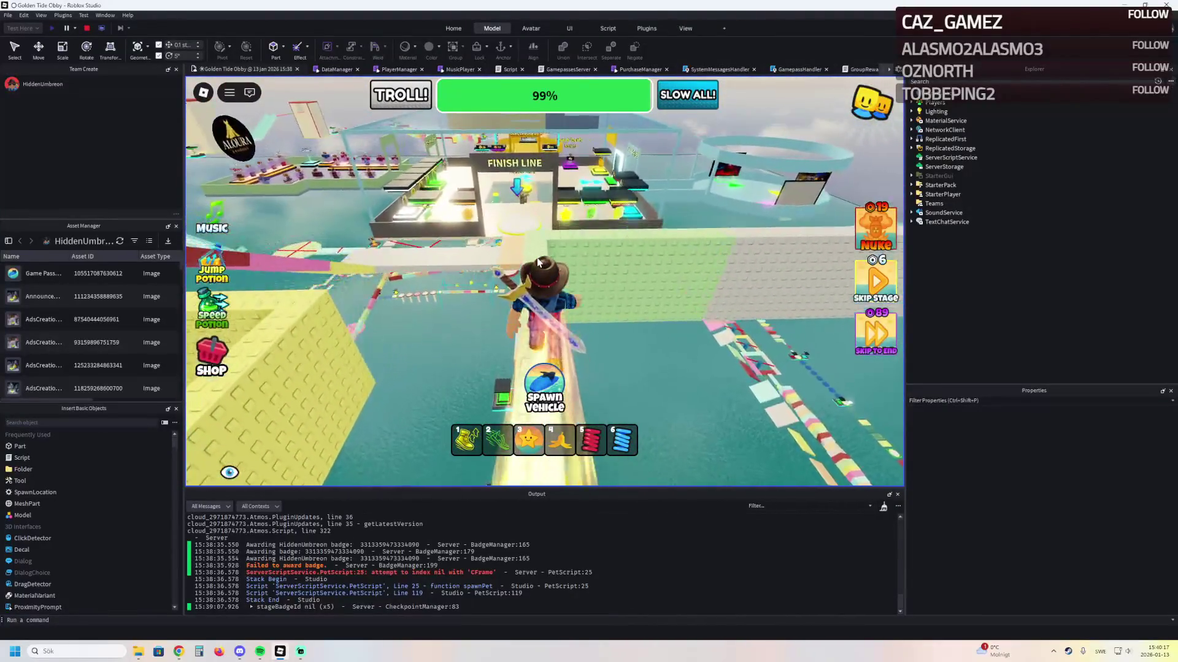
pyautogui.press('w')
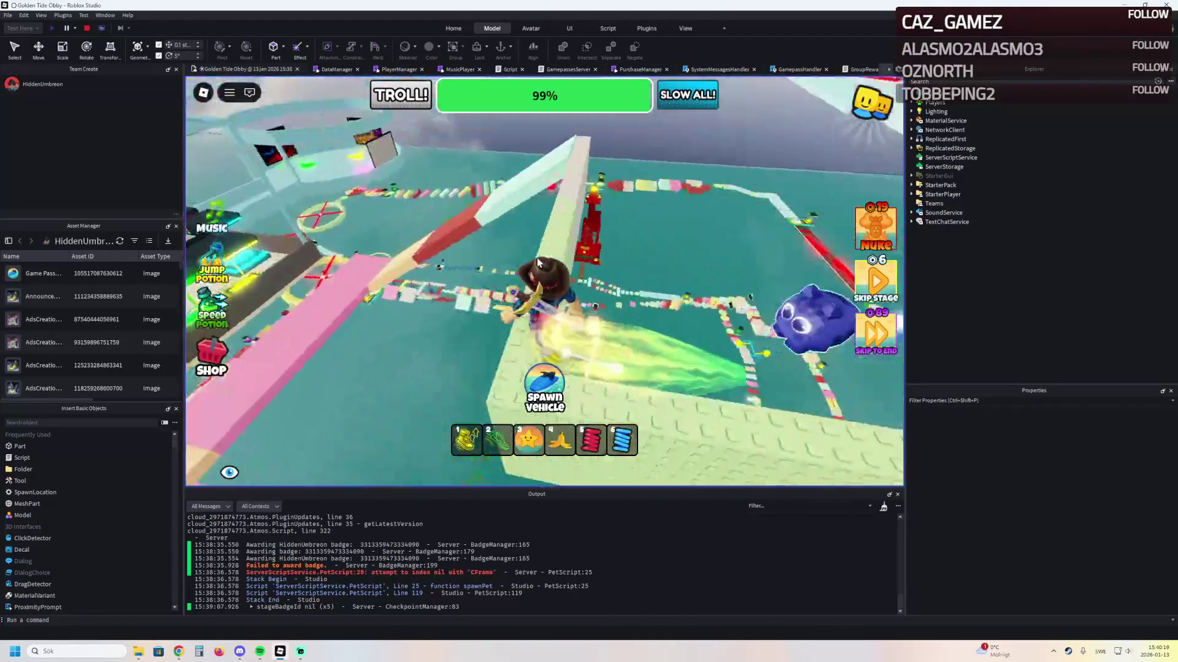
pyautogui.press('w')
pyautogui.press('w')
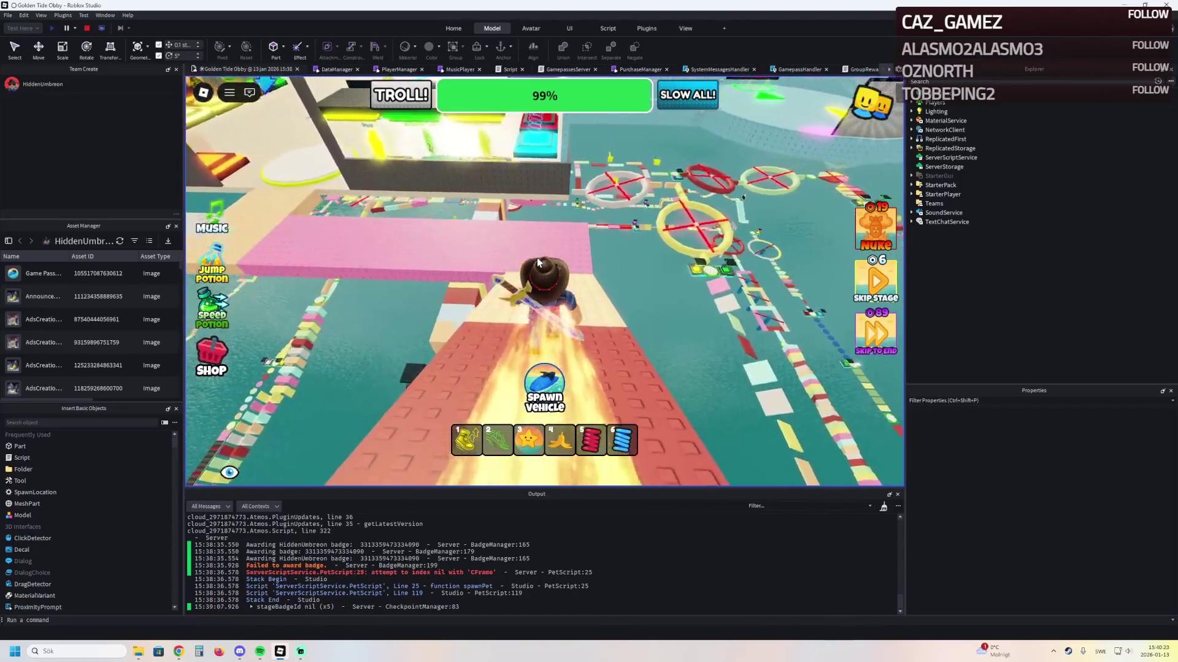
pyautogui.press('w')
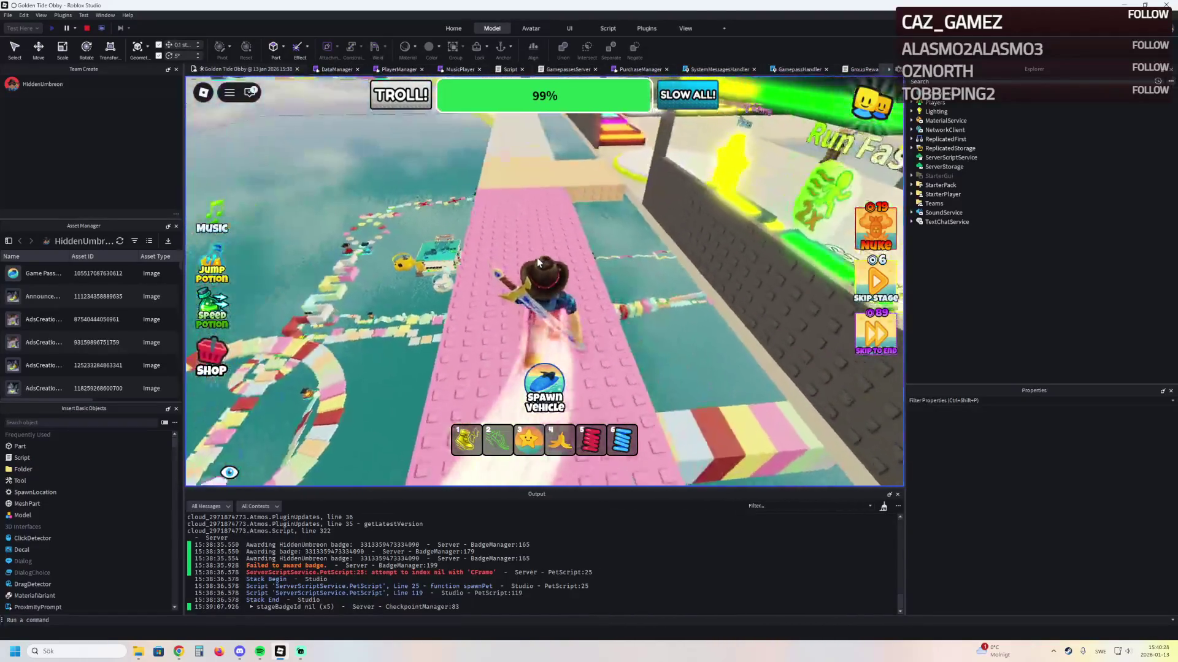
pyautogui.press('w')
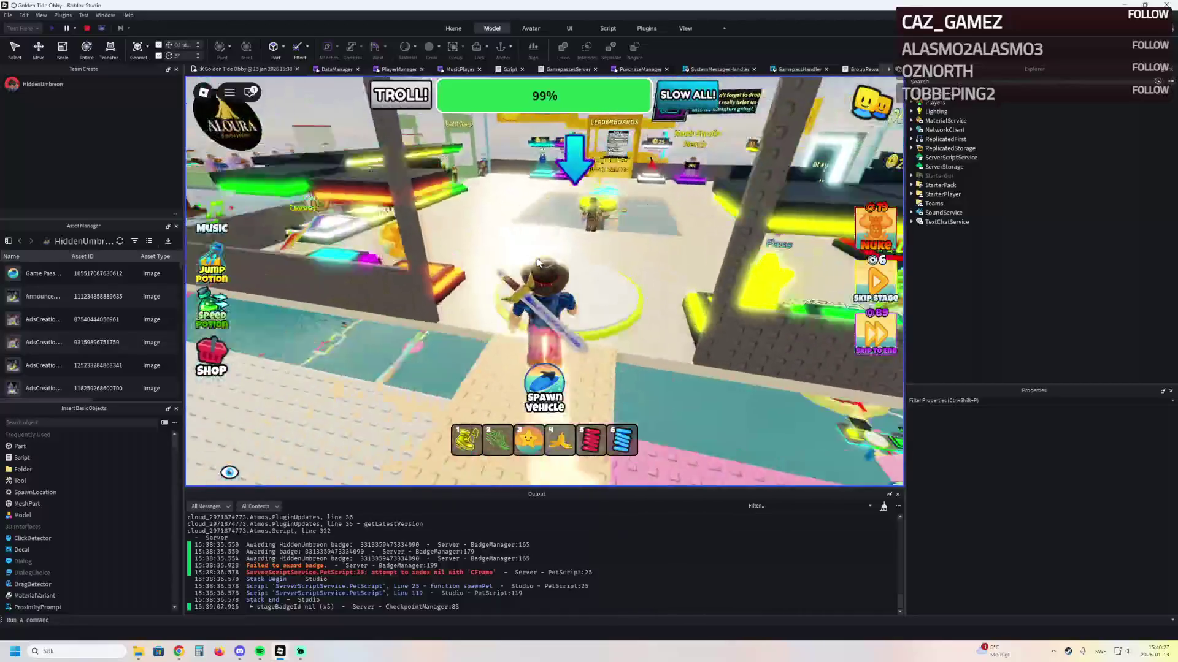
# Run through the finish lobby past the leaderboards, yellow pad, donation pads and Our Games
pyautogui.press('w')
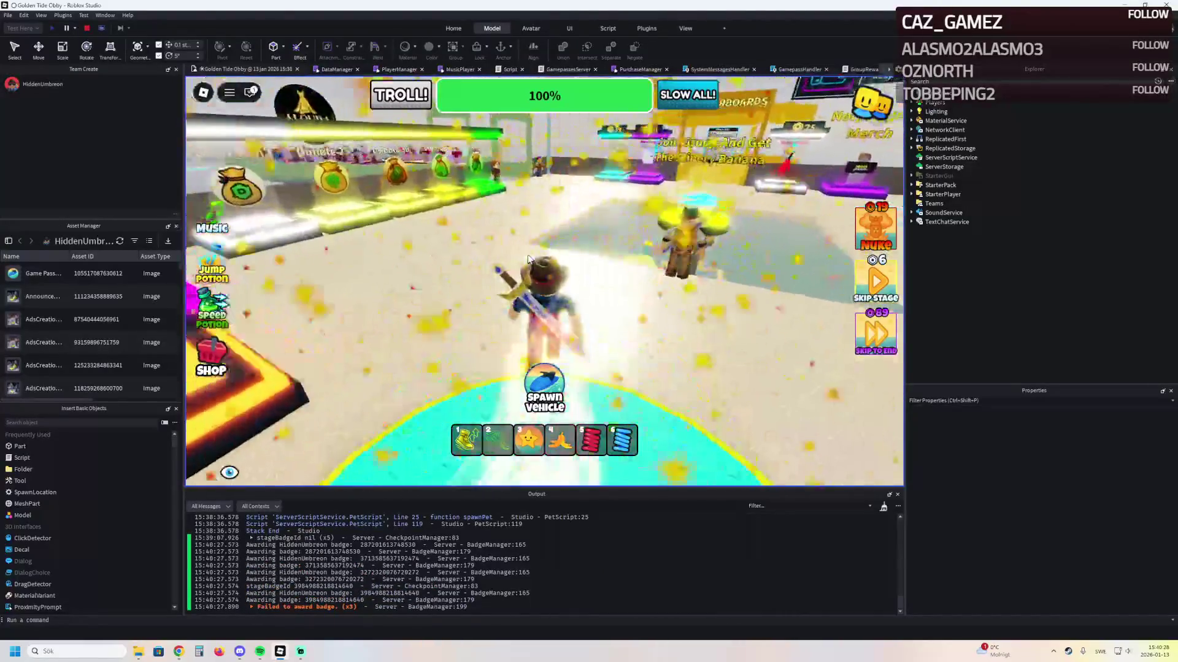
pyautogui.press('s')
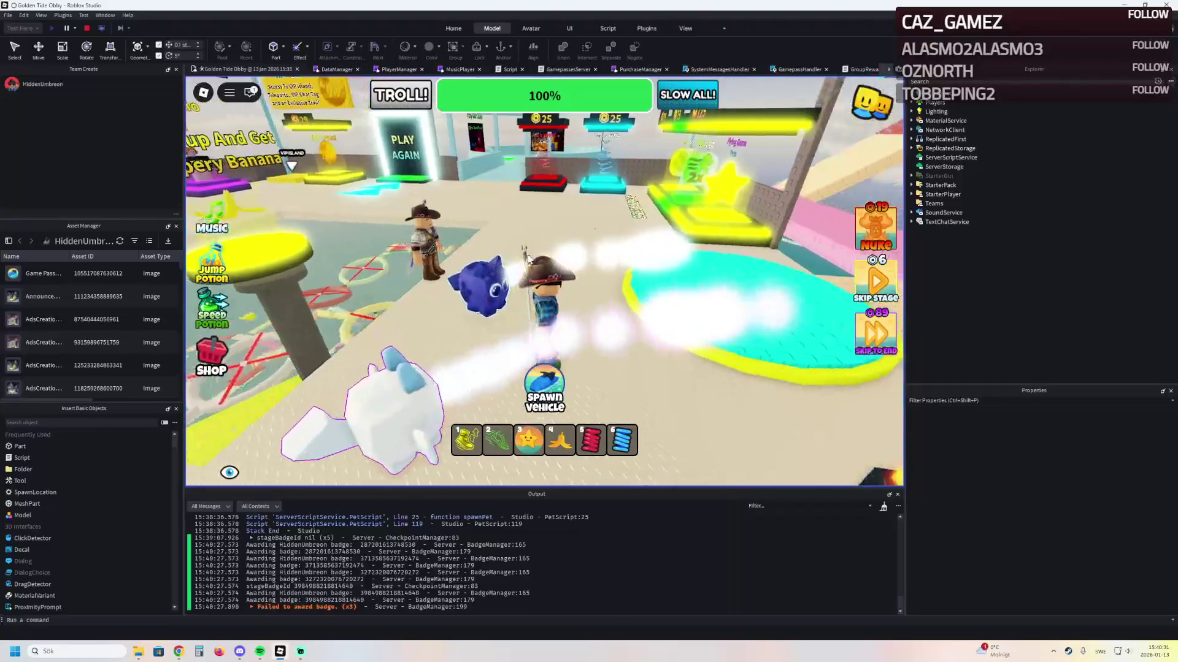
pyautogui.press('w')
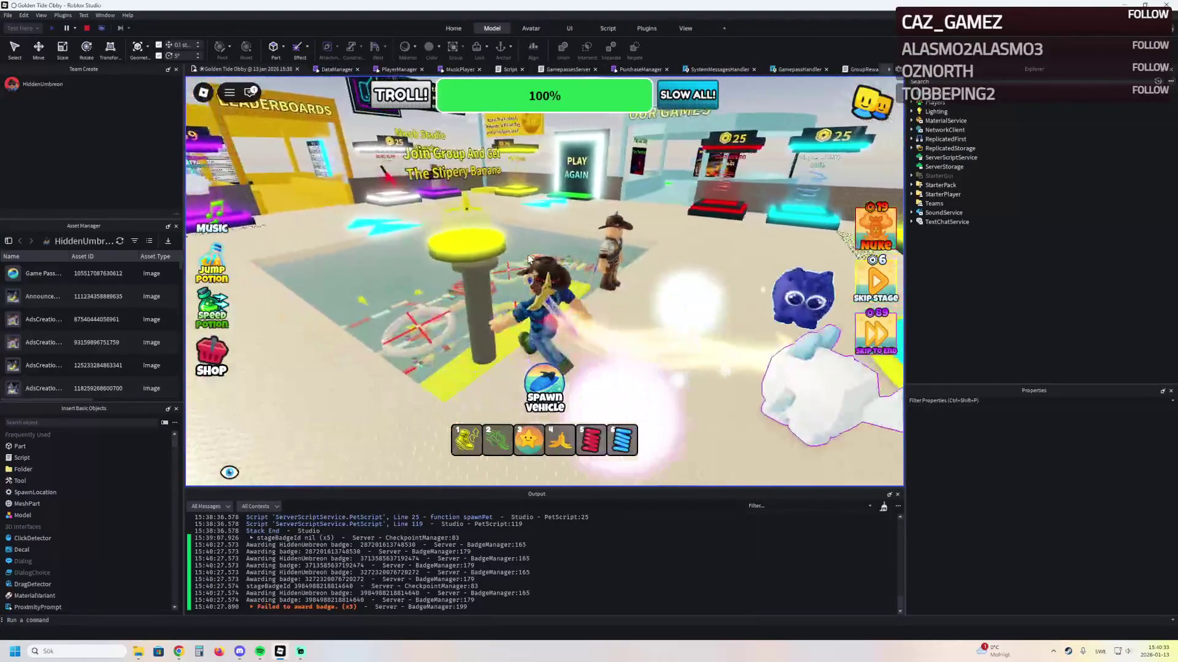
pyautogui.press('a')
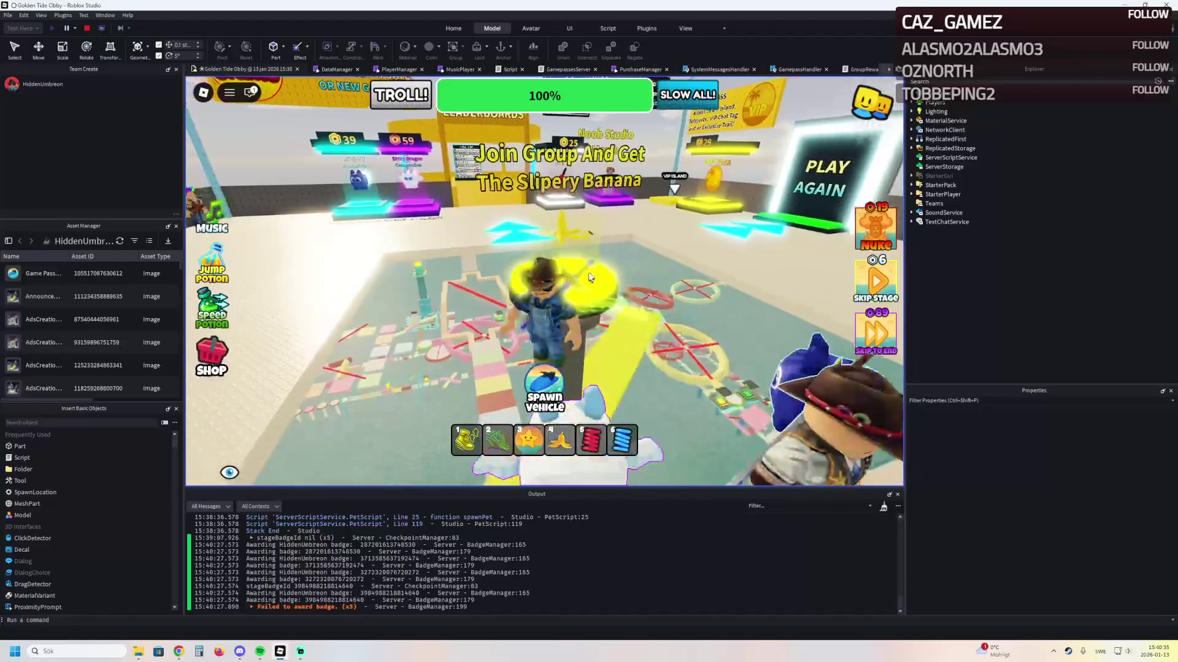
pyautogui.press('d')
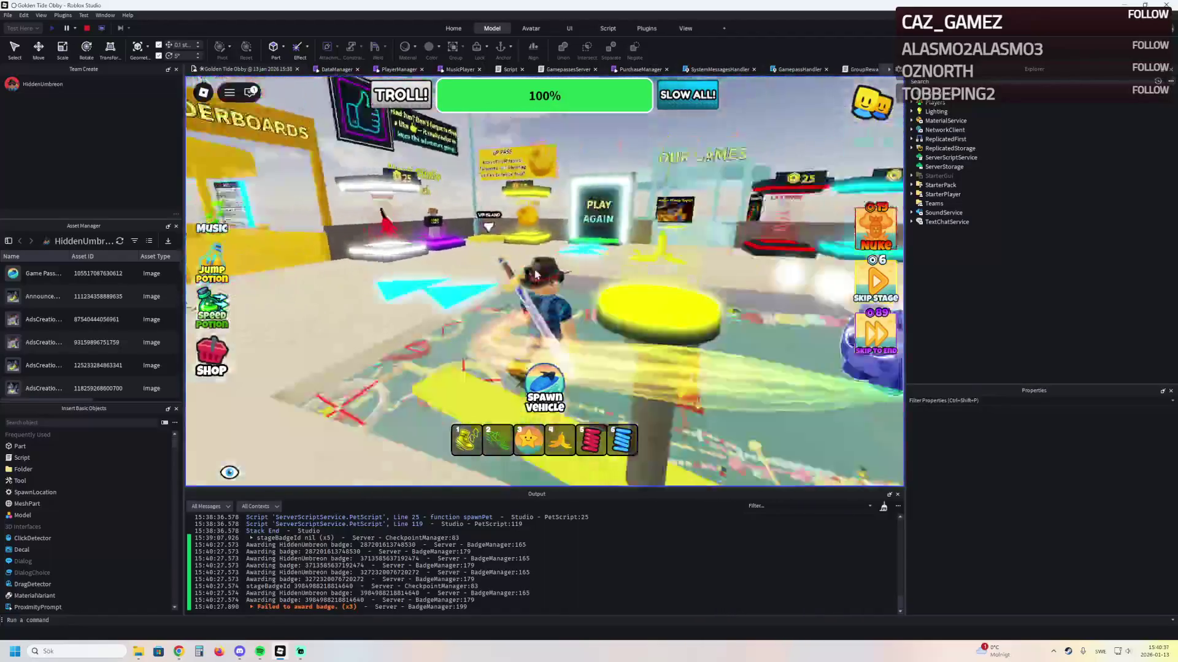
pyautogui.press('w')
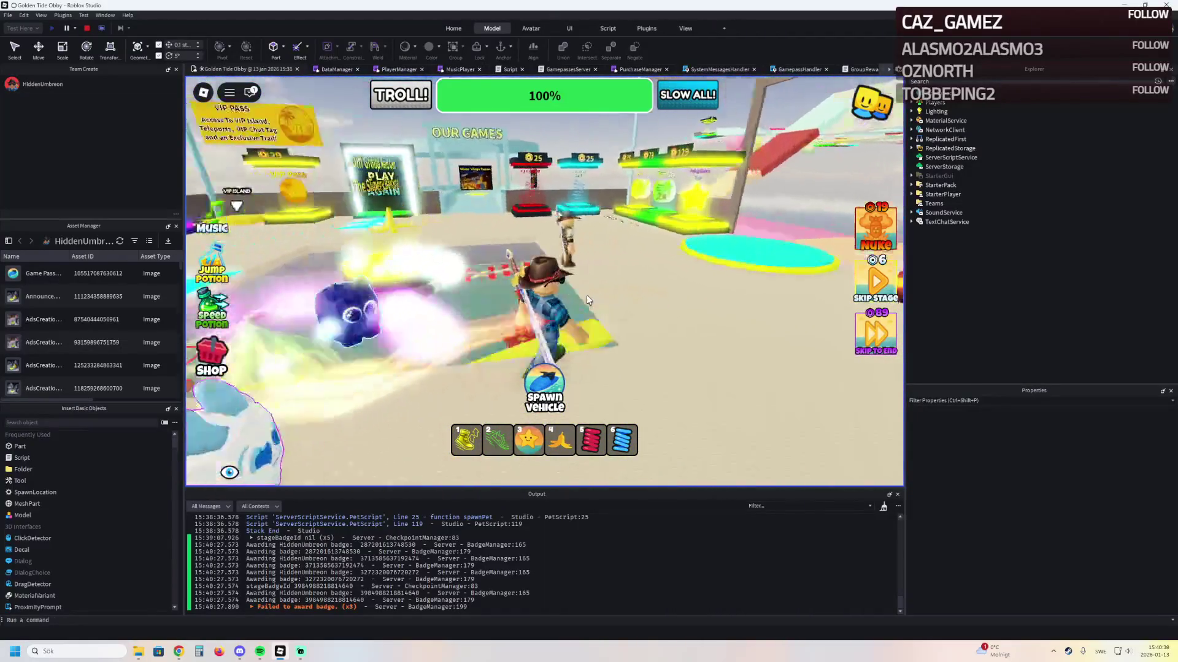
pyautogui.press('a')
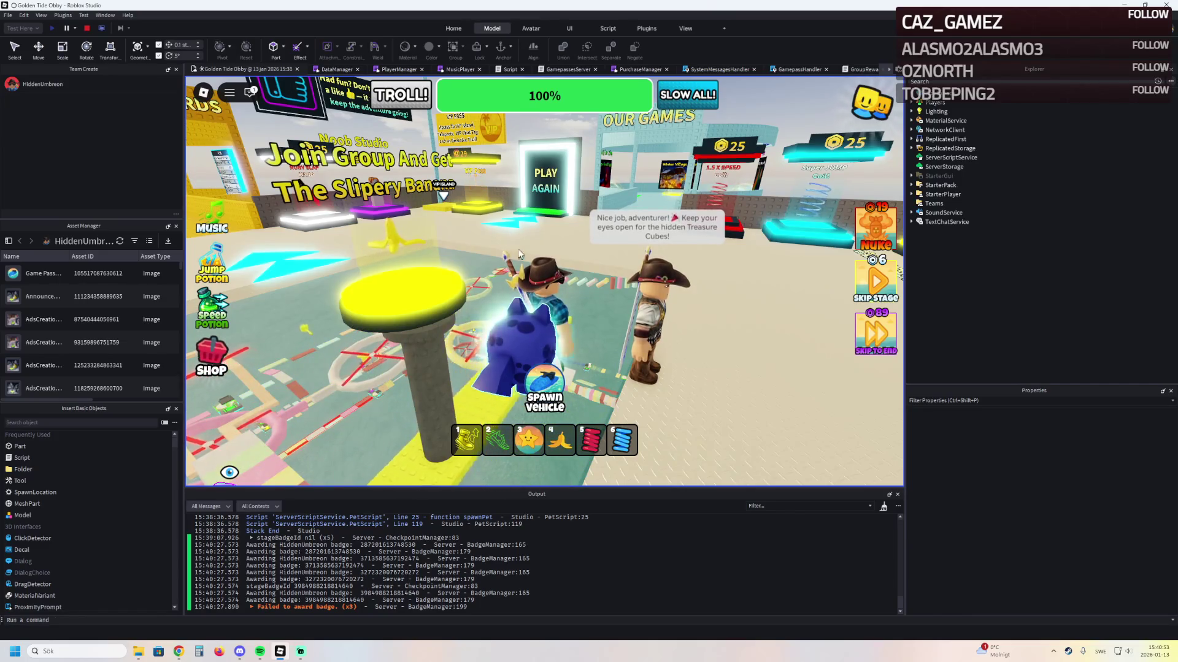
pyautogui.press('w')
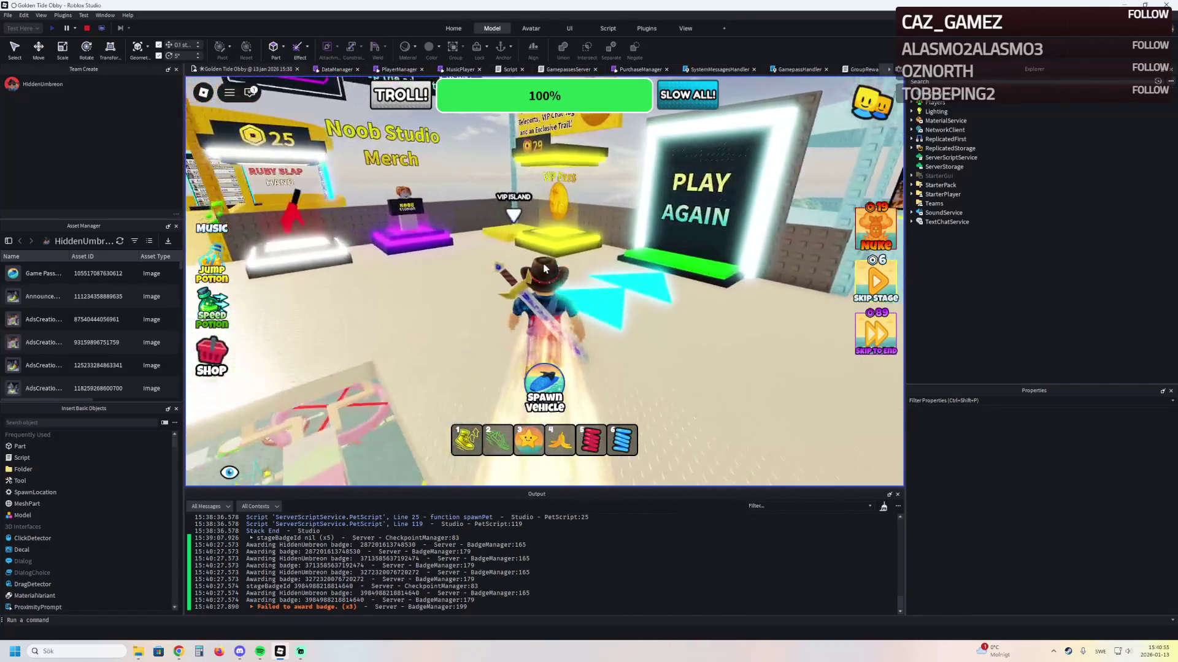
# Circle the yellow pillar by the Join Group sign and approach the Play Again portal
pyautogui.press('s')
pyautogui.press('w')
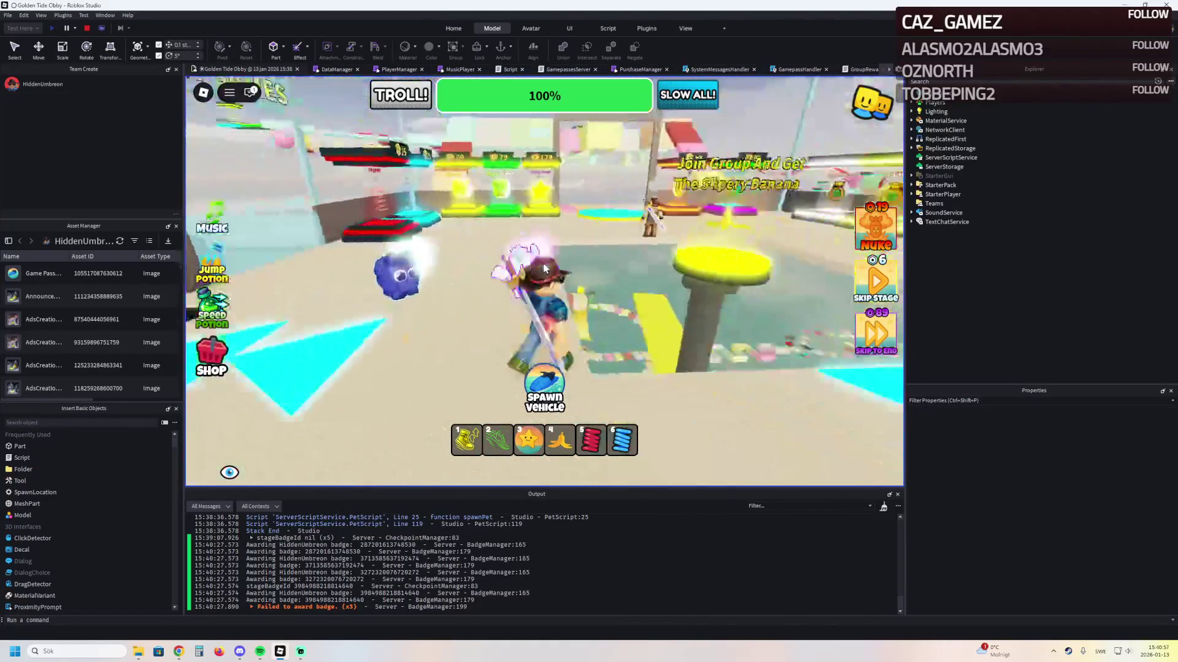
pyautogui.press('a')
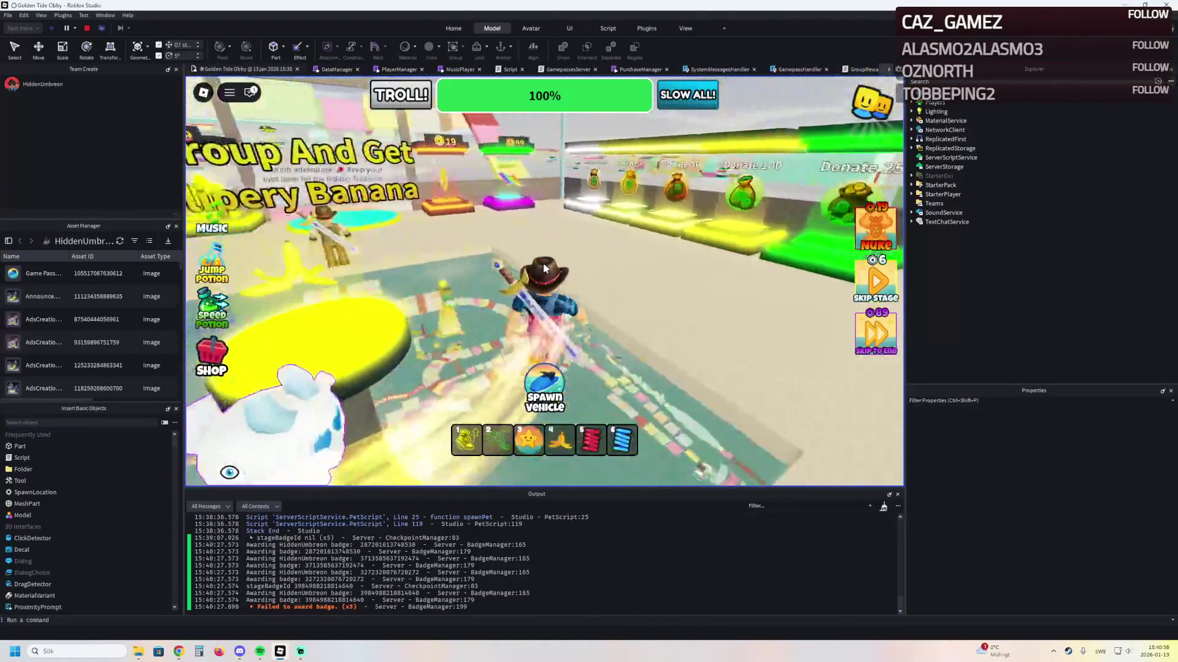
pyautogui.press('d')
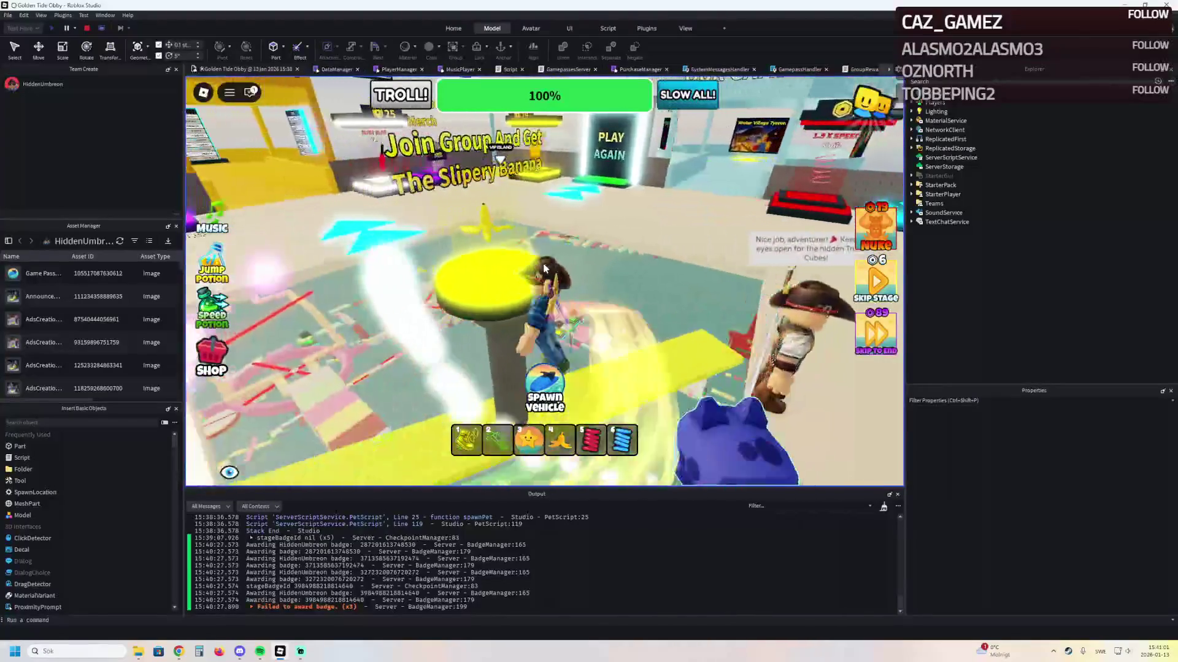
pyautogui.press('a')
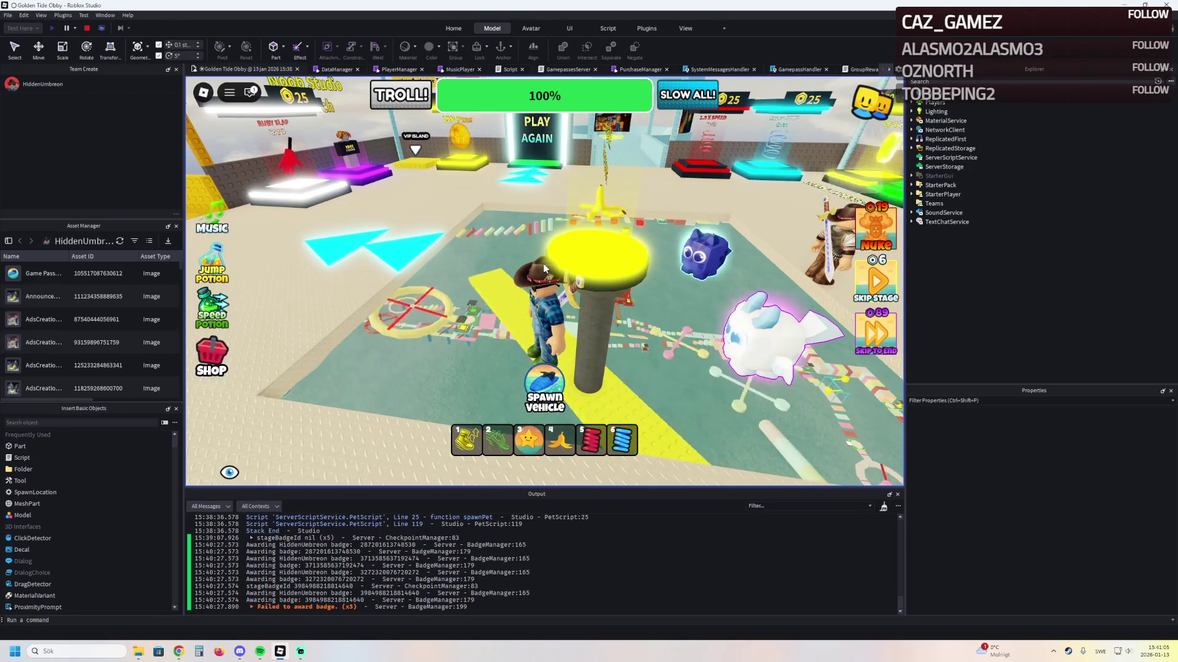
pyautogui.press('a')
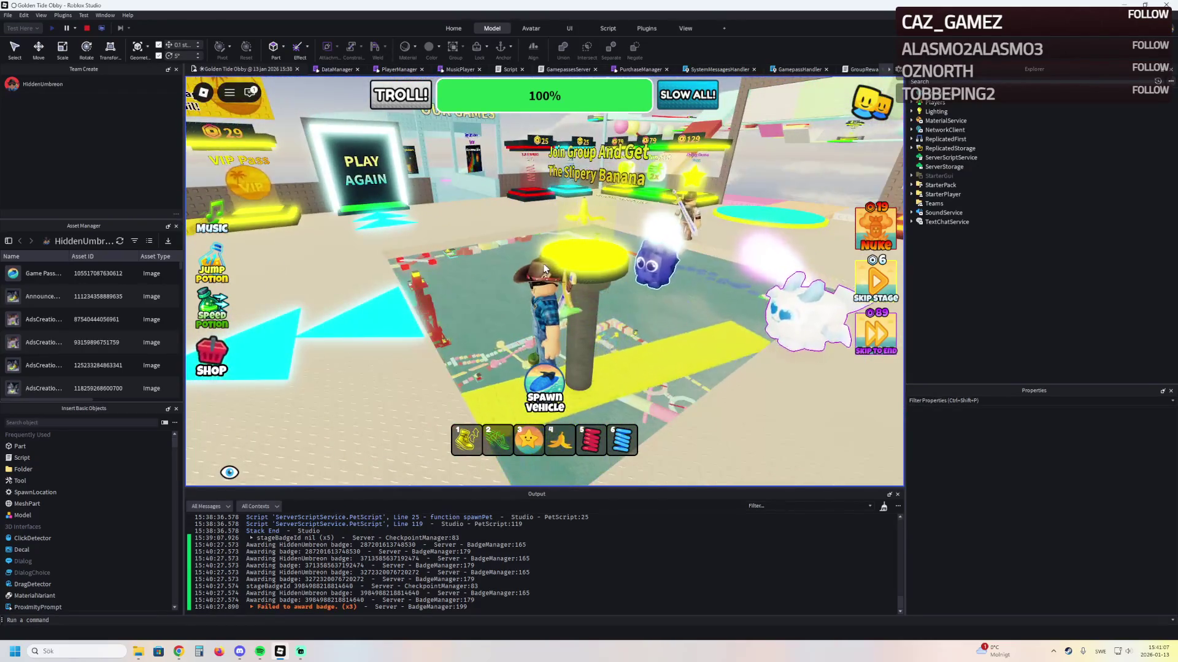
pyautogui.press('d')
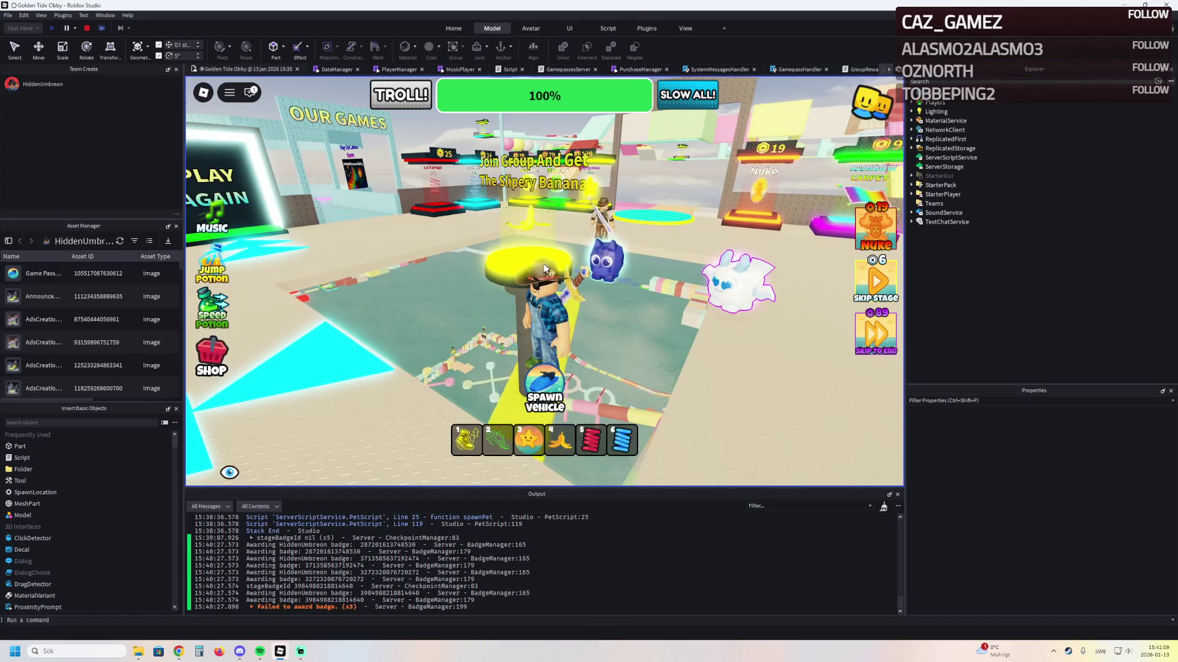
pyautogui.press('a')
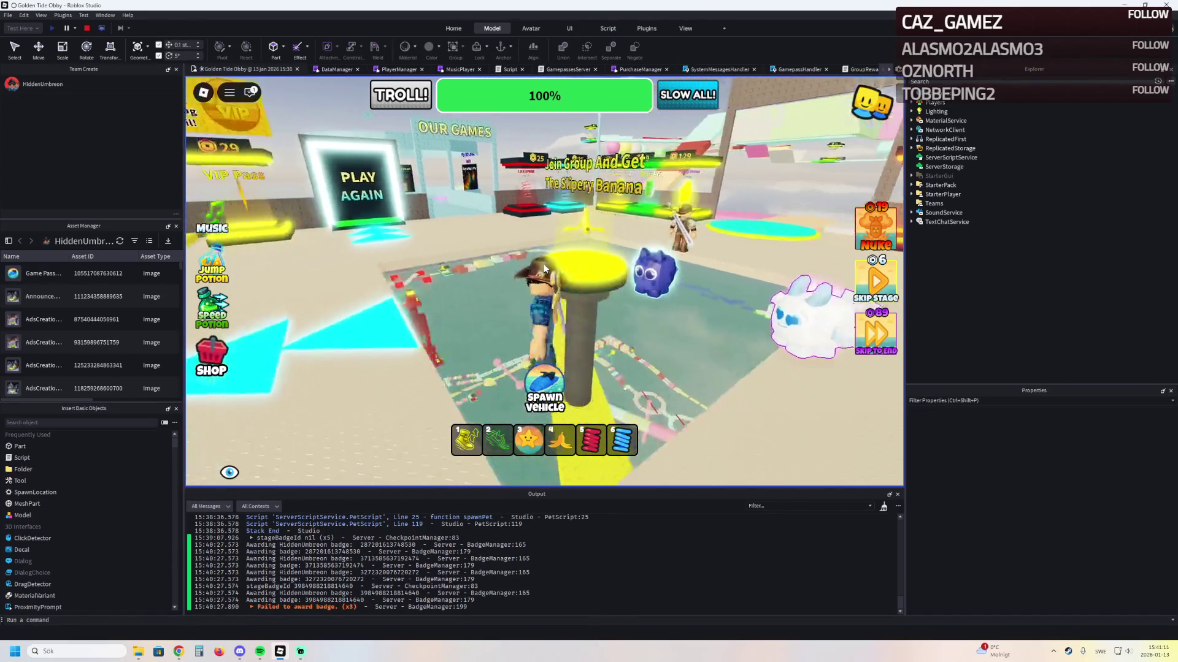
pyautogui.press('w')
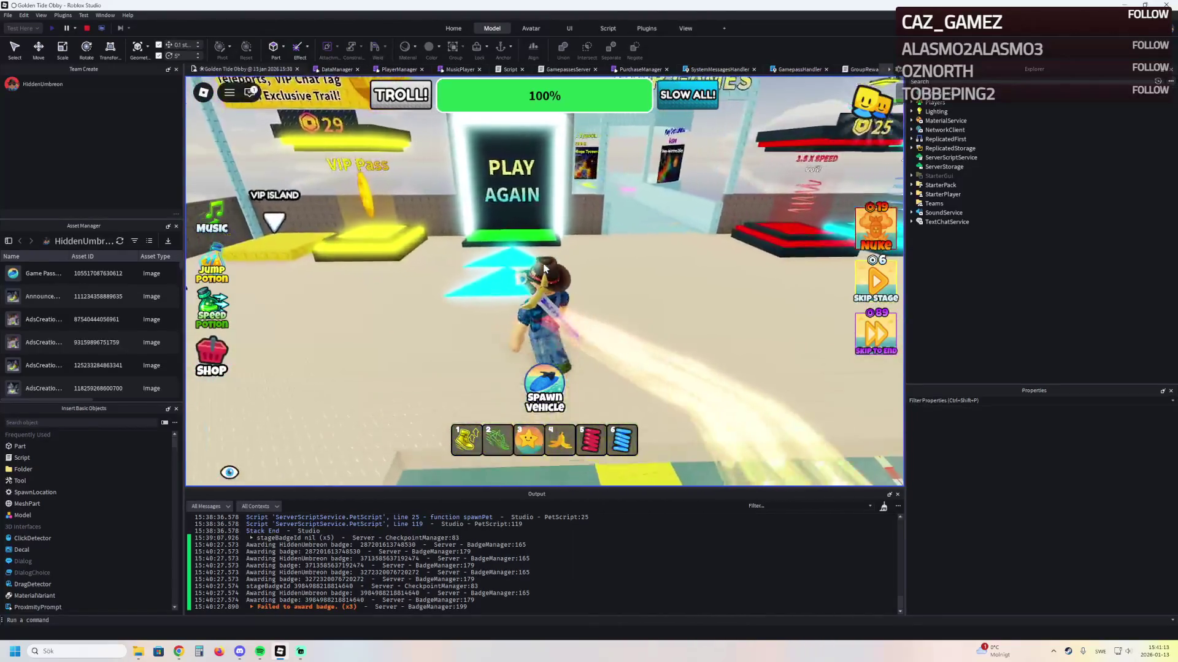
pyautogui.press('s')
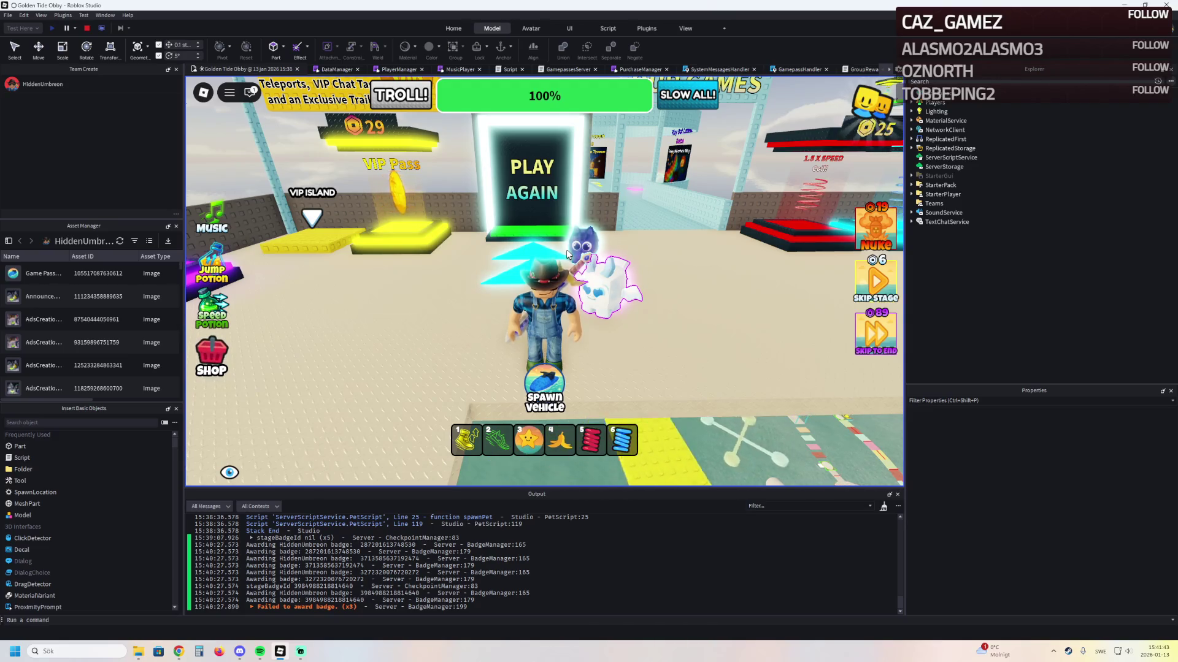
# Walk from the Play Again portal past the item stands to the START area, then stop the playtest
pyautogui.press('w')
pyautogui.press('w')
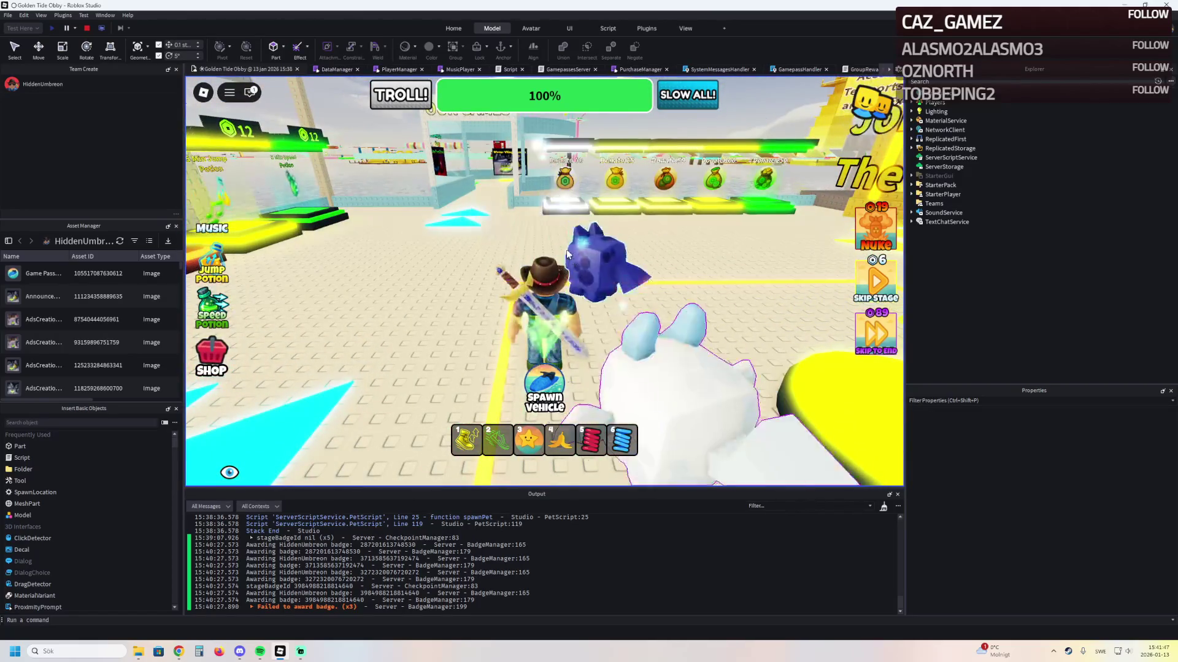
pyautogui.press('s')
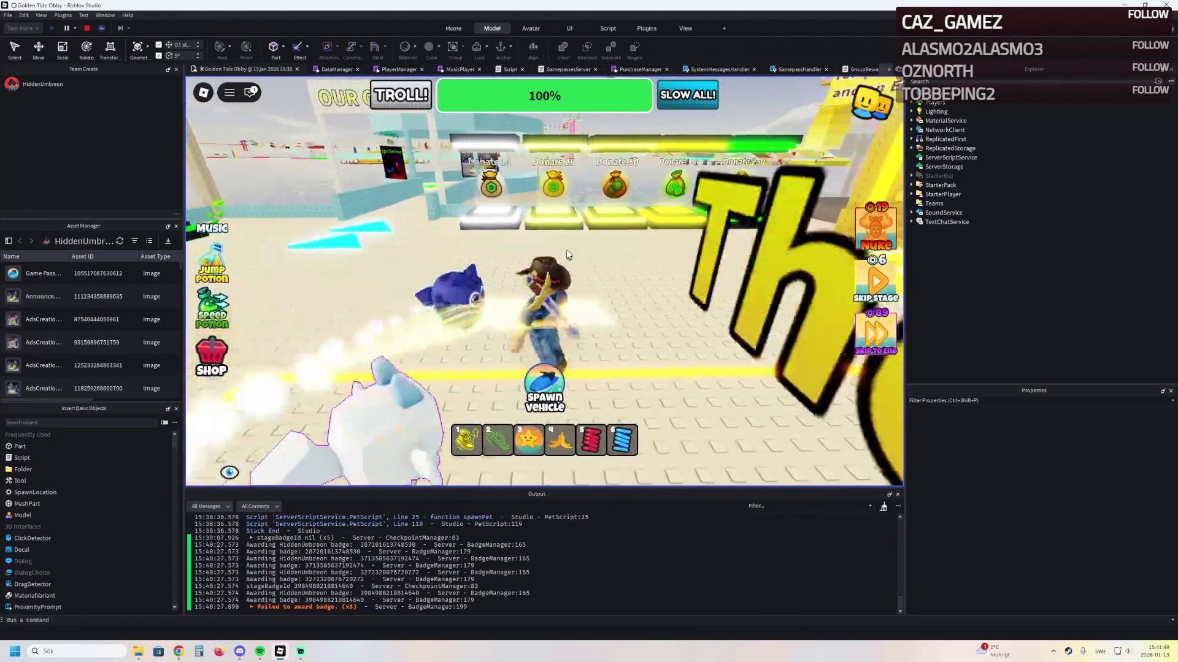
pyautogui.press('w')
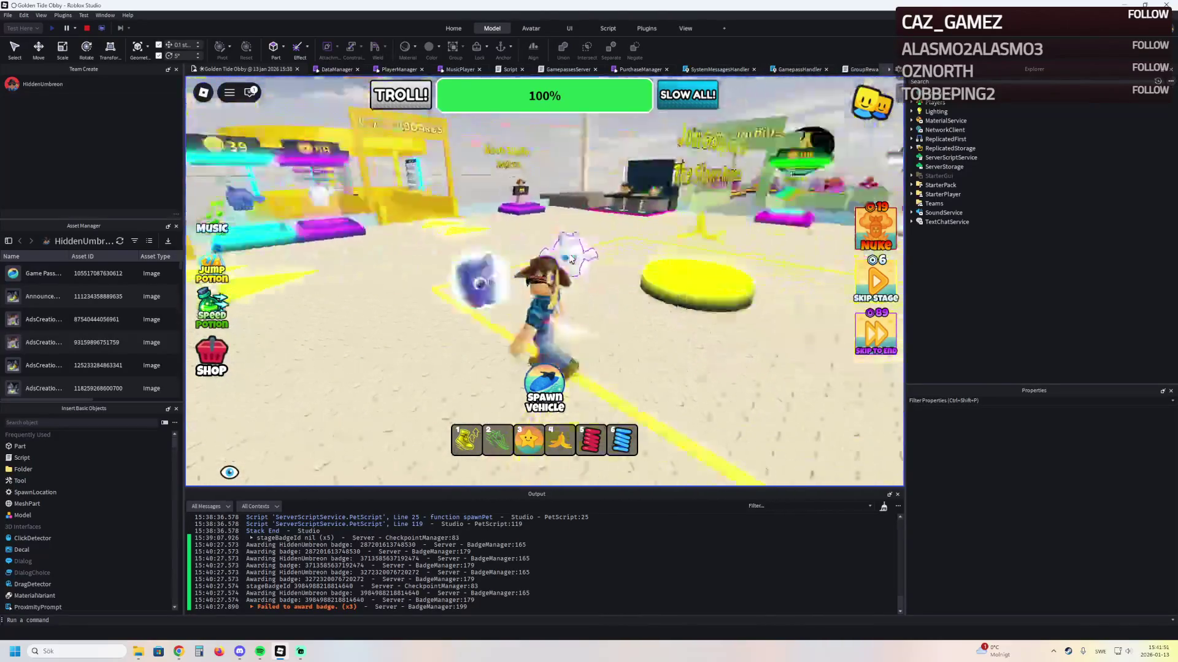
pyautogui.press('w')
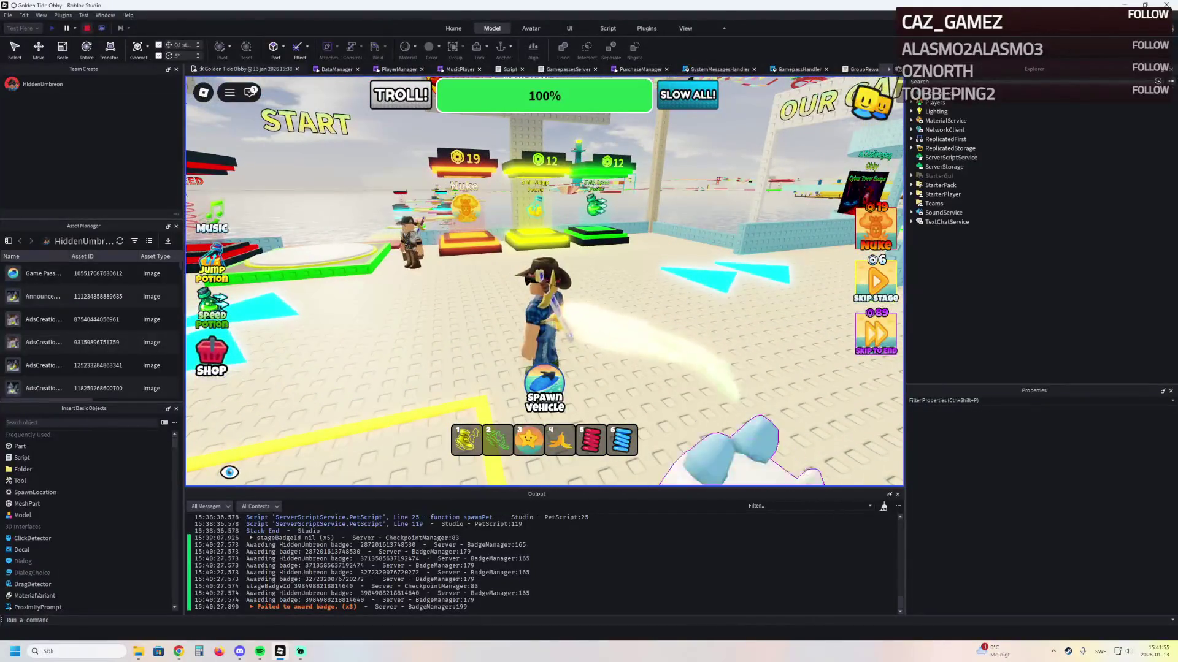
pyautogui.hotkey('shift', 'F5')
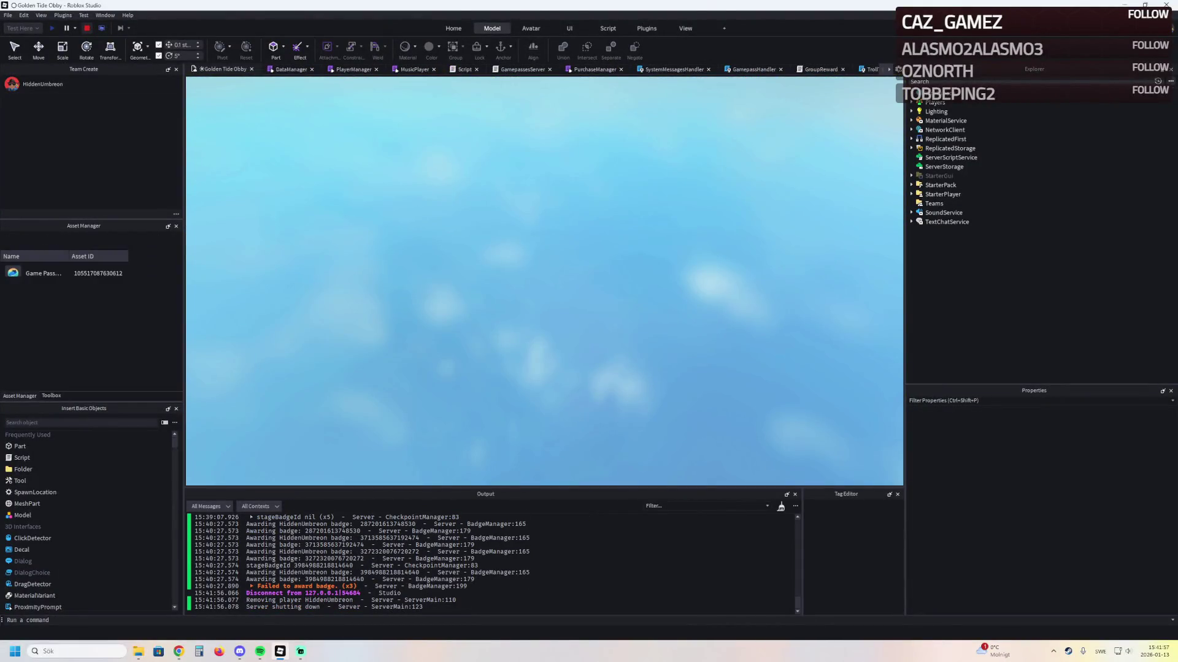
# Fly the camera over the lower course to frame the pink arch and the jump and speed coil models
pyautogui.press('s')
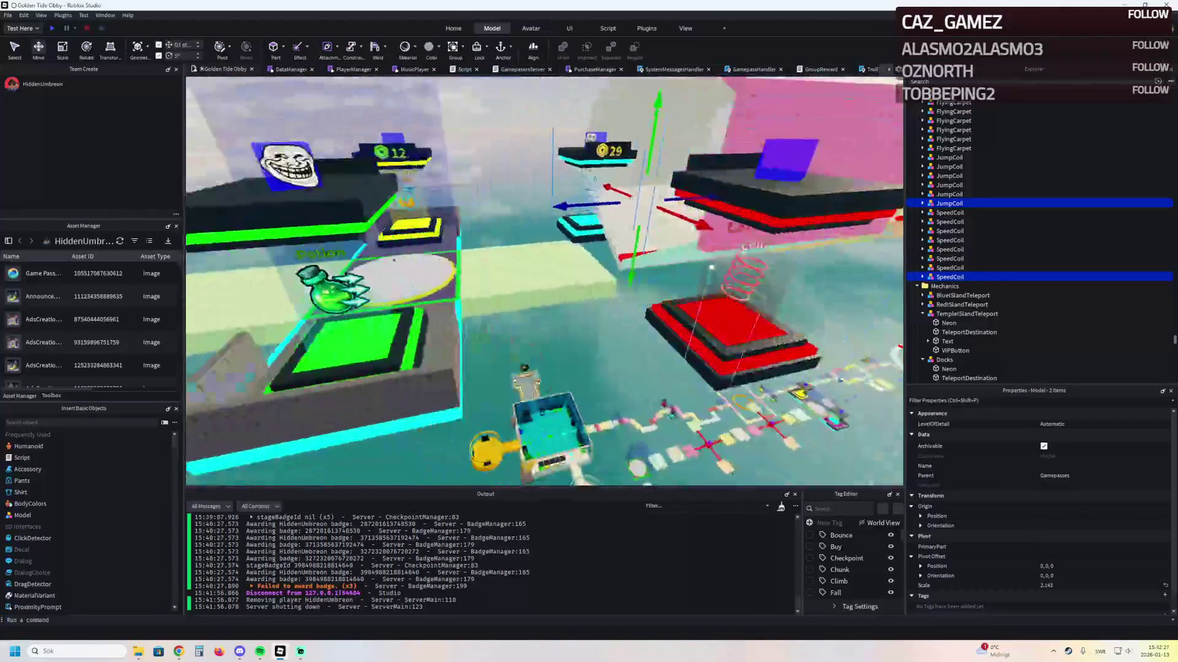
pyautogui.press('s')
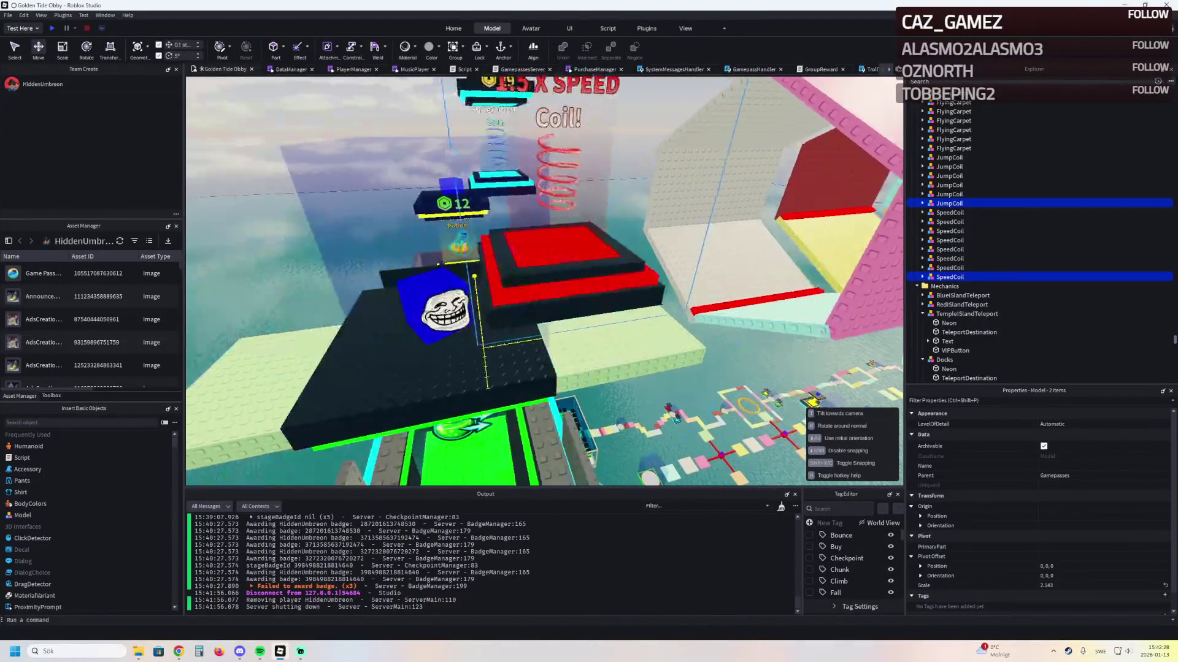
pyautogui.press('d')
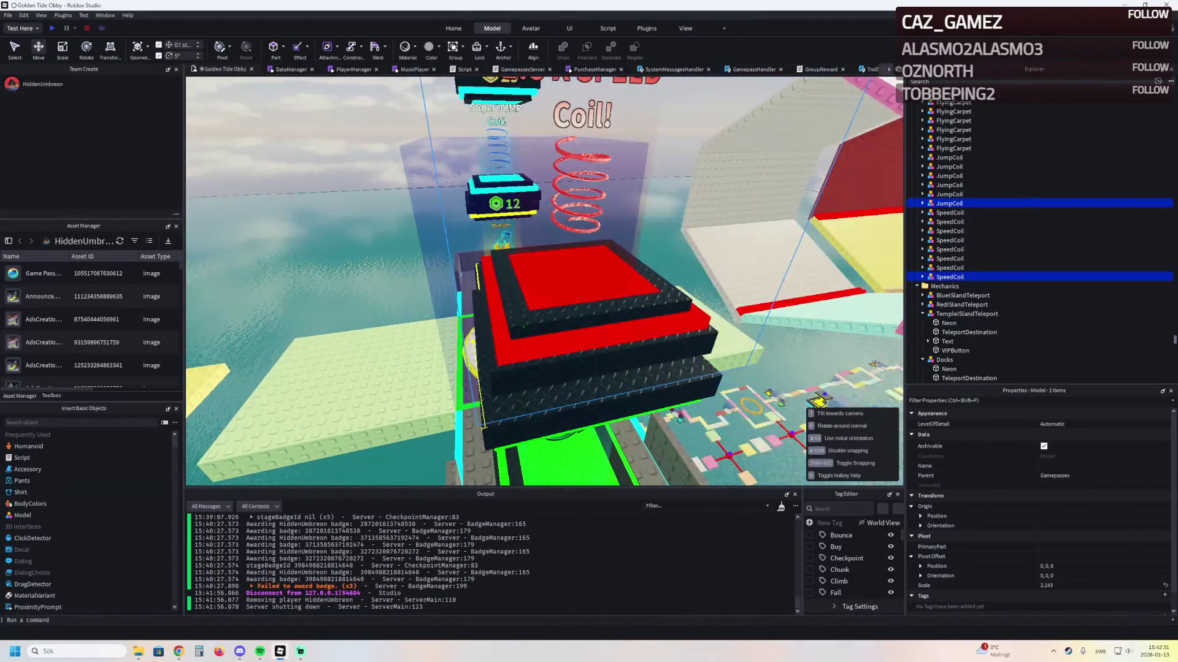
pyautogui.press('f')
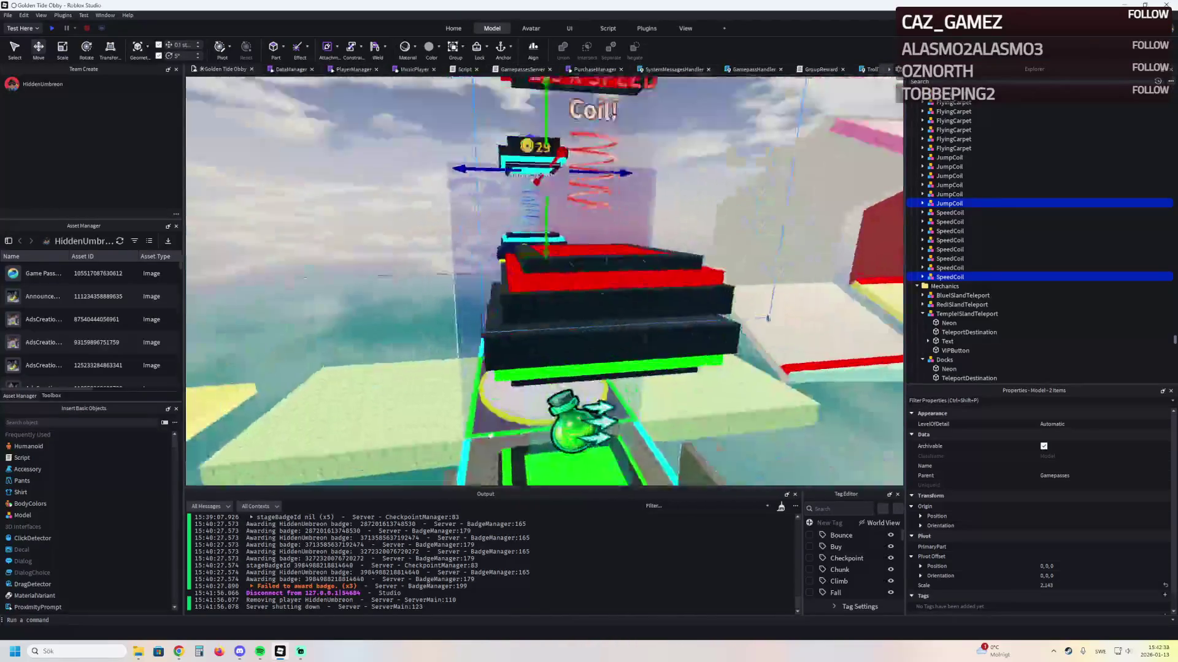
pyautogui.press('s')
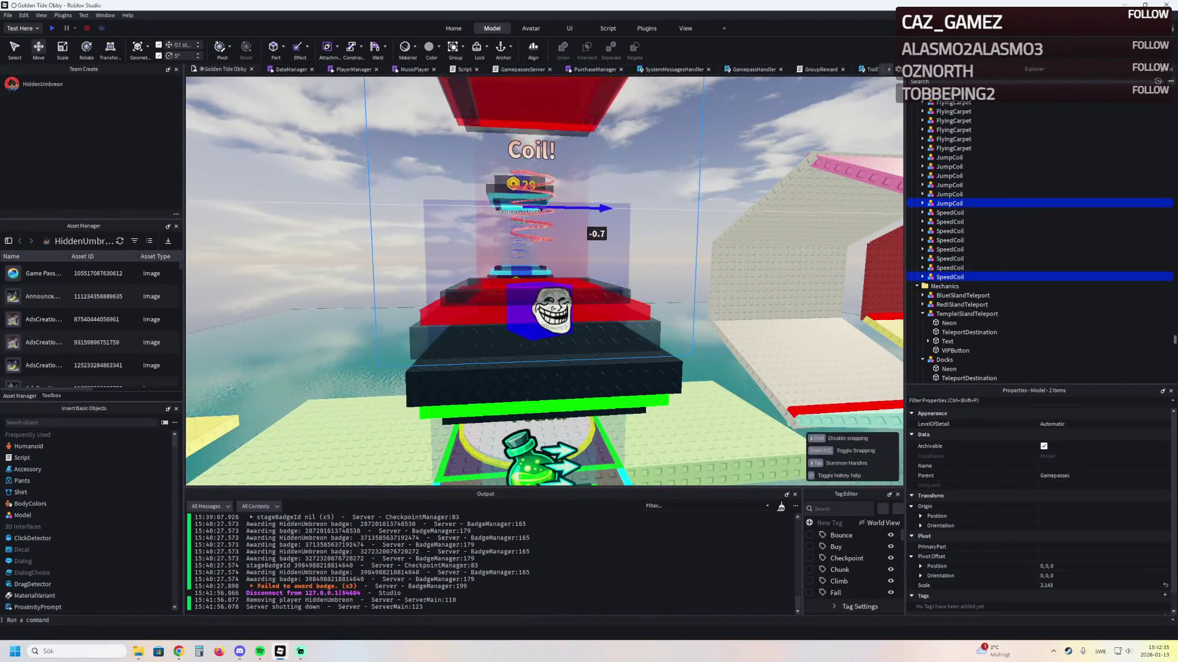
pyautogui.press('d')
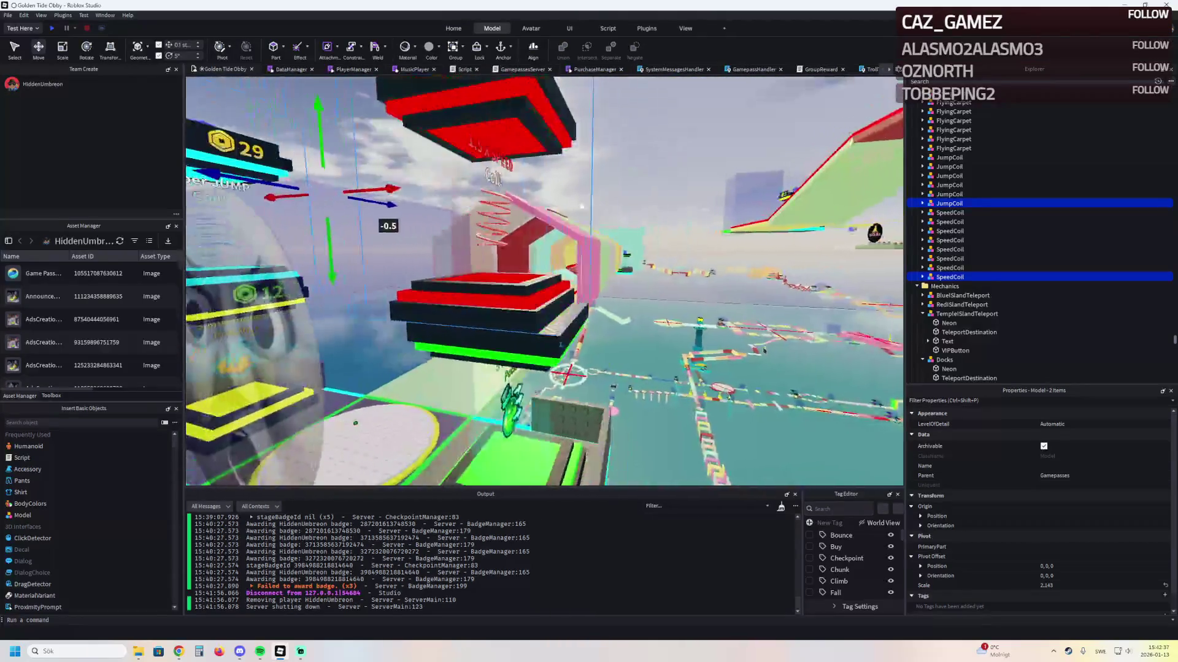
pyautogui.press('w')
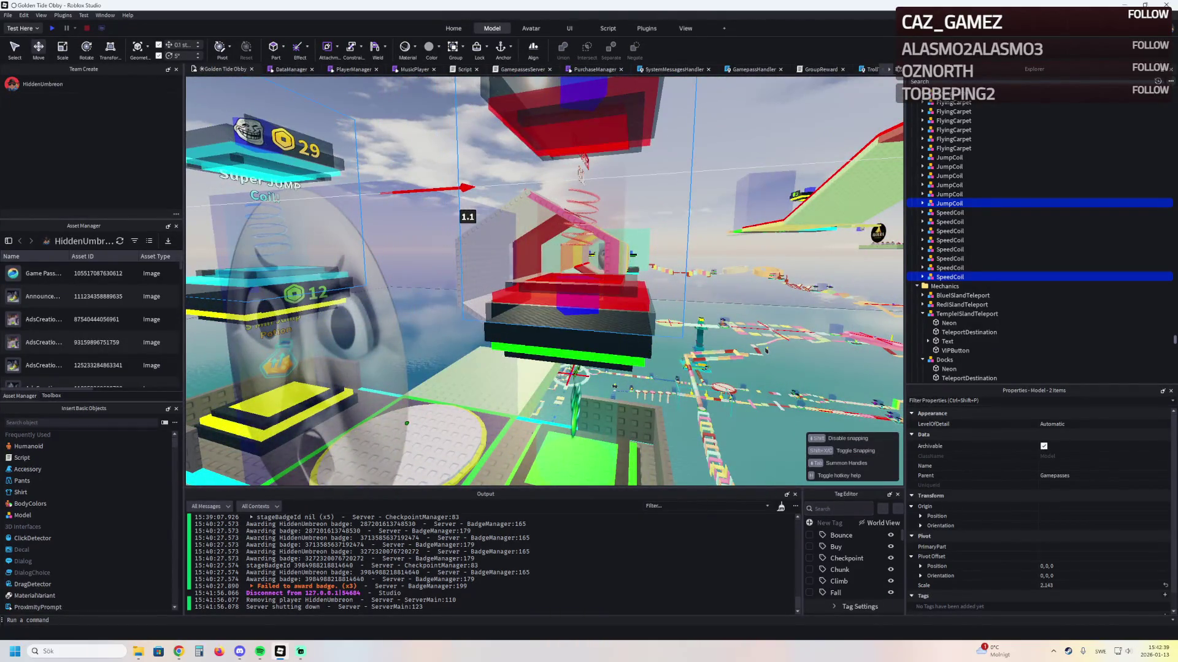
# Delete the PodiumJumpPotion podium while keeping the ShopPlatformJumpPotion platform
pyautogui.click(451, 380)
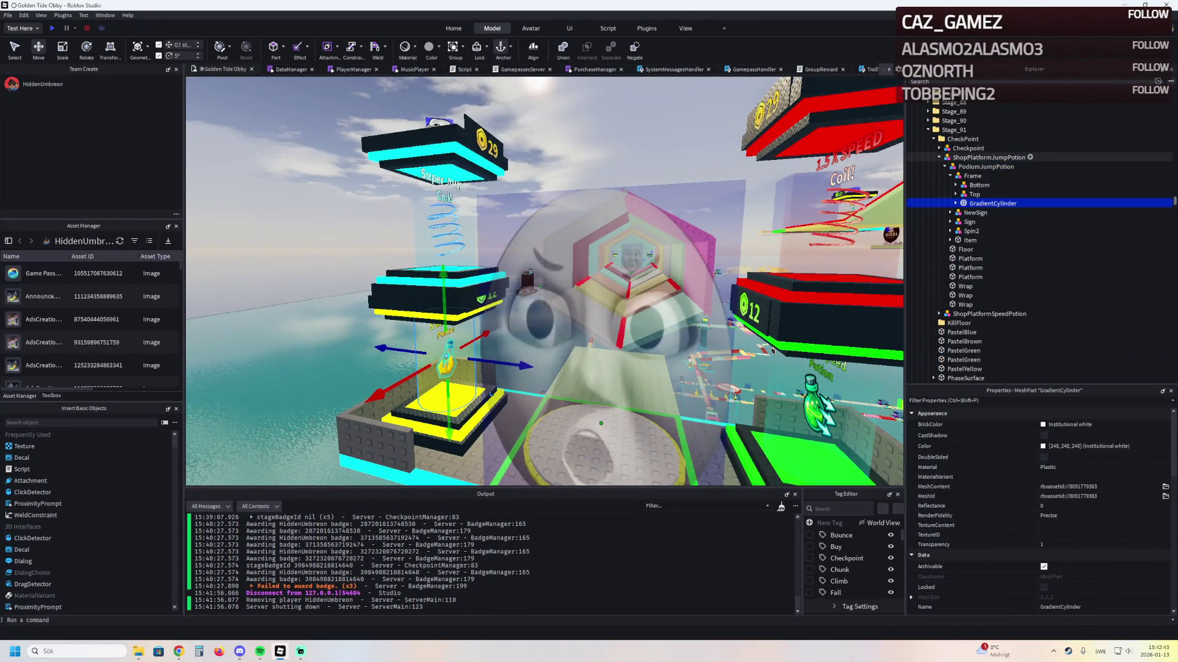
pyautogui.click(989, 157)
pyautogui.press('Delete')
pyautogui.click(989, 158)
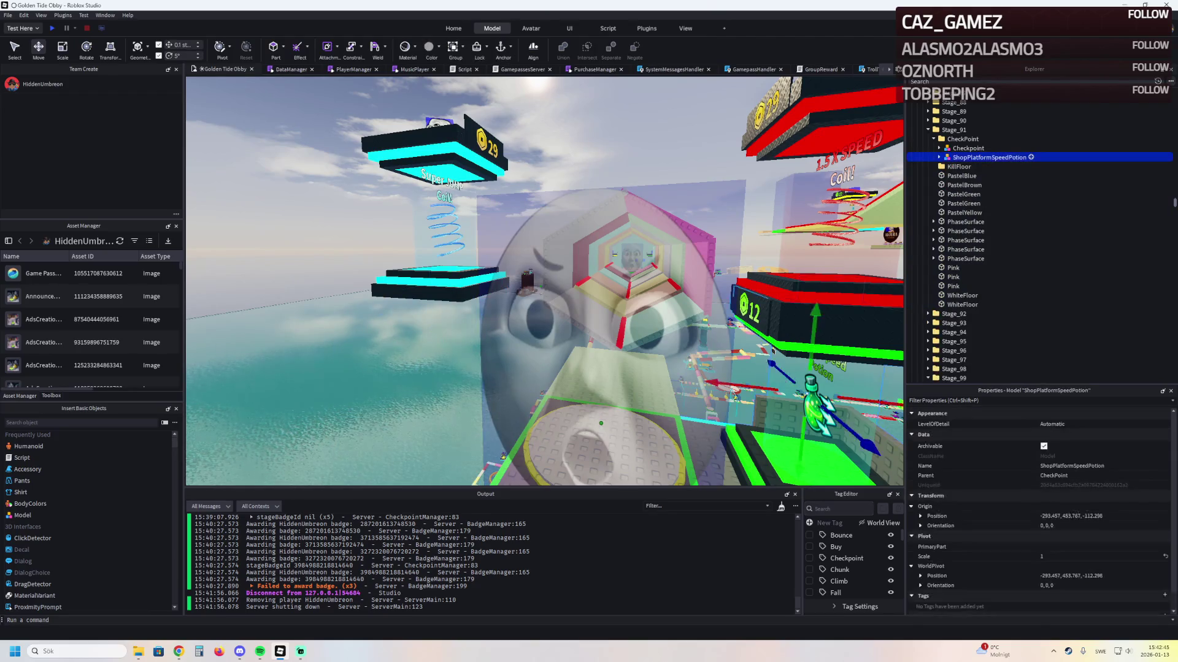
pyautogui.hotkey('ctrl', 'z')
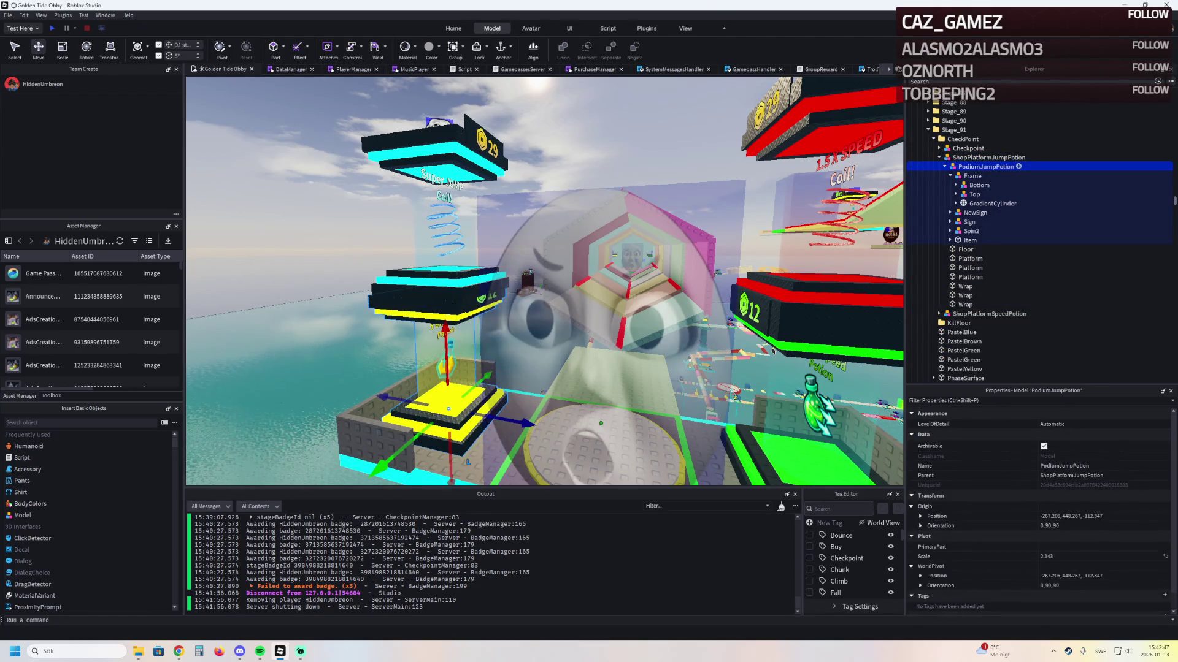
pyautogui.press('Delete')
# Delete the PodiumSpeedPotion podium and lower the JumpCoil and SpeedCoil models 11.7 studs onto the emptied platforms
pyautogui.click(989, 167)
pyautogui.click(986, 176)
pyautogui.press('Delete')
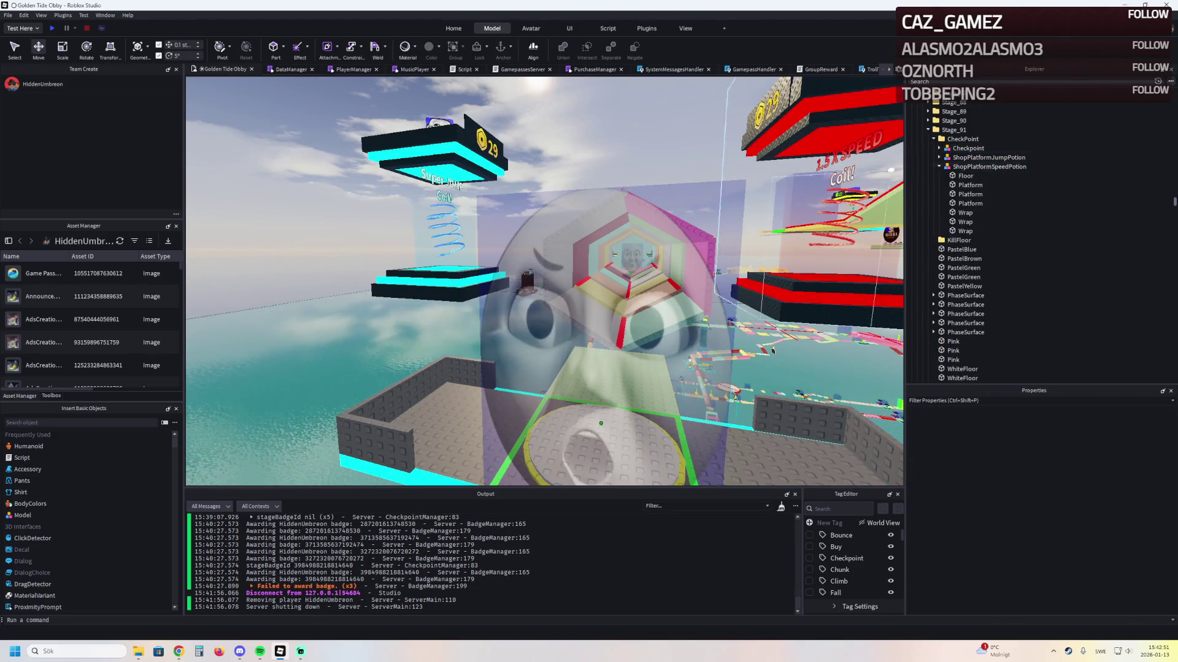
pyautogui.hotkey('ctrl', 'z')
pyautogui.hotkey('ctrl', 'z')
pyautogui.moveTo(603, 251); pyautogui.dragTo(600, 322)
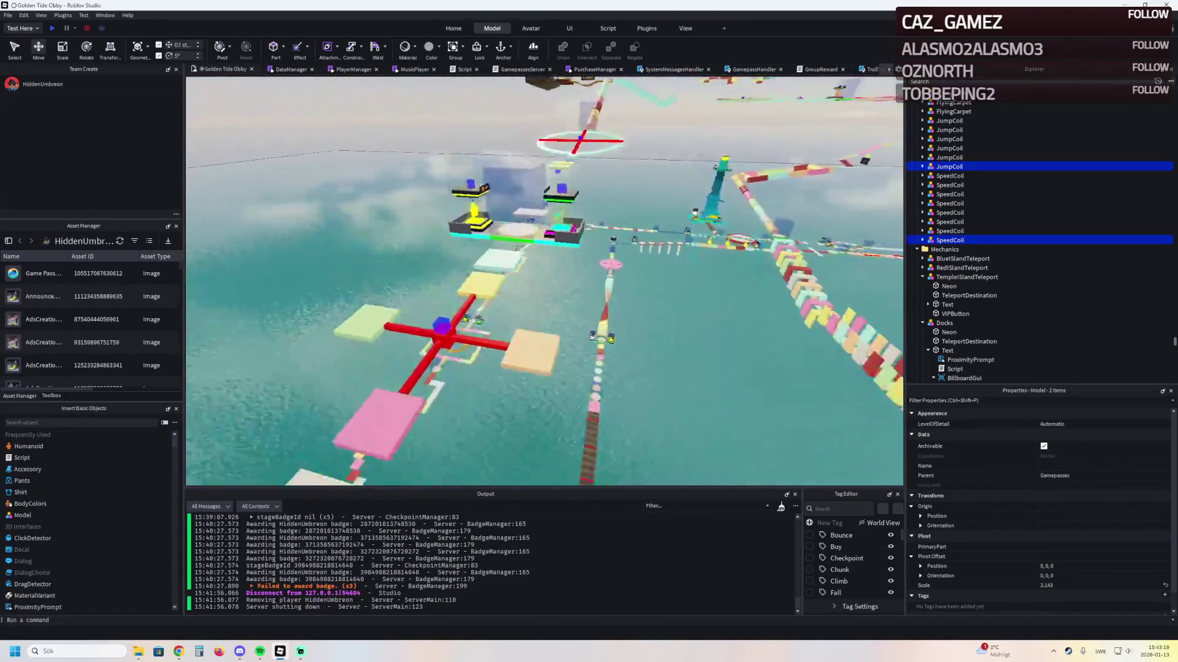
# Paste a copy of the FlyingCarpet model and carry it over to the shop podiums
pyautogui.click(626, 197)
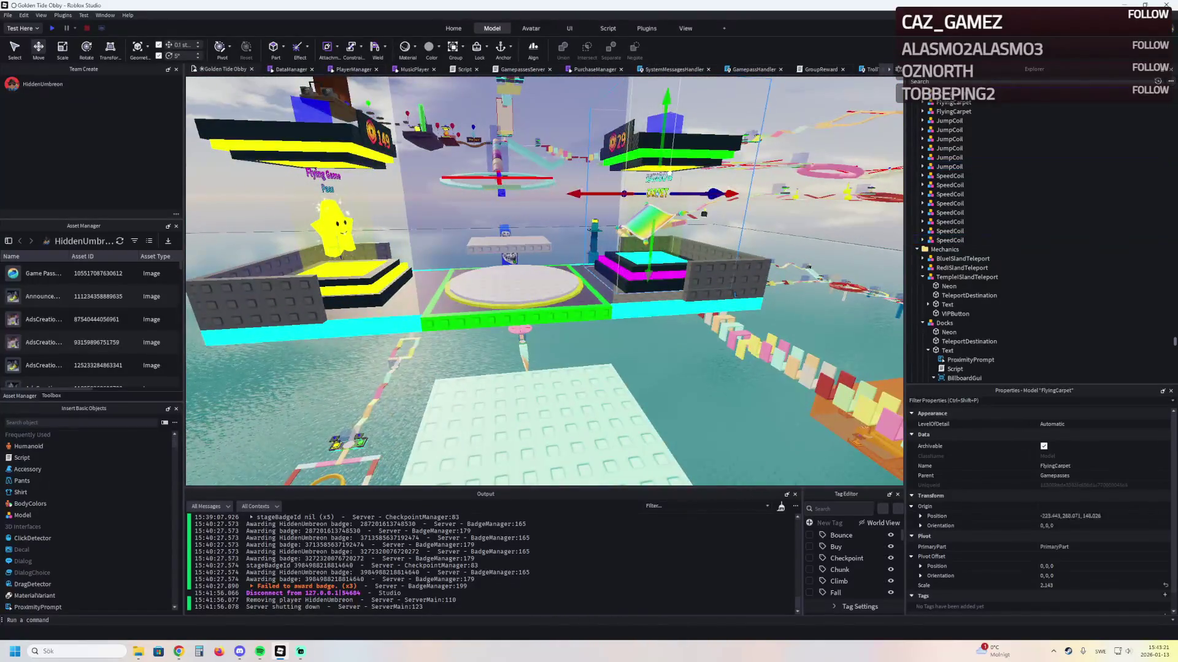
pyautogui.scroll(2, 1037, 245)
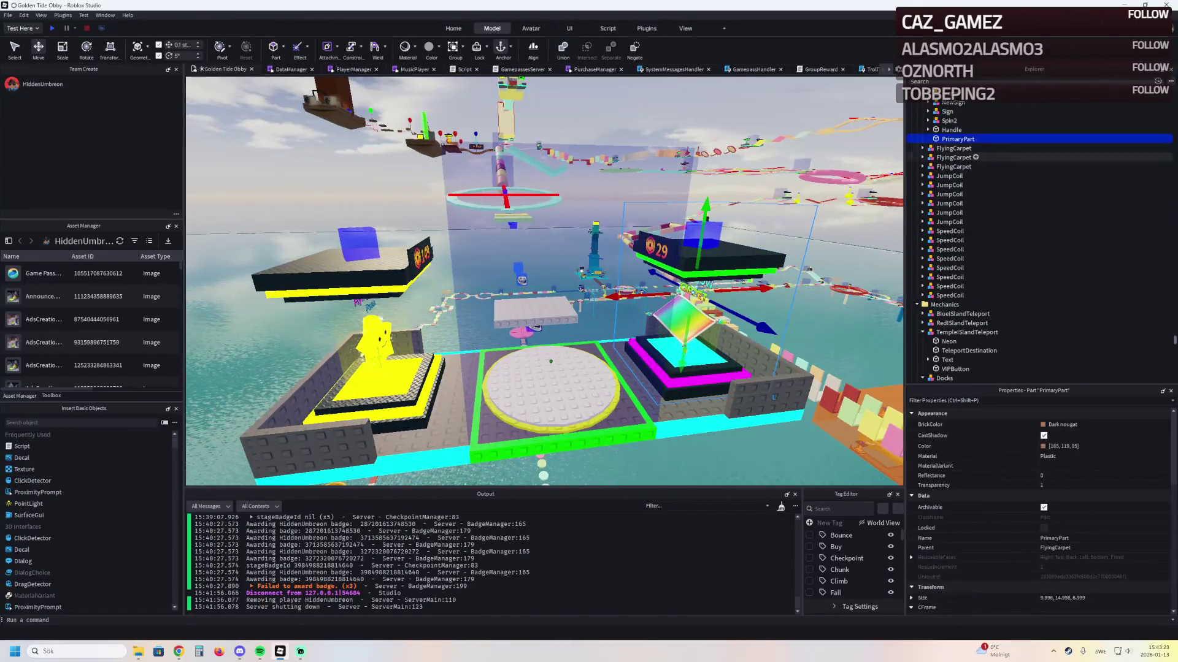
pyautogui.press('Escape')
pyautogui.hotkey('ctrl', 'v')
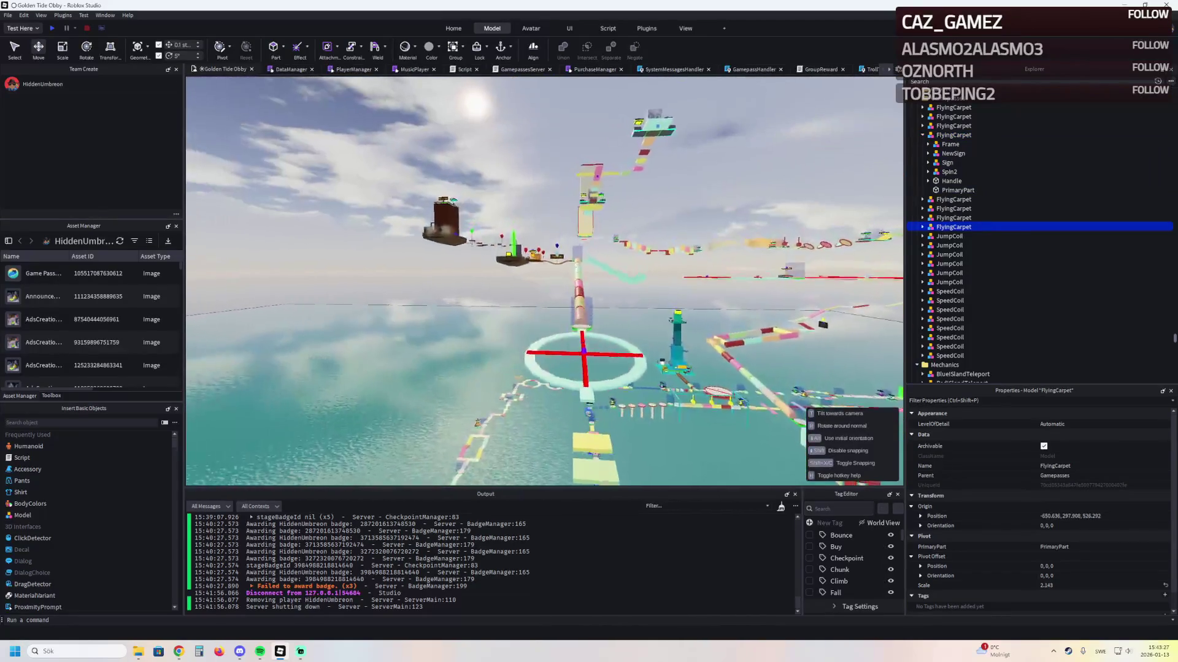
pyautogui.moveTo(677, 343)
pyautogui.mouseDown()
pyautogui.moveTo(485, 282)
pyautogui.moveTo(500, 250)
pyautogui.moveTo(566, 303)
pyautogui.moveTo(528, 288)
pyautogui.moveTo(555, 273)
pyautogui.moveTo(533, 319)
pyautogui.moveTo(552, 270)
pyautogui.moveTo(589, 251)
pyautogui.mouseUp()
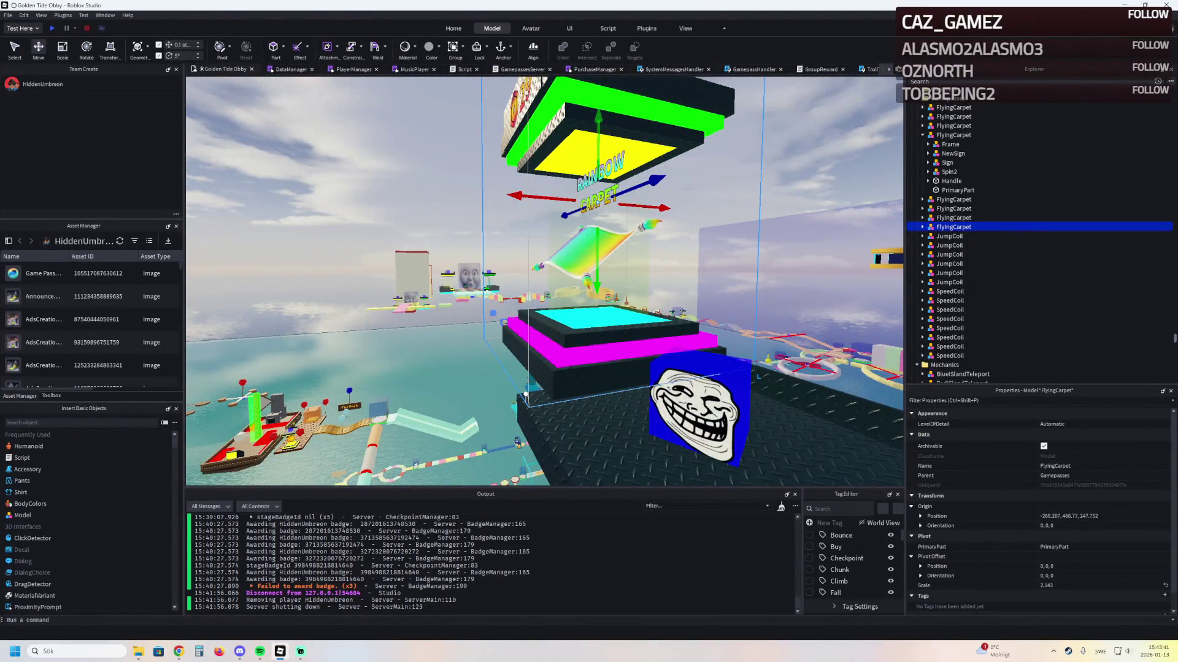
pyautogui.moveTo(512, 196)
pyautogui.mouseDown()
pyautogui.moveTo(429, 138)
pyautogui.moveTo(533, 135)
pyautogui.moveTo(485, 203)
pyautogui.moveTo(555, 233)
pyautogui.moveTo(474, 245)
pyautogui.moveTo(629, 248)
pyautogui.mouseUp()
# Set the carpet hovering above the magenta podium at -267.207, 455.07, 240.652
pyautogui.press('d')
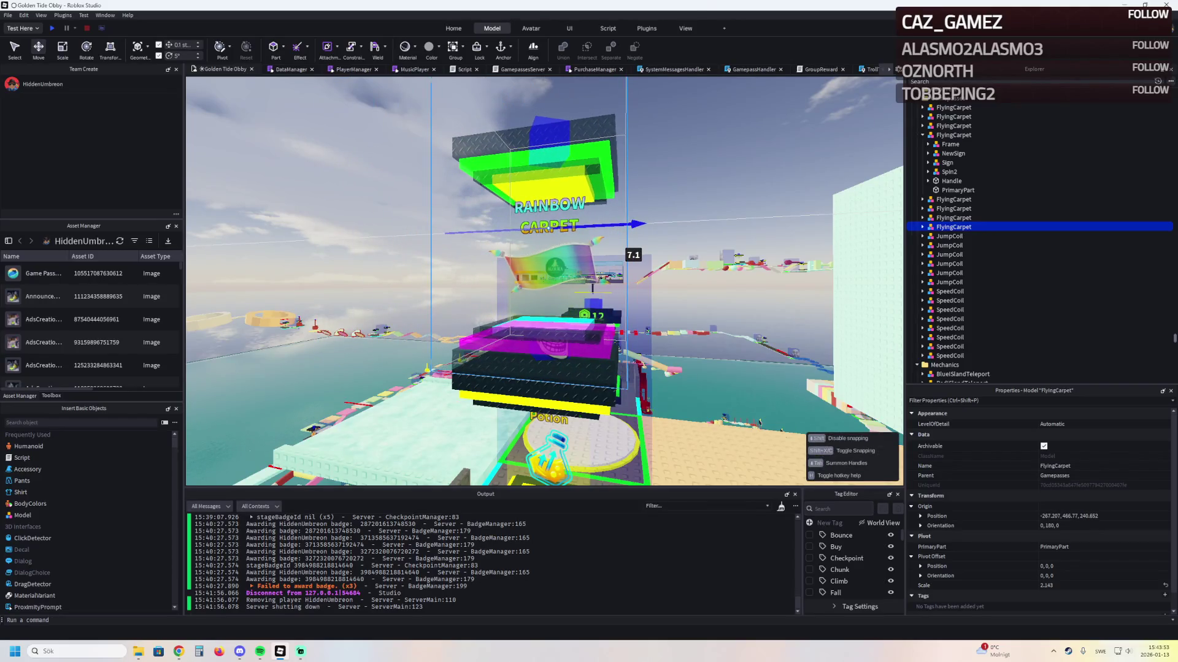
pyautogui.press('d')
pyautogui.click(398, 447)
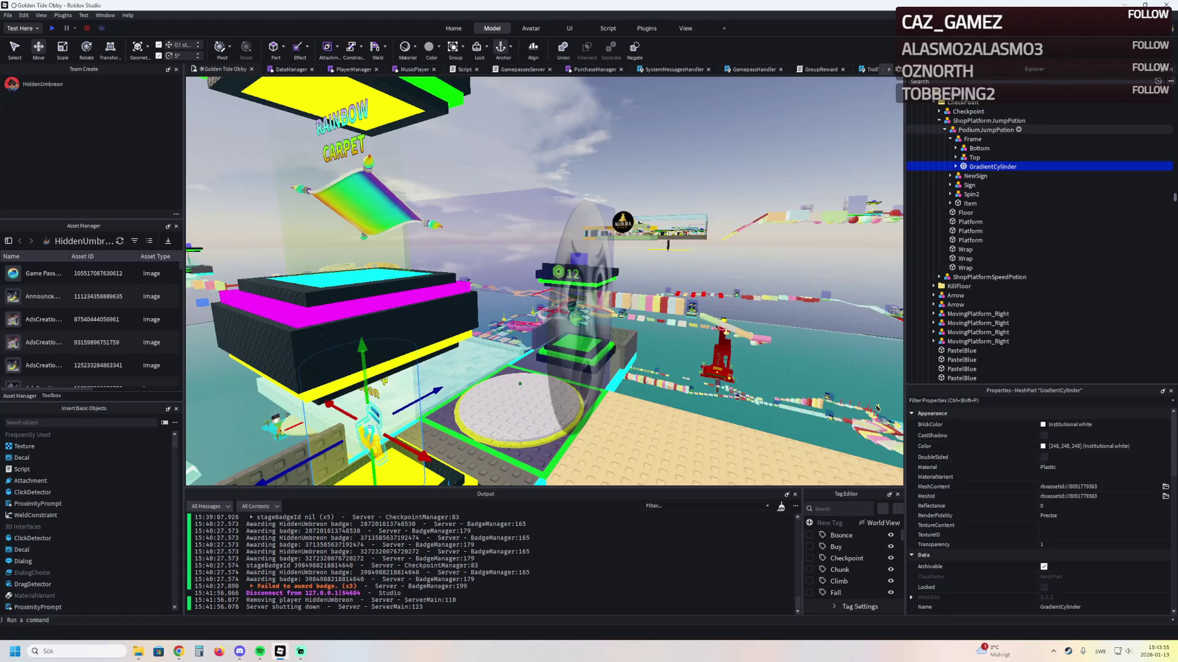
pyautogui.click(533, 193)
pyautogui.moveTo(520, 227)
pyautogui.mouseDown()
pyautogui.moveTo(571, 153)
pyautogui.moveTo(531, 213)
pyautogui.moveTo(540, 172)
pyautogui.moveTo(531, 248)
pyautogui.mouseUp()
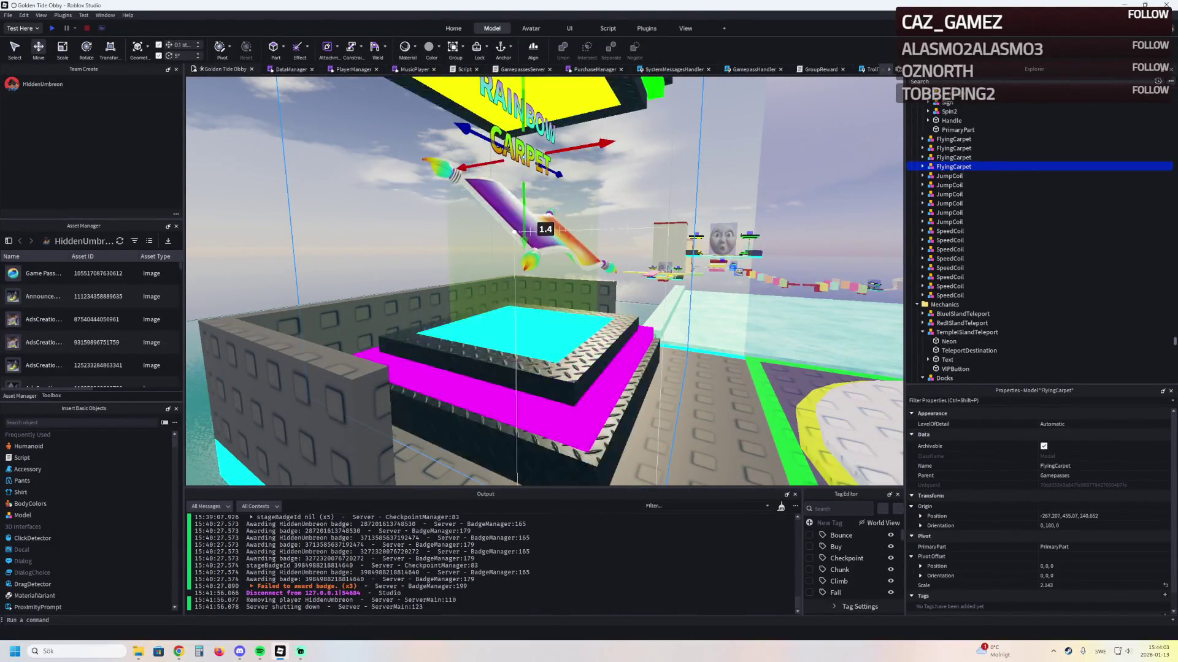
pyautogui.scroll(5, 507, 219)
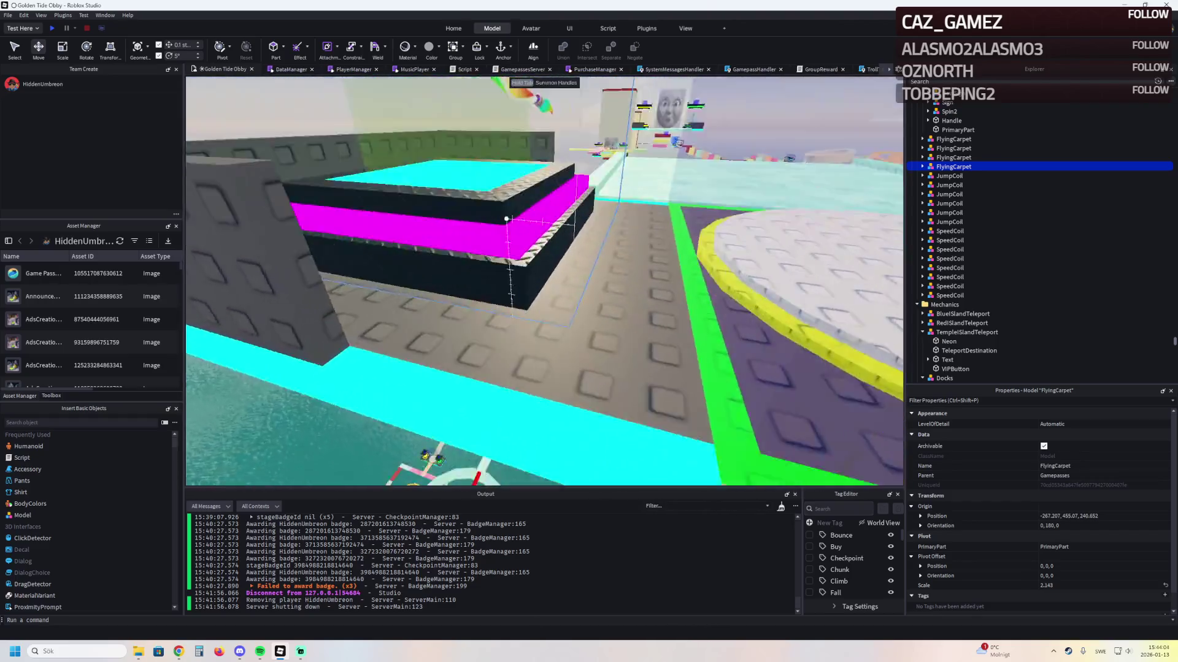
pyautogui.scroll(10, 507, 219)
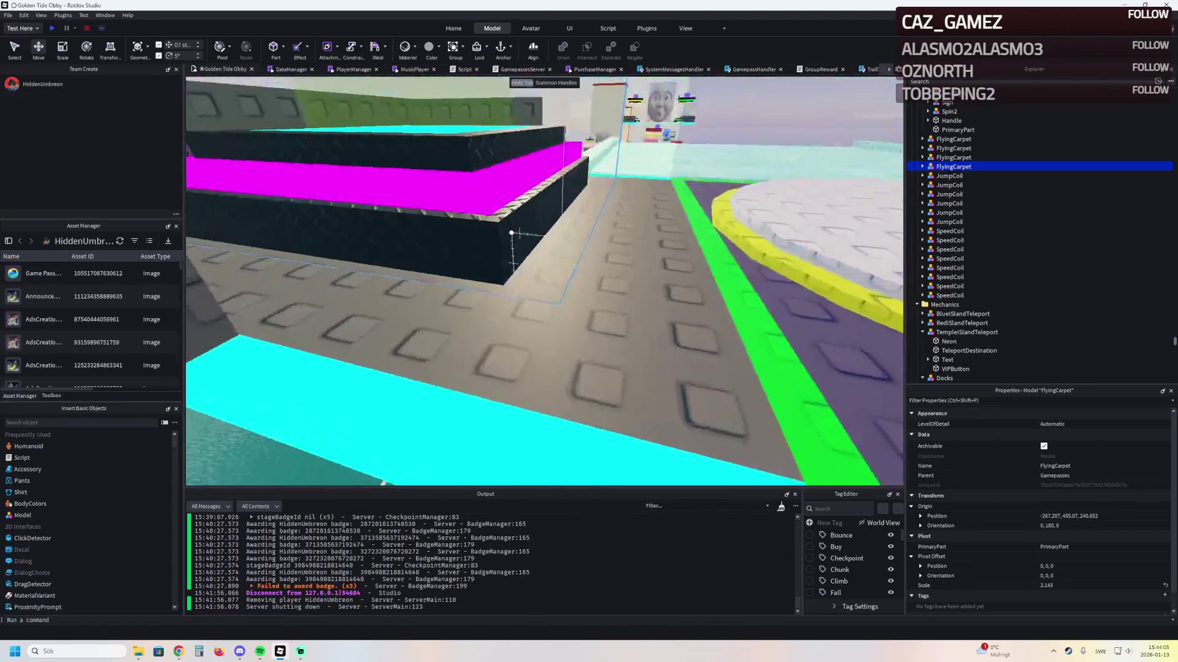
pyautogui.scroll(-10, 513, 230)
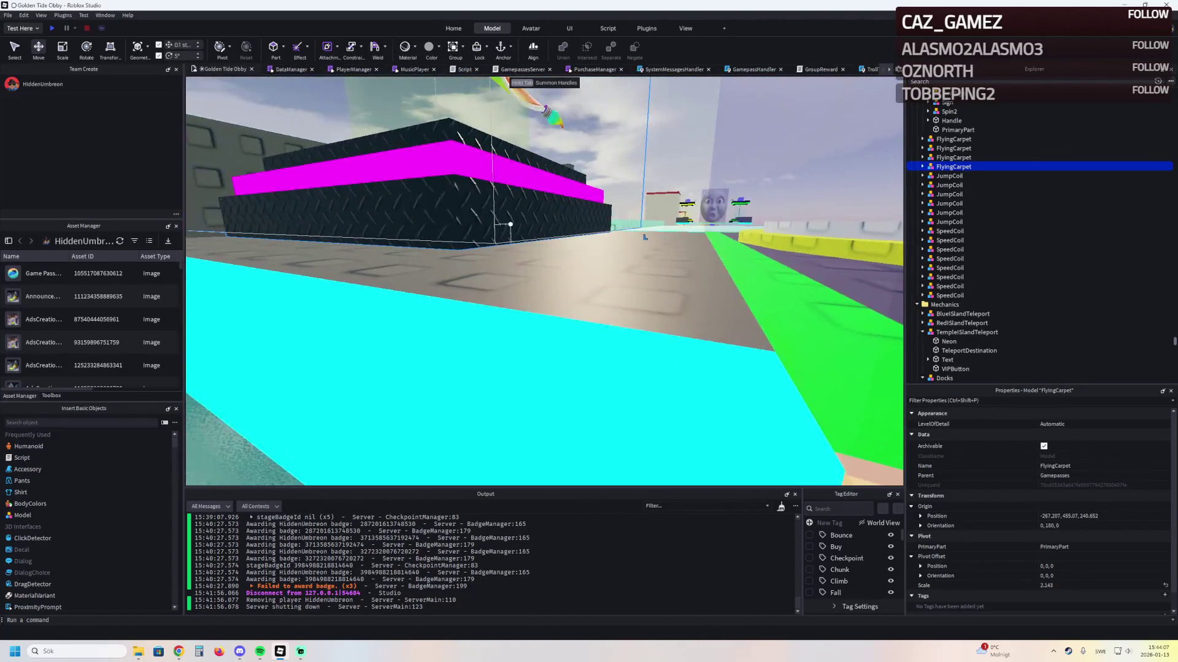
pyautogui.scroll(-3, 511, 229)
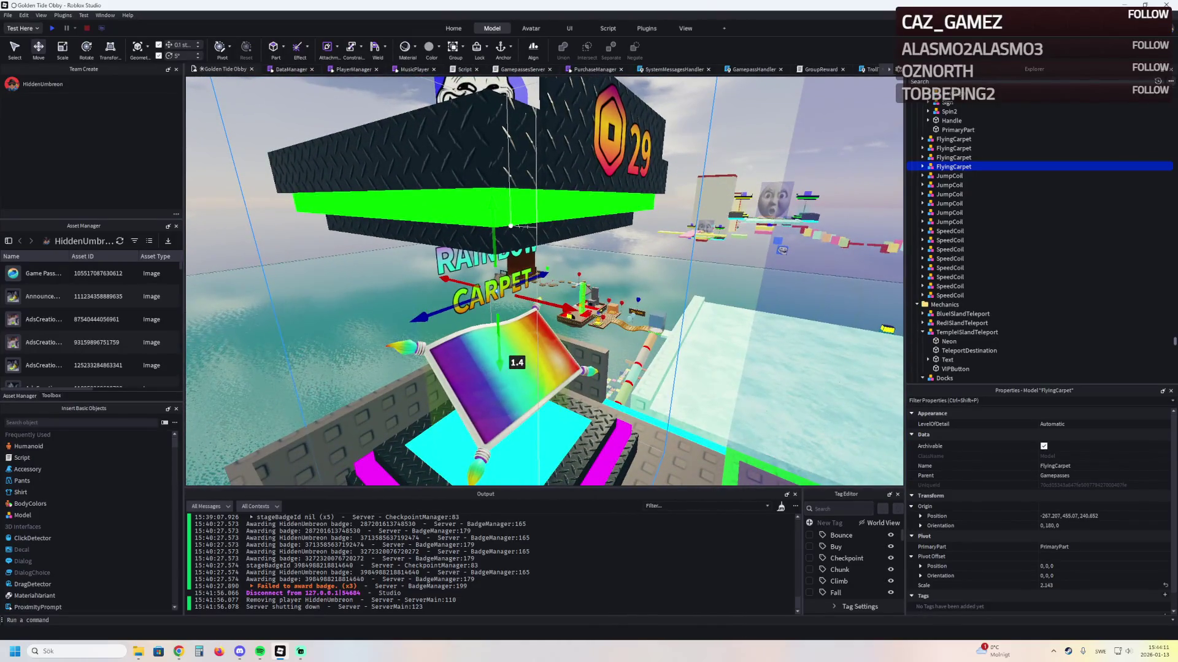
pyautogui.moveTo(511, 226); pyautogui.dragTo(476, 393)
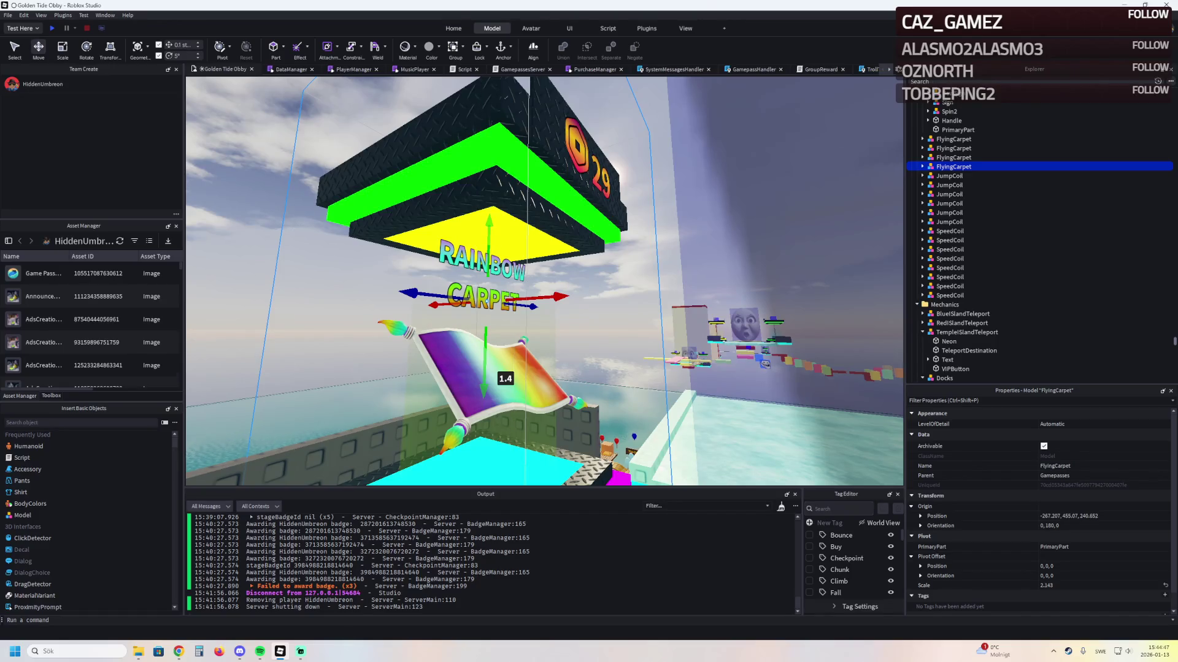
# Select the PodiumKillAll nuke podium and reparent it into the Stage_77 group
pyautogui.hotkey('alt', 'Tab')
pyautogui.press('w')
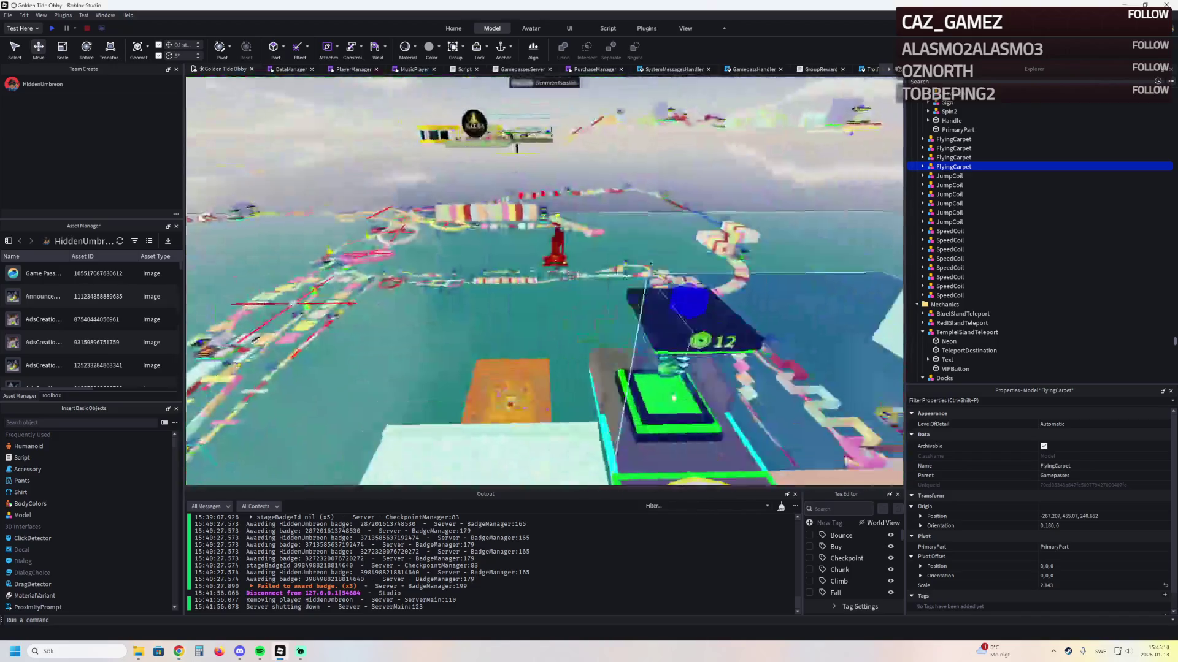
pyautogui.click(750, 244)
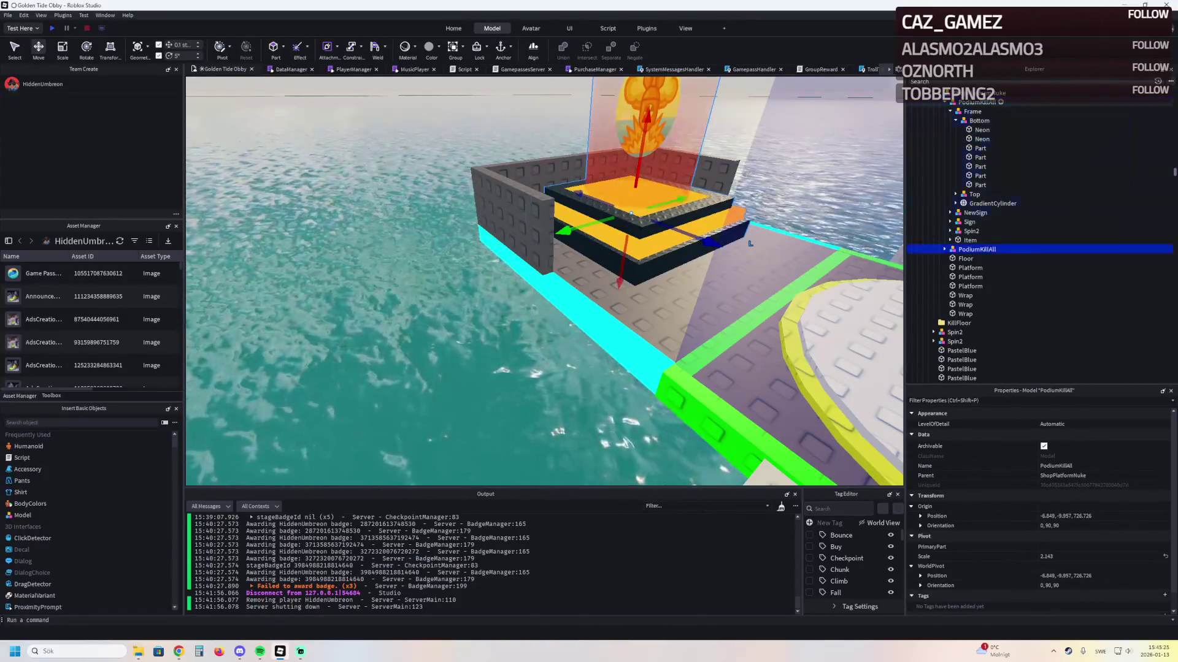
pyautogui.moveTo(976, 249); pyautogui.dragTo(980, 331)
# Raise the nuke podium upward and rotate it 90 degrees
pyautogui.moveTo(620, 279)
pyautogui.mouseDown()
pyautogui.moveTo(683, 270)
pyautogui.moveTo(644, 283)
pyautogui.moveTo(706, 326)
pyautogui.moveTo(546, 237)
pyautogui.moveTo(629, 277)
pyautogui.moveTo(767, 267)
pyautogui.moveTo(742, 244)
pyautogui.moveTo(761, 195)
pyautogui.moveTo(873, 159)
pyautogui.moveTo(900, 136)
pyautogui.mouseUp()
pyautogui.press('f')
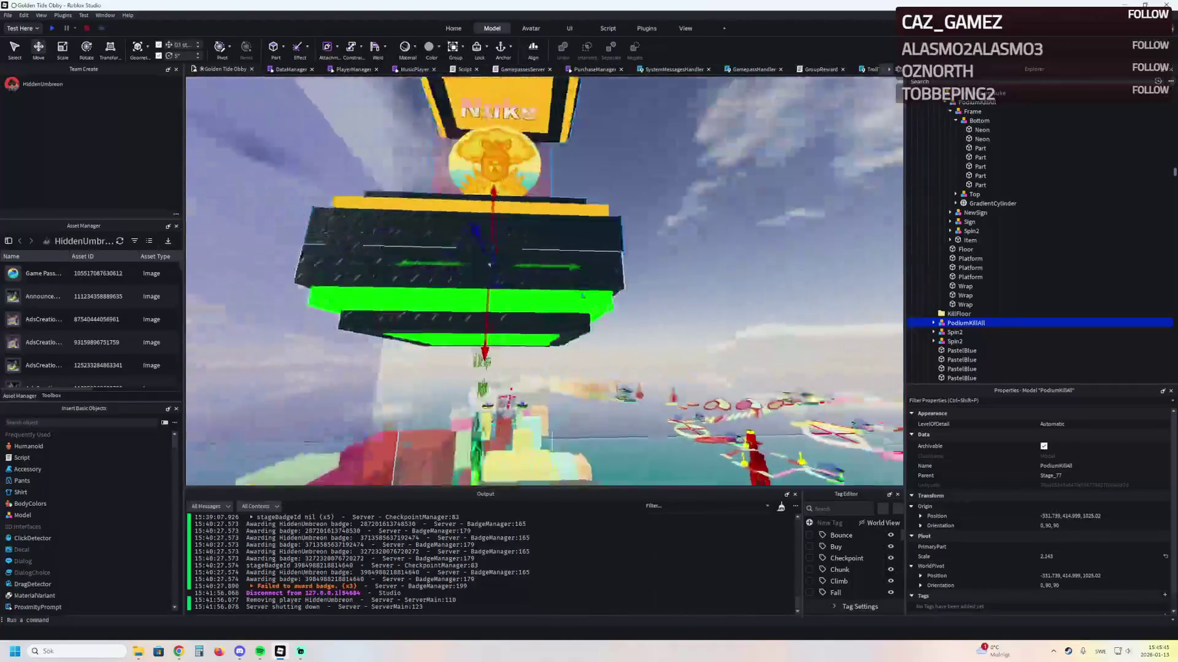
pyautogui.hotkey('ctrl', 'r')
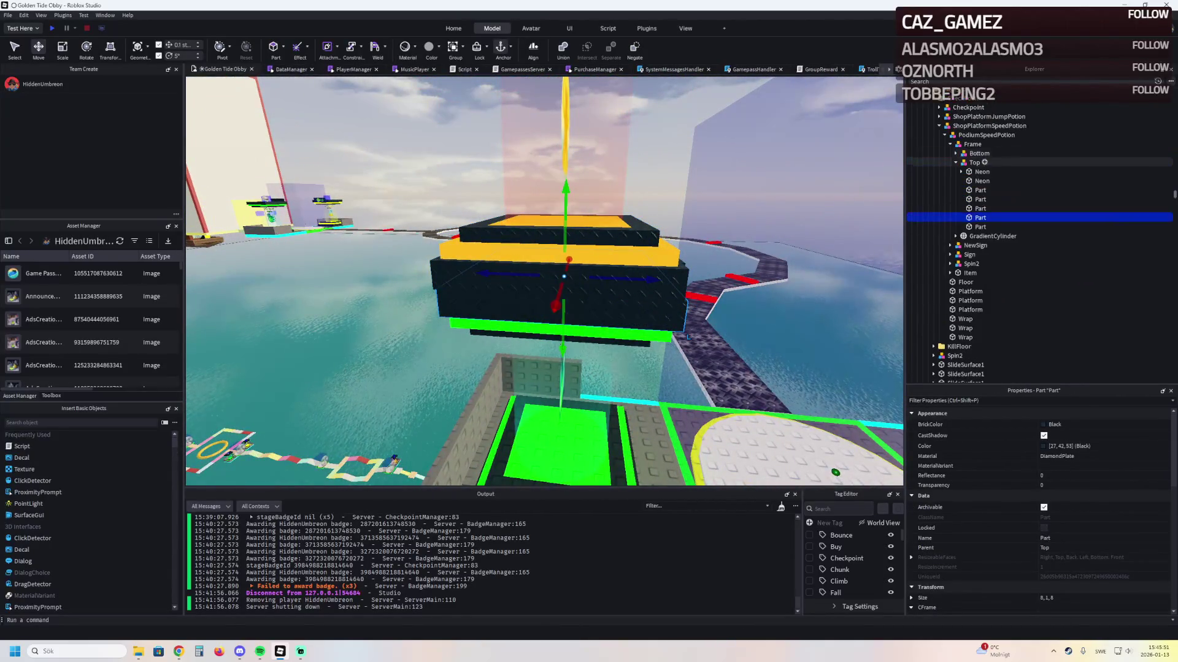
# Lower the PodiumKillAll podium onto the grey brick floor beside the green-edged platform
pyautogui.click(972, 145)
pyautogui.hotkey('ctrl', 'z')
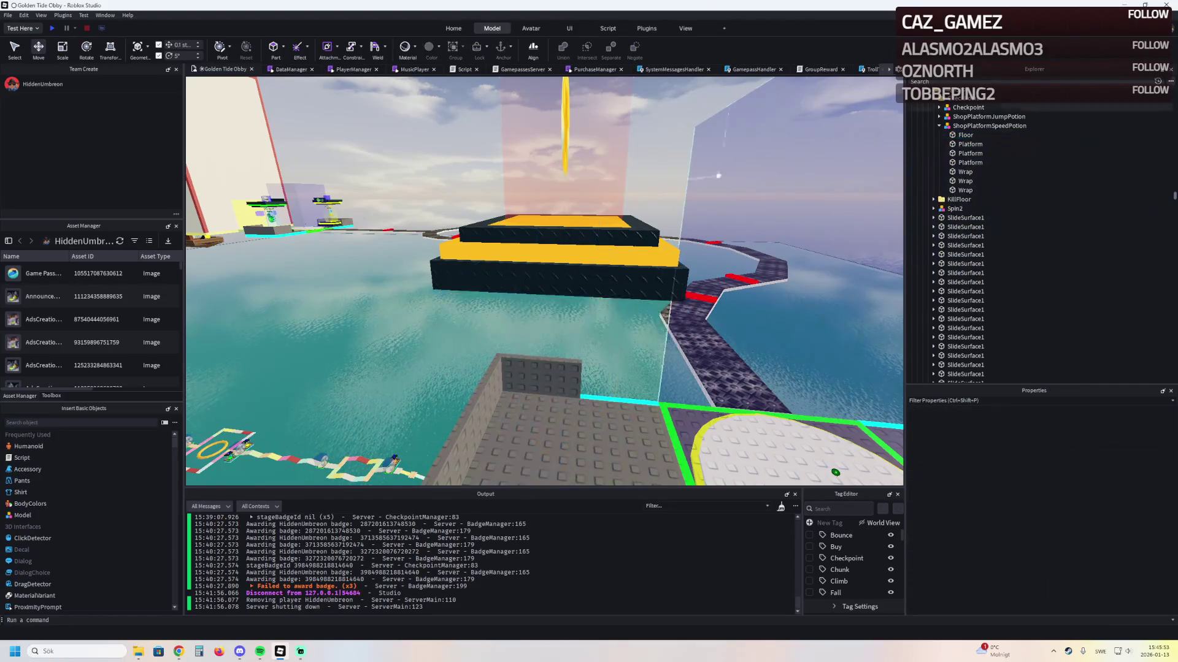
pyautogui.moveTo(565, 153)
pyautogui.mouseDown()
pyautogui.moveTo(555, 332)
pyautogui.moveTo(602, 303)
pyautogui.mouseUp()
pyautogui.scroll(-5, 602, 304)
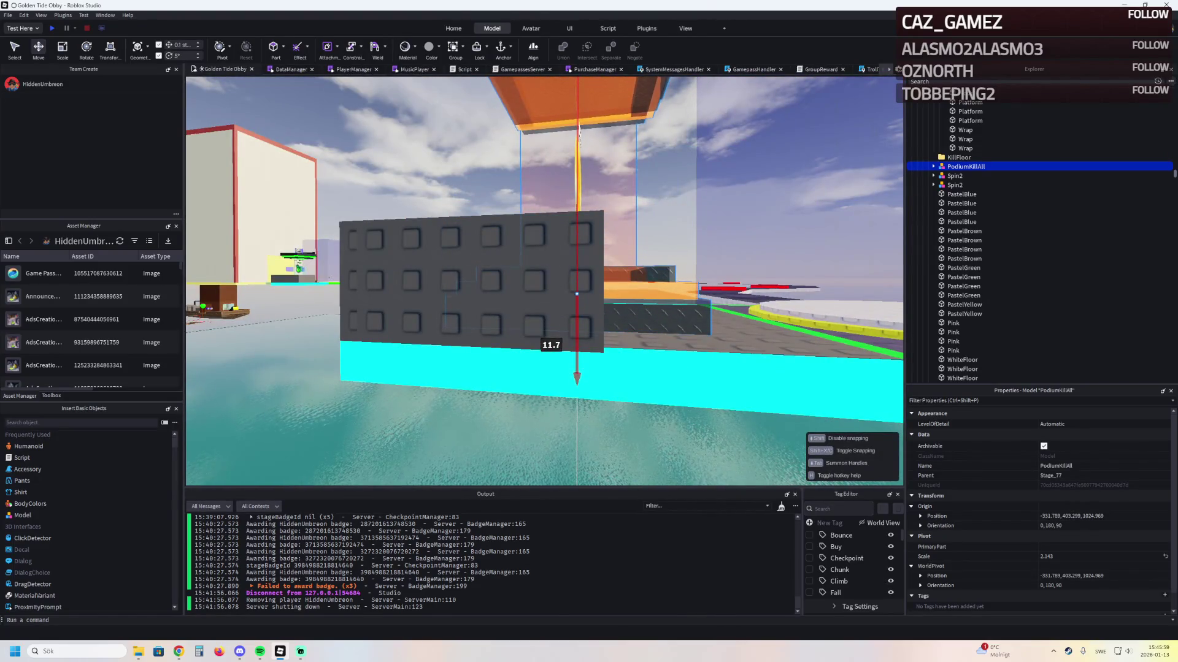
pyautogui.scroll(10, 576, 294)
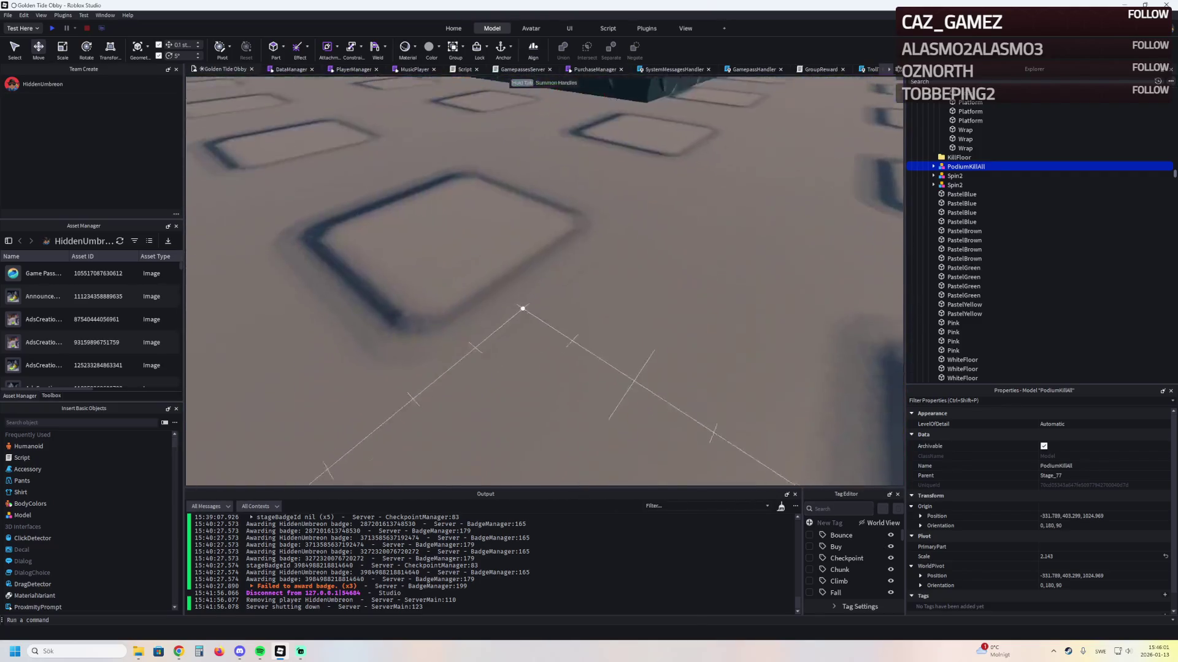
pyautogui.moveTo(482, 260)
pyautogui.mouseDown()
pyautogui.moveTo(499, 334)
pyautogui.moveTo(484, 270)
pyautogui.mouseUp()
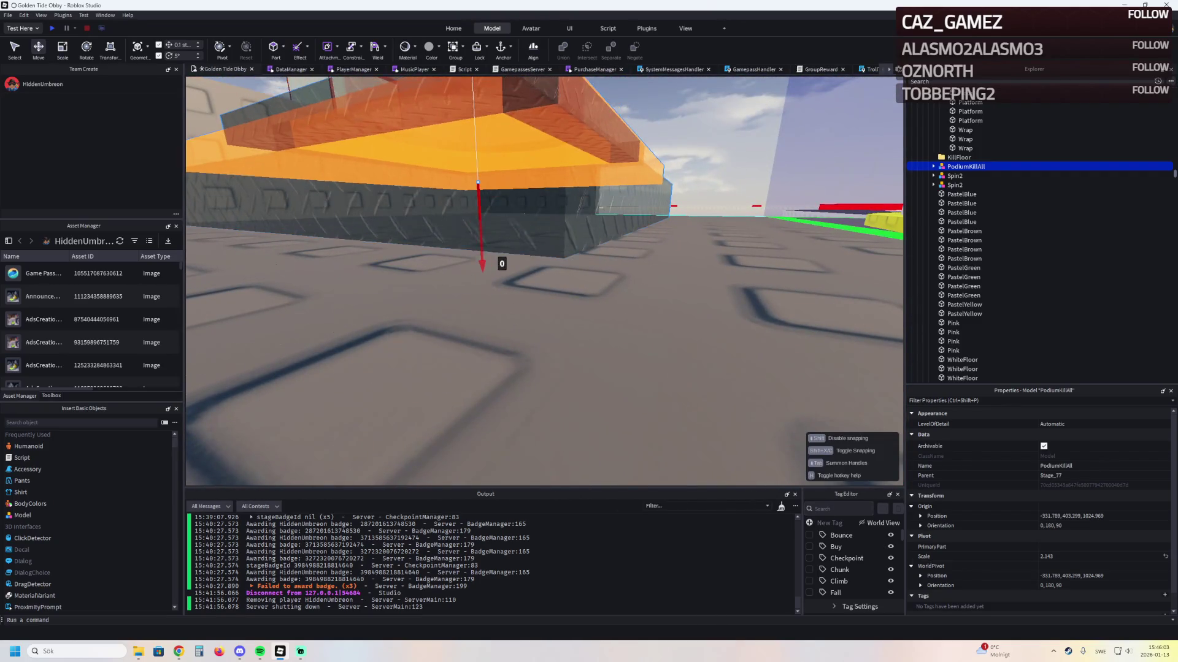
pyautogui.press('f')
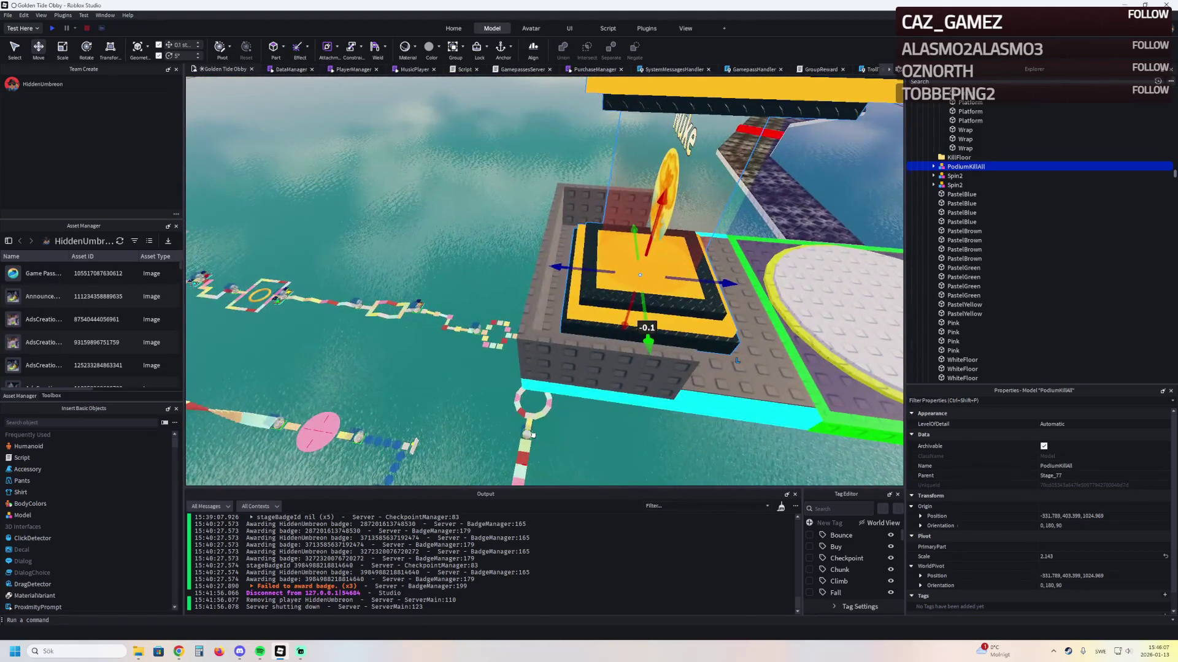
pyautogui.scroll(5, 648, 335)
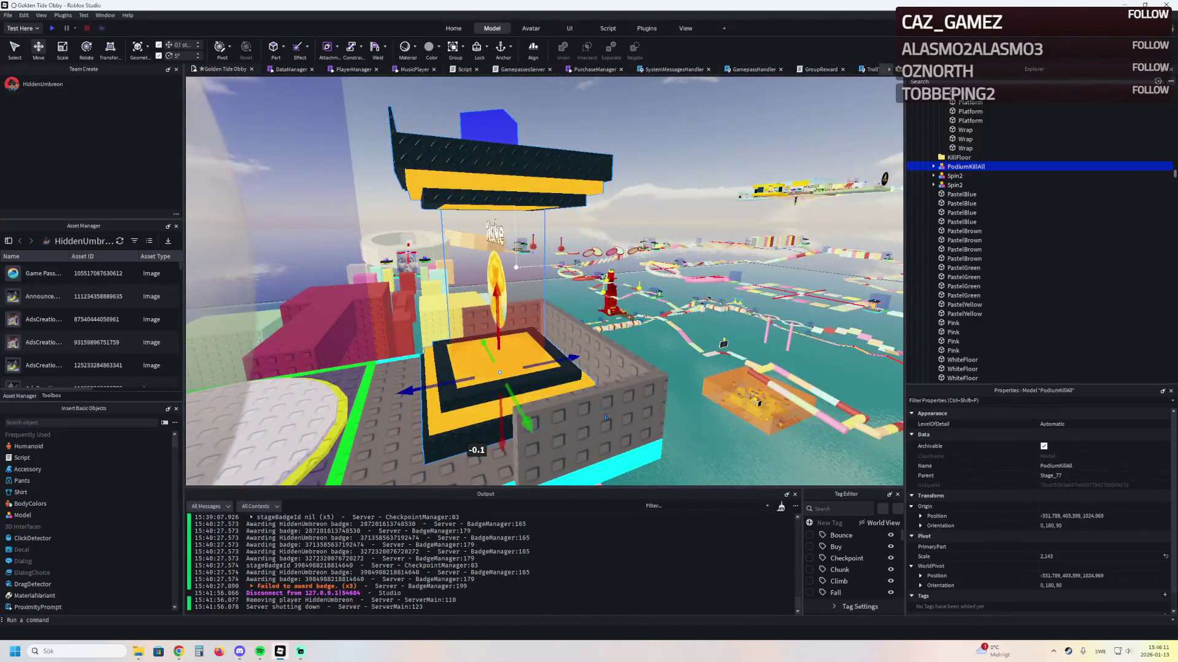
pyautogui.keyDown('ctrl'); pyautogui.click(605, 417); pyautogui.keyUp('ctrl')
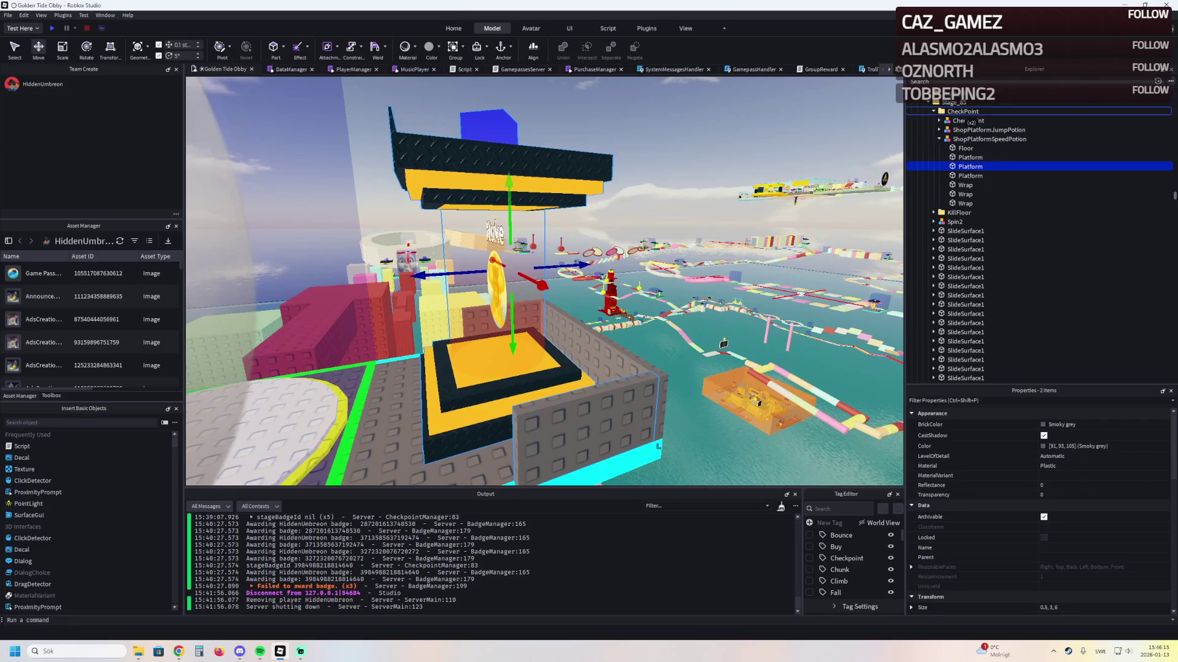
pyautogui.click(934, 111)
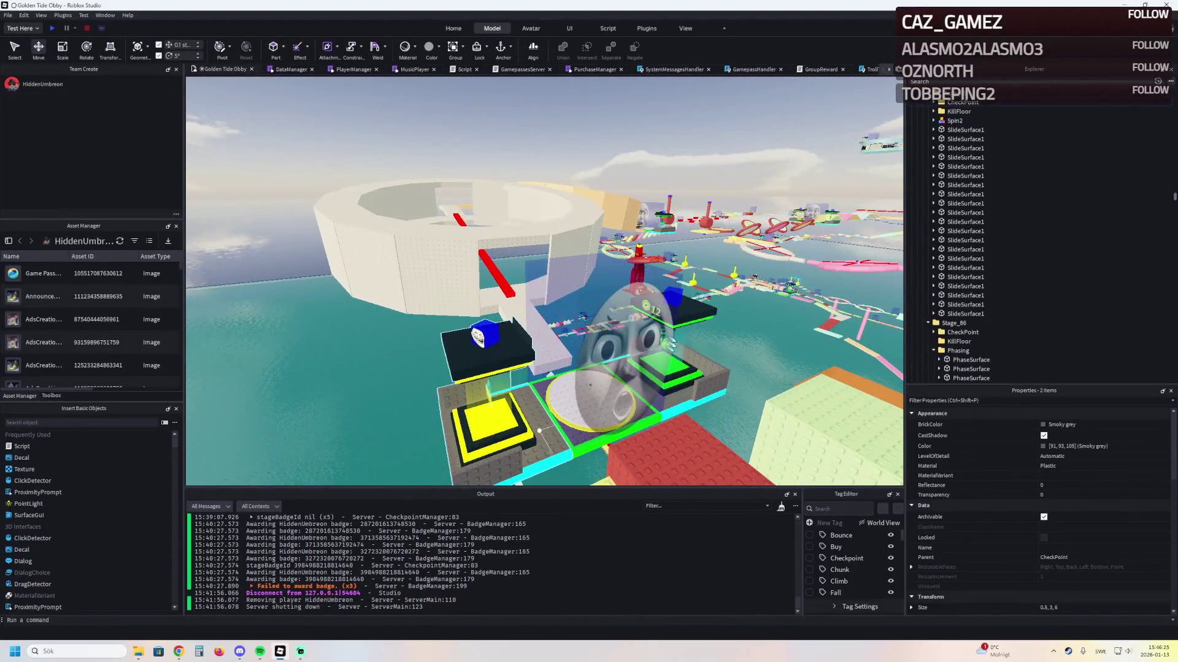
pyautogui.click(539, 432)
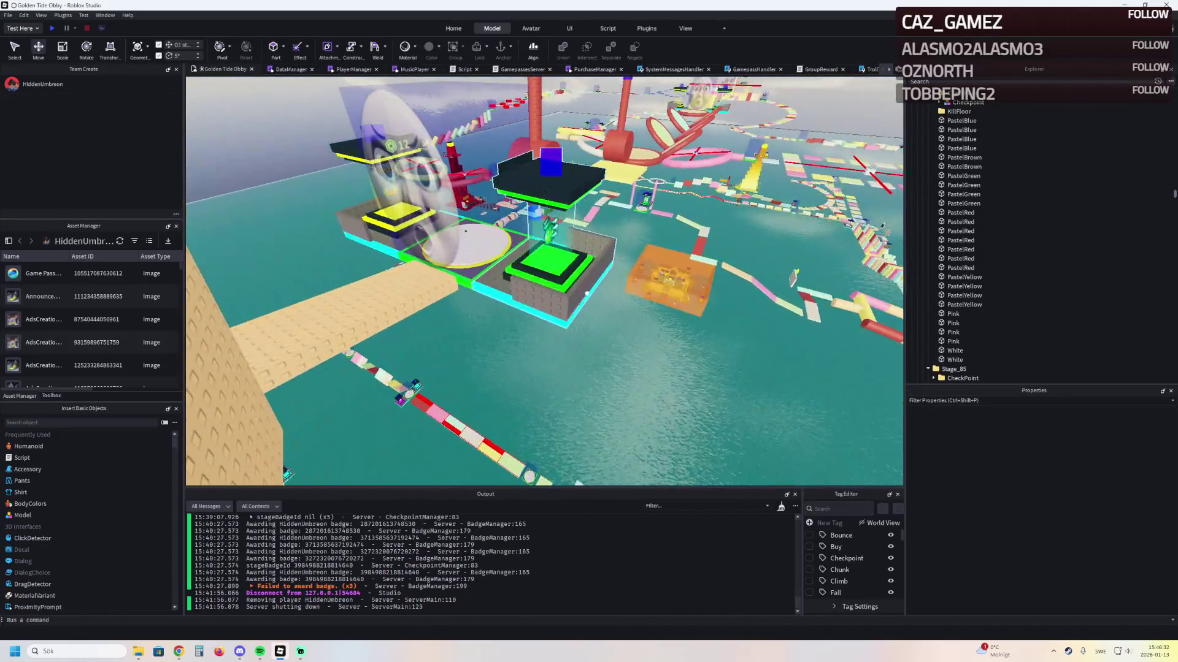
pyautogui.click(549, 264)
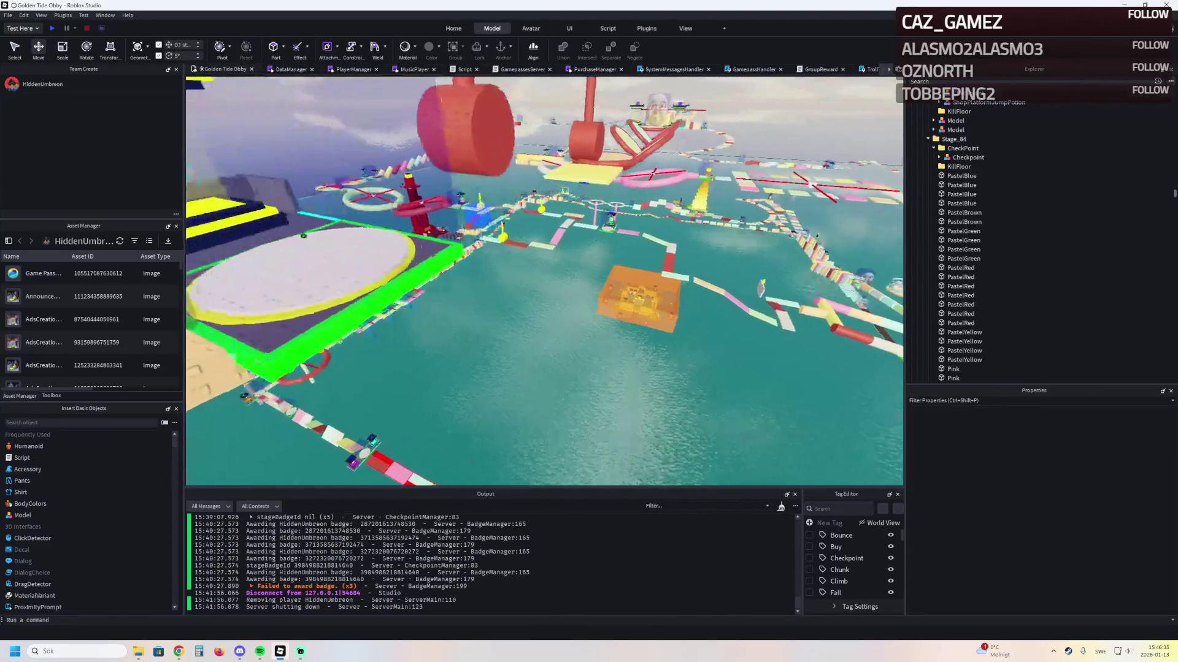
# Collapse unrelated Explorer folders, filter for 'flying' and select Stage_20's ShopPlatformFlying
pyautogui.write('star')
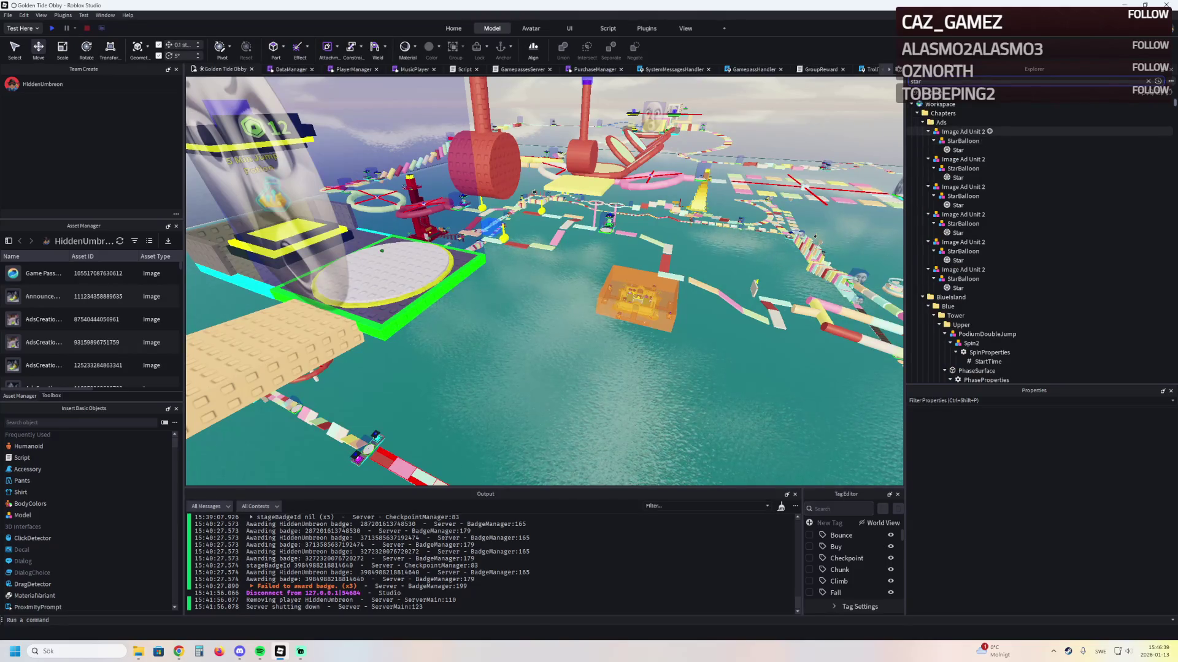
pyautogui.click(925, 122)
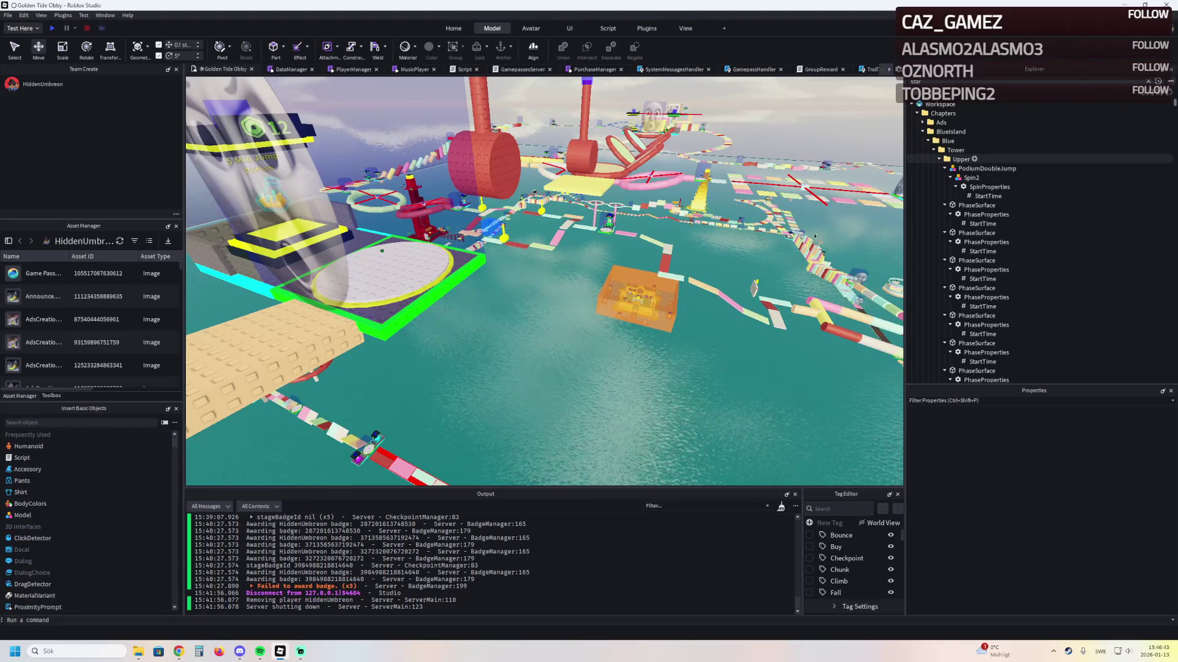
pyautogui.click(938, 158)
pyautogui.click(933, 150)
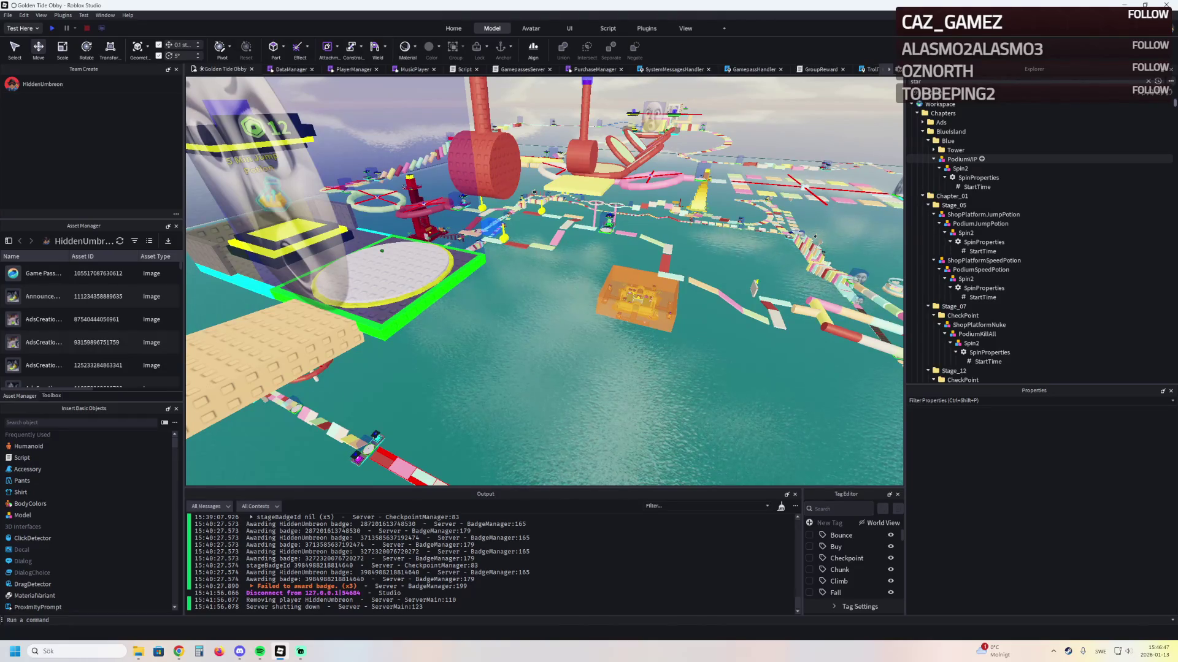
pyautogui.click(934, 159)
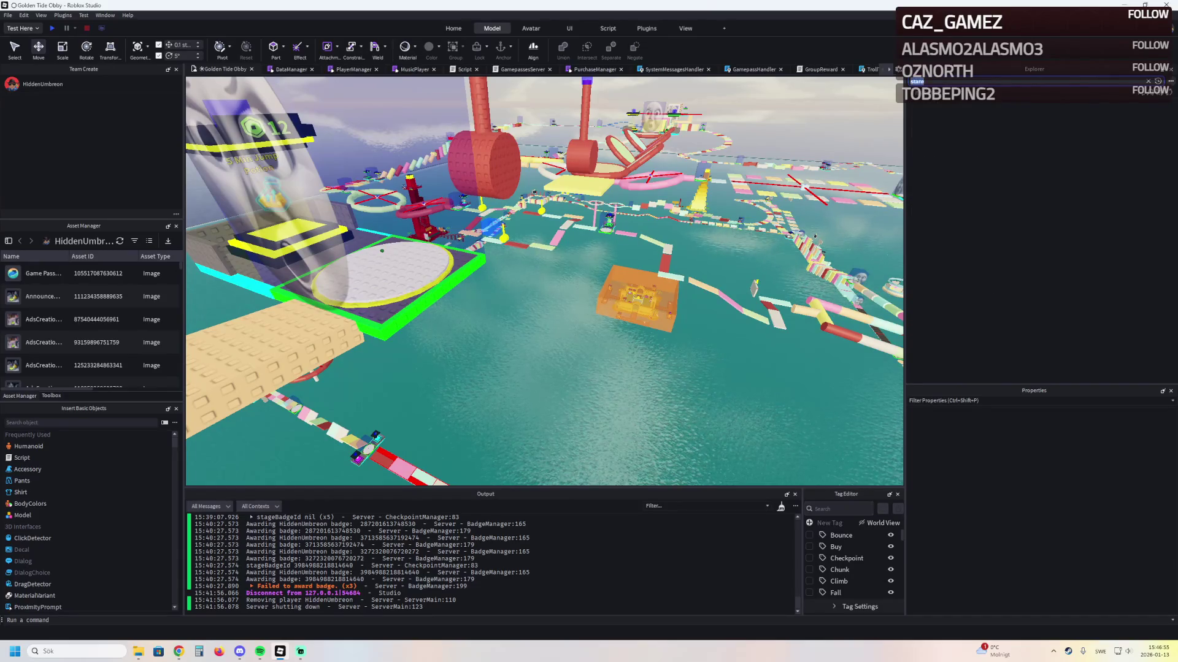
pyautogui.write('flying')
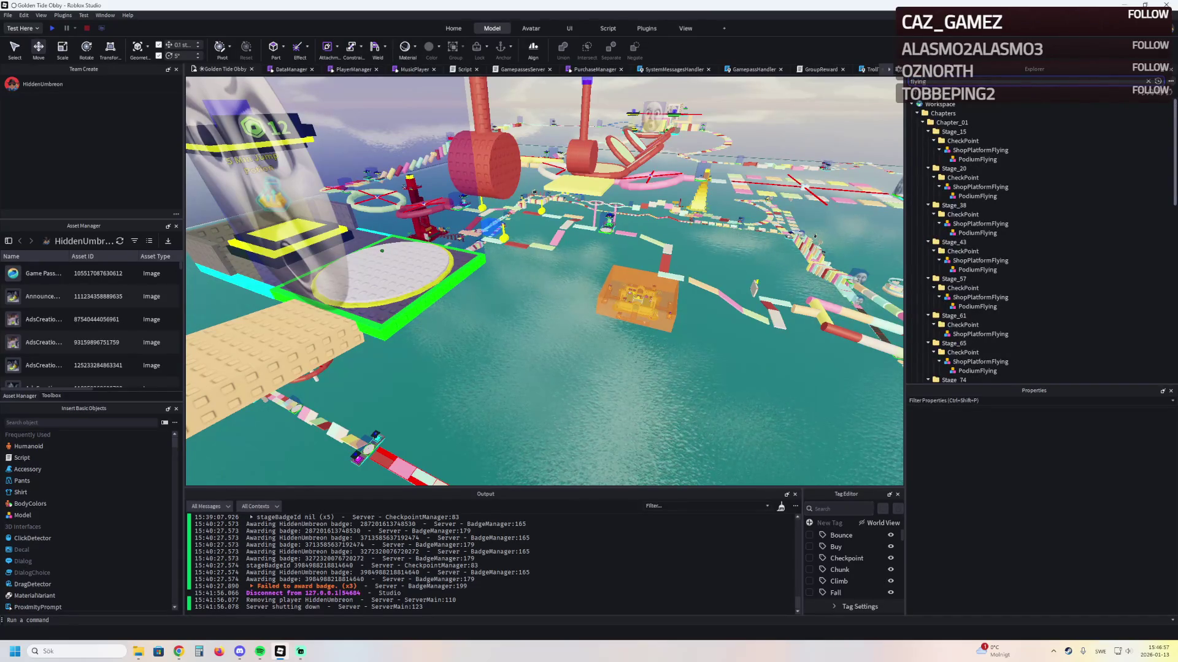
pyautogui.click(980, 187)
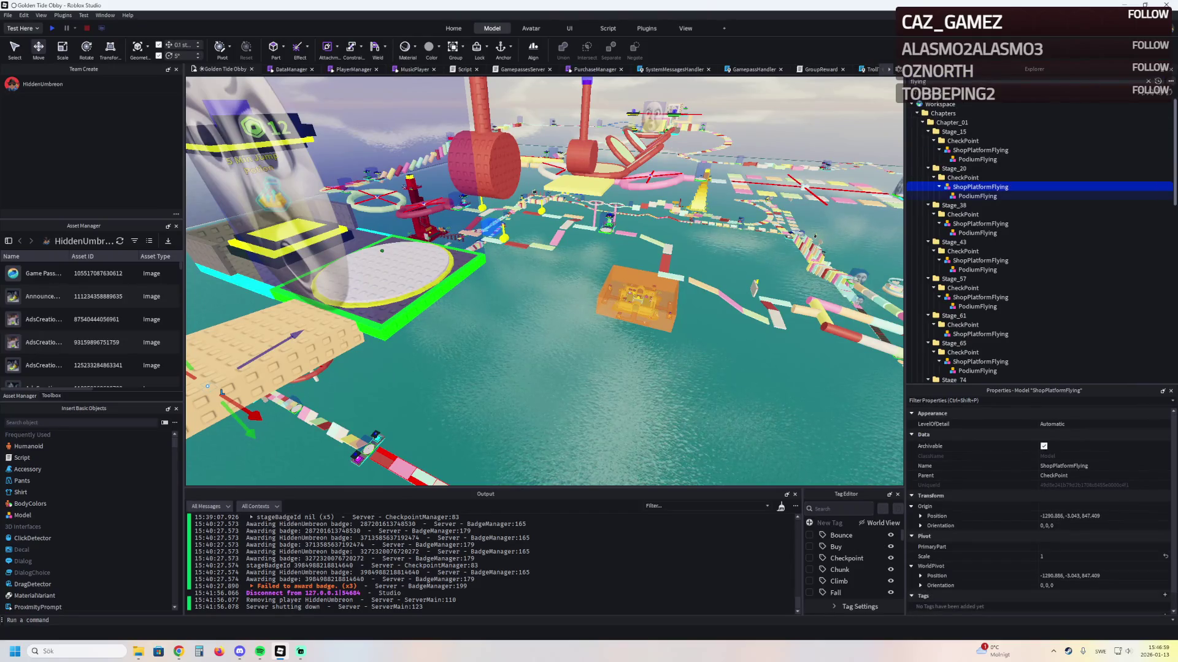
# Clear the Explorer filter and move the Stage_20 flying shop platform to a new spot
pyautogui.click(1149, 81)
pyautogui.press('f')
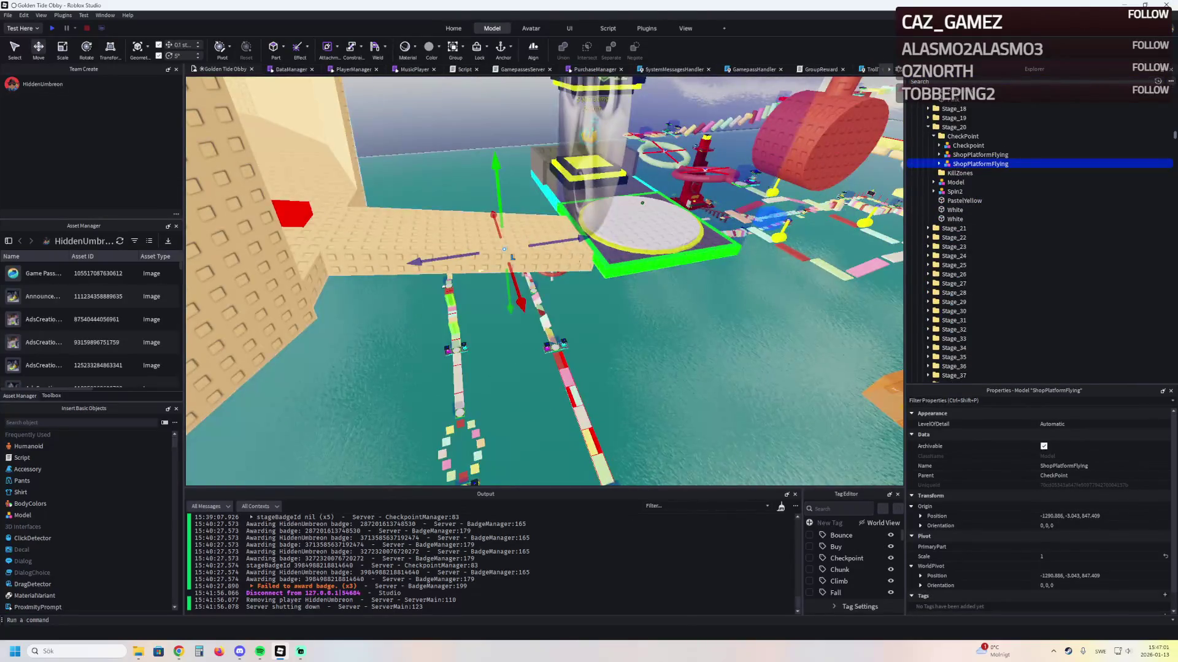
pyautogui.moveTo(504, 249)
pyautogui.mouseDown()
pyautogui.moveTo(525, 248)
pyautogui.moveTo(540, 344)
pyautogui.moveTo(570, 225)
pyautogui.moveTo(457, 270)
pyautogui.mouseUp()
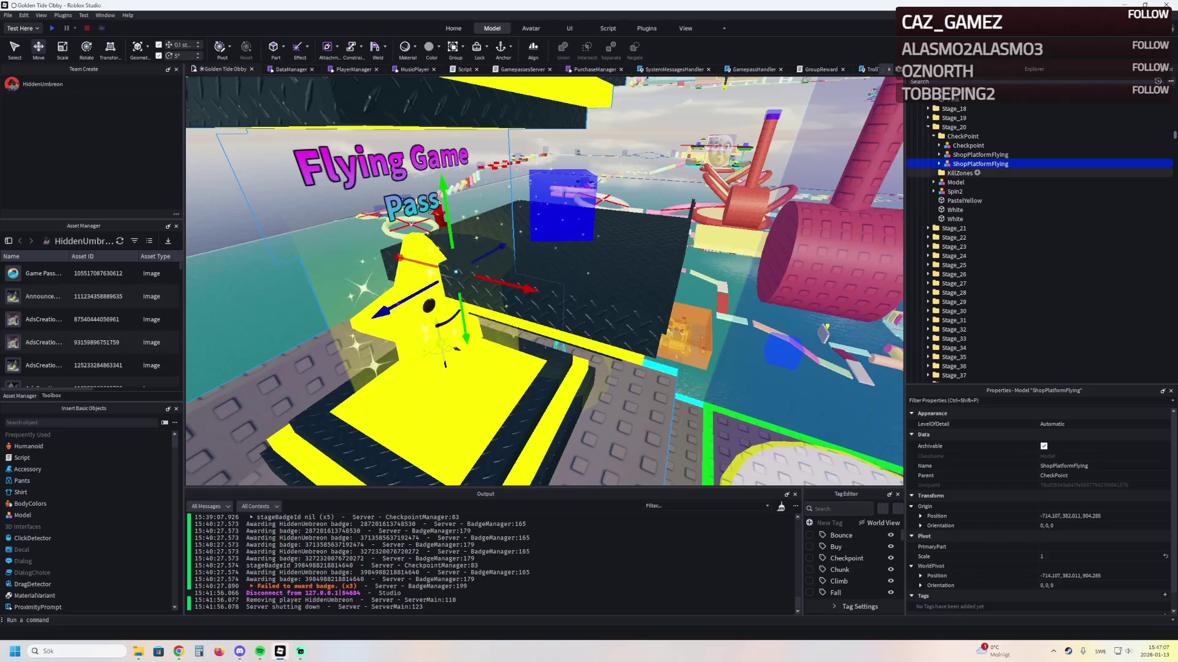
# Reparent PodiumFlying into ShopPlatformJumpPotion under Stage_83
pyautogui.click(939, 164)
pyautogui.moveTo(978, 173); pyautogui.dragTo(955, 147)
pyautogui.click(981, 173)
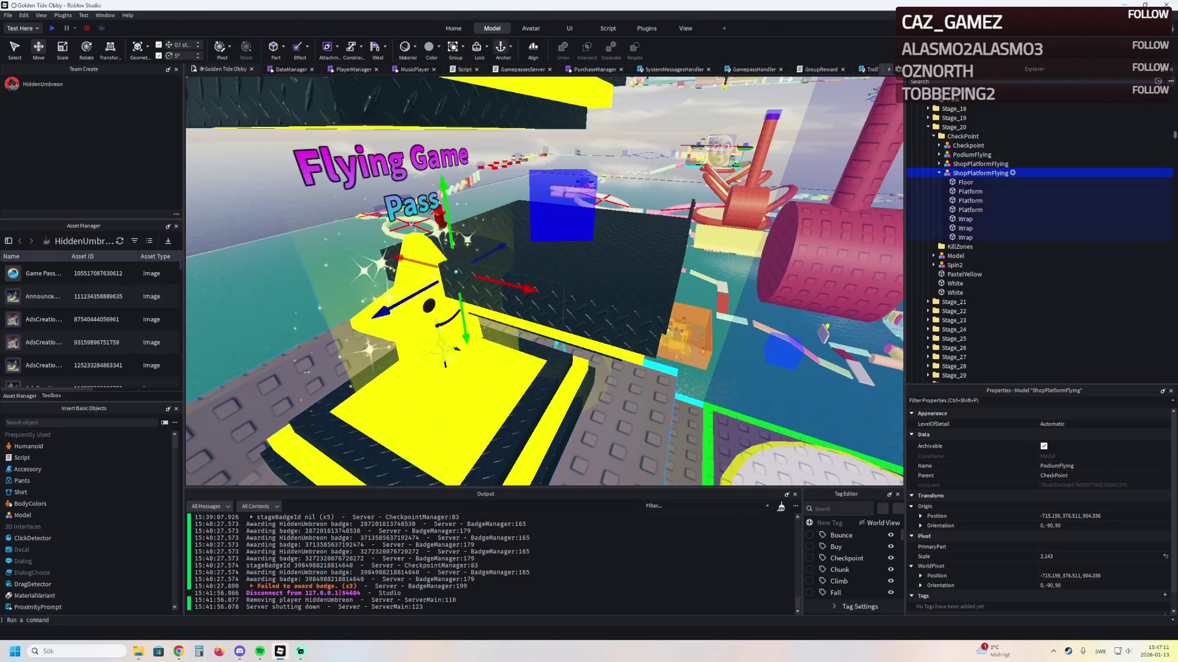
pyautogui.click(972, 154)
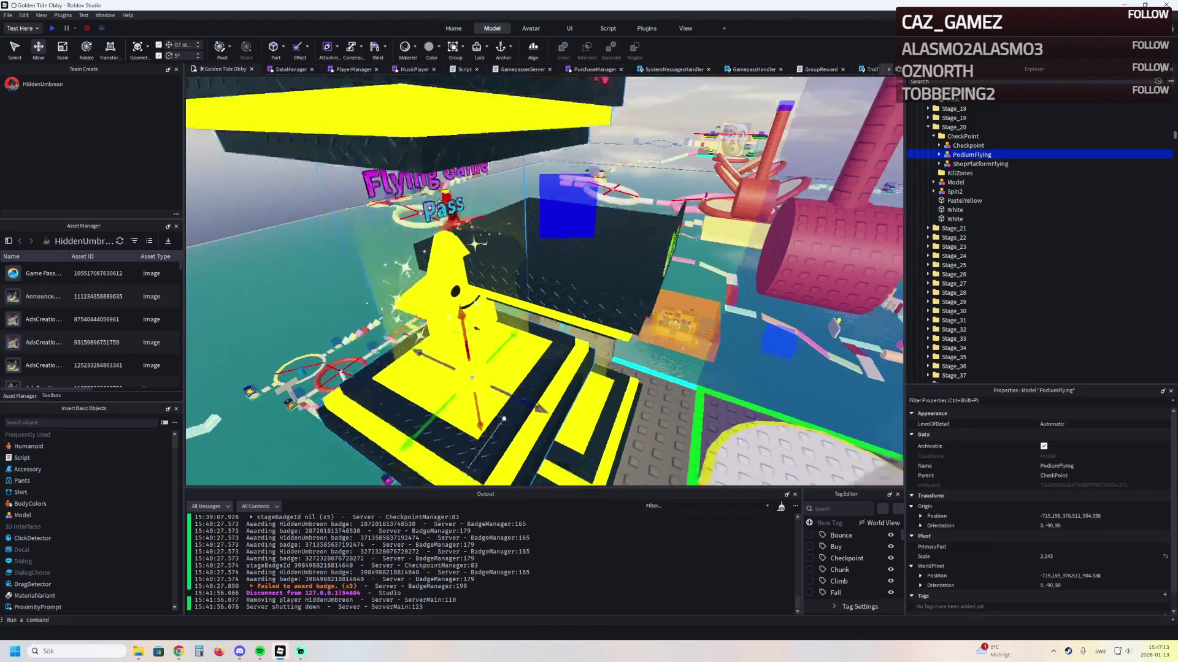
pyautogui.click(966, 167)
pyautogui.moveTo(981, 157); pyautogui.dragTo(987, 147)
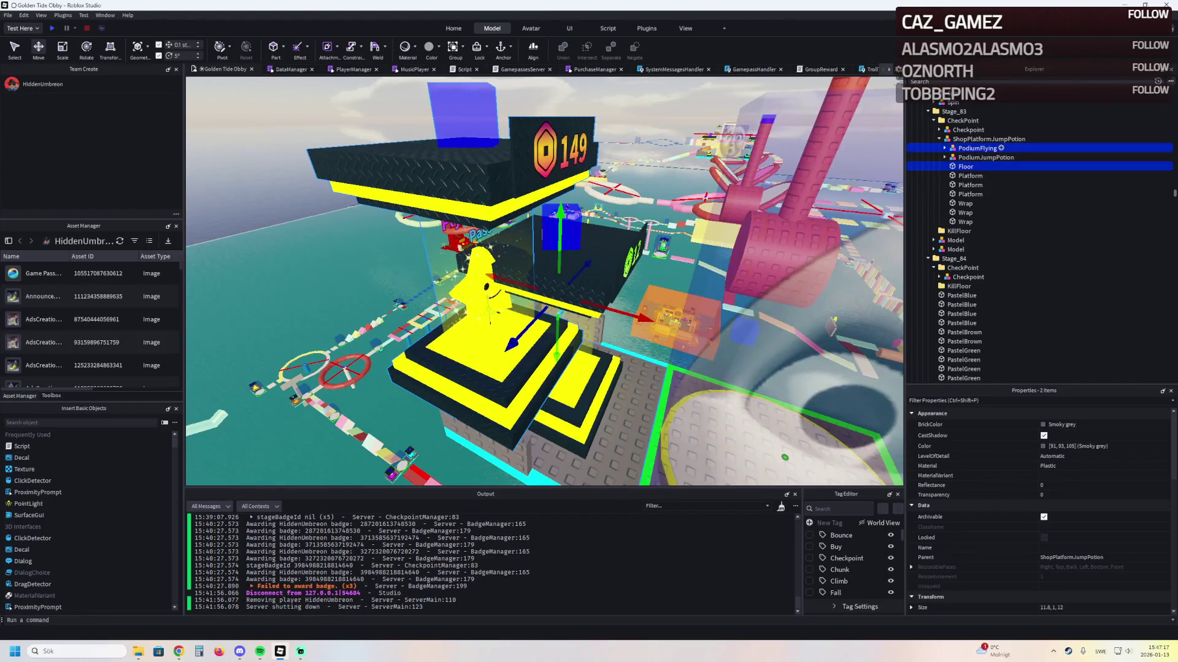
# Settle PodiumFlying in the jump podium's place on the 149 jump-potion platform
pyautogui.click(986, 157)
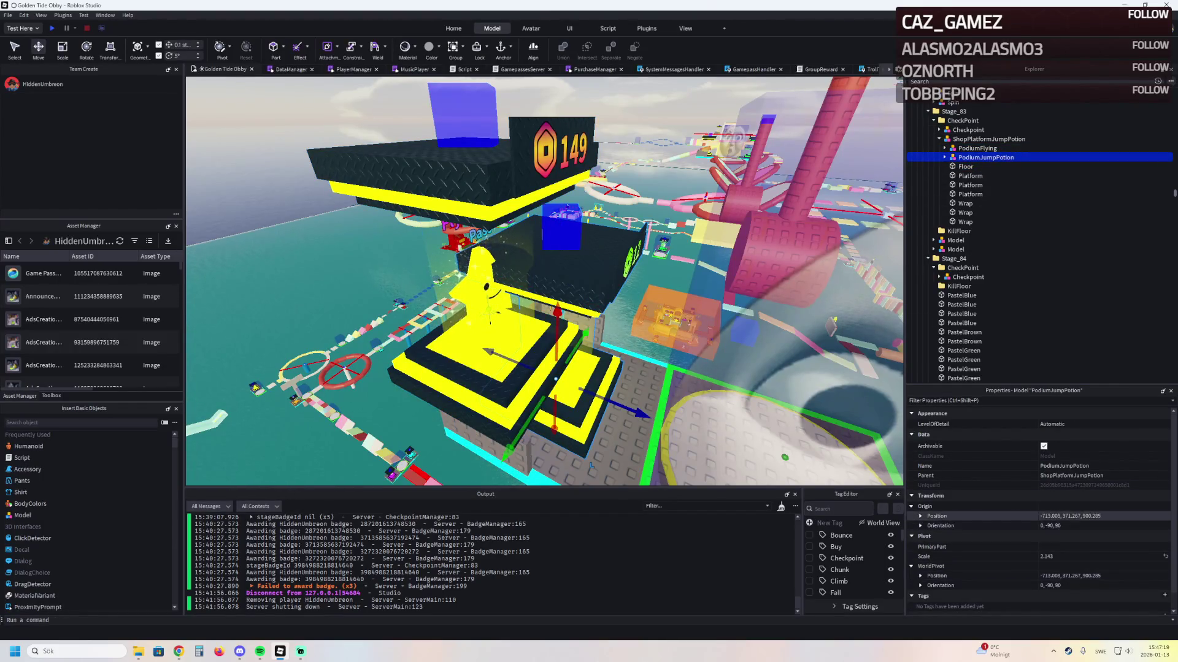
pyautogui.click(978, 148)
pyautogui.hotkey('ctrl', 'z')
pyautogui.press('f')
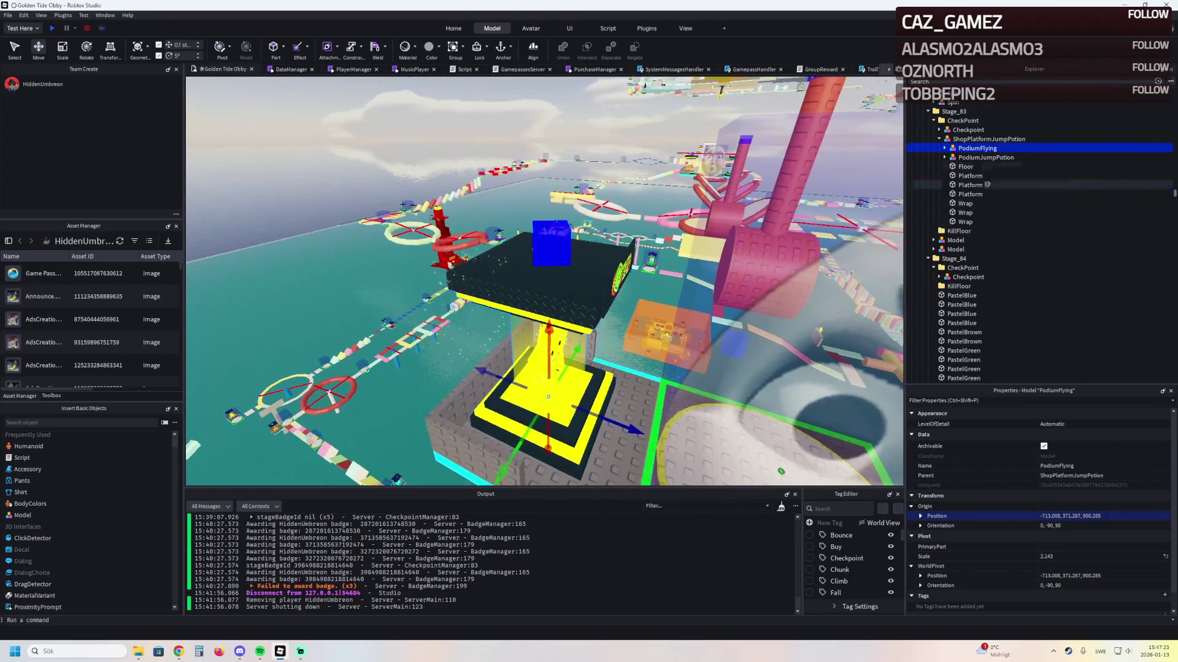
pyautogui.moveTo(985, 157); pyautogui.dragTo(982, 148)
pyautogui.click(977, 148)
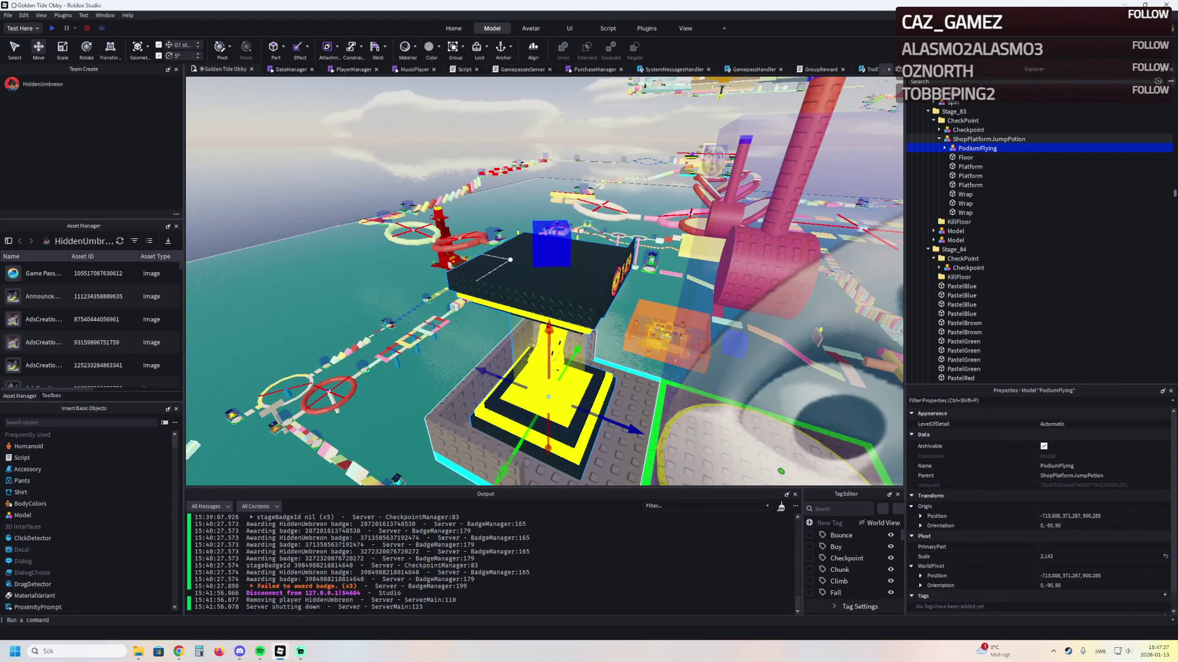
pyautogui.press('f')
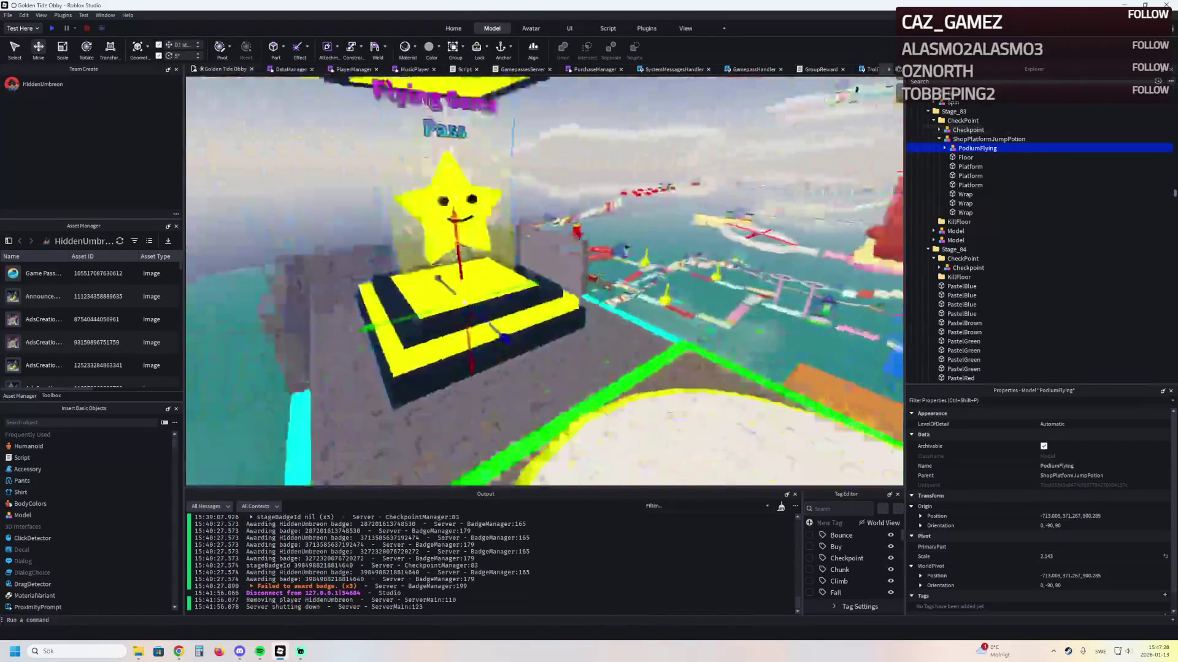
pyautogui.press('w')
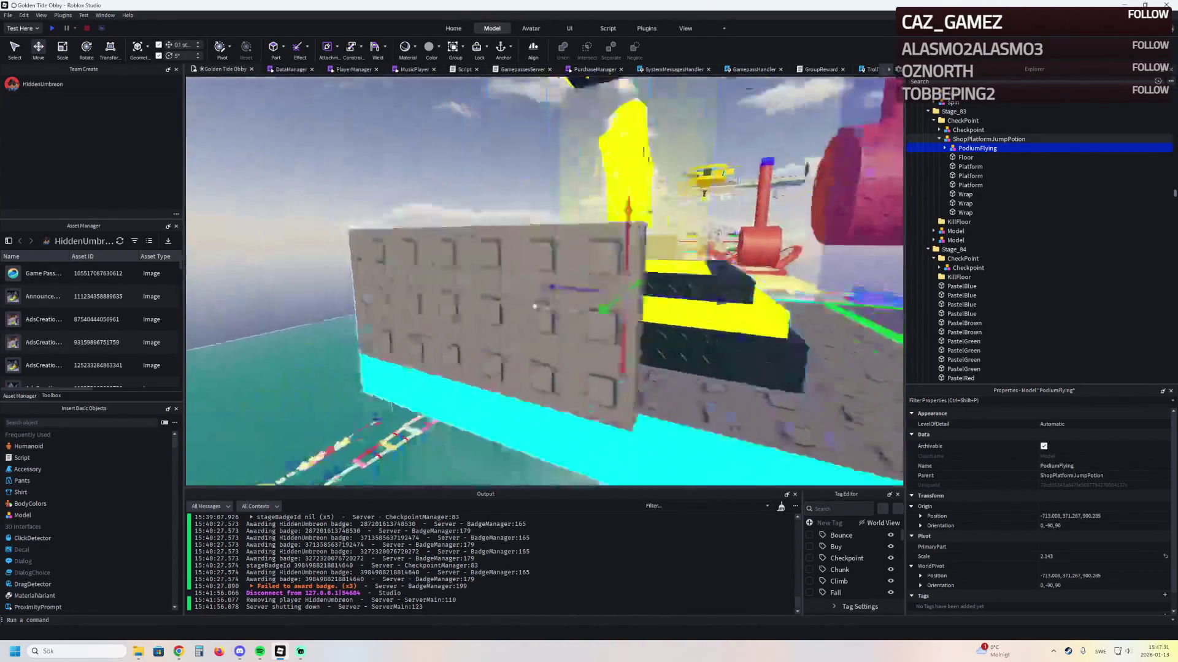
pyautogui.press('f')
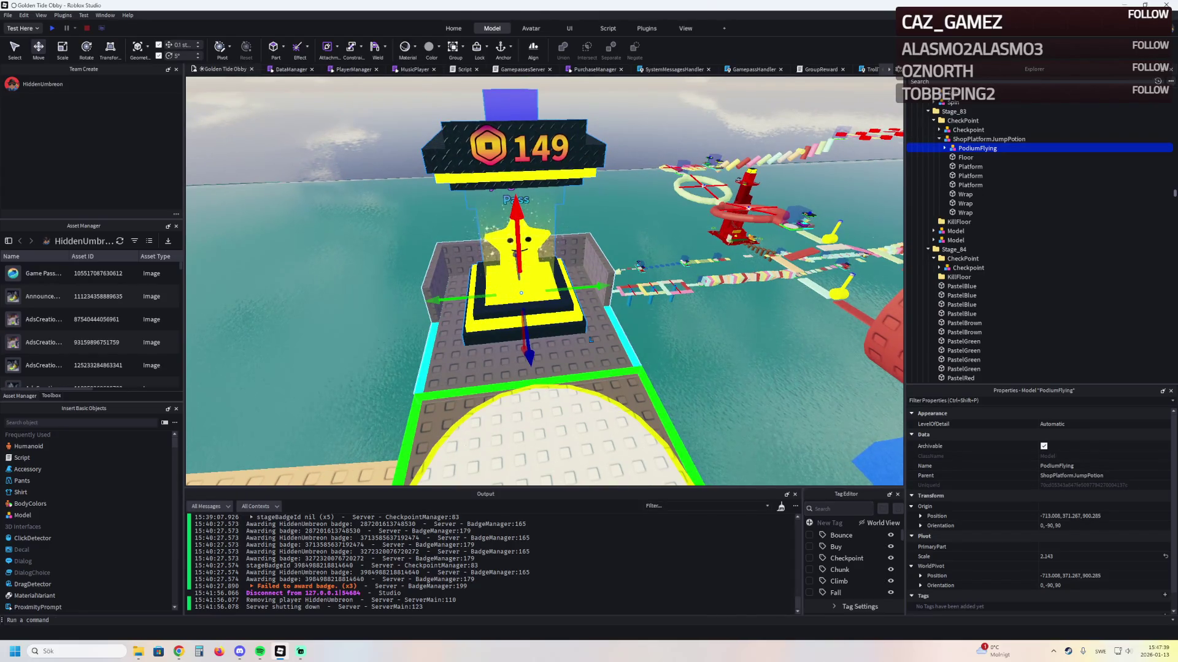
# Fly over the course and frame the speed-potion shop platform at Stage_82
pyautogui.press('w')
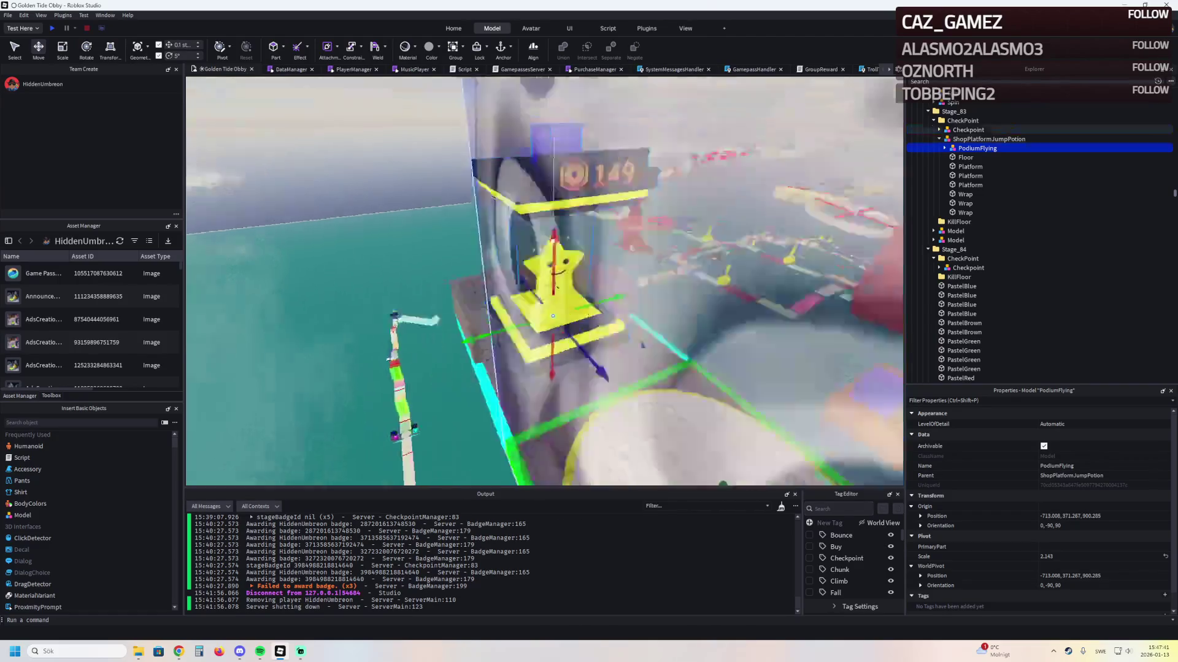
pyautogui.press('w')
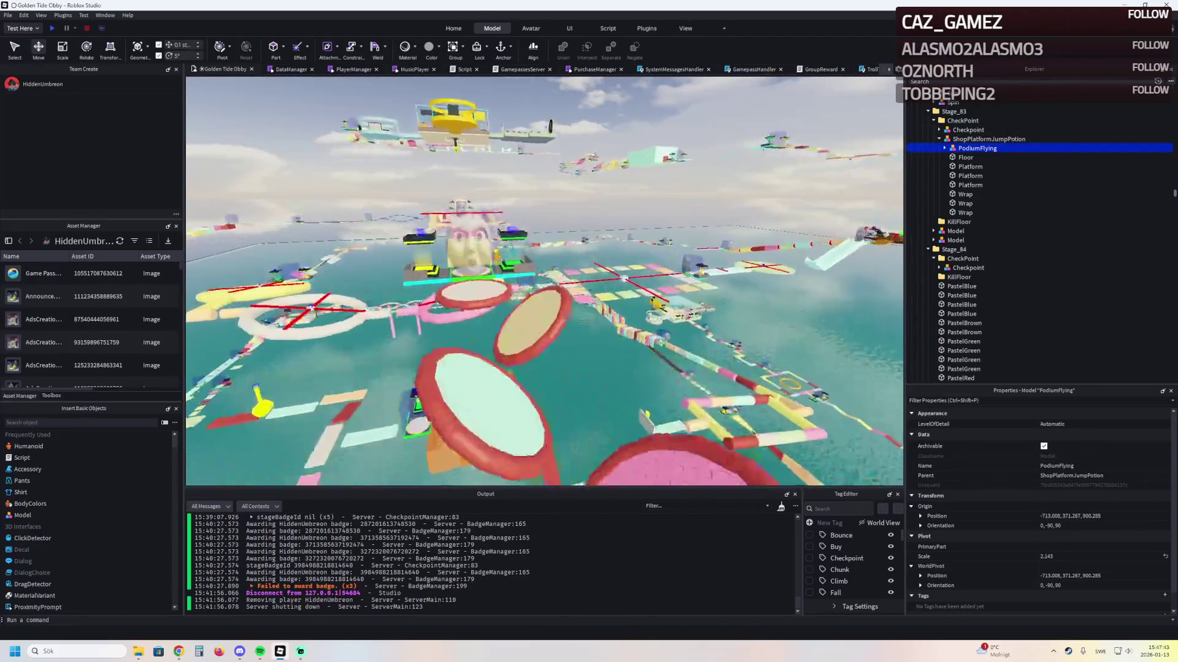
pyautogui.click(612, 331)
pyautogui.press('f')
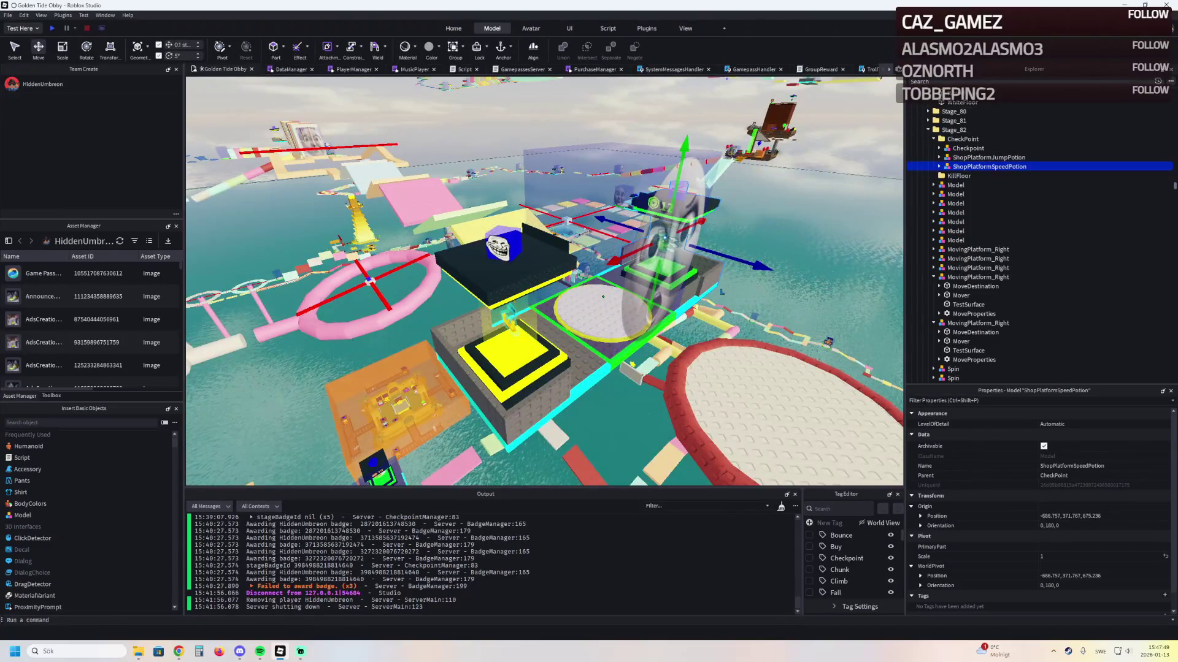
# Find Stage_33's Podium2XSpeed with a '2x' search and place a copy of it
pyautogui.write('2x')
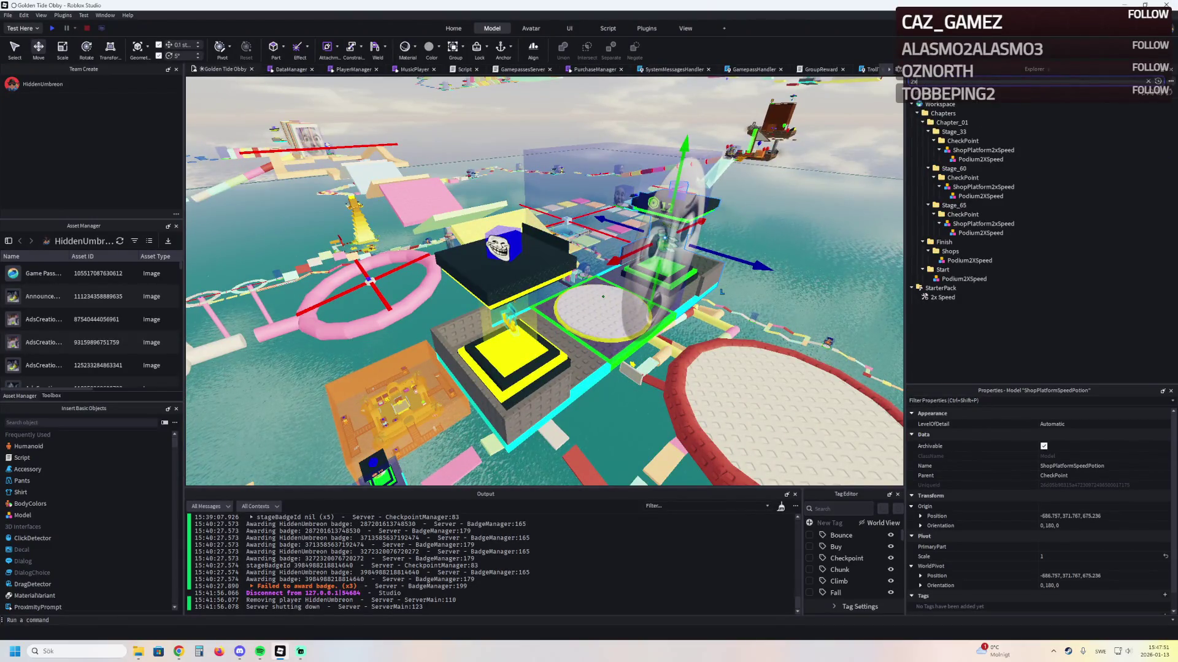
pyautogui.click(981, 158)
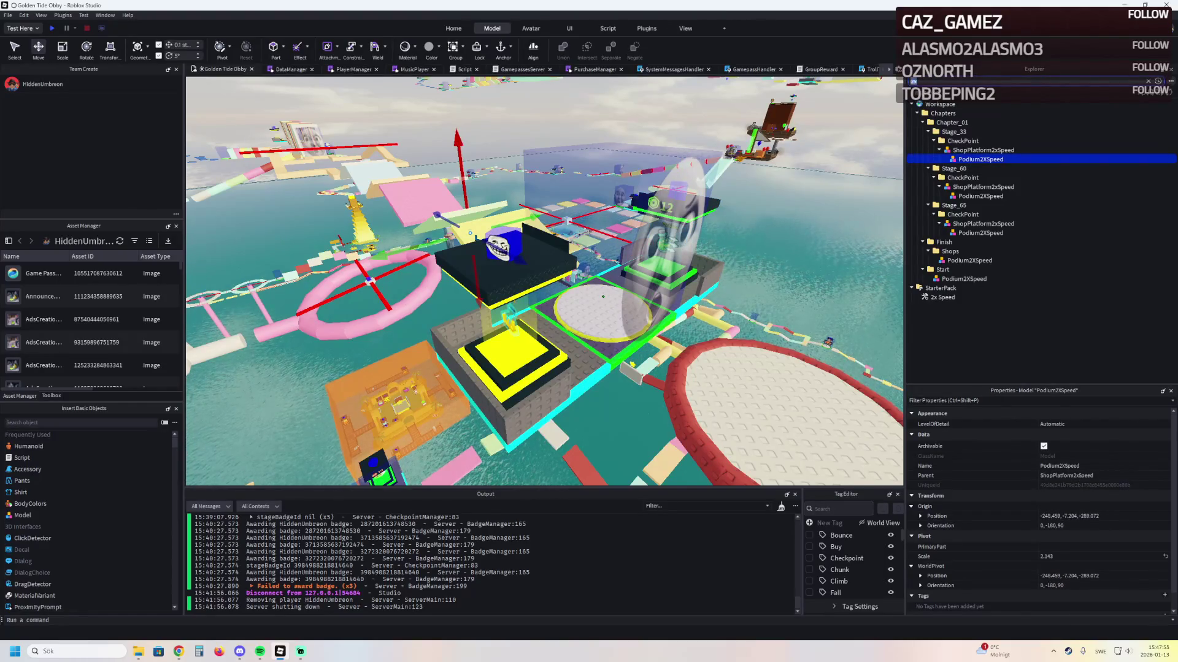
pyautogui.click(1148, 80)
pyautogui.press('f')
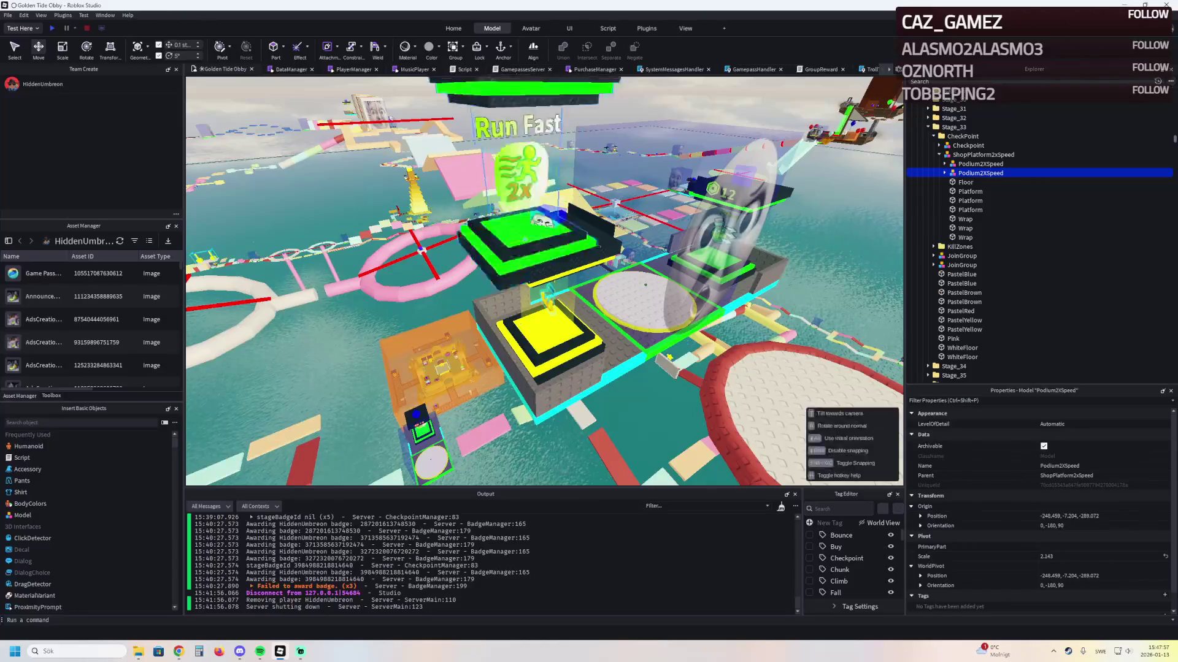
pyautogui.hotkey('ctrl', 'z')
pyautogui.hotkey('ctrl', 'z')
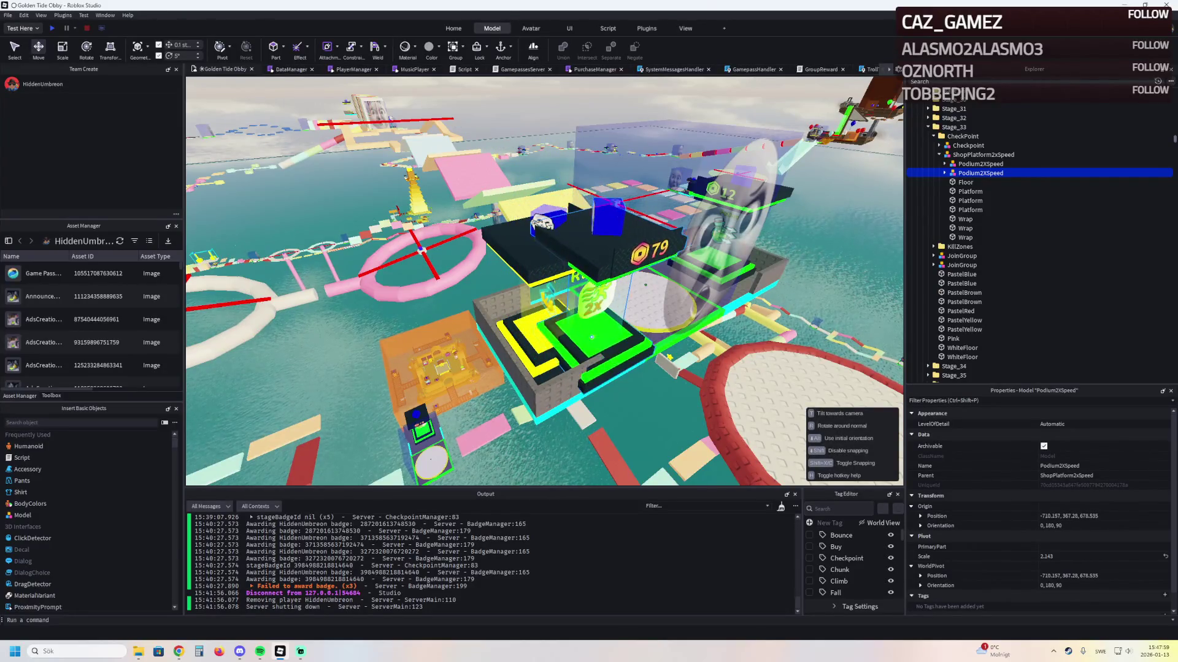
pyautogui.press('f')
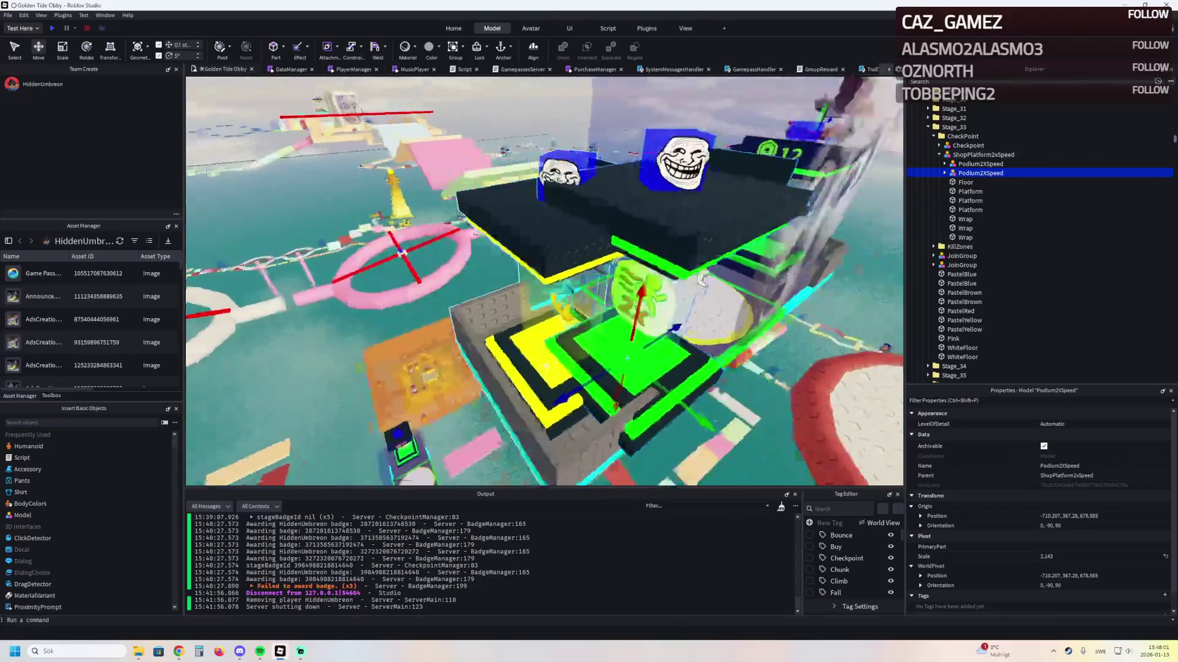
# Reparent the copied 2x Speed podium in Explorer and focus the view on it
pyautogui.click(541, 261)
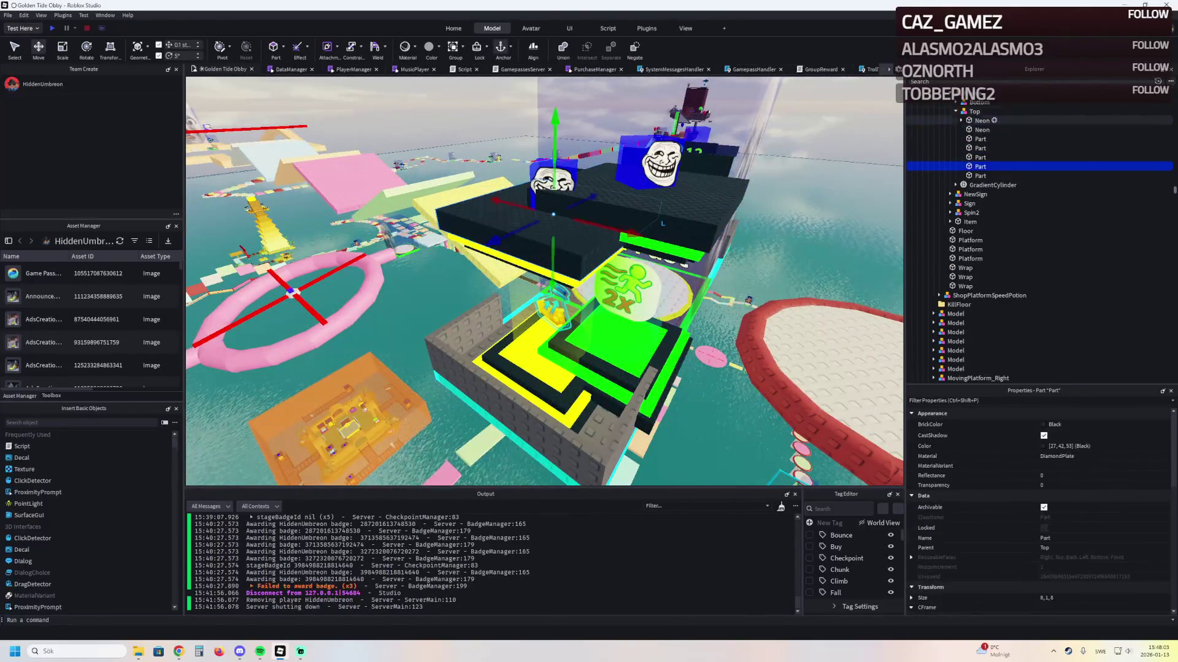
pyautogui.click(985, 135)
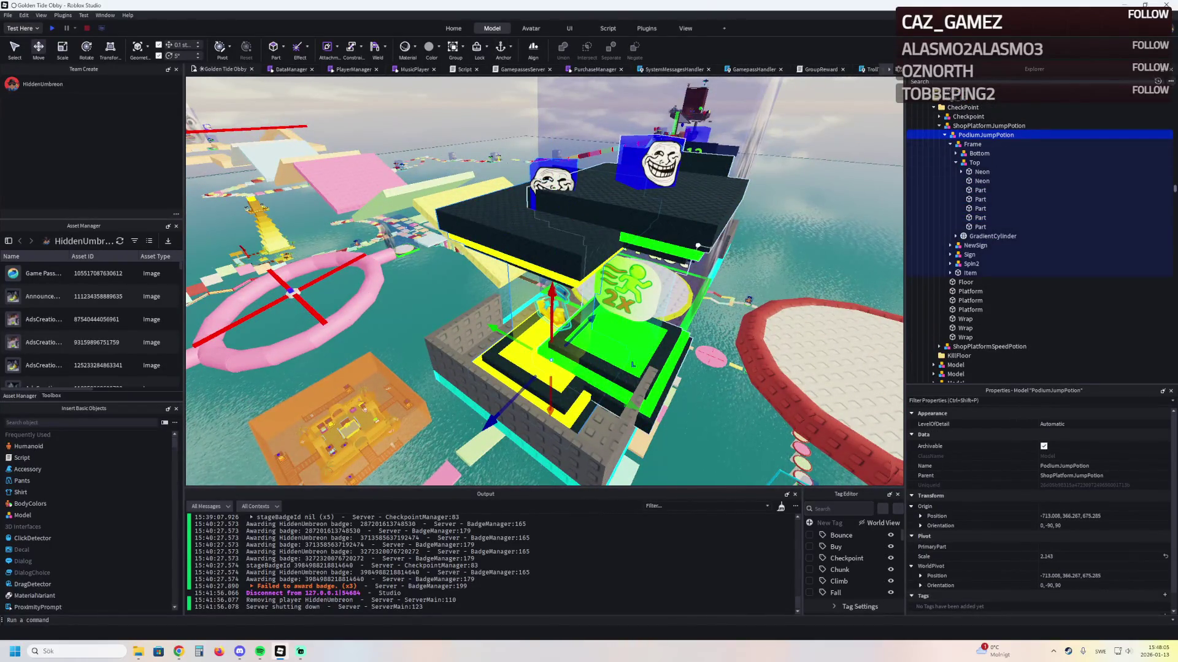
pyautogui.click(700, 227)
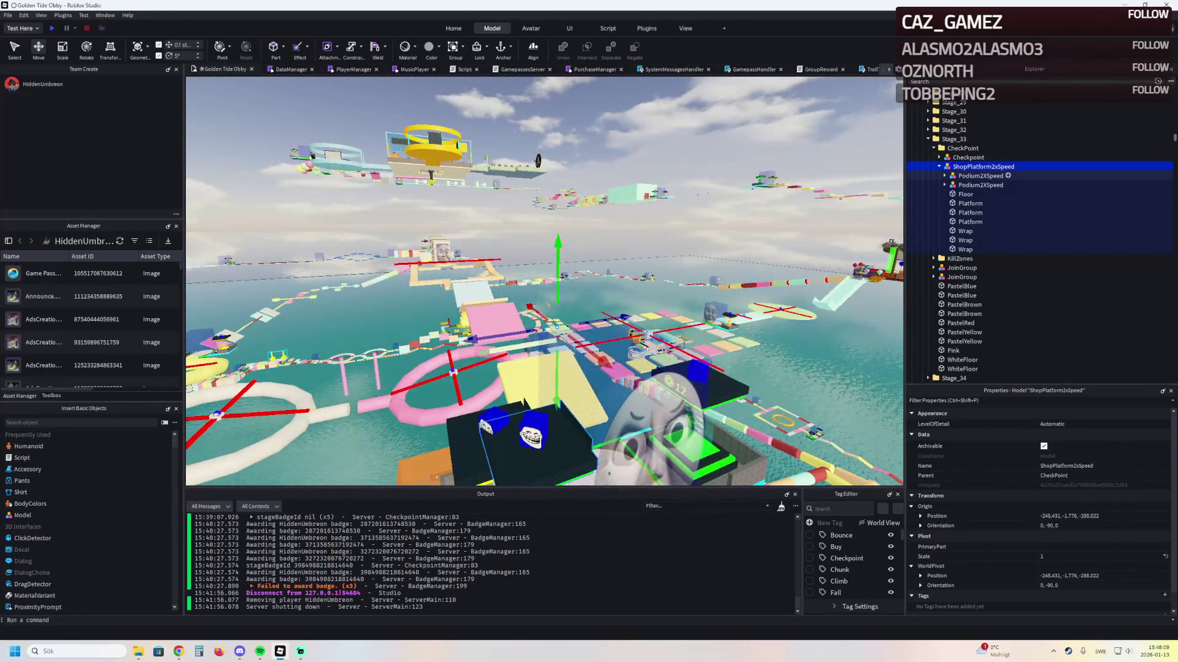
pyautogui.click(980, 185)
pyautogui.moveTo(1006, 185)
pyautogui.mouseDown()
pyautogui.moveTo(975, 130)
pyautogui.moveTo(957, 139)
pyautogui.mouseUp()
pyautogui.press('f')
# Lower the copied 2x Speed podium 6.7 studs onto the jump platform
pyautogui.moveTo(572, 342); pyautogui.dragTo(490, 230)
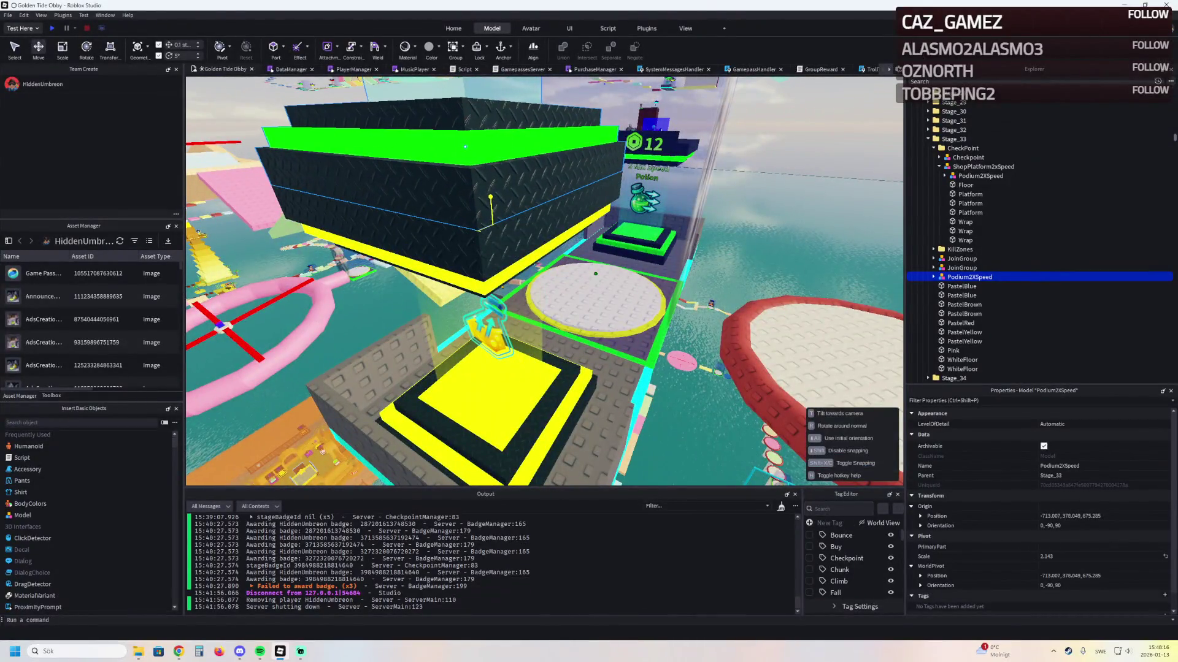
pyautogui.scroll(3, 497, 223)
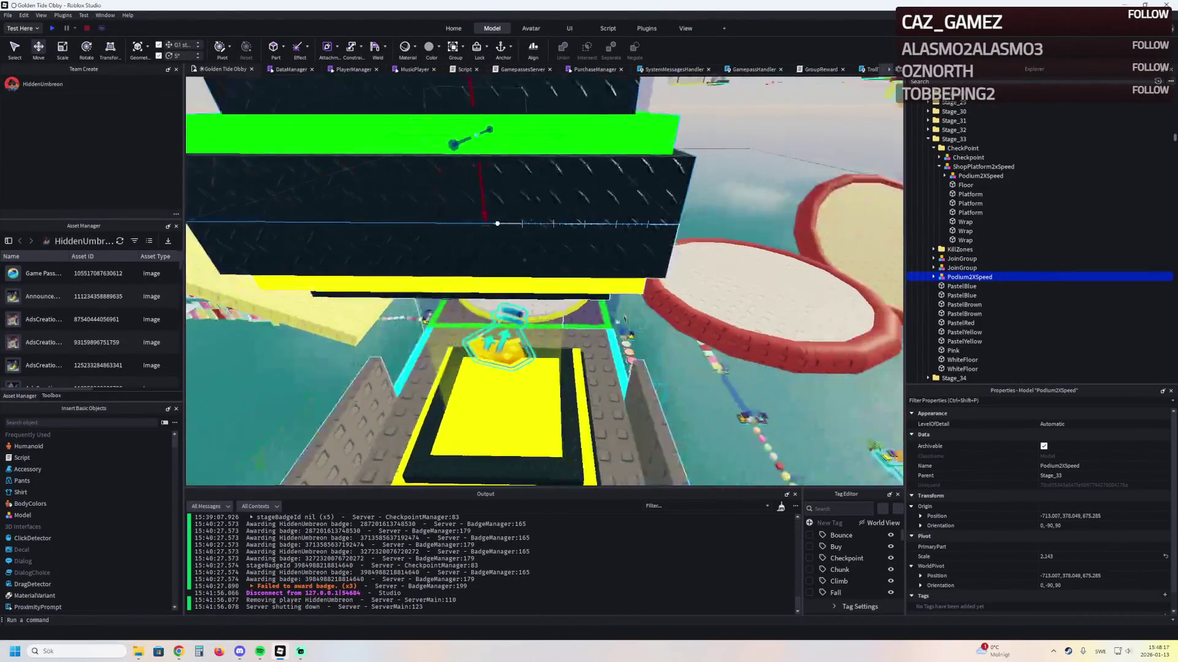
pyautogui.scroll(-3, 496, 224)
pyautogui.scroll(2, 513, 262)
pyautogui.moveTo(506, 263)
pyautogui.mouseDown()
pyautogui.moveTo(507, 319)
pyautogui.moveTo(452, 344)
pyautogui.moveTo(433, 389)
pyautogui.moveTo(530, 330)
pyautogui.moveTo(522, 368)
pyautogui.mouseUp()
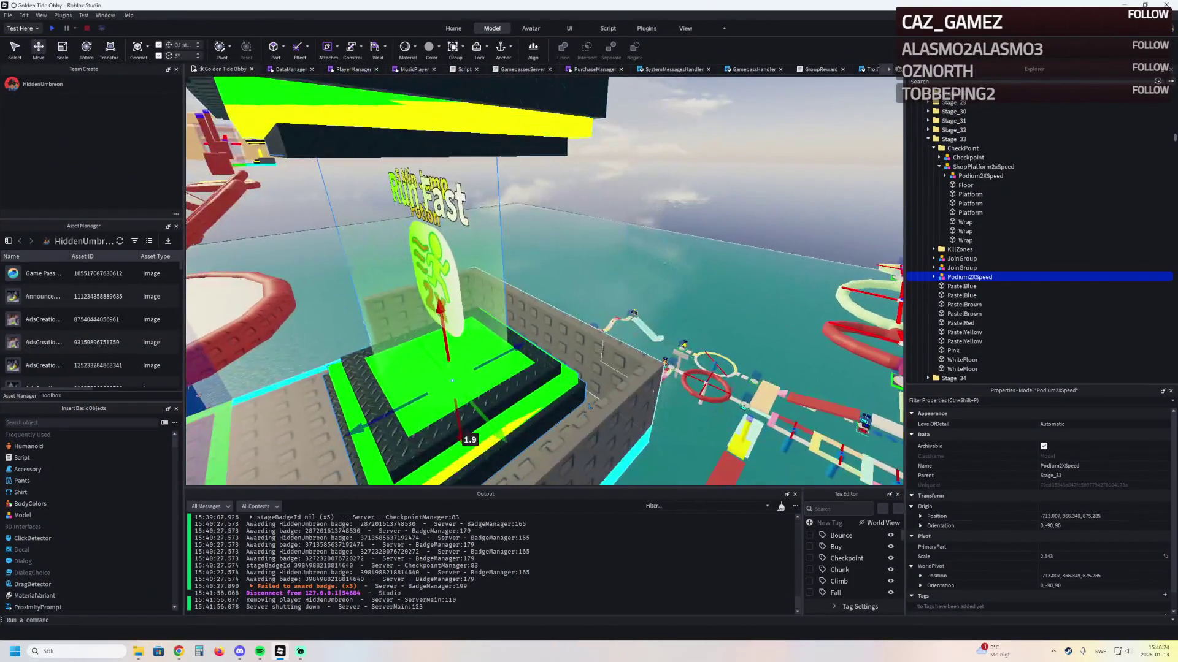
# Group the podium into the platform's Platform group and delete the Jump Potion podium
pyautogui.click(657, 430)
pyautogui.moveTo(987, 166); pyautogui.dragTo(980, 315)
pyautogui.scroll(6, 988, 174)
pyautogui.scroll(-2, 977, 257)
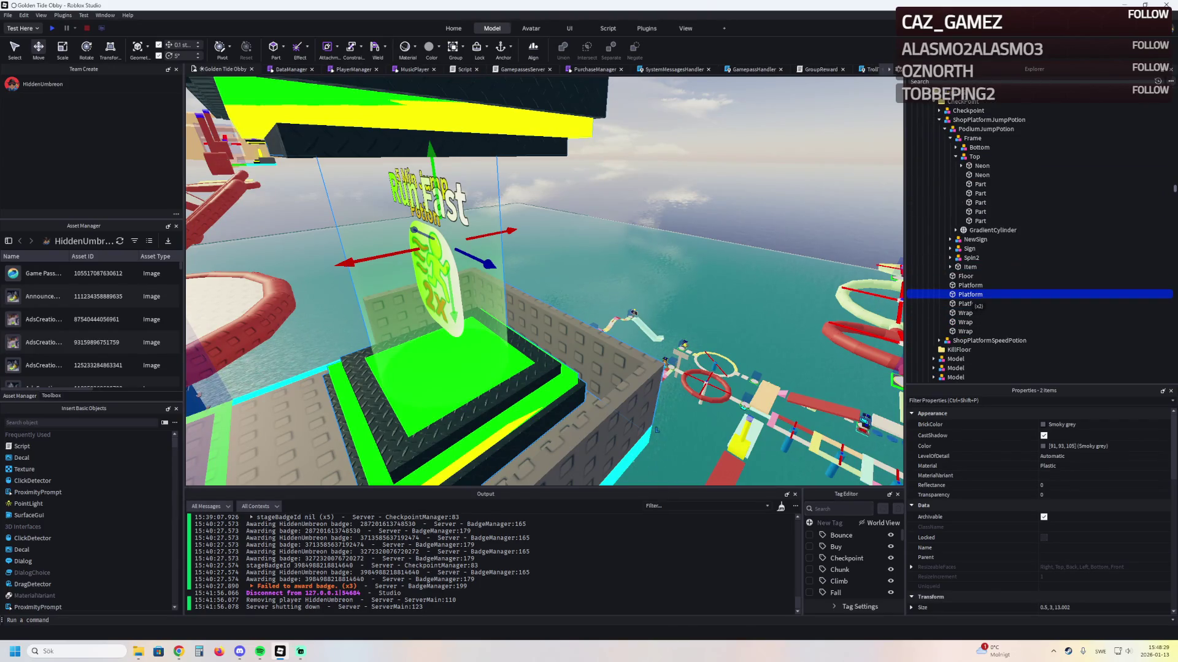
pyautogui.moveTo(974, 292); pyautogui.dragTo(974, 287)
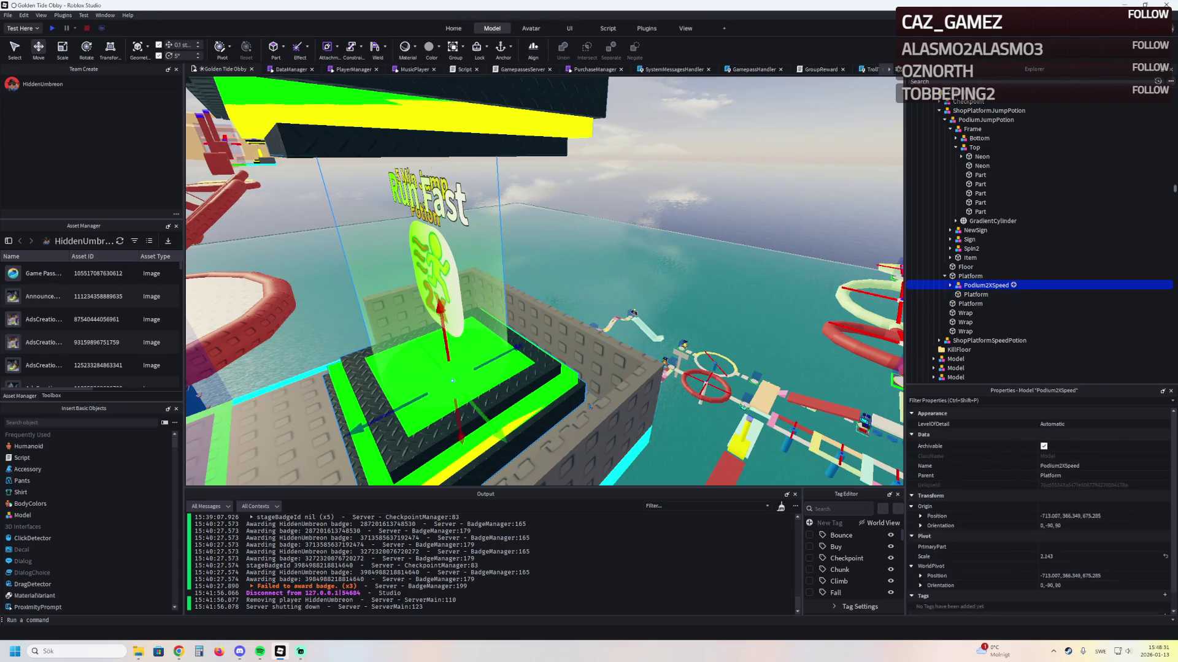
pyautogui.scroll(3, 982, 245)
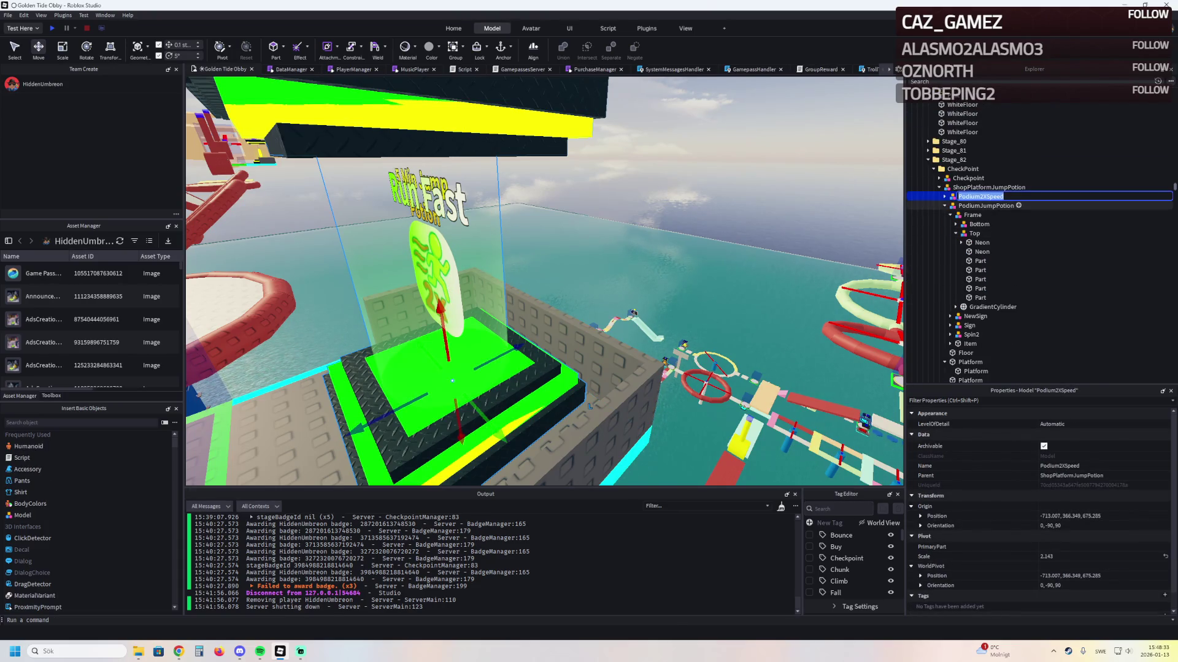
pyautogui.click(984, 206)
pyautogui.press('Delete')
pyautogui.click(968, 177)
# Back the view away from the Stage_82 checkpoint and delete ShopPlatformSpeedPotion
pyautogui.press('f')
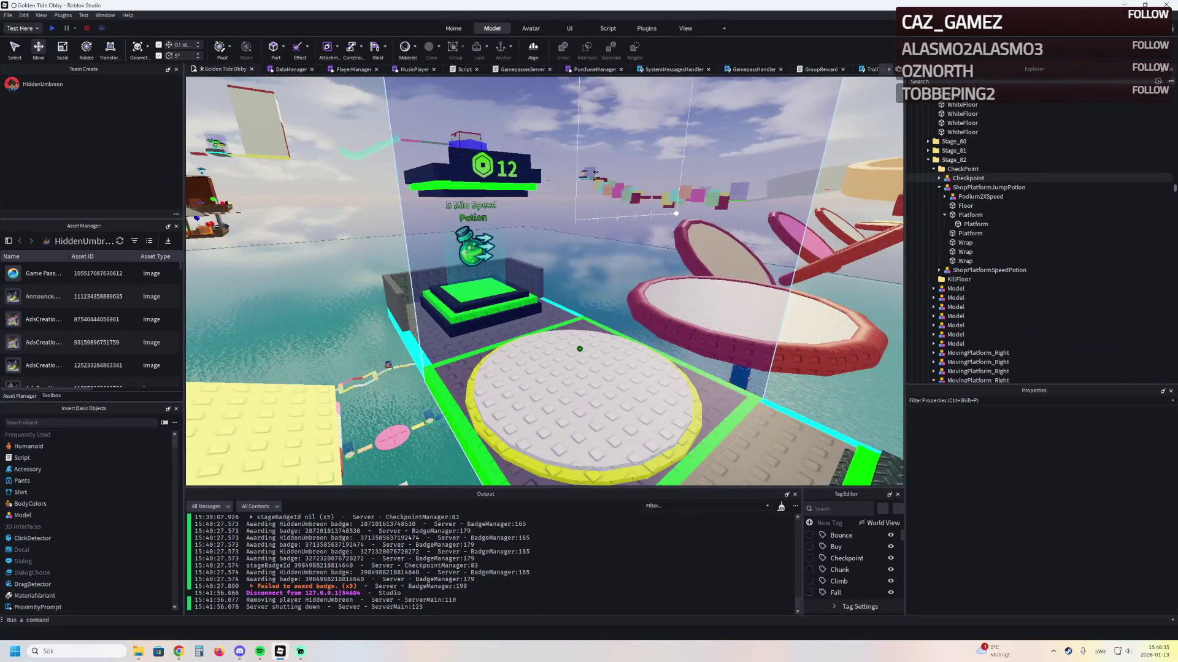
pyautogui.press('s')
pyautogui.press('a')
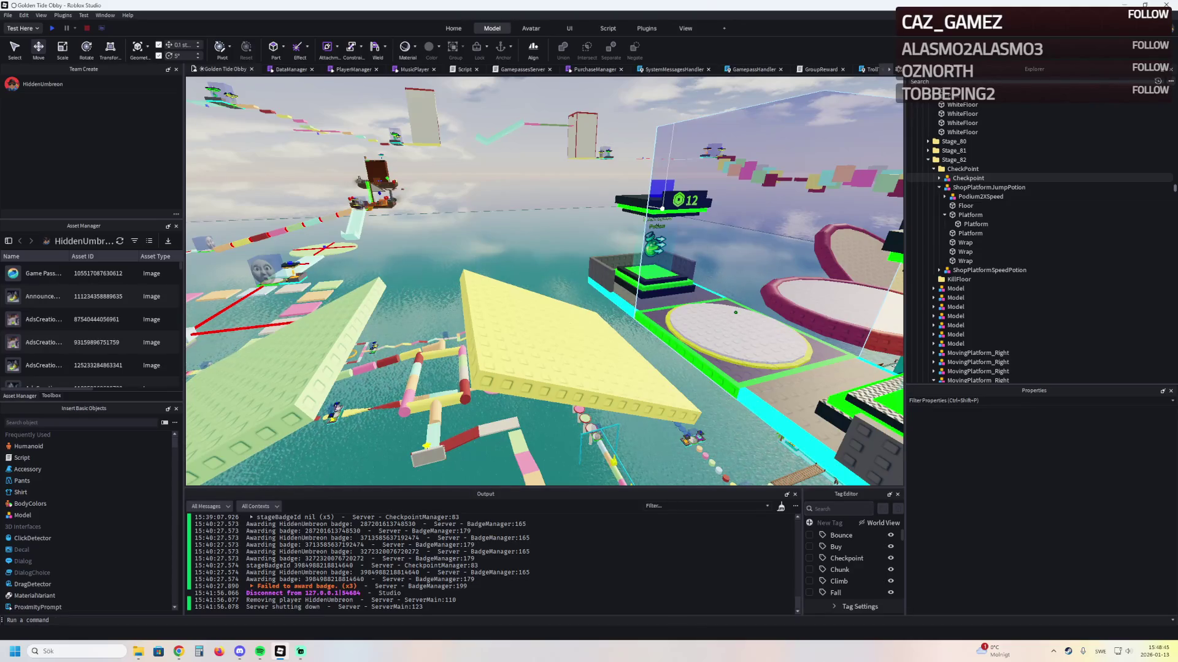
pyautogui.press('s')
pyautogui.press('d')
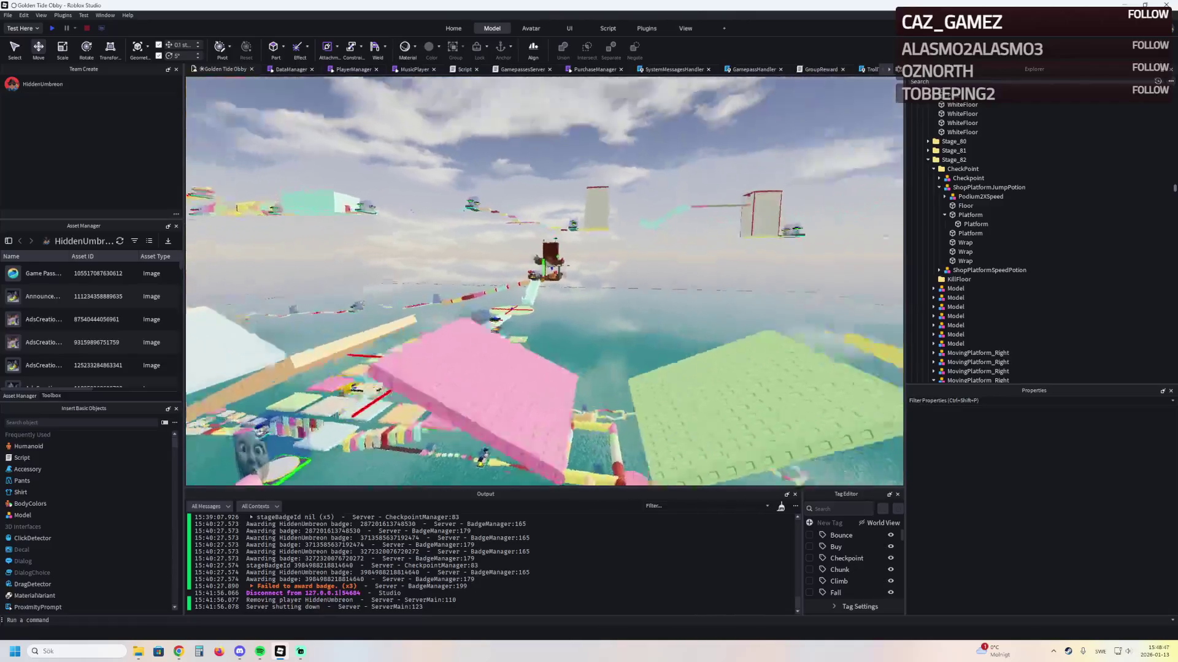
pyautogui.press('s')
pyautogui.press('d')
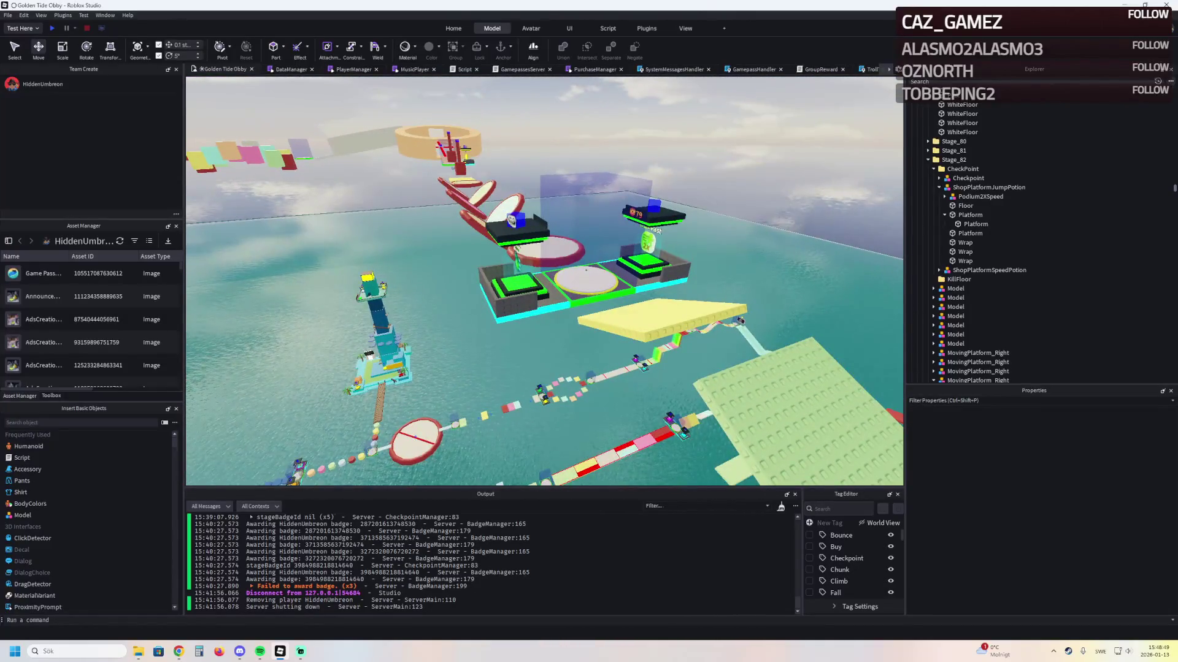
pyautogui.press('w')
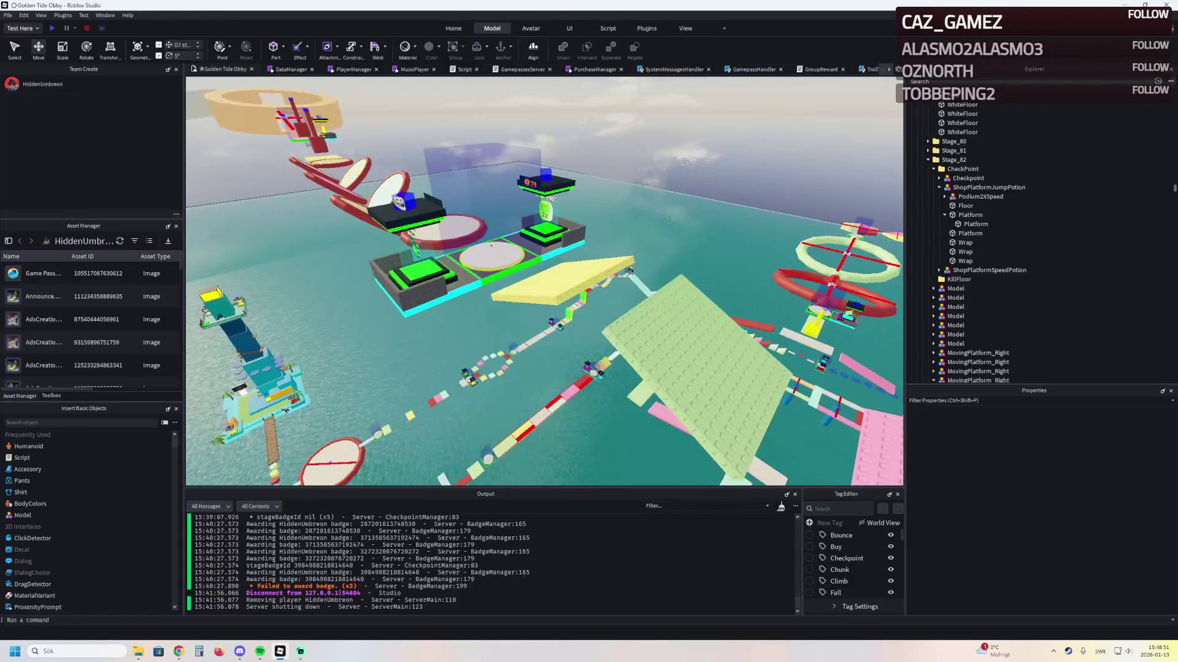
pyautogui.click(485, 196)
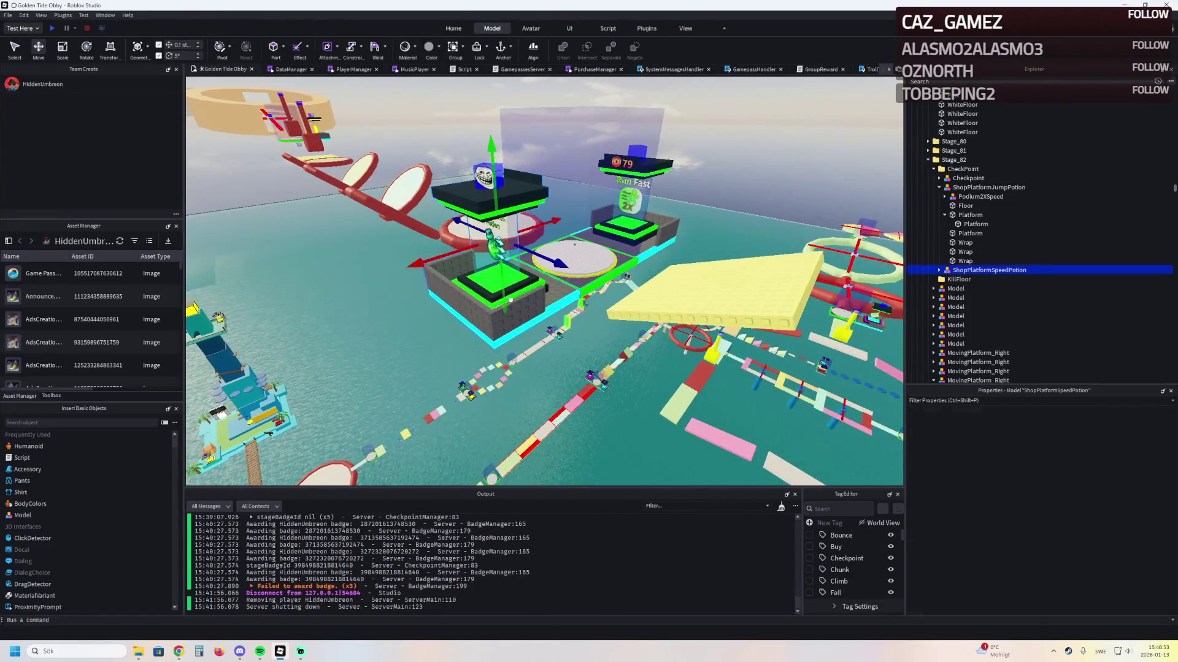
pyautogui.press('Delete')
# Fly the view along the course back toward the checkpoint and start an Explorer search
pyautogui.press('w')
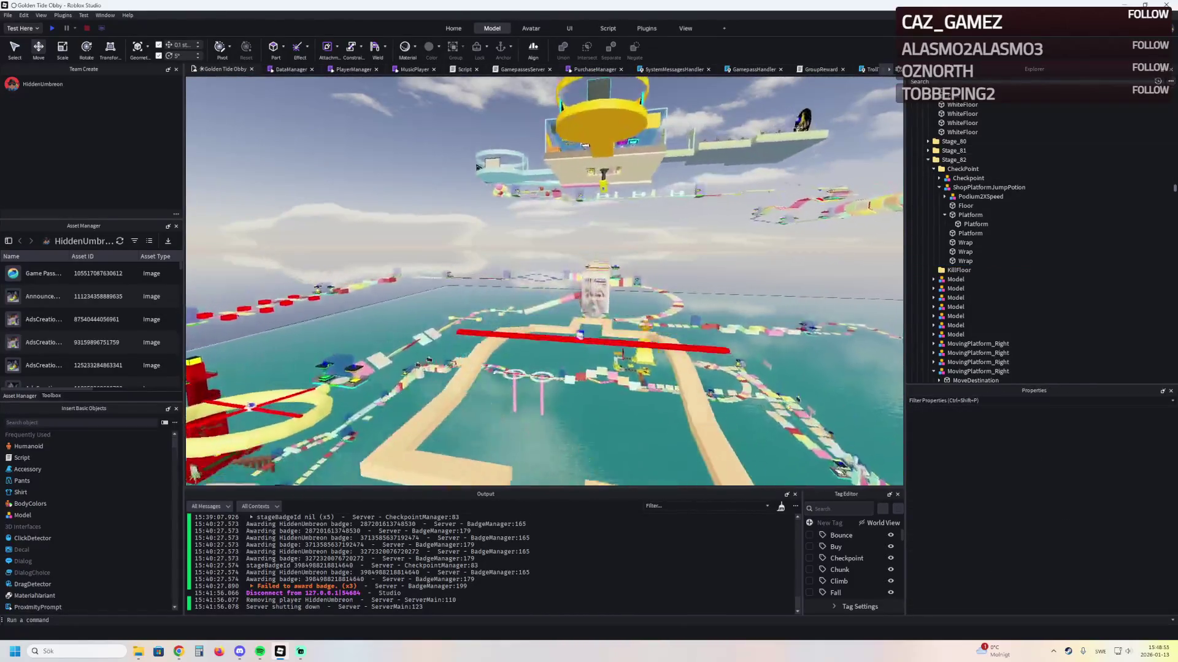
pyautogui.press('w')
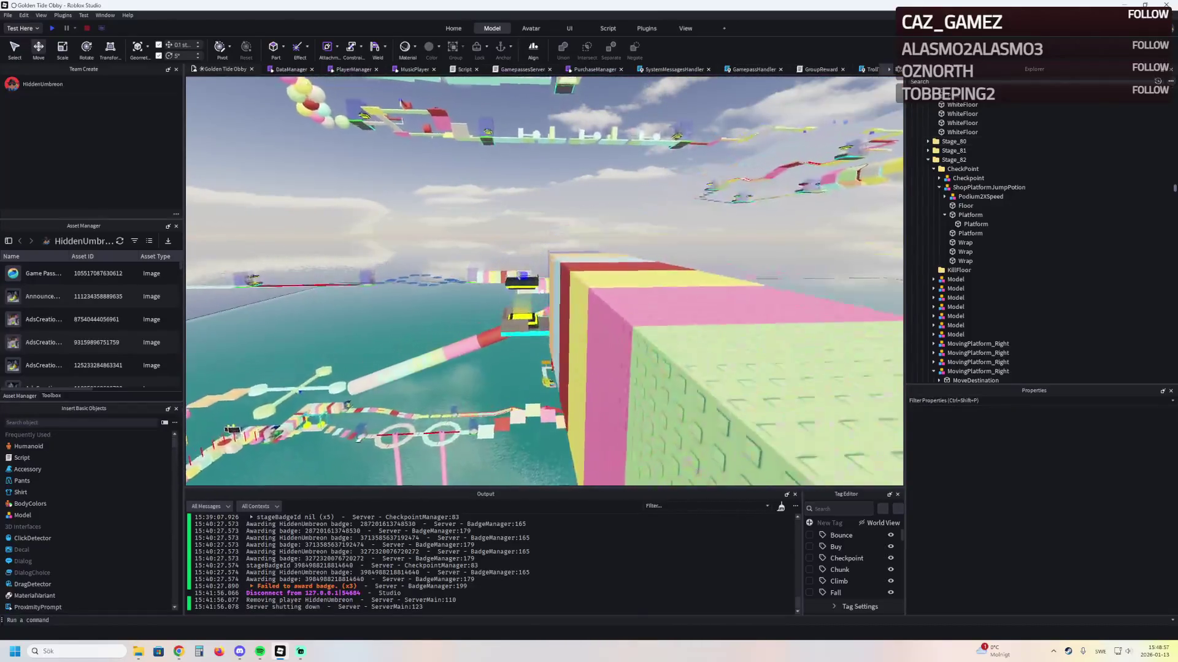
pyautogui.press('w')
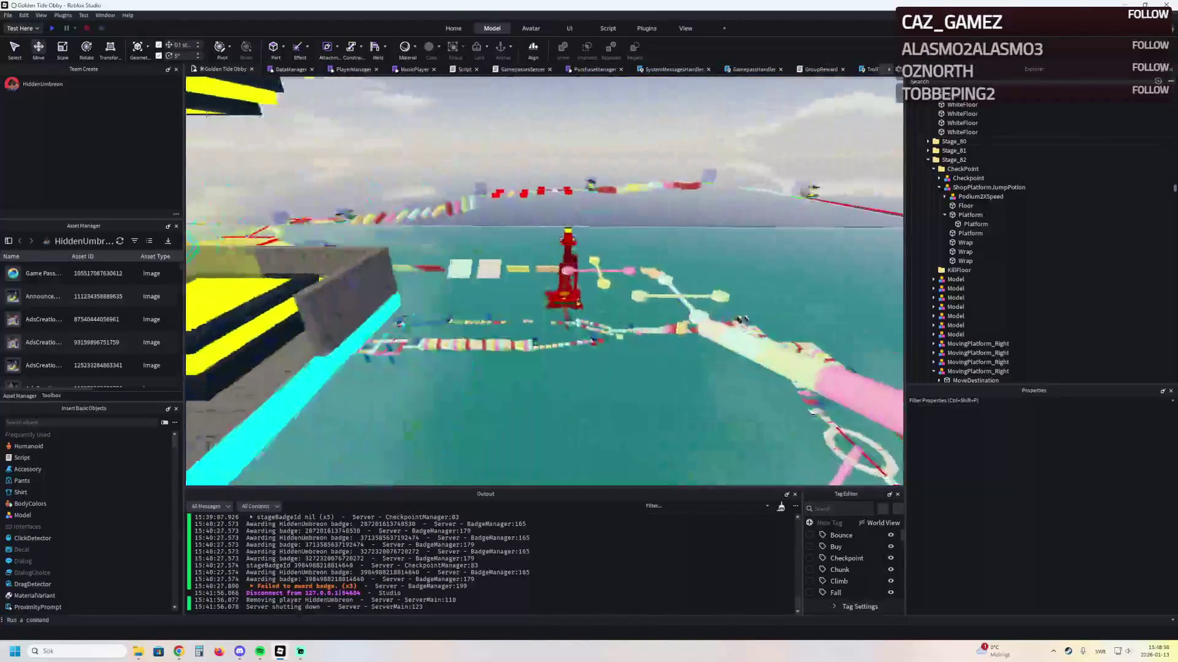
pyautogui.hotkey('ctrl', 'shift', 'x')
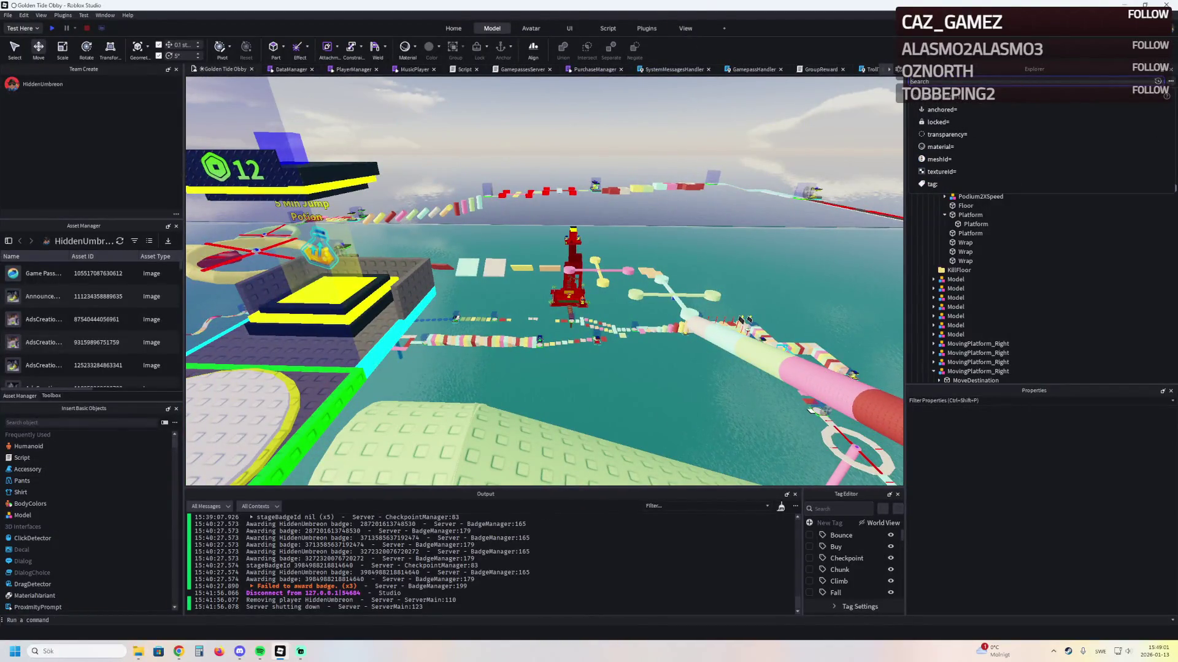
# Search 'doubl' and focus the view on PodiumDoubleJump under Upper
pyautogui.write('doubl')
pyautogui.press('BackSpace')
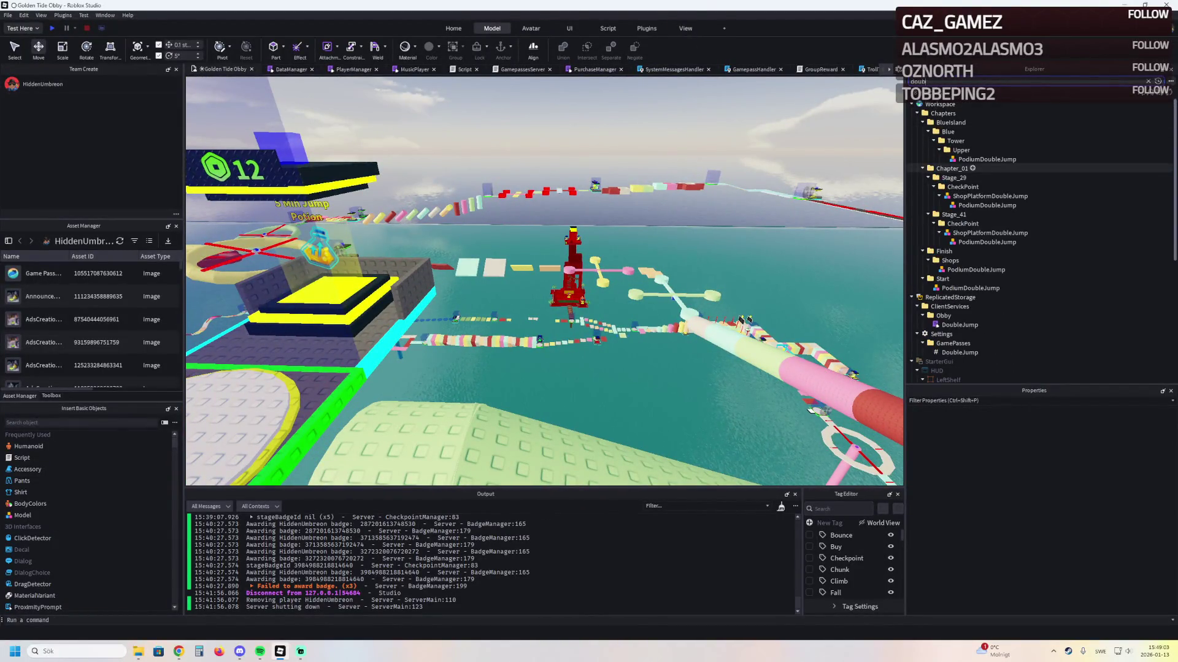
pyautogui.click(987, 159)
pyautogui.press('Escape')
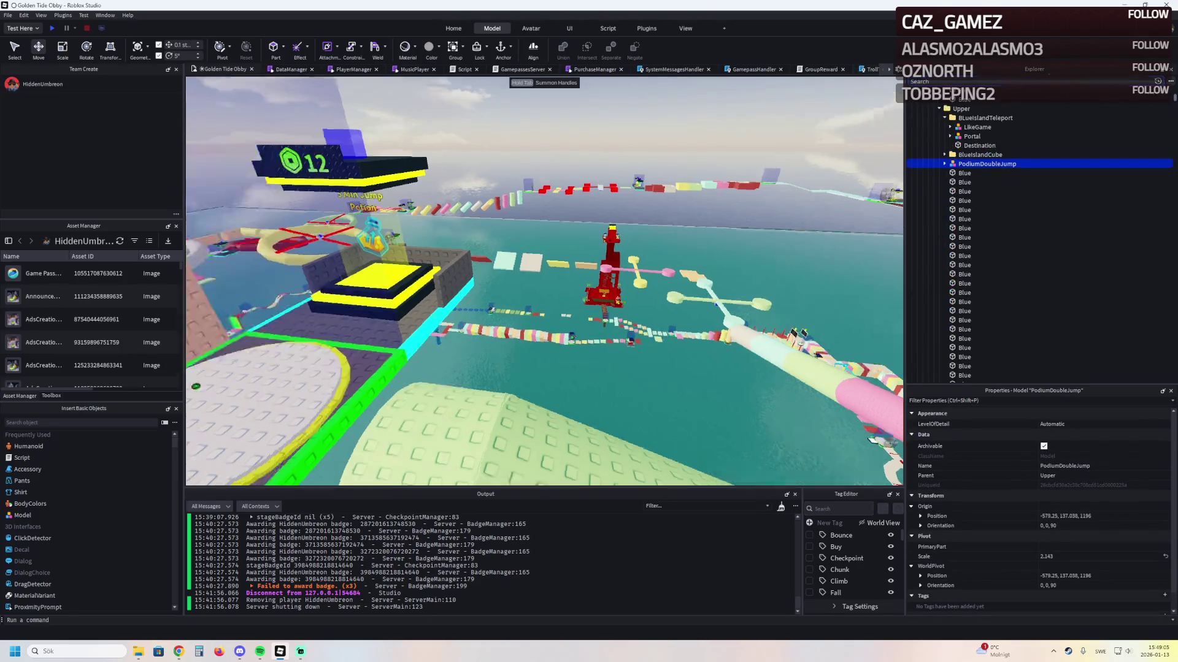
pyautogui.press('f')
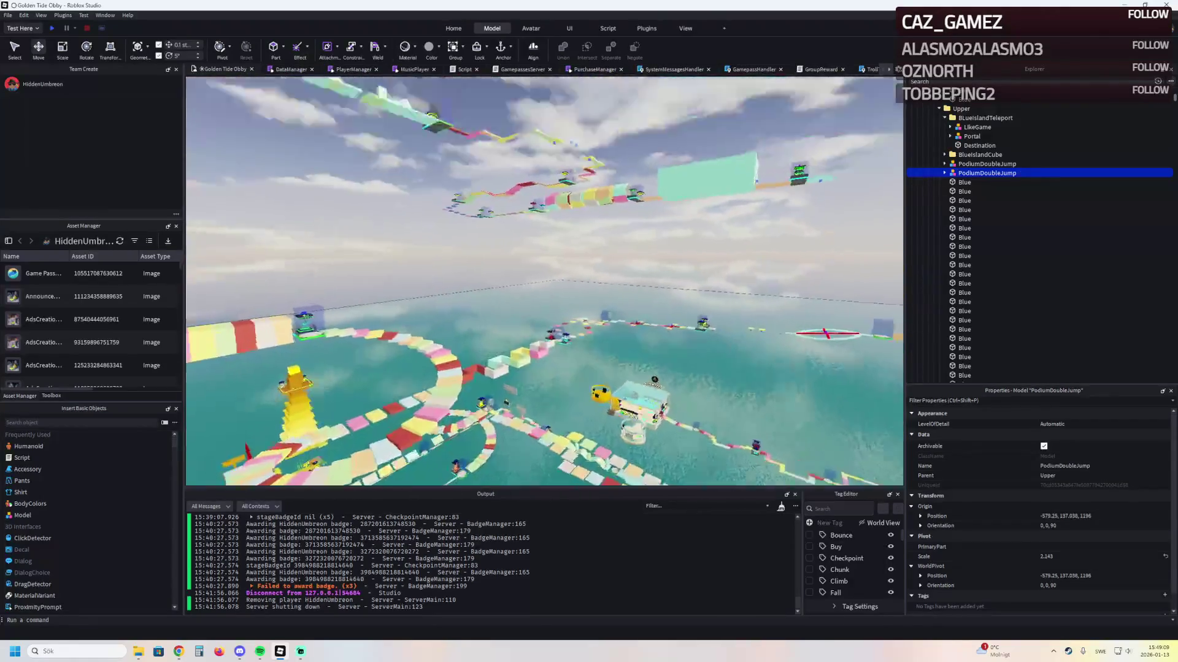
pyautogui.hotkey('ctrl', '1')
pyautogui.press('f')
pyautogui.hotkey('ctrl', '2')
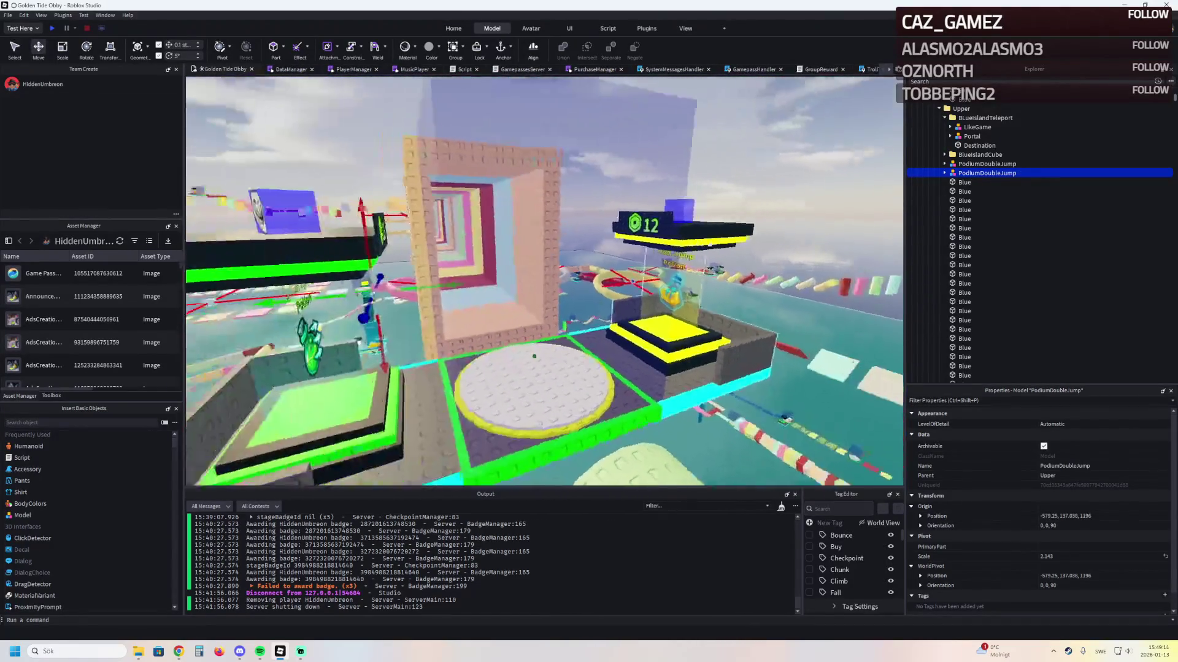
# Place the double-jump podium on the shop platform, flipped and lowered 11.8 studs
pyautogui.moveTo(539, 294)
pyautogui.mouseDown()
pyautogui.moveTo(367, 454)
pyautogui.moveTo(461, 453)
pyautogui.moveTo(478, 380)
pyautogui.moveTo(534, 368)
pyautogui.moveTo(575, 434)
pyautogui.moveTo(491, 368)
pyautogui.moveTo(549, 422)
pyautogui.mouseUp()
pyautogui.press('r')
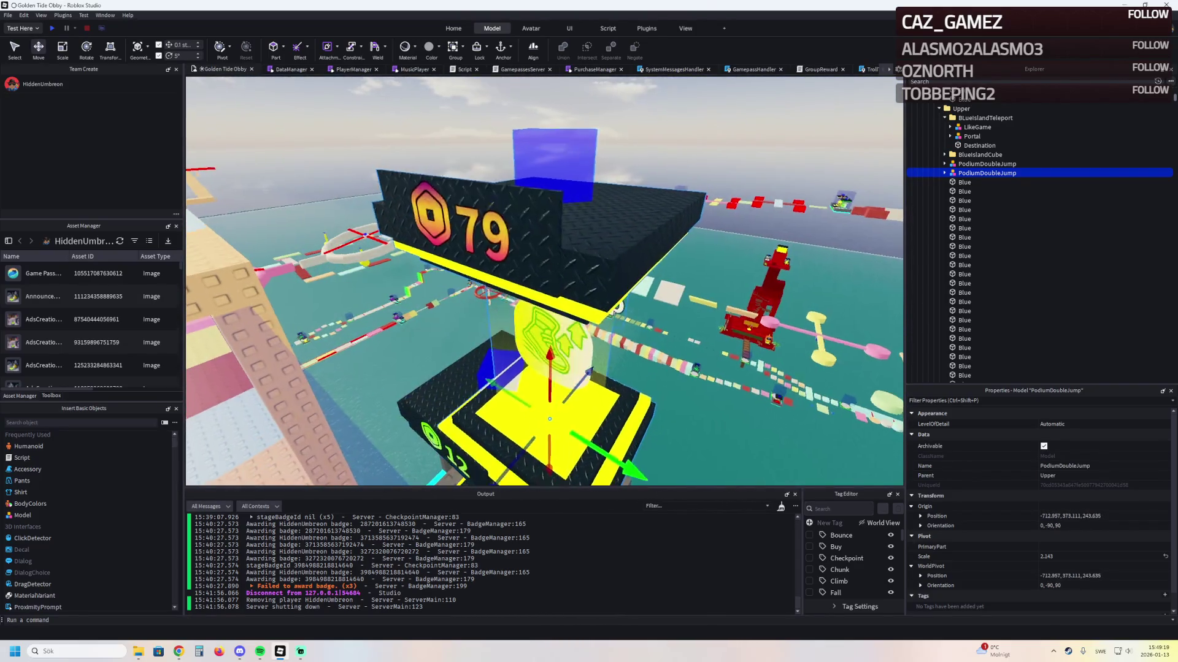
pyautogui.press('r')
pyautogui.press('r')
pyautogui.moveTo(589, 257)
pyautogui.mouseDown()
pyautogui.moveTo(617, 335)
pyautogui.moveTo(356, 203)
pyautogui.moveTo(406, 334)
pyautogui.mouseUp()
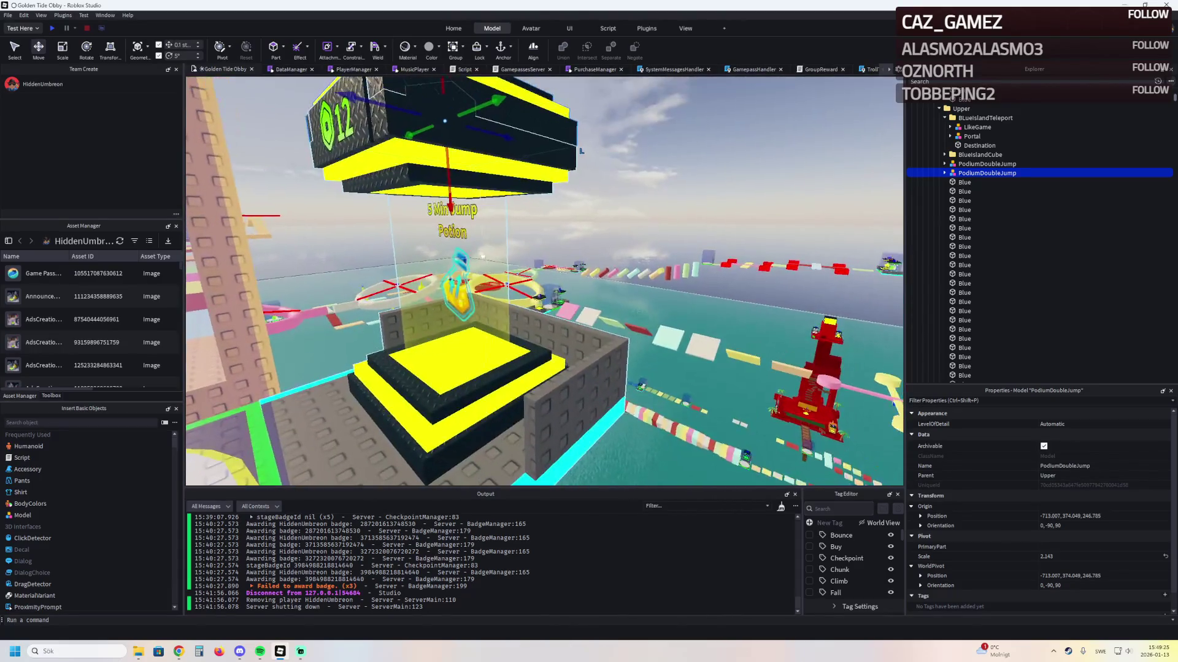
pyautogui.moveTo(451, 211); pyautogui.dragTo(455, 305)
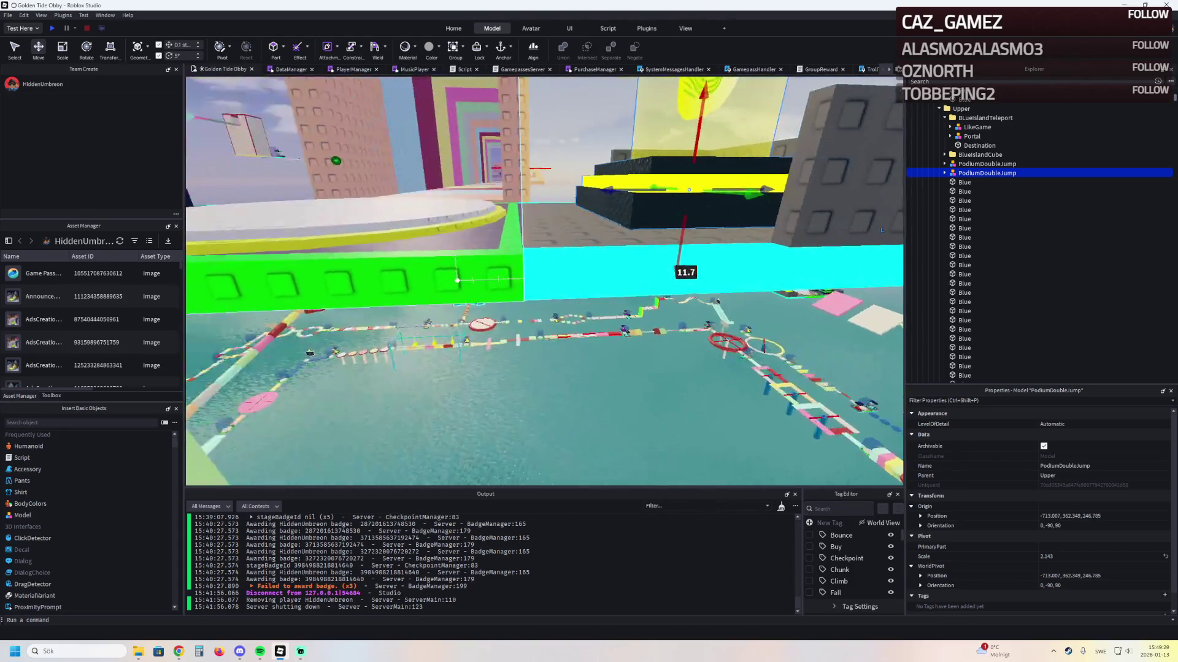
# Delete the extra jump-potion podium with its floor and the speed-potion shop platform
pyautogui.click(579, 239)
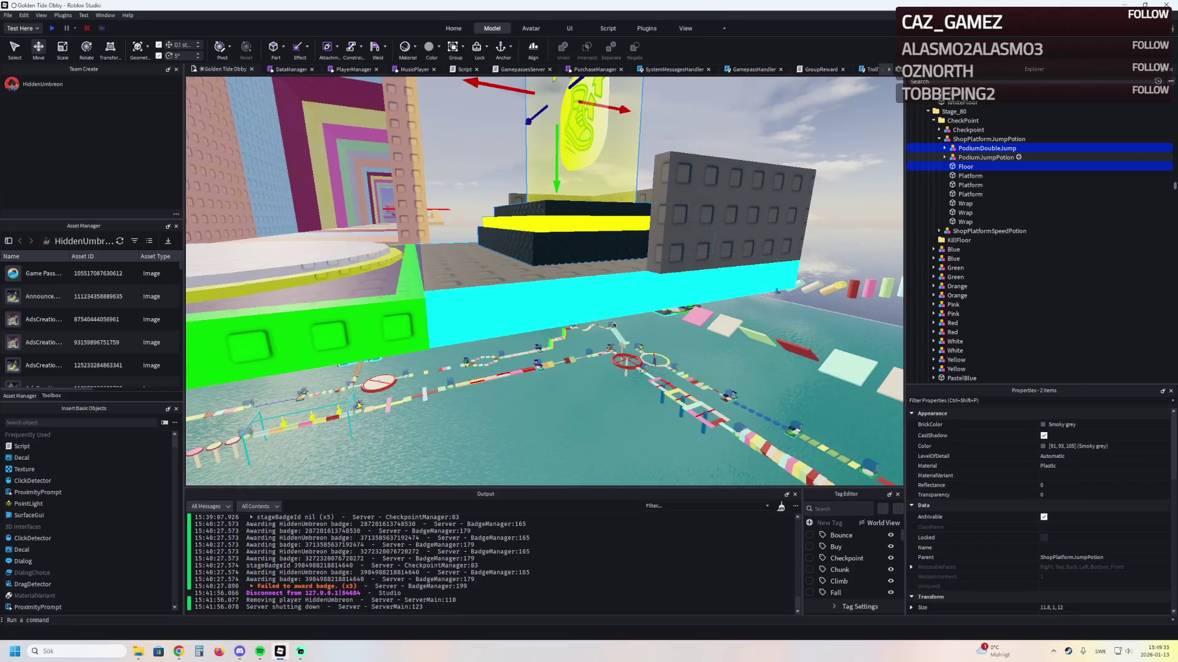
pyautogui.press('Escape')
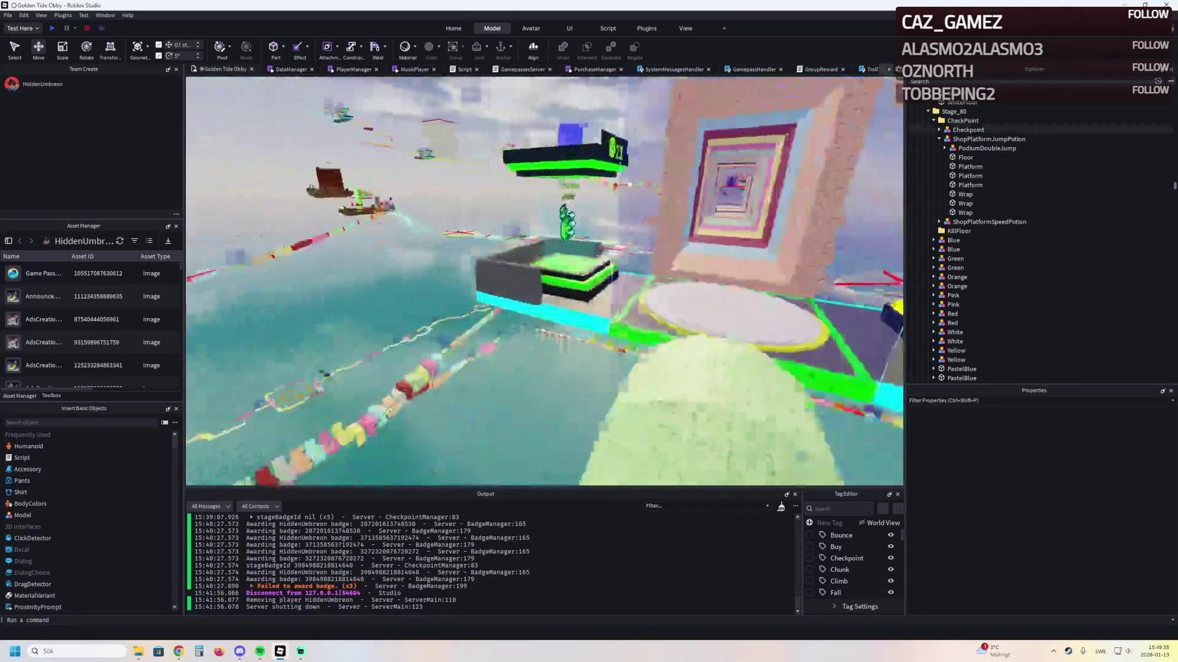
pyautogui.press('Delete')
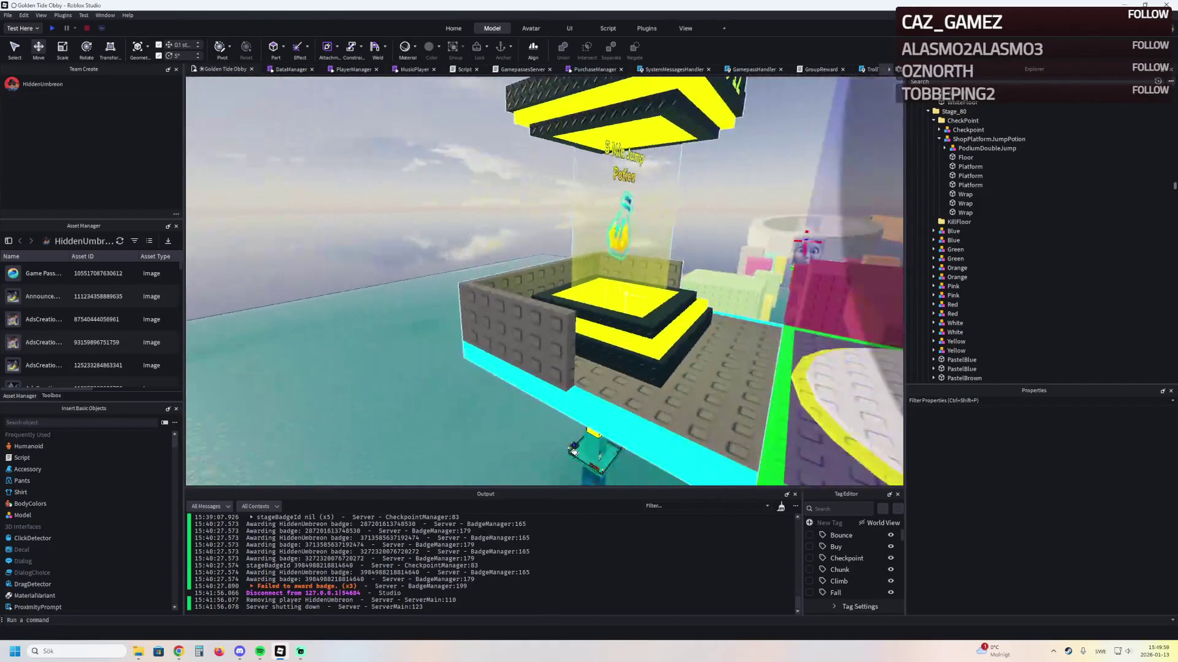
# Find PodiumEpicPet with an 'ep' search and move it into ShopPlatformJumpPotion
pyautogui.hotkey('ctrl', 'shift', 'x')
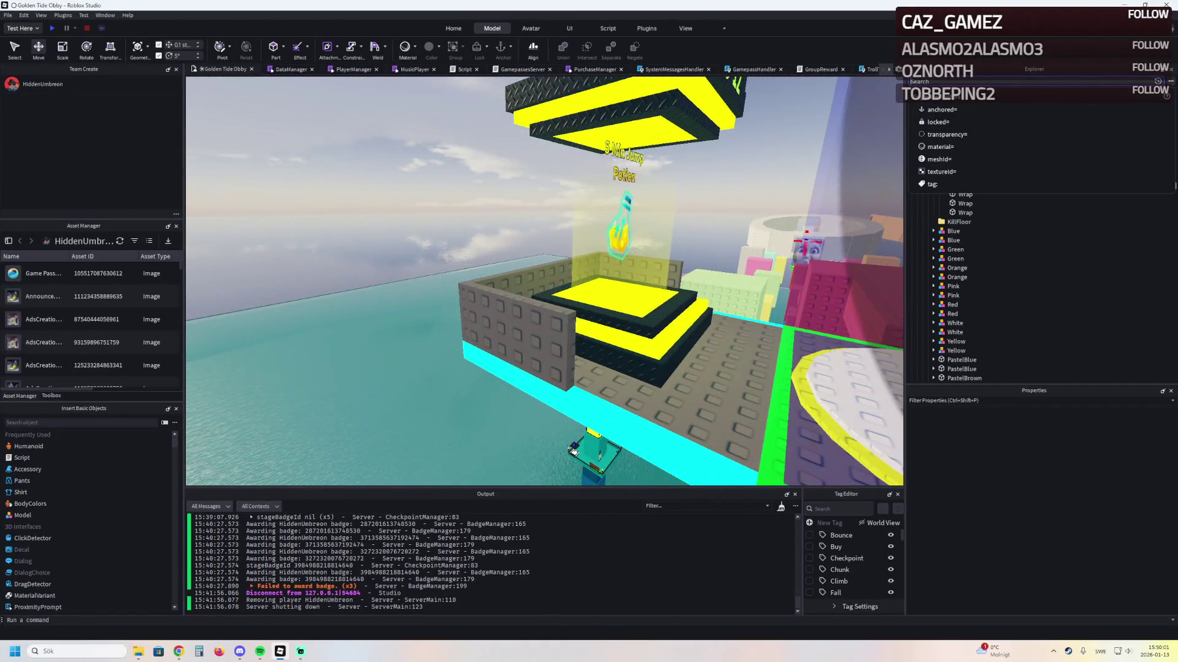
pyautogui.write('shini')
pyautogui.press('BackSpace')
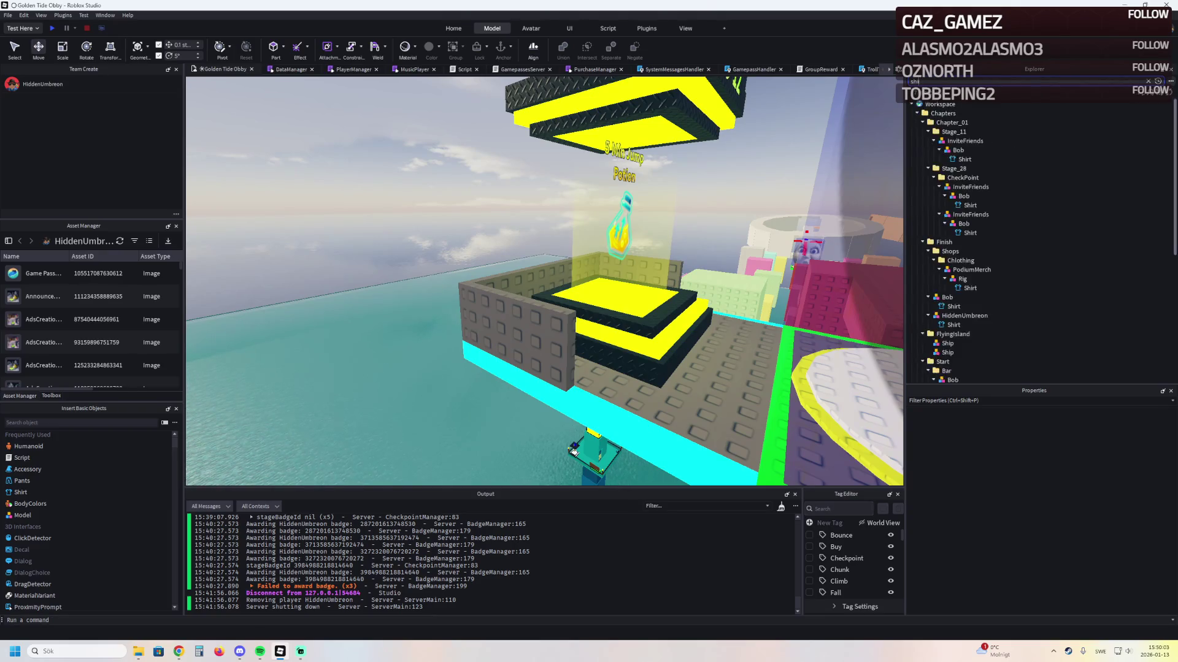
pyautogui.press('BackSpace')
pyautogui.press('BackSpace')
pyautogui.press('BackSpace')
pyautogui.write('drag')
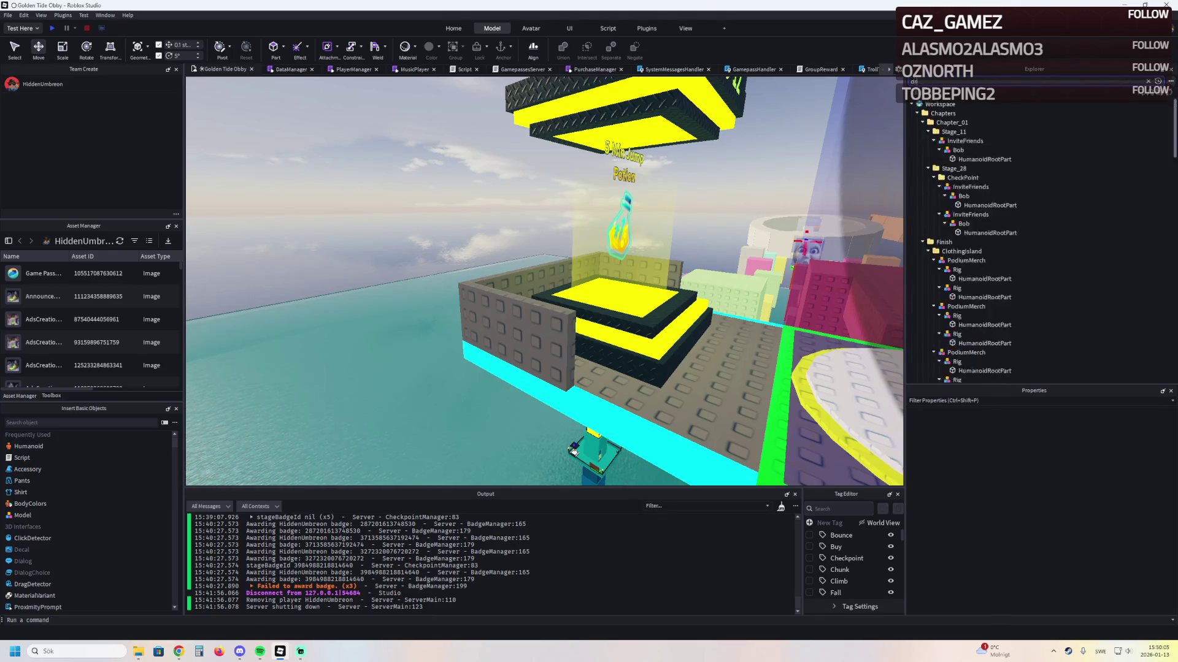
pyautogui.press('BackSpace')
pyautogui.press('BackSpace')
pyautogui.press('BackSpace')
pyautogui.write('epi')
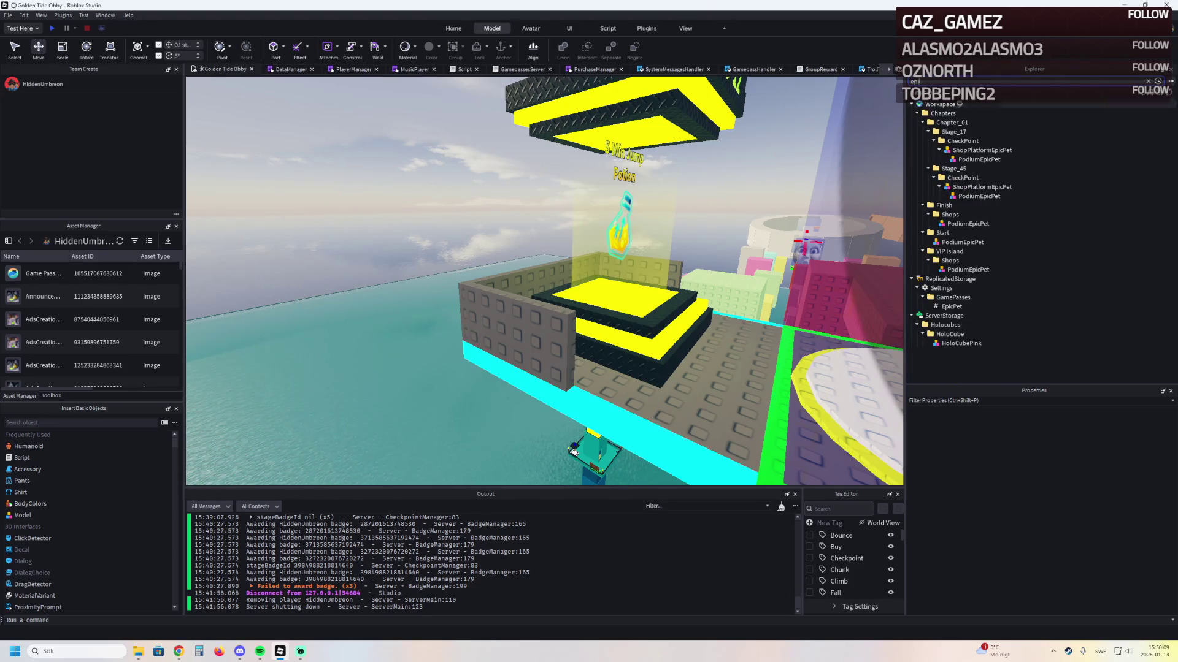
pyautogui.click(797, 430)
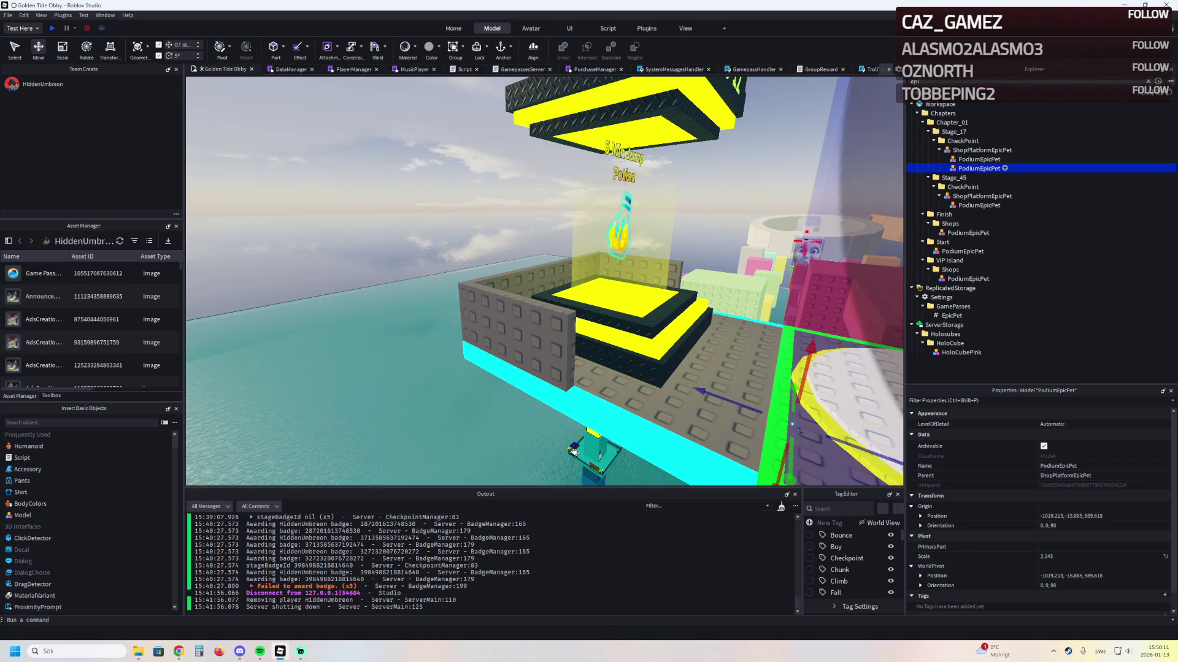
pyautogui.press('Escape')
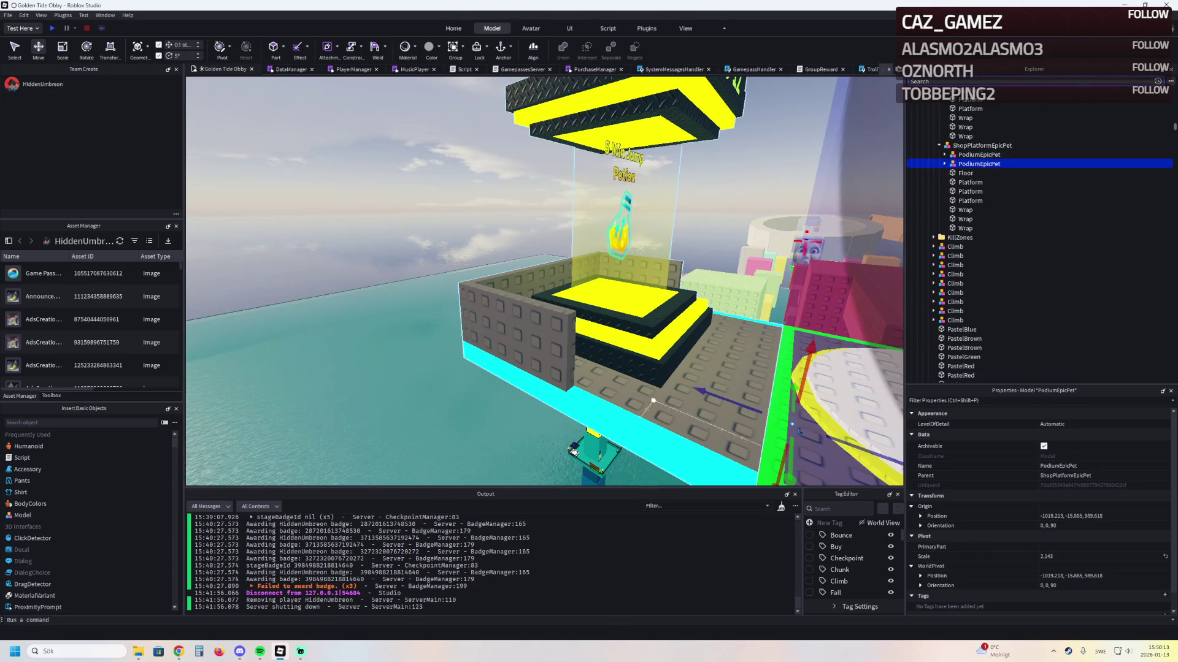
pyautogui.keyDown('ctrl'); pyautogui.click(800, 431); pyautogui.keyUp('ctrl')
pyautogui.moveTo(976, 156); pyautogui.dragTo(975, 149)
# Copy PodiumJumpPotion's origin position onto PodiumEpicPet, then delete PodiumJumpPotion
pyautogui.click(986, 157)
pyautogui.click(1074, 516)
pyautogui.hotkey('ctrl', 'c')
pyautogui.click(979, 148)
pyautogui.click(1074, 516)
pyautogui.hotkey('ctrl', 'v')
pyautogui.press('Return')
pyautogui.click(986, 157)
pyautogui.press('Delete')
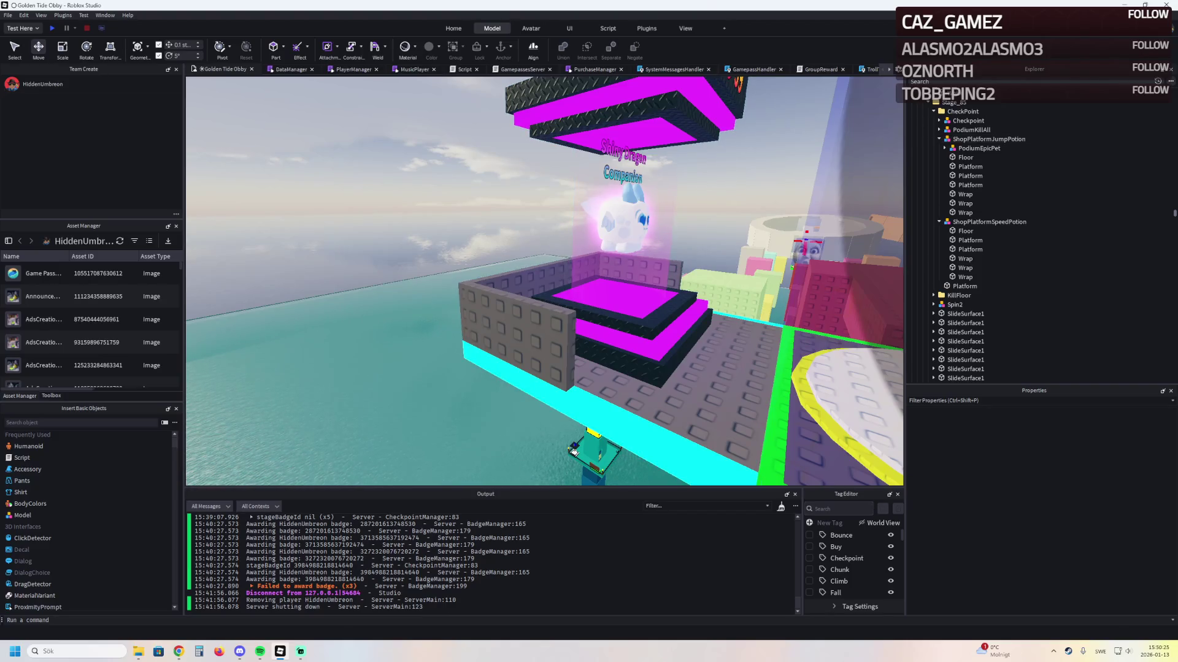
# Nudge the pet podium slightly down onto the platform
pyautogui.press('w')
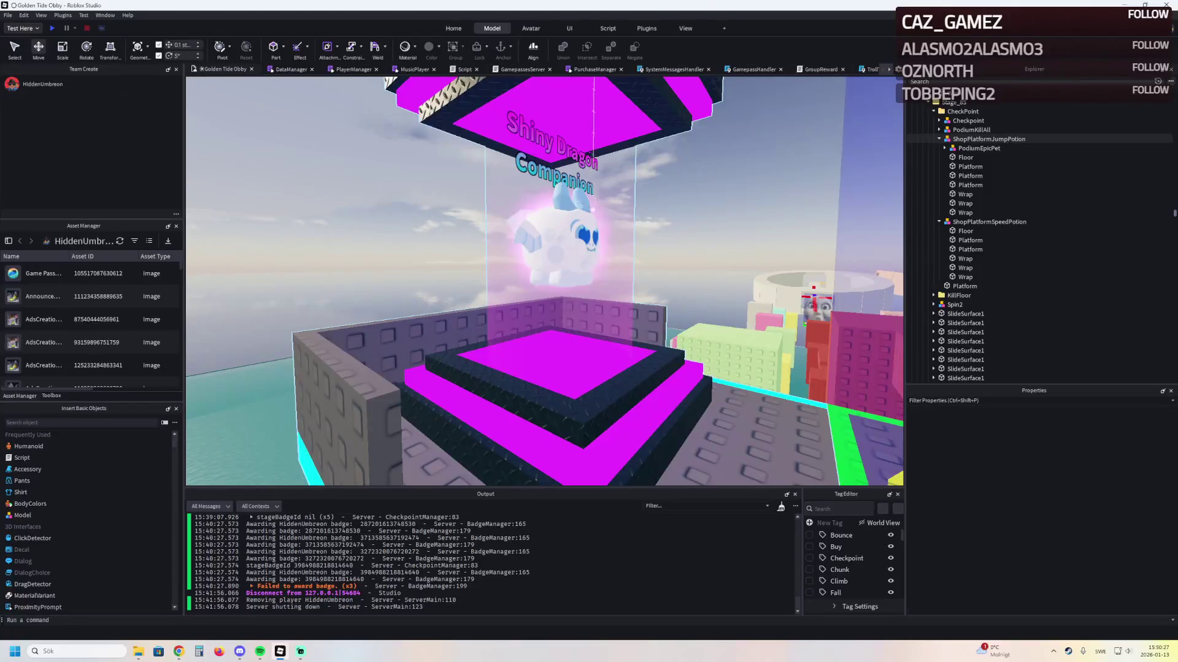
pyautogui.click(979, 148)
pyautogui.press('f')
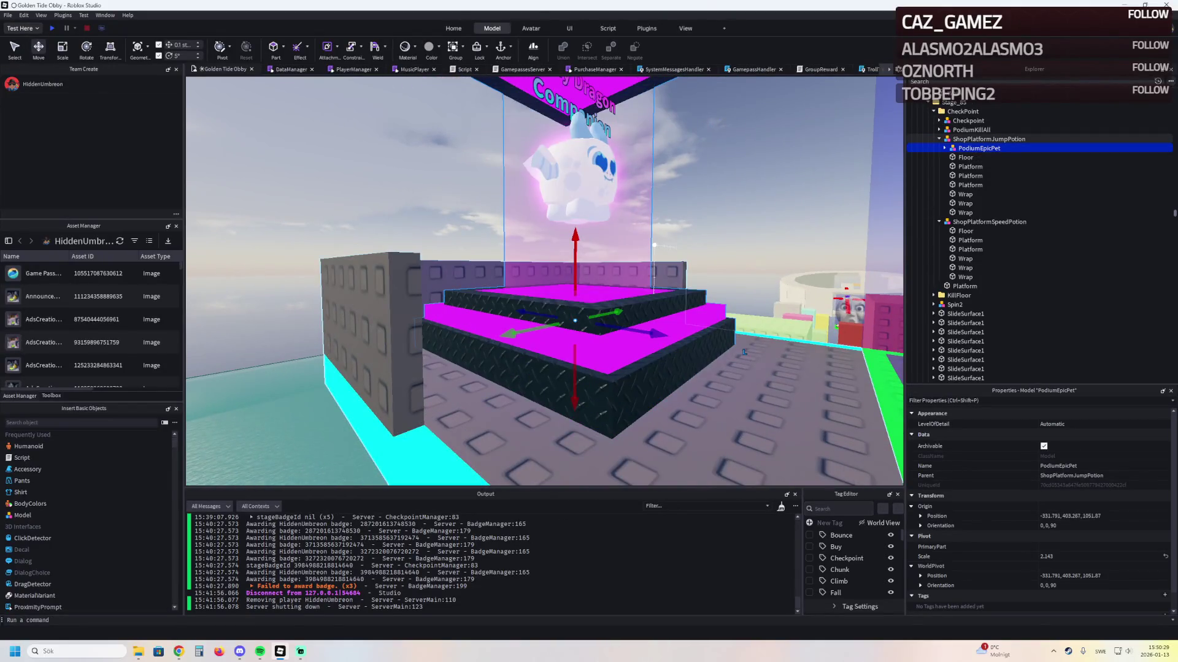
pyautogui.moveTo(577, 383)
pyautogui.mouseDown()
pyautogui.moveTo(559, 454)
pyautogui.moveTo(558, 393)
pyautogui.mouseUp()
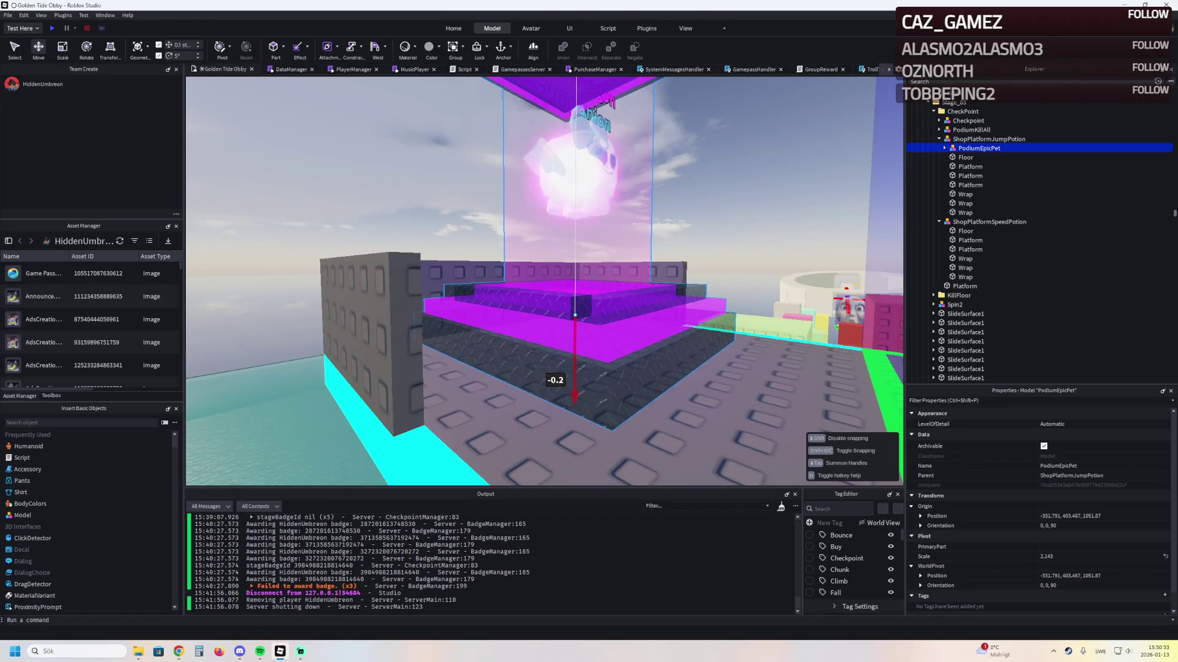
pyautogui.press('q')
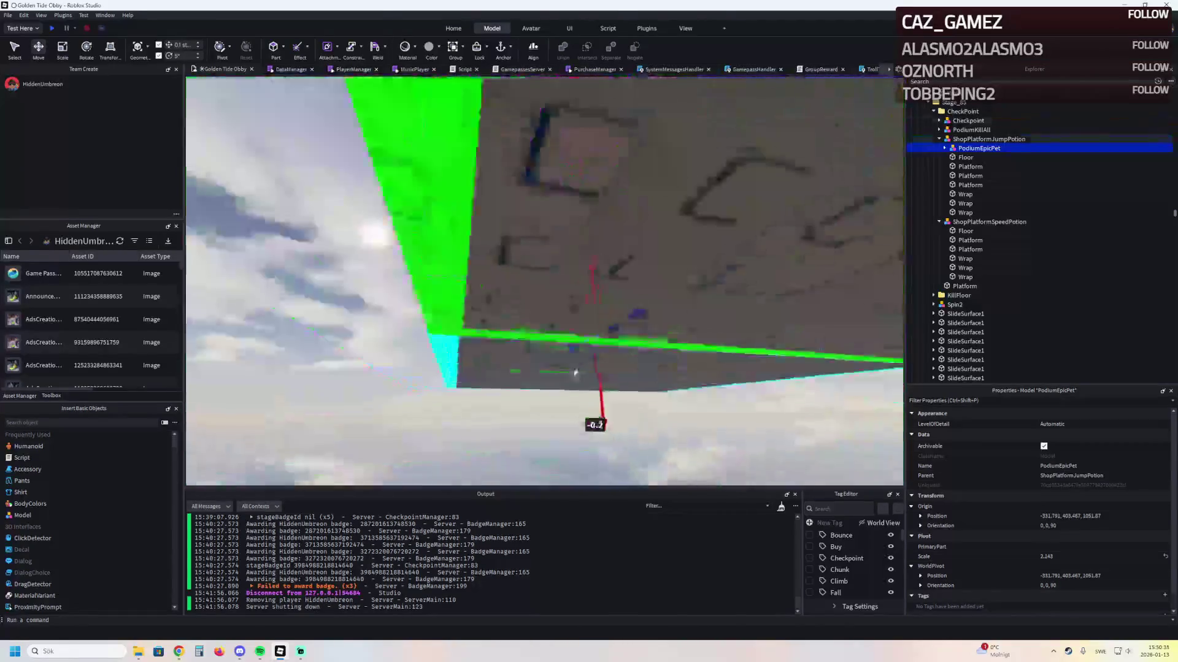
pyautogui.press('e')
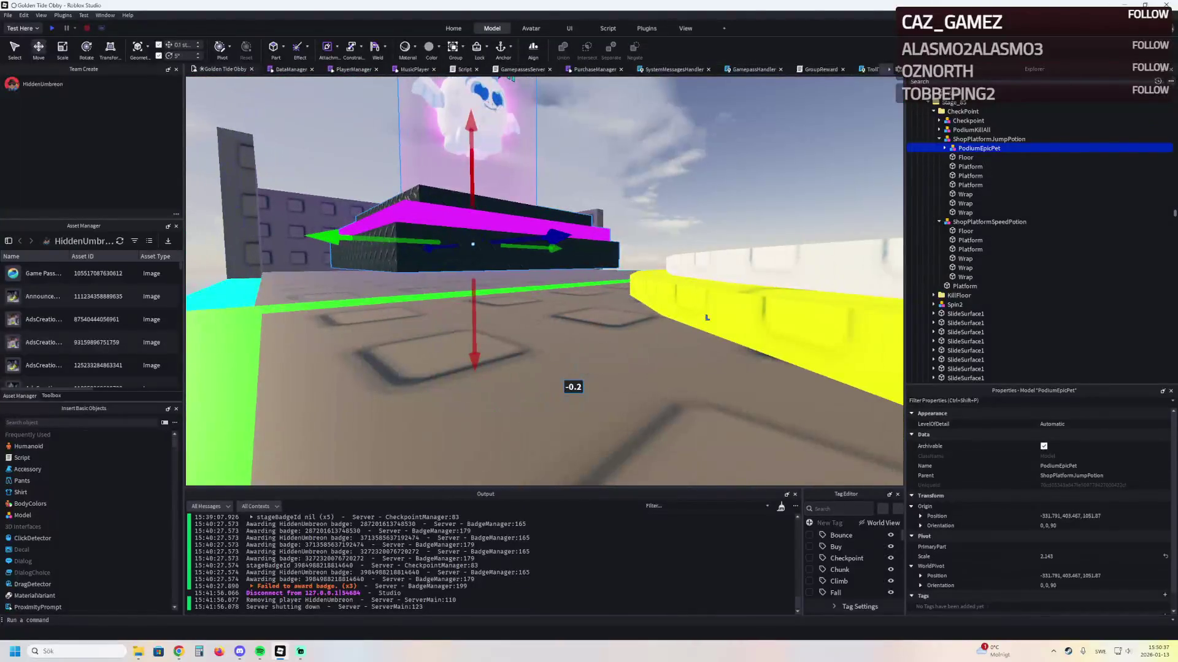
# Fly the view over the water course to the Nuke podium
pyautogui.press('w')
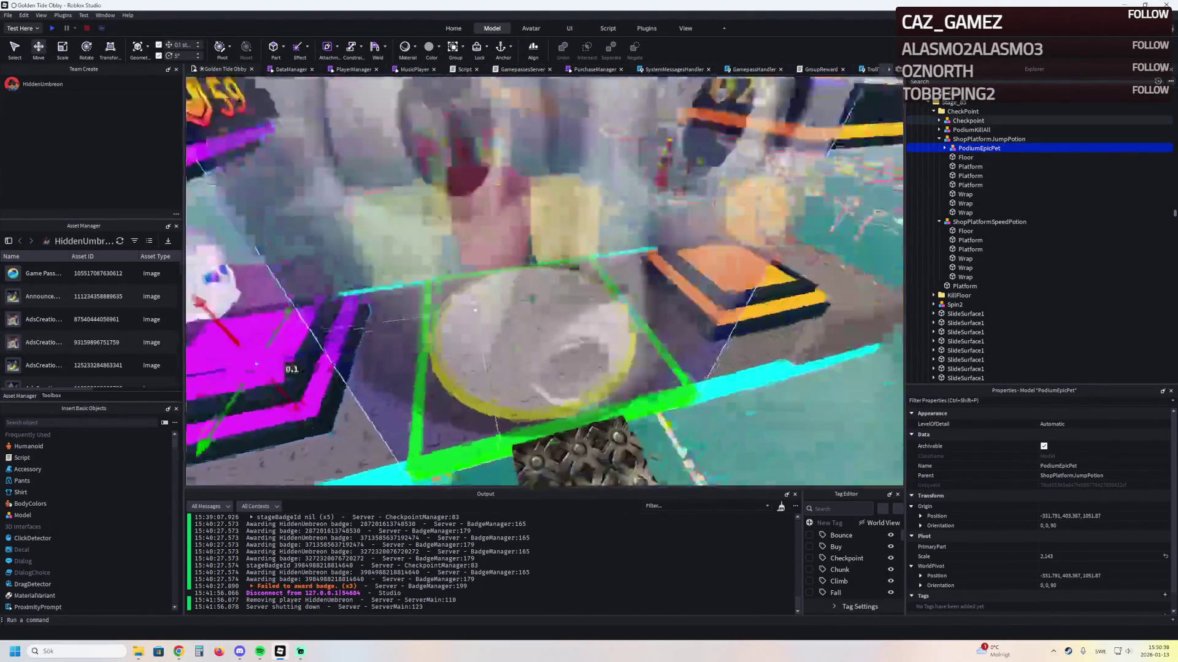
pyautogui.press('w')
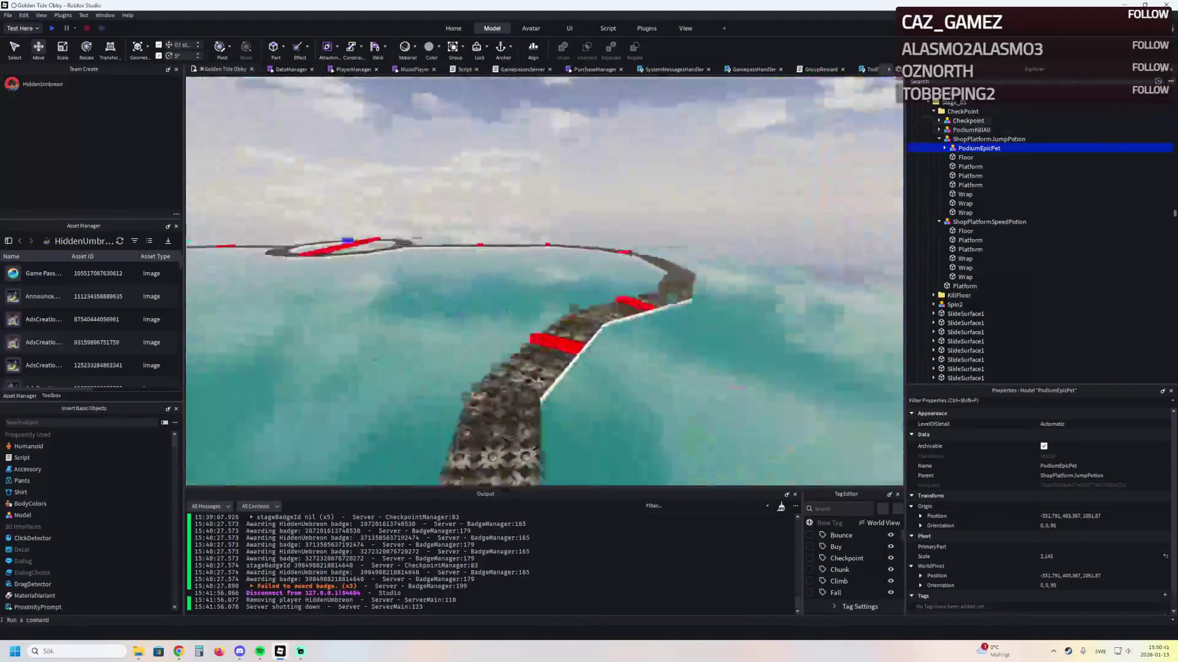
pyautogui.press('w')
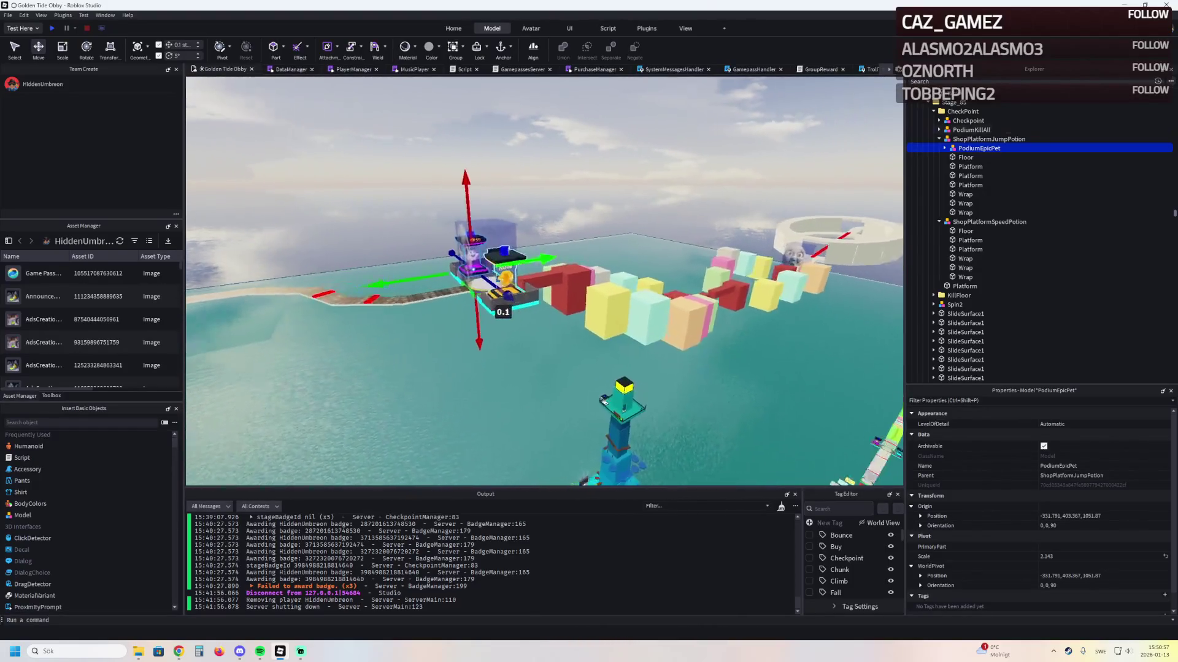
pyautogui.press('w')
pyautogui.scroll(5, 545, 282)
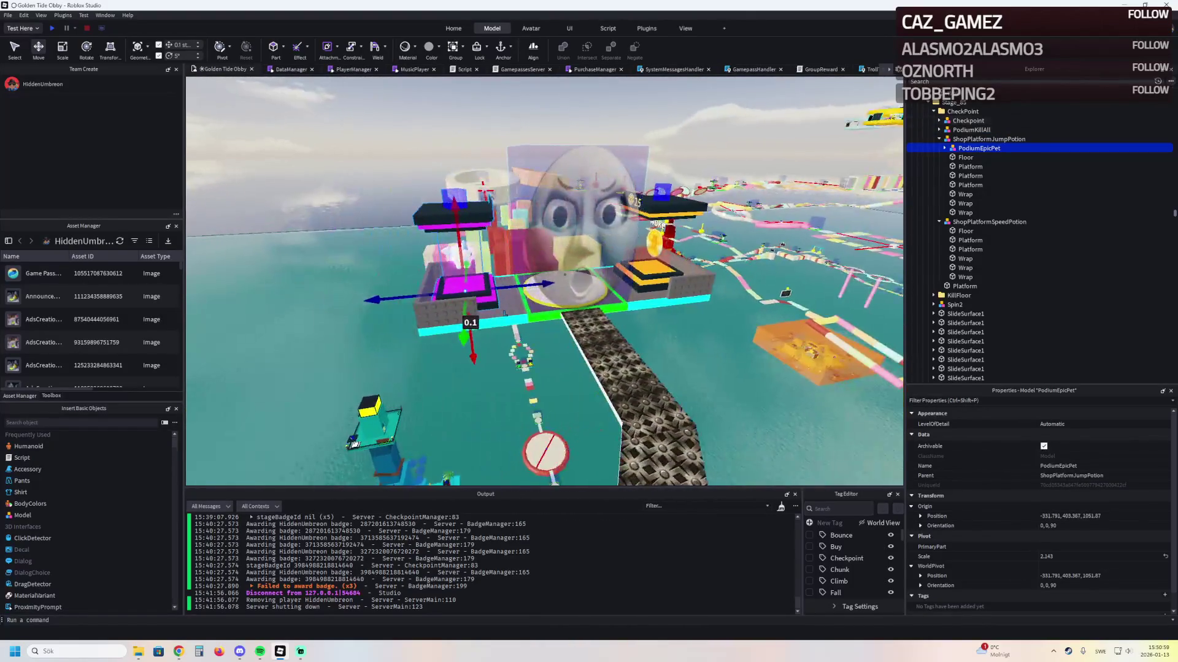
# Filter Explorer for 'coil' and select a JumpCoil and a SpeedCoil display together, framing them
pyautogui.write('coil')
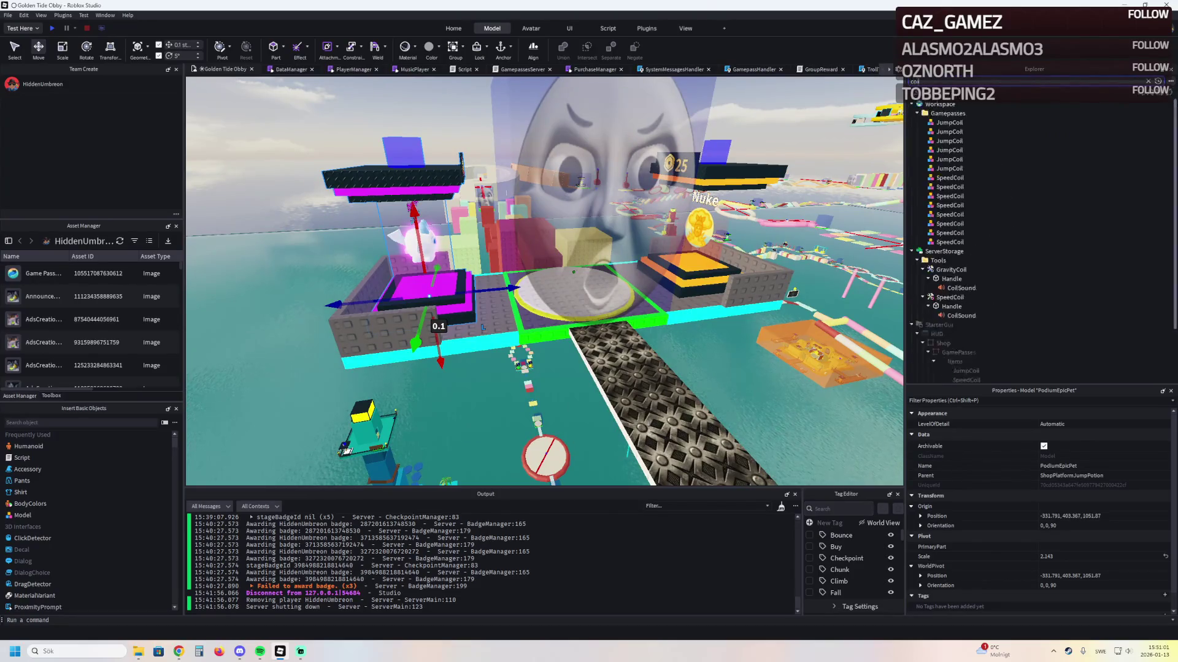
pyautogui.click(949, 214)
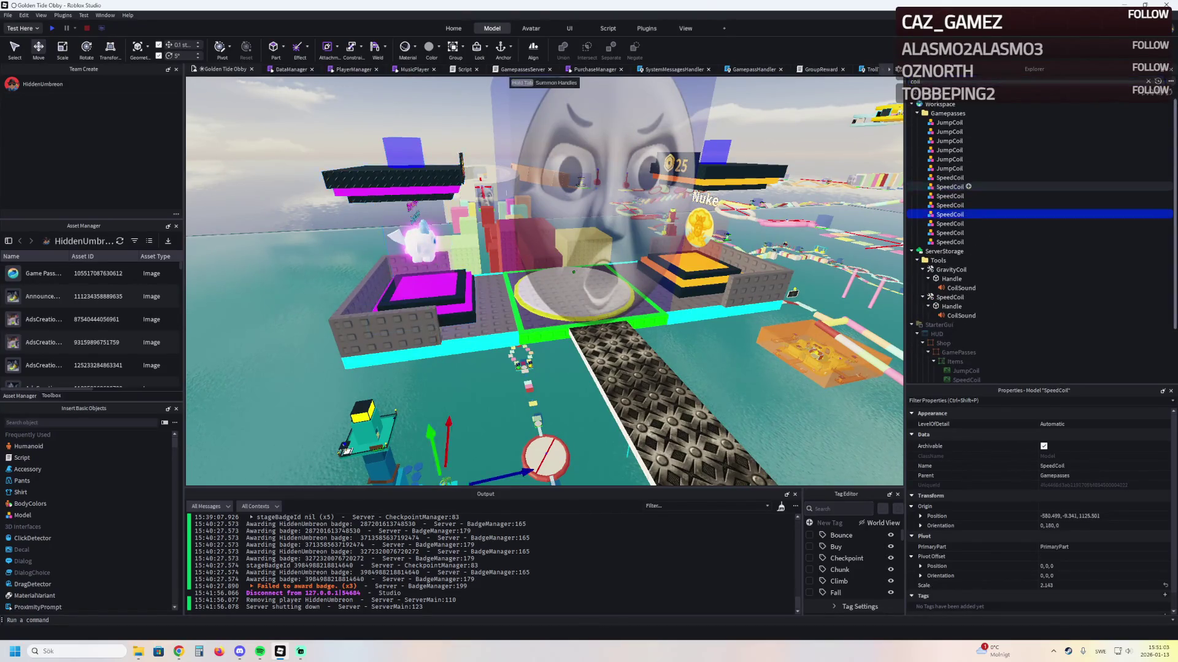
pyautogui.press('f')
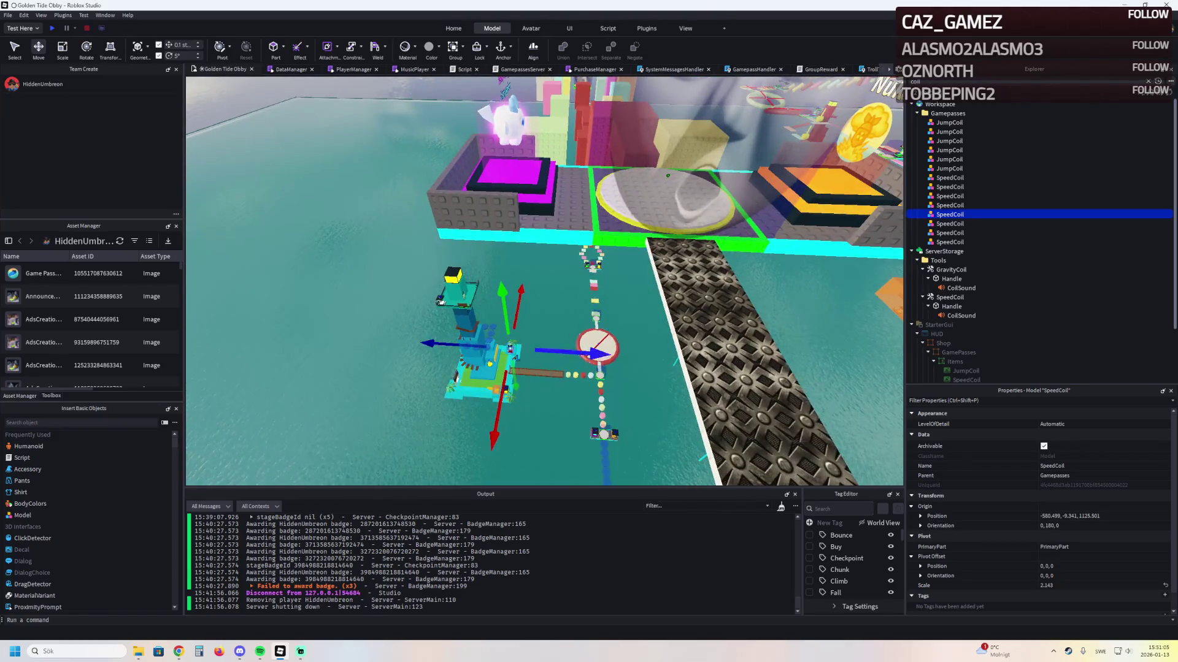
pyautogui.click(950, 159)
pyautogui.press('f')
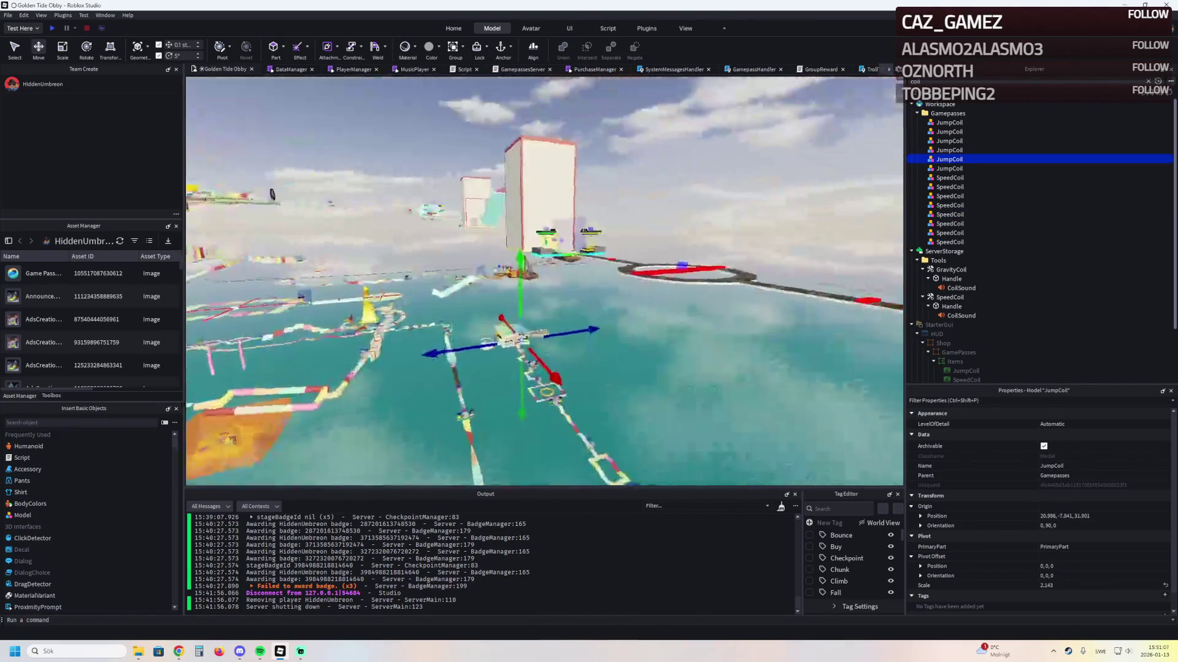
pyautogui.click(950, 168)
pyautogui.press('f')
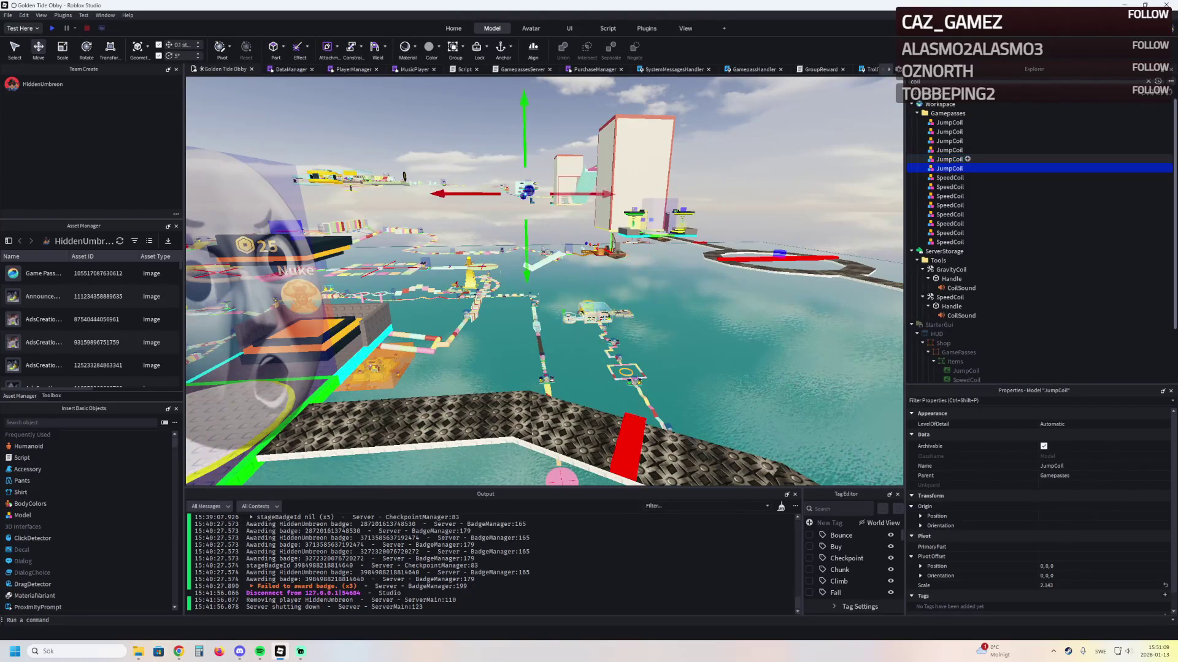
pyautogui.keyDown('ctrl'); pyautogui.click(949, 241); pyautogui.keyUp('ctrl')
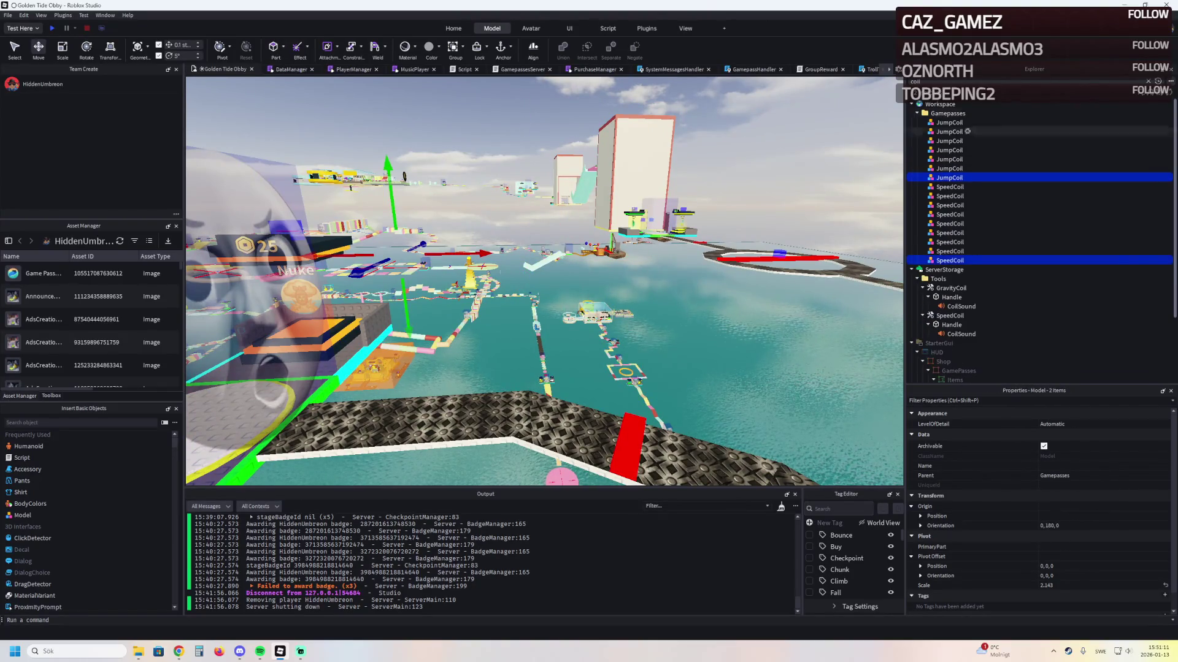
pyautogui.click(1149, 81)
pyautogui.press('f')
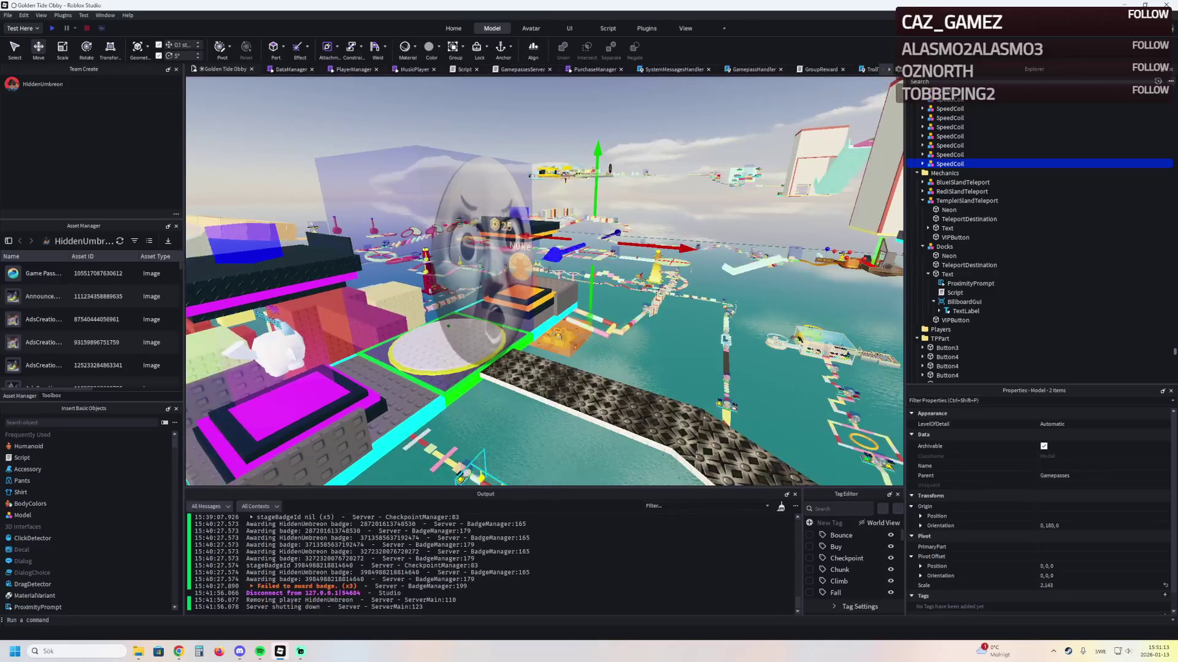
# Drag the two coil displays beside the pet podium in the shop area, then undo the move
pyautogui.press('a')
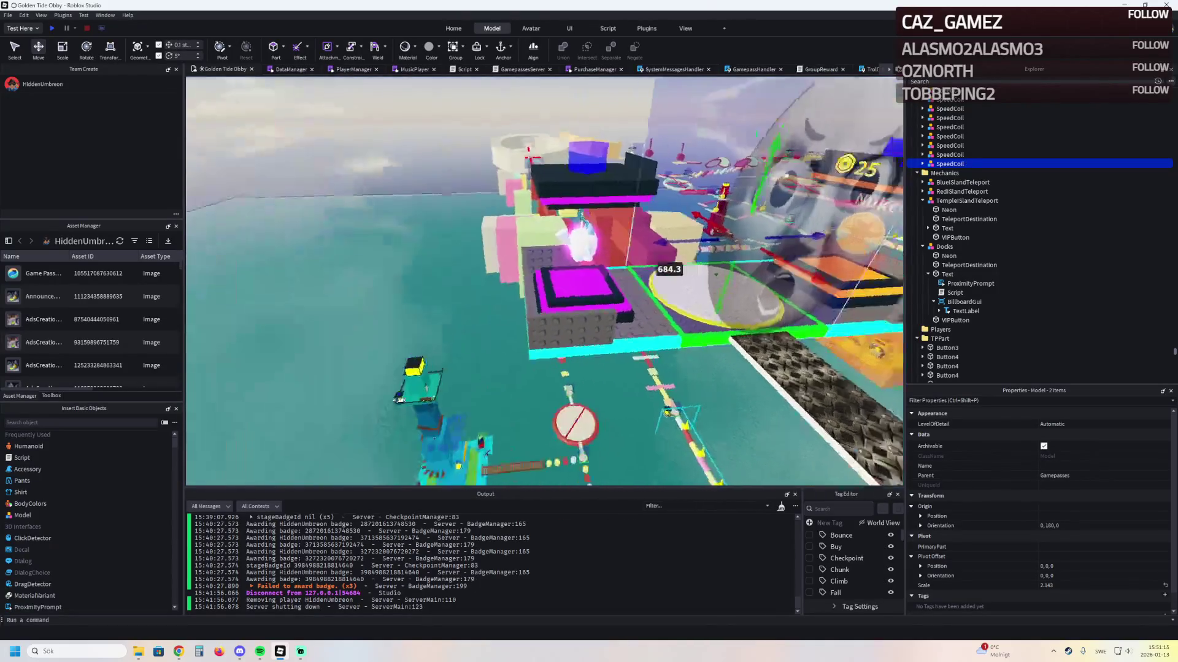
pyautogui.press('d')
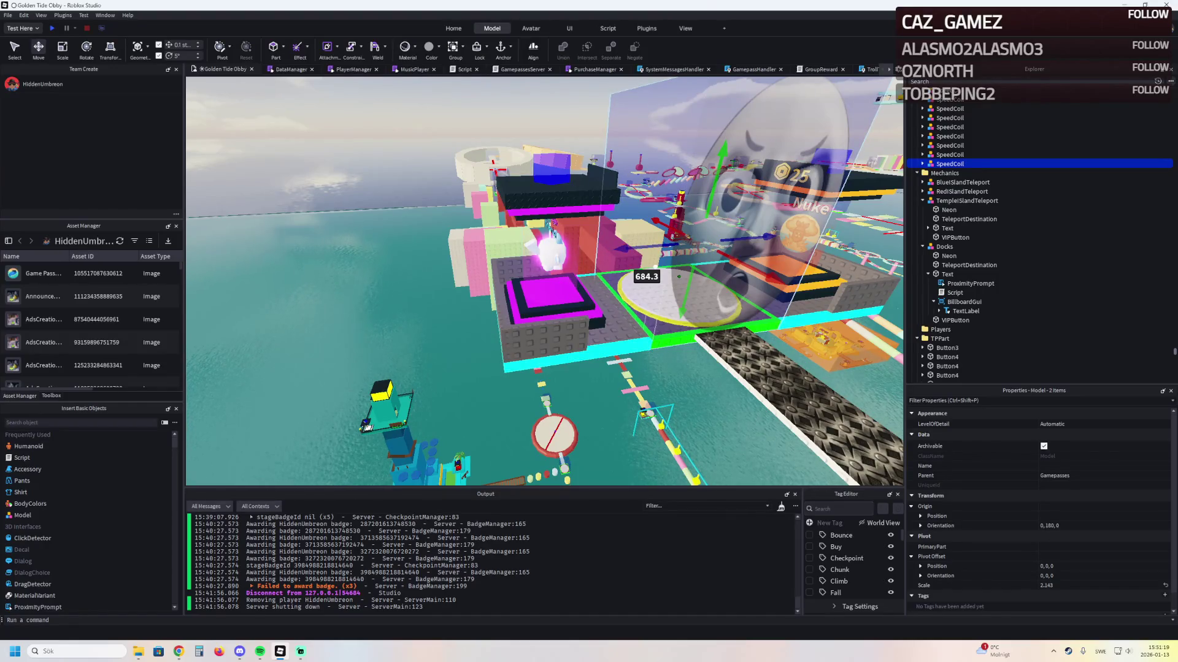
pyautogui.moveTo(621, 248); pyautogui.dragTo(325, 273)
pyautogui.hotkey('ctrl', 'z')
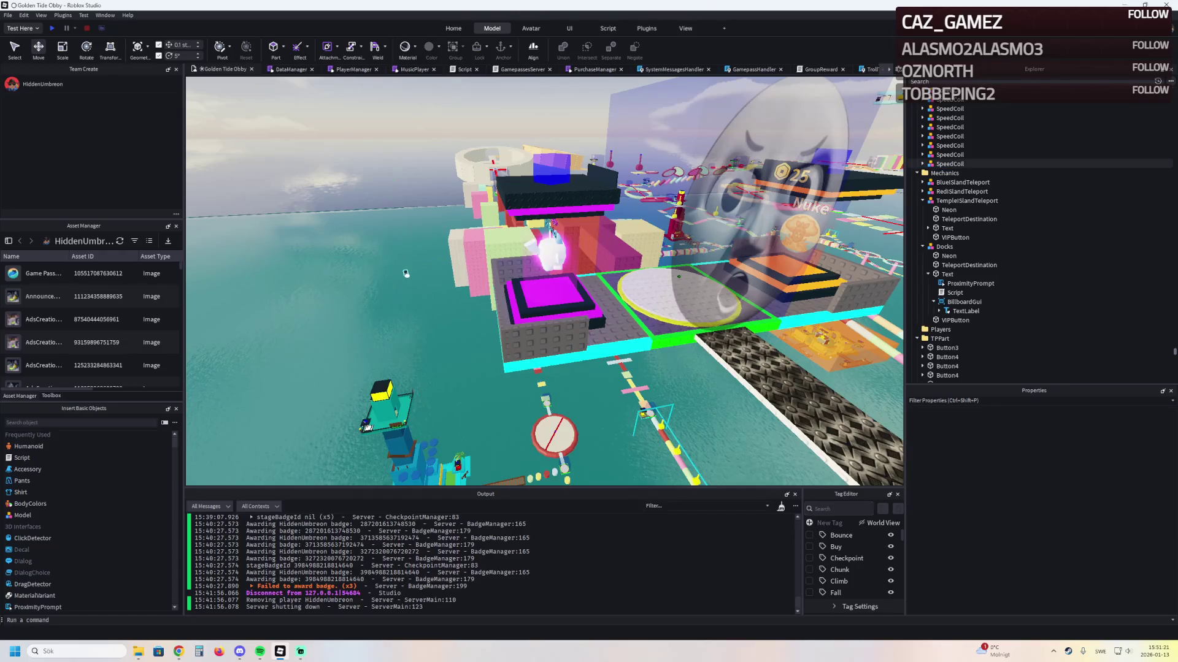
pyautogui.press('Up')
pyautogui.press('Up')
pyautogui.press('Up')
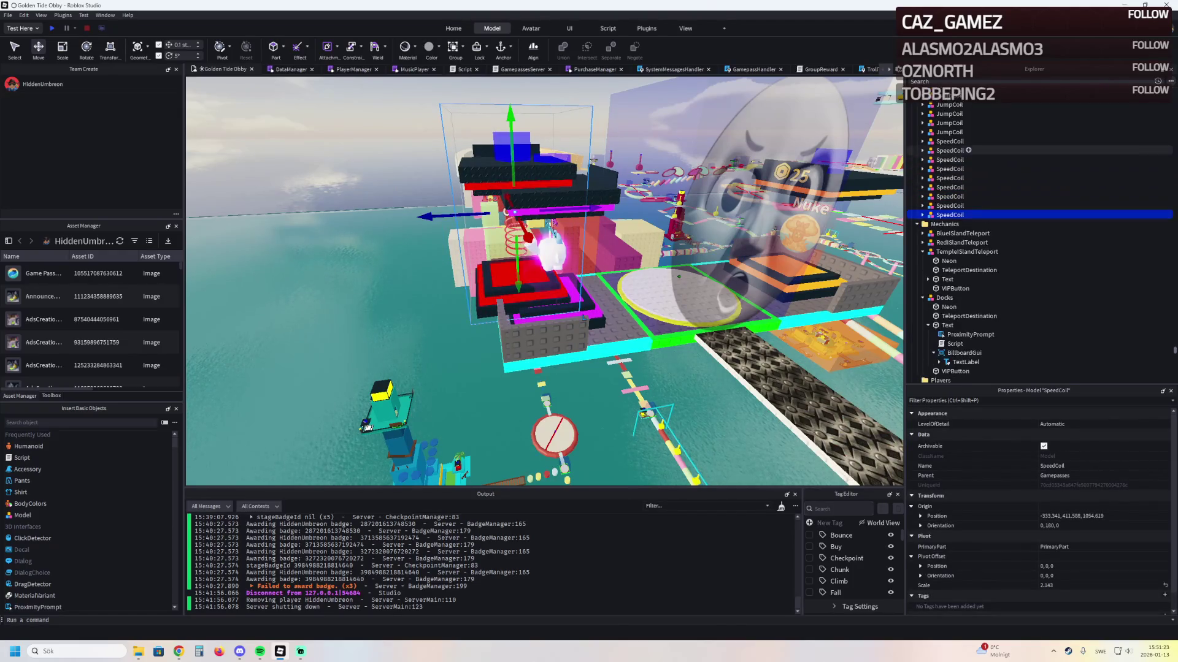
pyautogui.press('f')
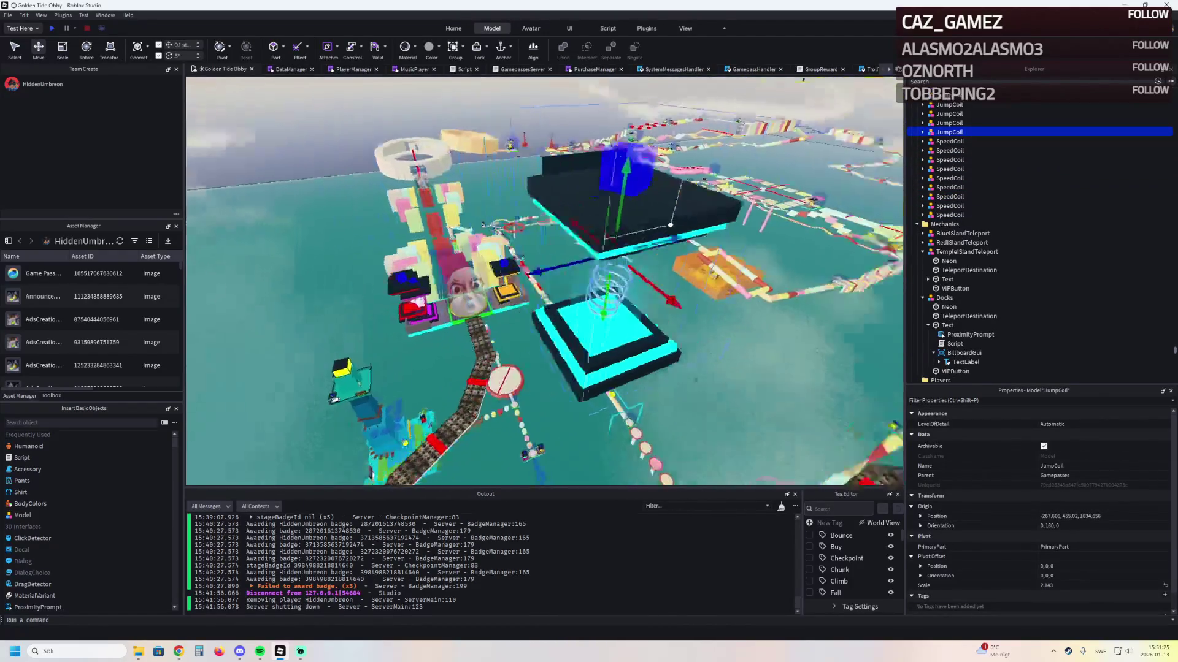
pyautogui.scroll(-6, 587, 317)
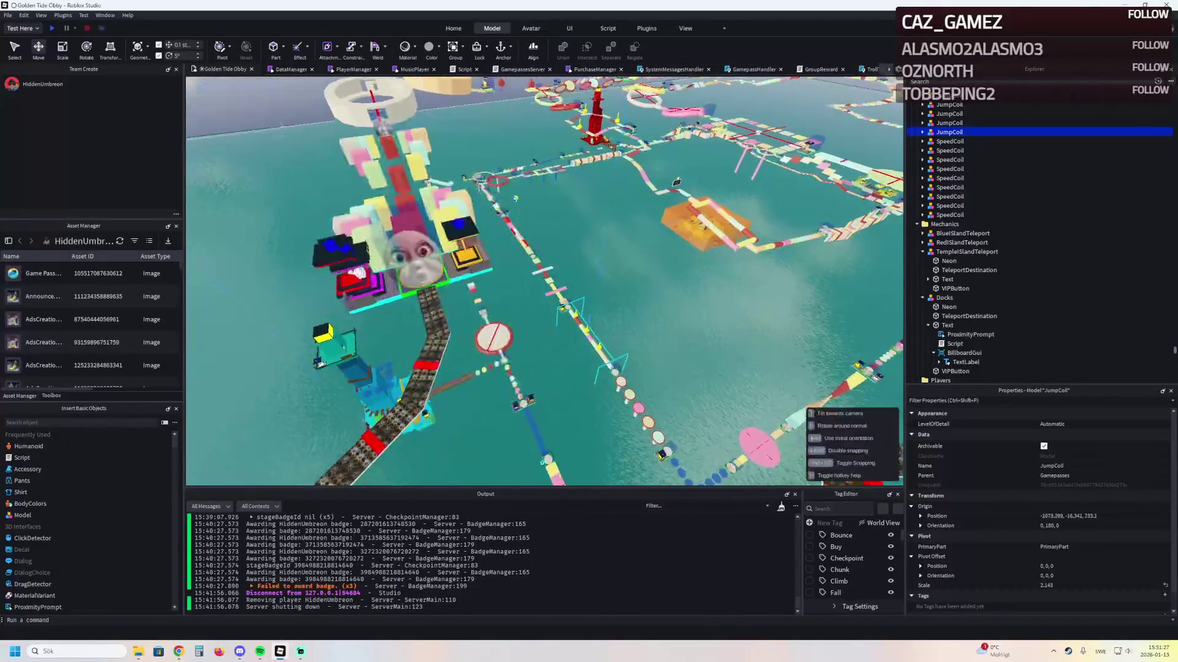
pyautogui.scroll(8, 545, 279)
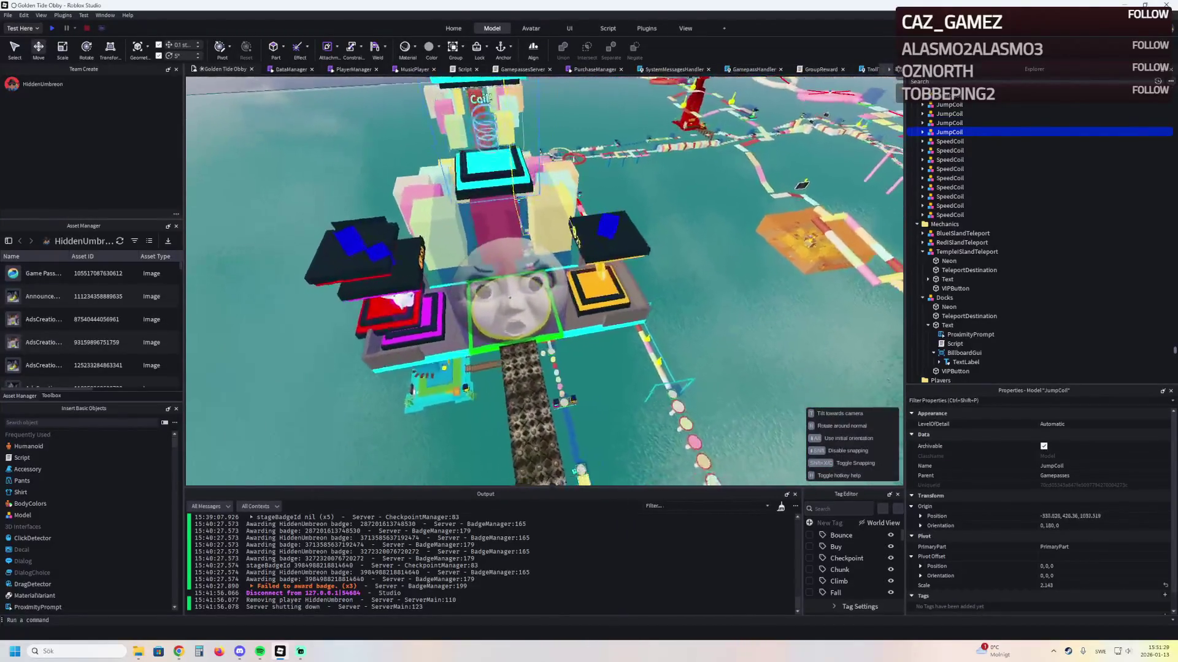
pyautogui.scroll(8, 545, 279)
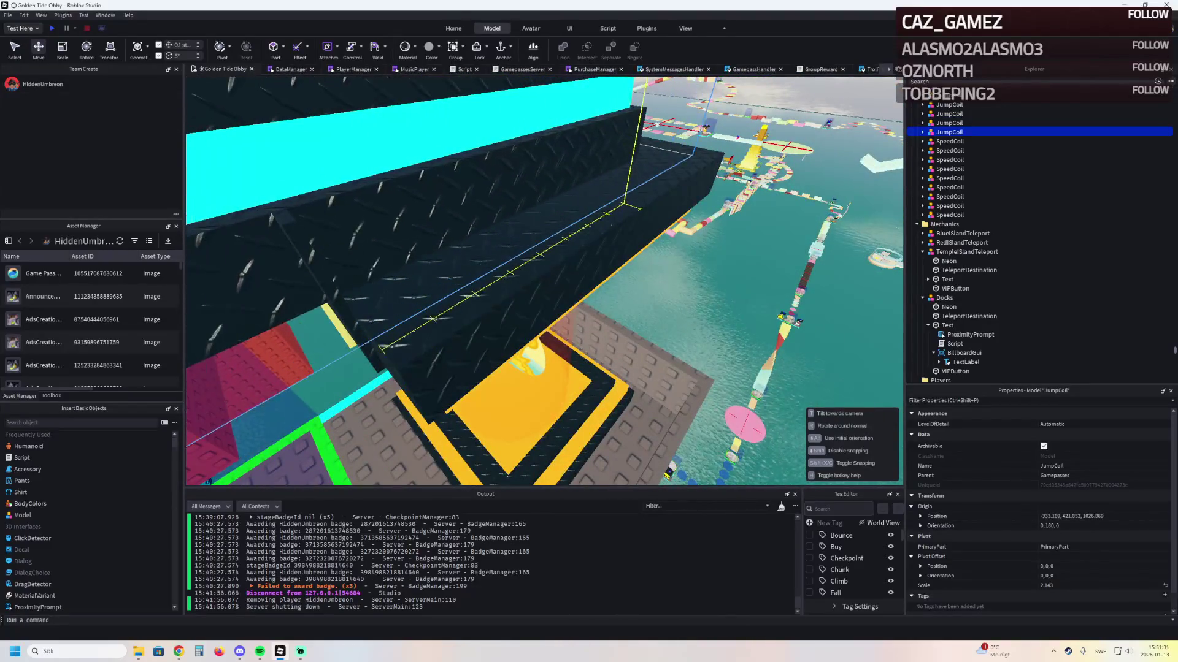
pyautogui.scroll(-5, 545, 280)
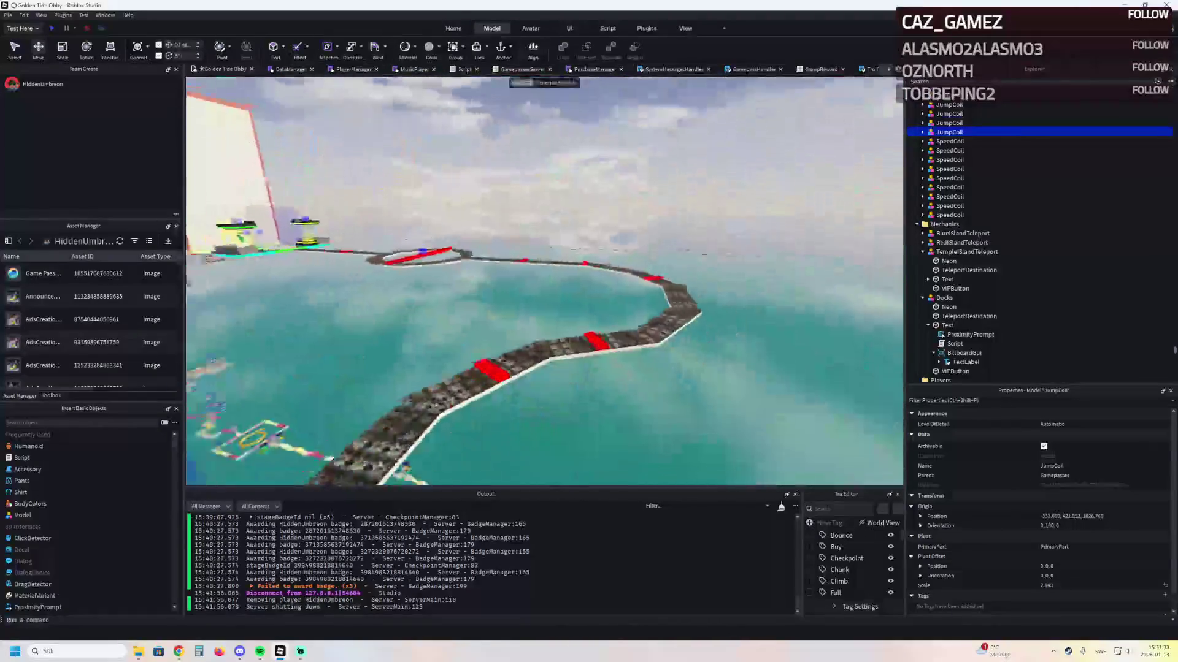
pyautogui.scroll(5, 490, 316)
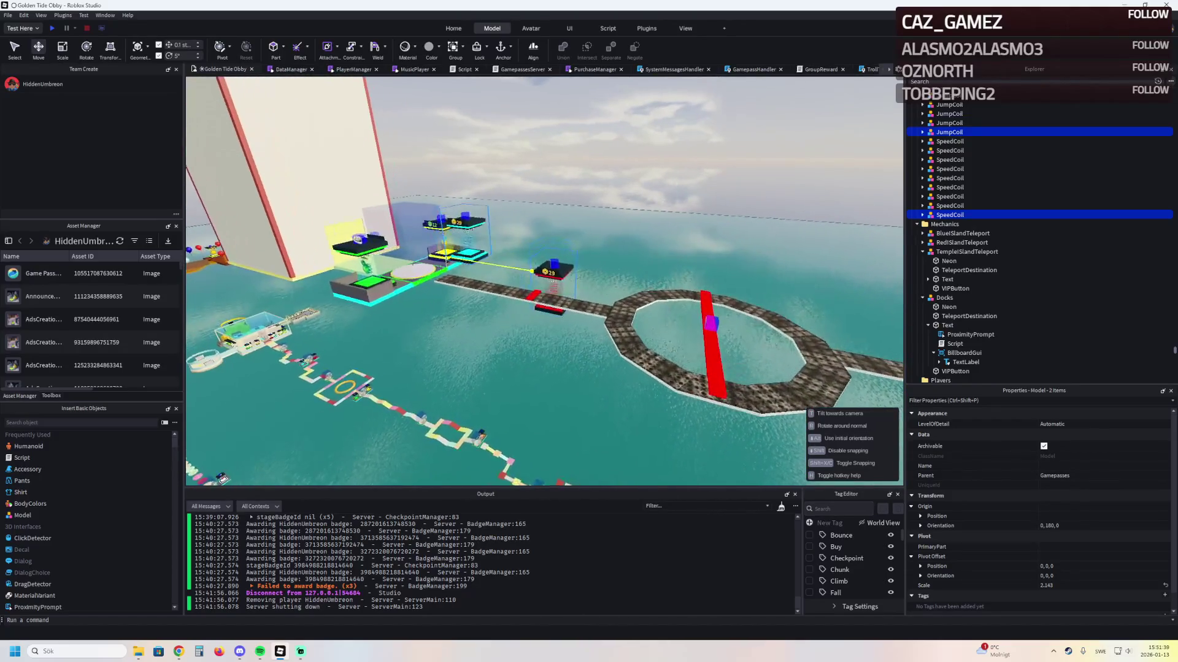
pyautogui.scroll(5, 470, 227)
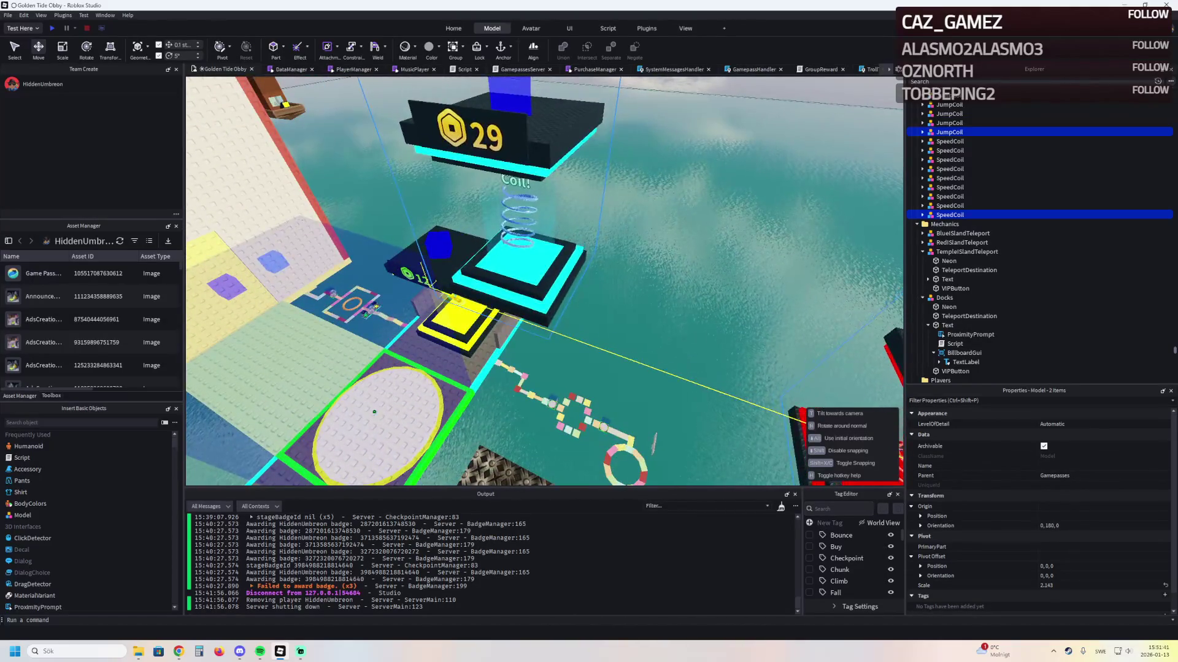
pyautogui.scroll(5, 470, 245)
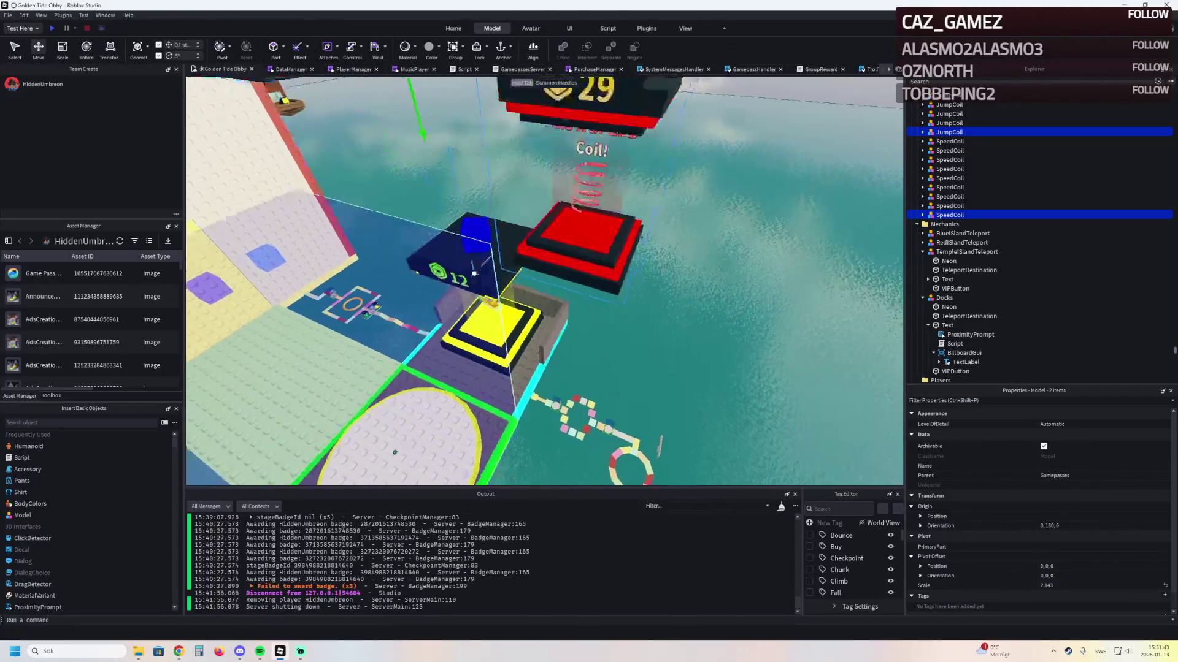
pyautogui.click(949, 214)
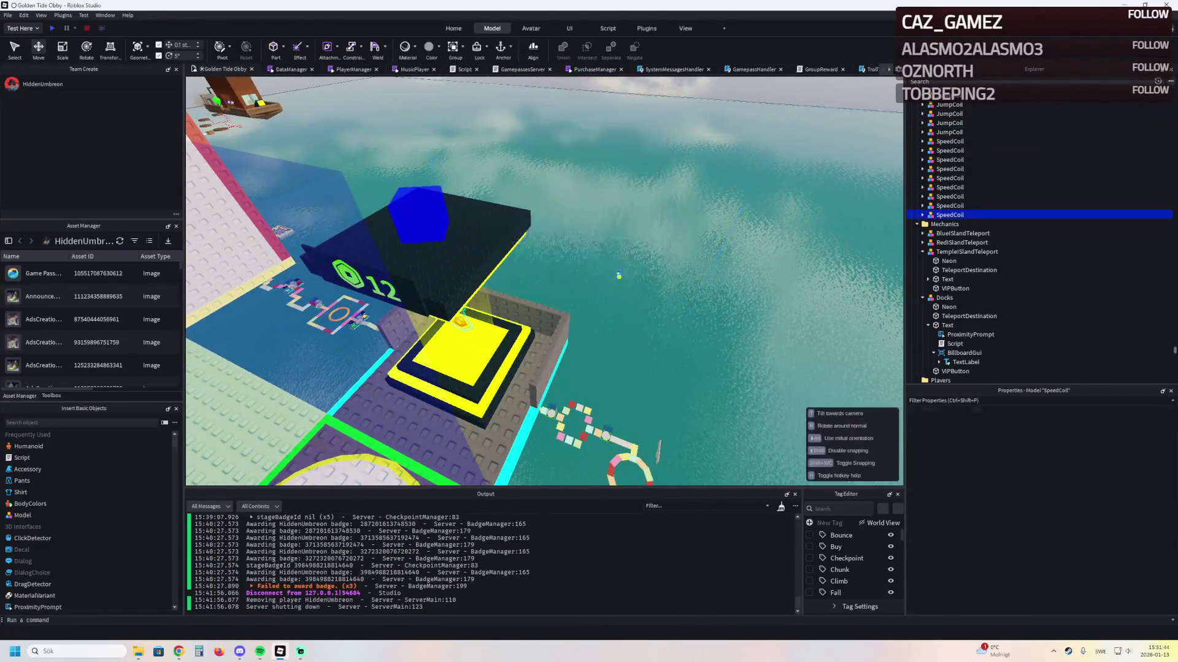
pyautogui.press('f')
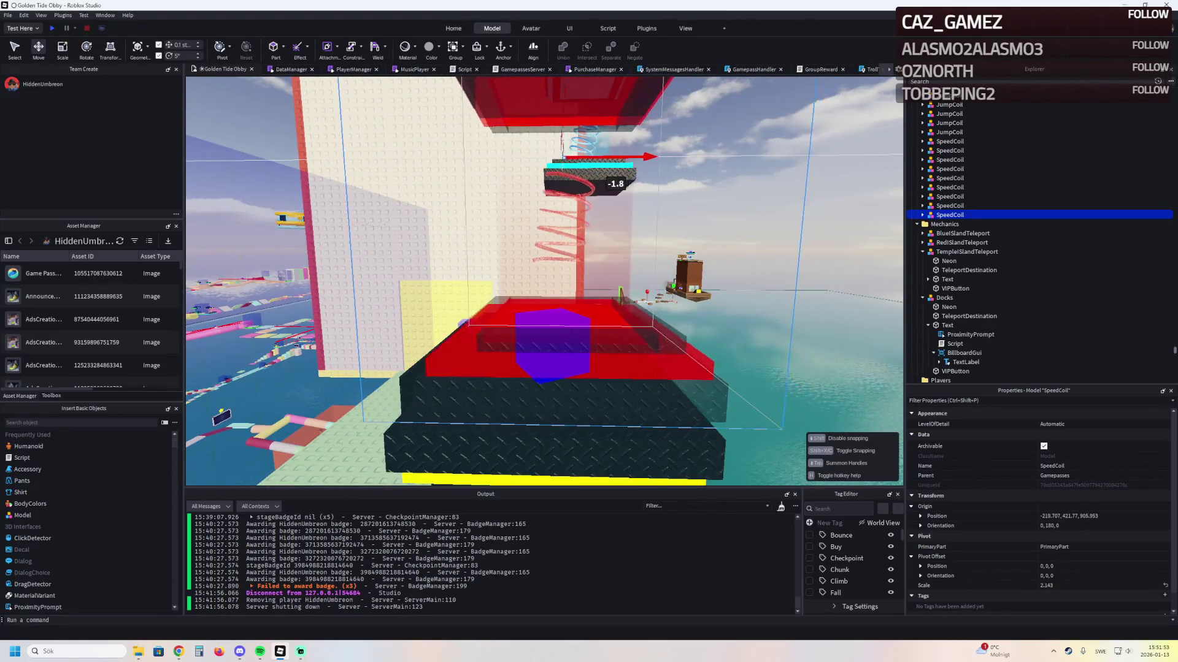
# Shift the SpeedCoil about 1.2 studs on X and 0.3 on Z over its shop podium
pyautogui.moveTo(615, 183); pyautogui.dragTo(610, 184)
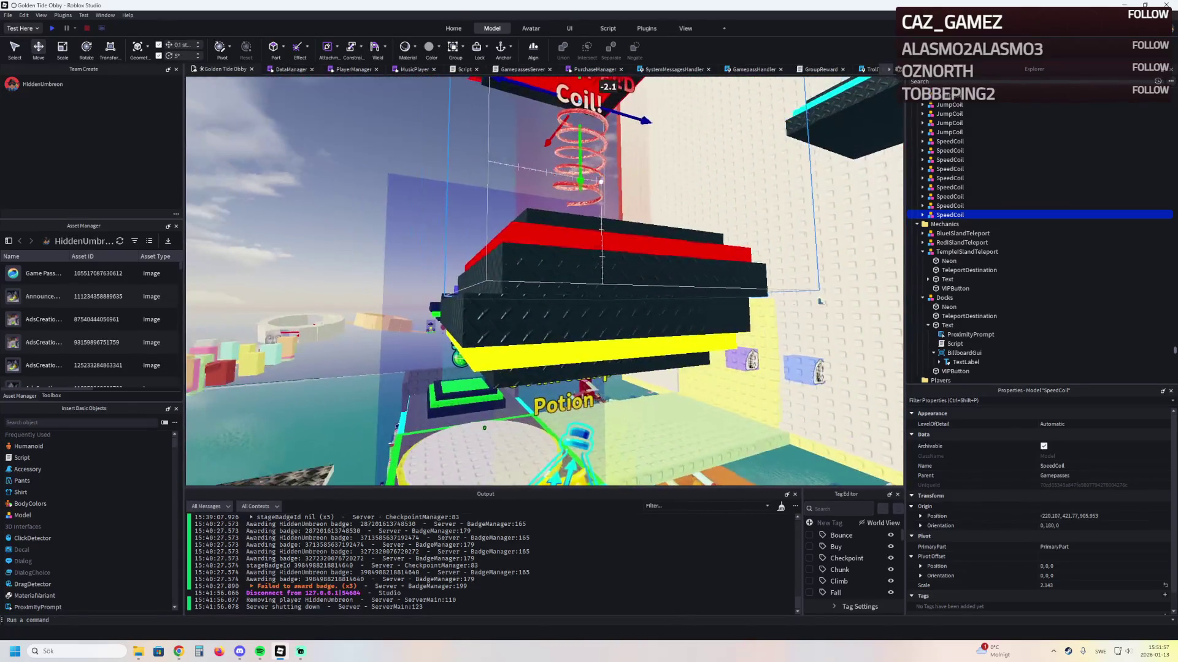
pyautogui.moveTo(540, 171); pyautogui.dragTo(535, 188)
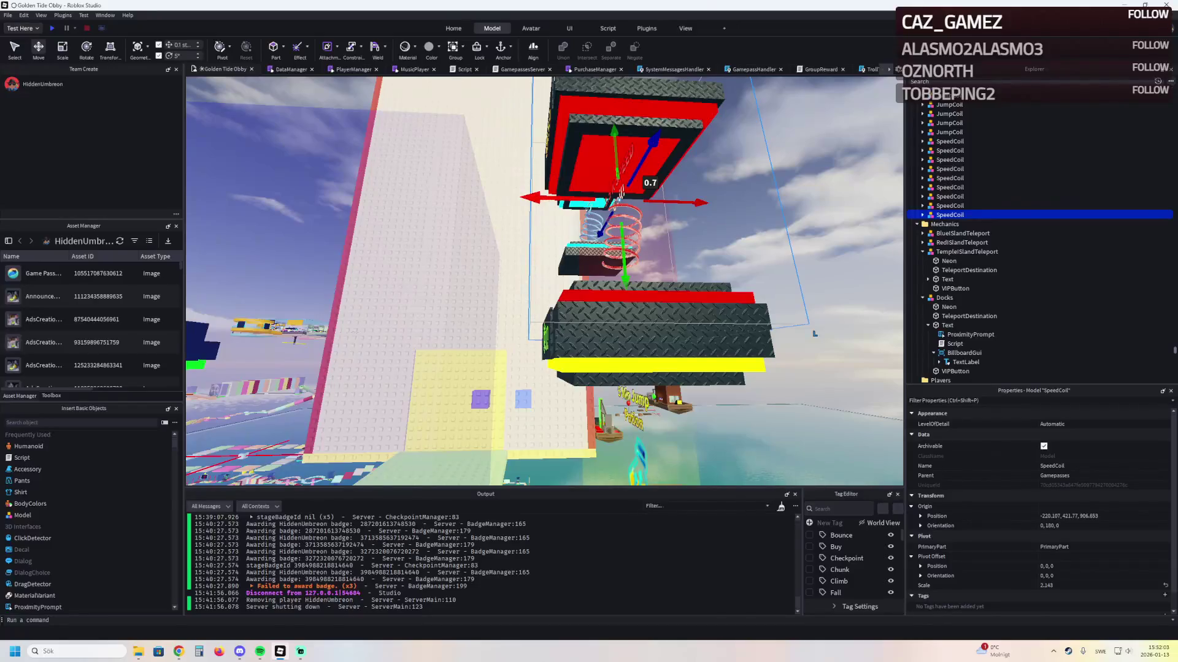
pyautogui.click(616, 429)
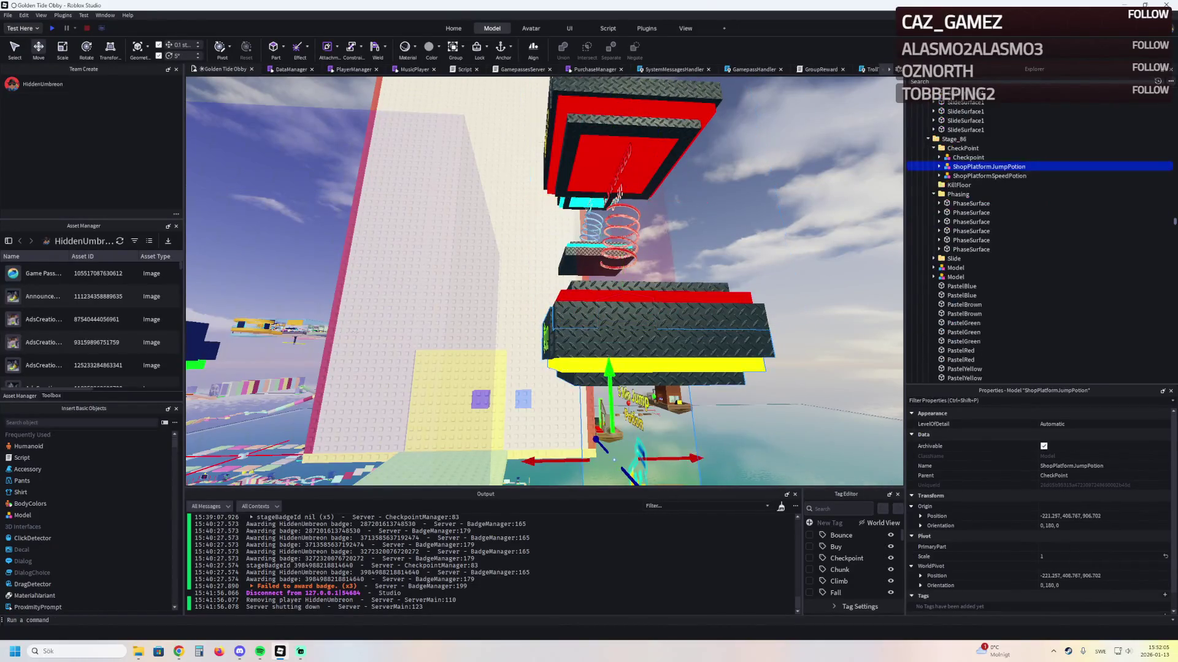
# Delete the PodiumJumpPotion part and lower the SpeedCoil about 12 studs onto its podium
pyautogui.click(939, 166)
pyautogui.click(965, 175)
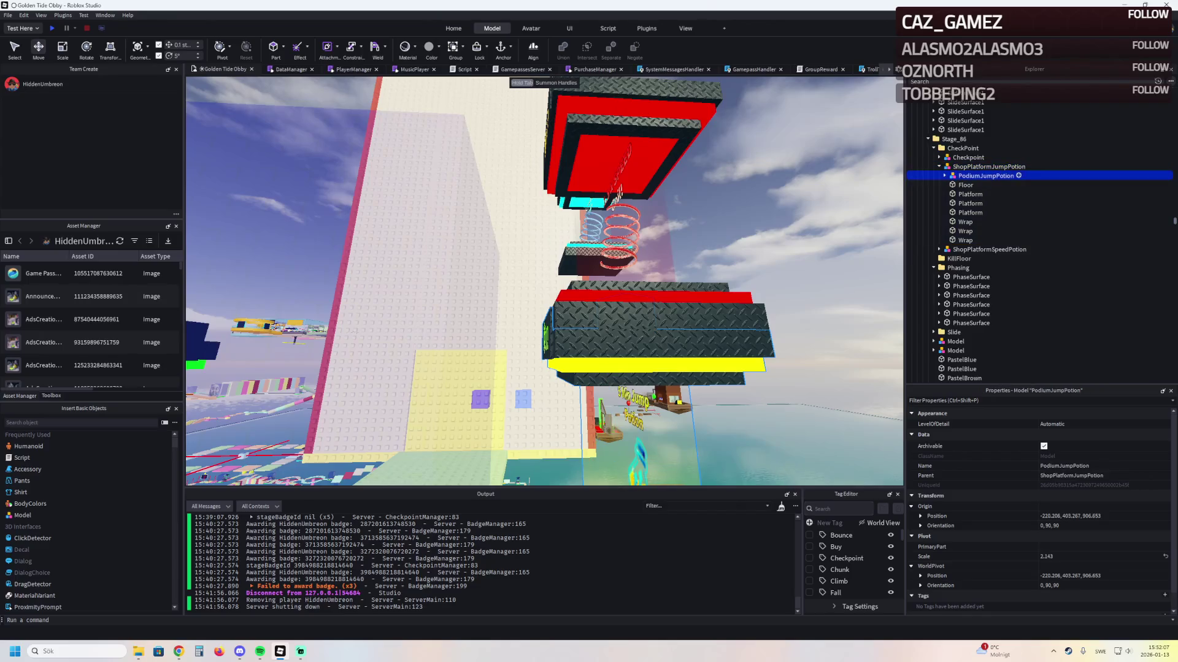
pyautogui.press('Delete')
pyautogui.click(615, 148)
pyautogui.moveTo(624, 286)
pyautogui.mouseDown()
pyautogui.moveTo(632, 260)
pyautogui.moveTo(641, 319)
pyautogui.mouseUp()
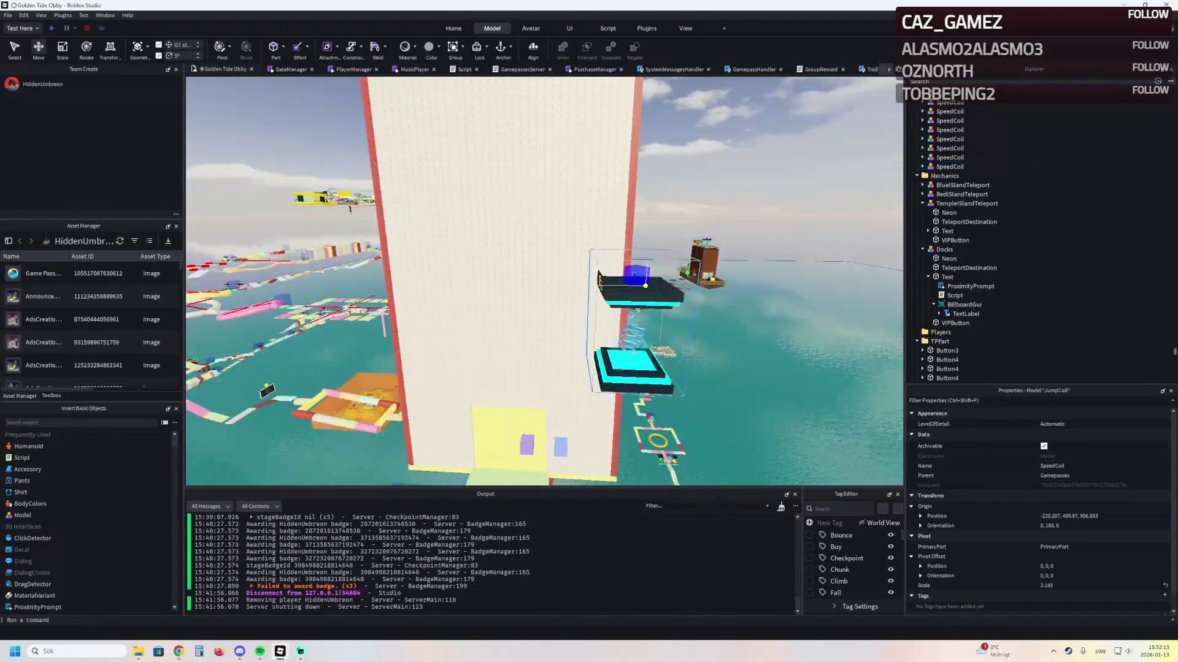
# Lower the JumpCoil slightly and shift it along Z toward its podium
pyautogui.click(671, 227)
pyautogui.press('f')
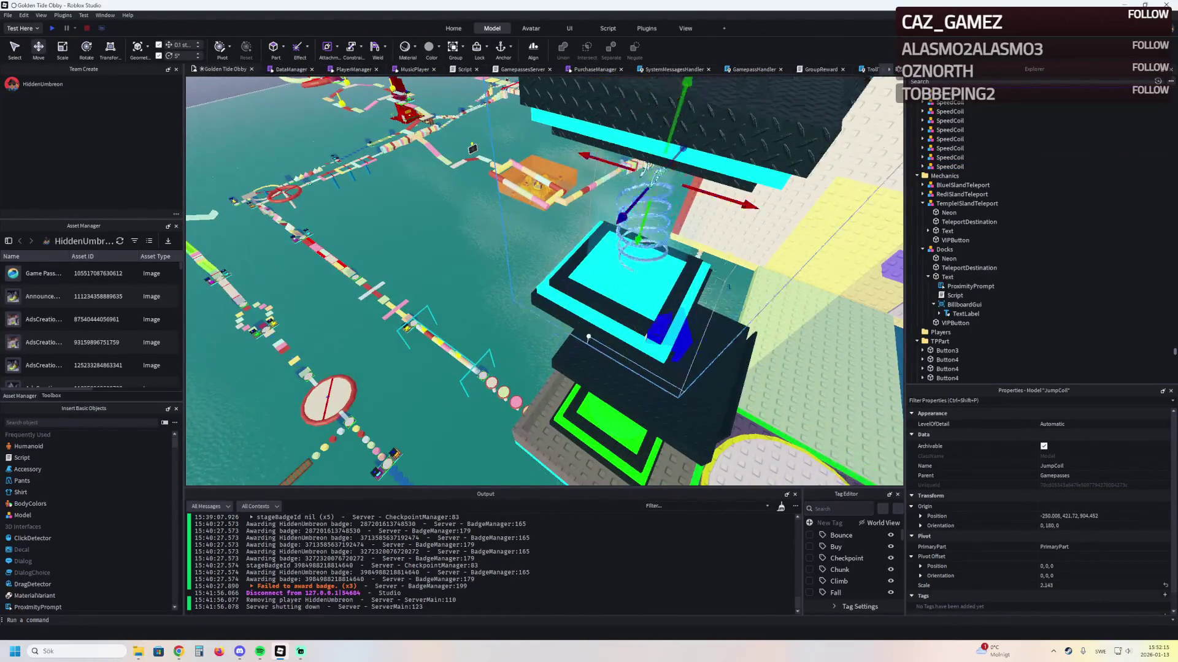
pyautogui.press('w')
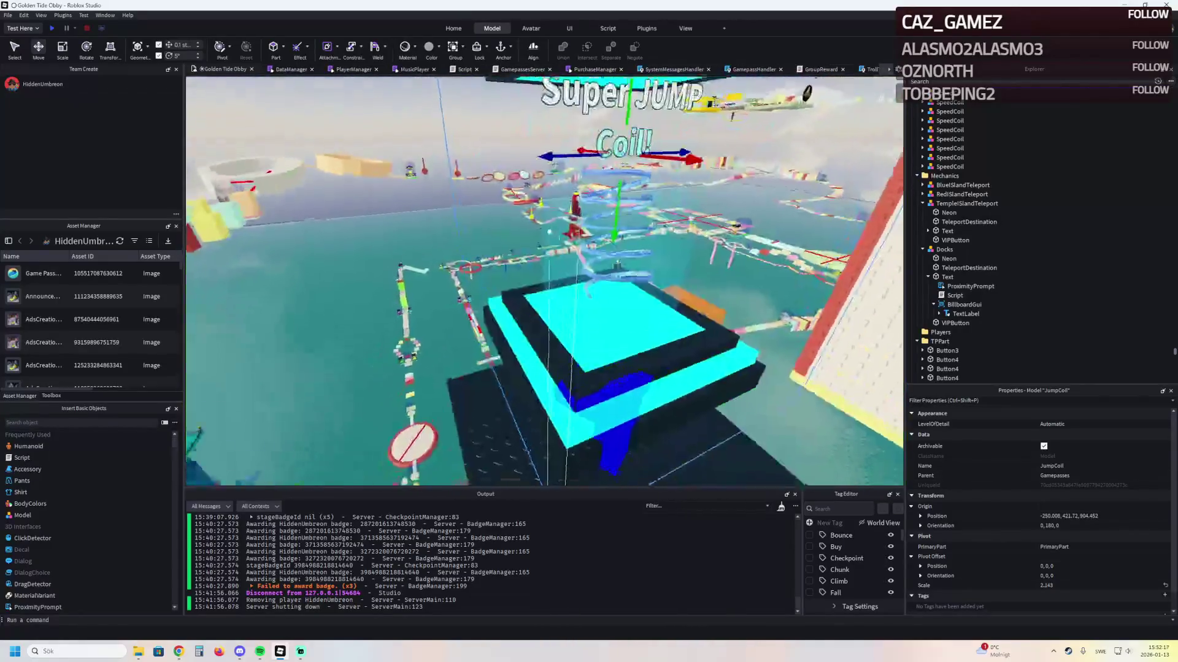
pyautogui.press('f')
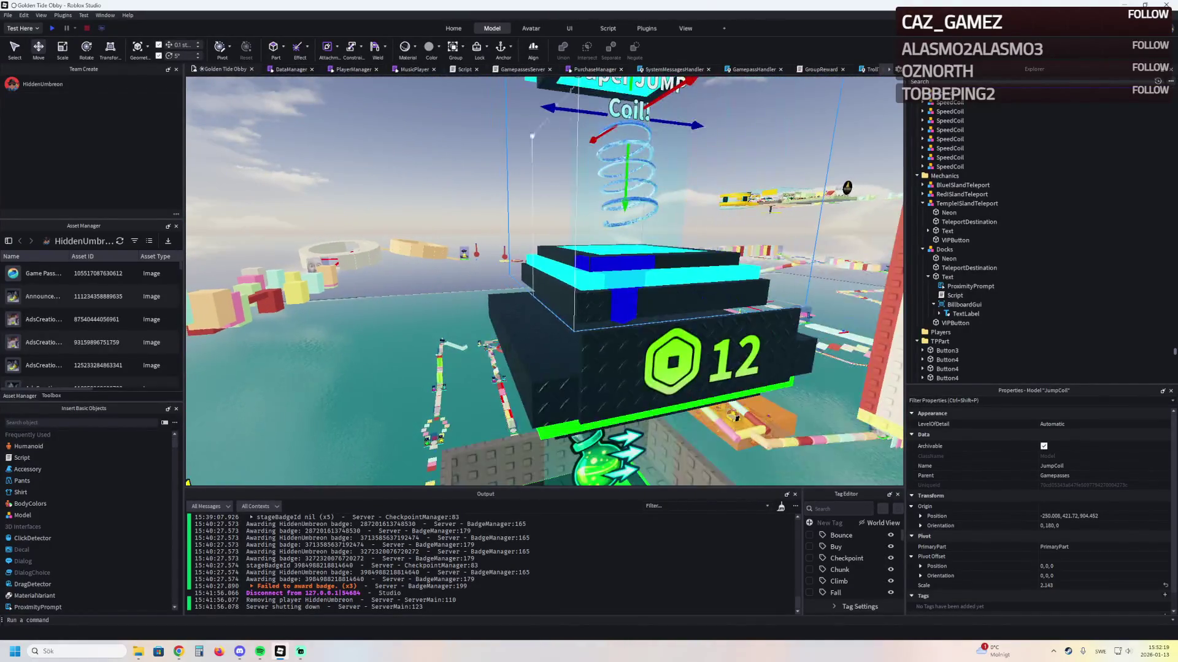
pyautogui.moveTo(625, 184); pyautogui.dragTo(626, 195)
pyautogui.moveTo(613, 104); pyautogui.dragTo(528, 132)
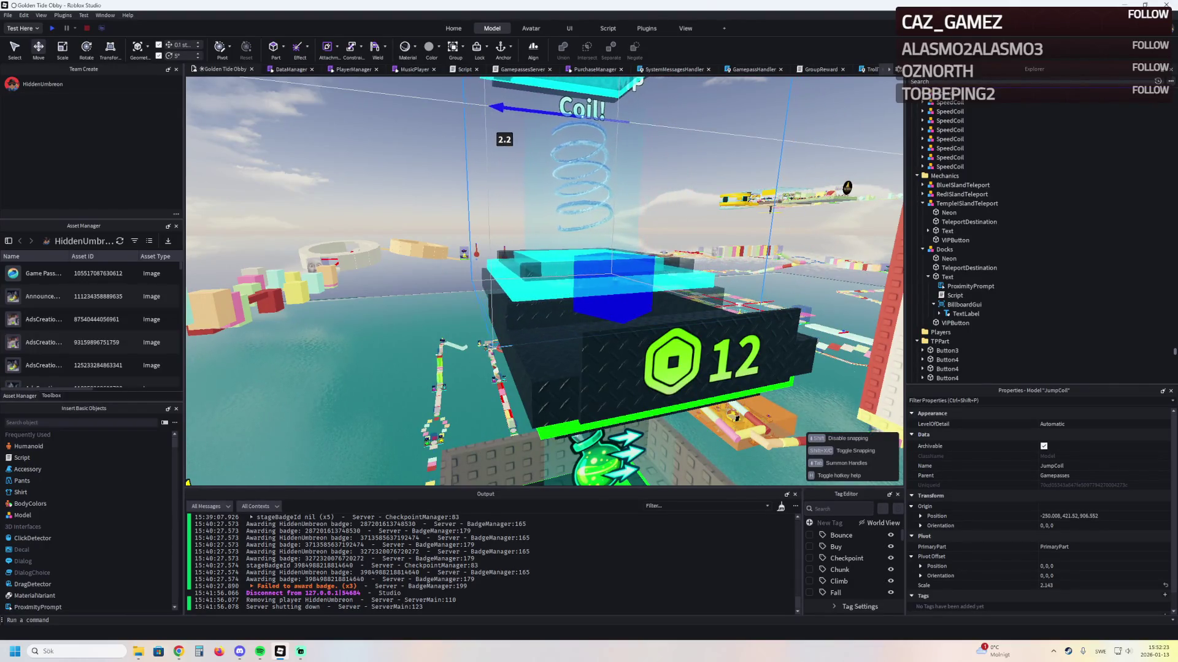
# Shift the JumpCoil 3 studs along X and lower it onto its podium
pyautogui.press('q')
pyautogui.moveTo(462, 218)
pyautogui.mouseDown()
pyautogui.moveTo(555, 160)
pyautogui.moveTo(555, 197)
pyautogui.moveTo(542, 200)
pyautogui.mouseUp()
pyautogui.press('d')
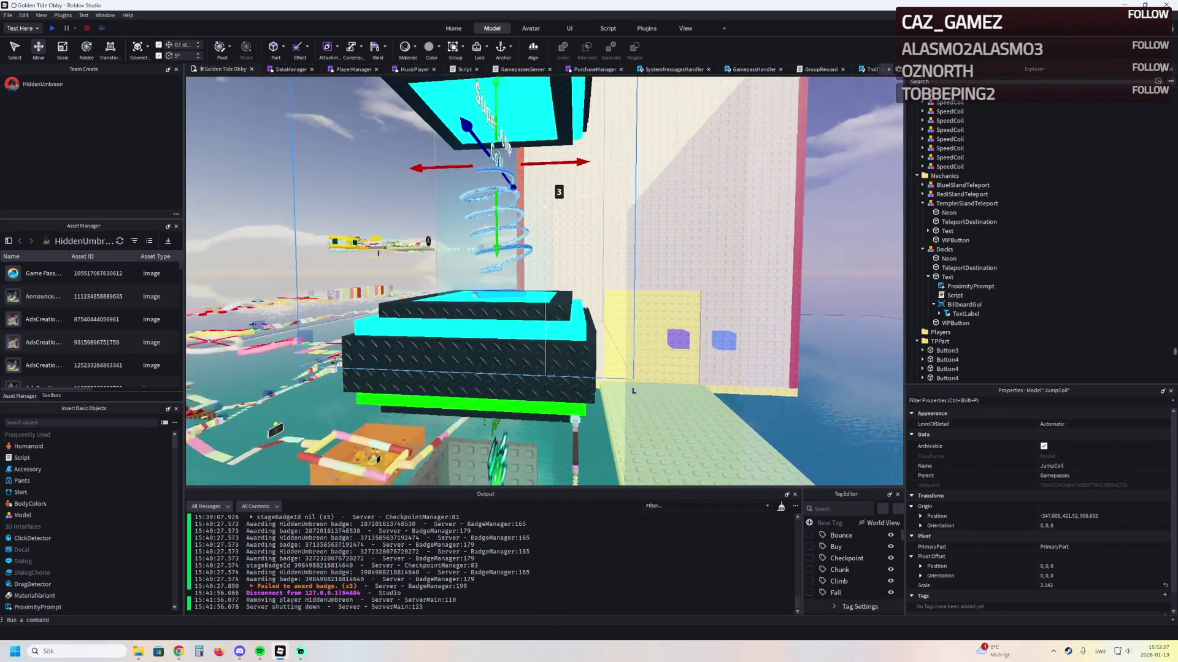
pyautogui.click(380, 374)
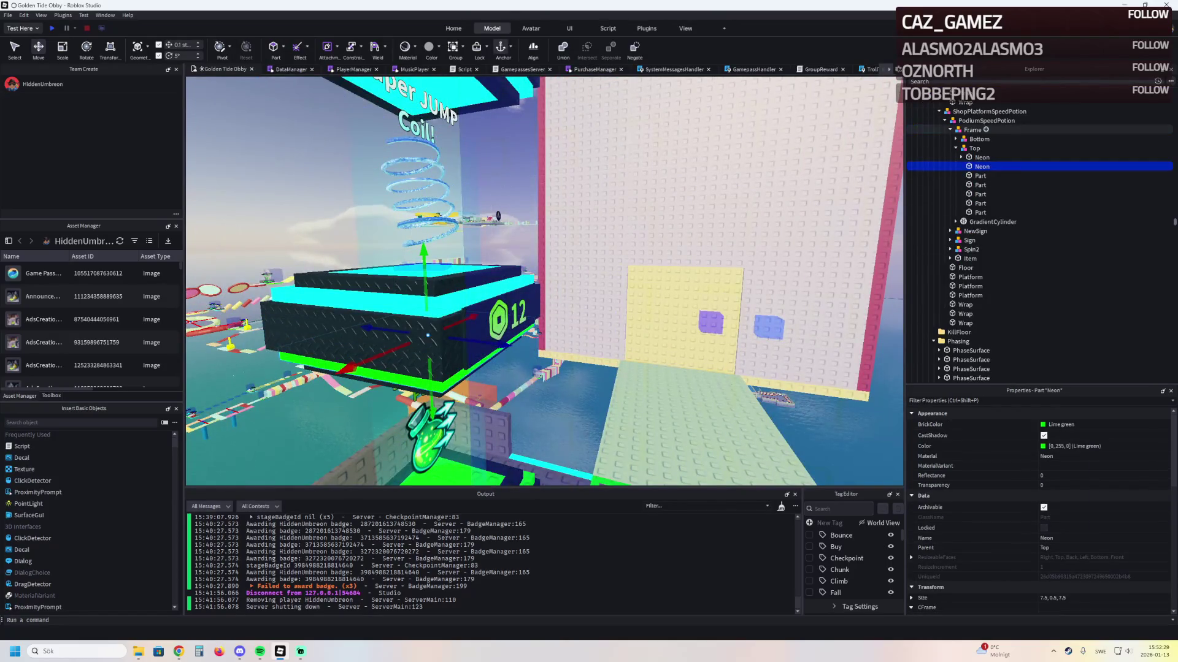
pyautogui.click(417, 178)
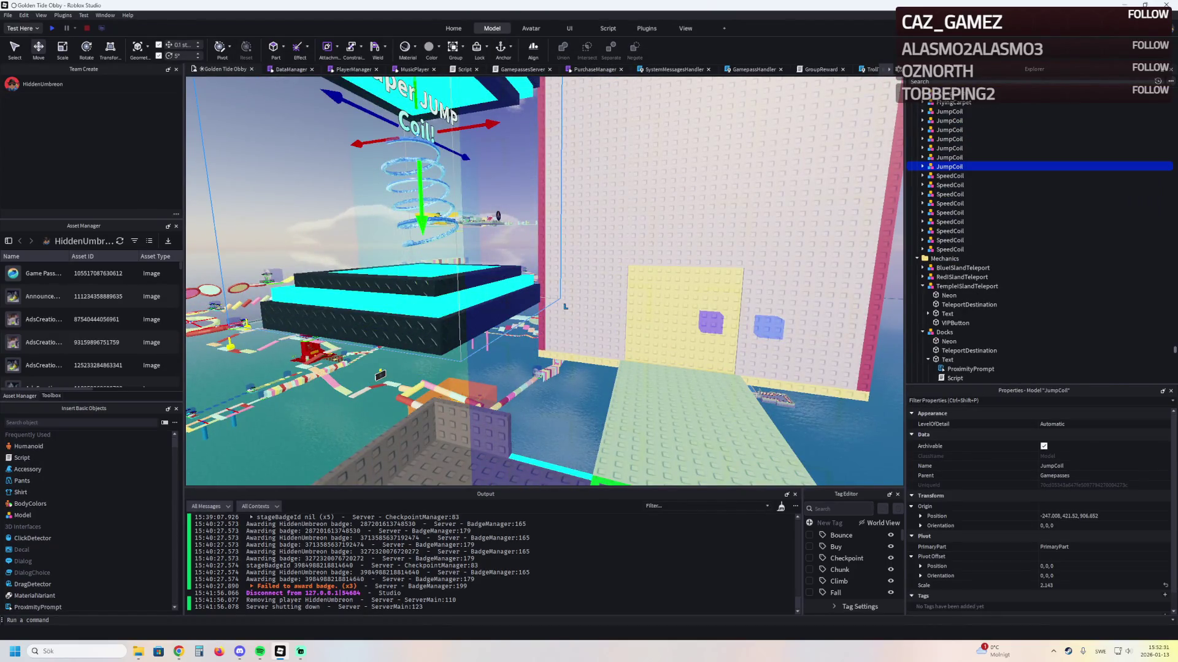
pyautogui.moveTo(479, 232)
pyautogui.mouseDown()
pyautogui.moveTo(491, 282)
pyautogui.moveTo(564, 350)
pyautogui.moveTo(673, 334)
pyautogui.moveTo(562, 331)
pyautogui.moveTo(526, 308)
pyautogui.moveTo(521, 193)
pyautogui.moveTo(516, 172)
pyautogui.moveTo(504, 179)
pyautogui.mouseUp()
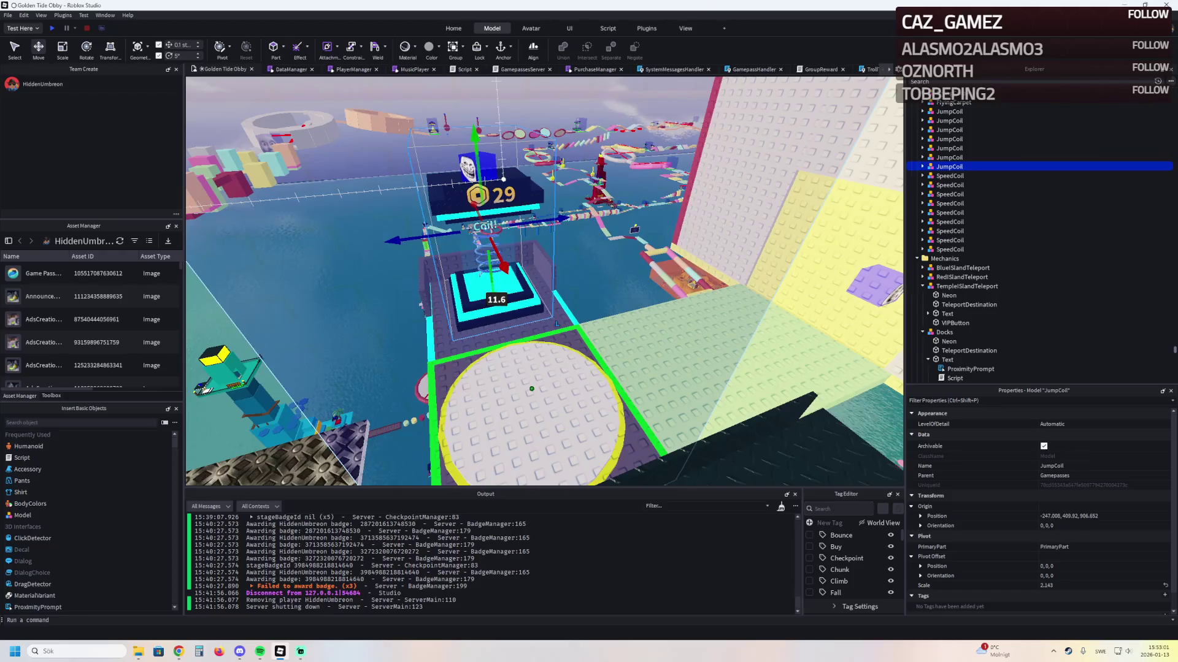
# Fly the camera across the obby to the white tower, then back out to a wide map view
pyautogui.press('w')
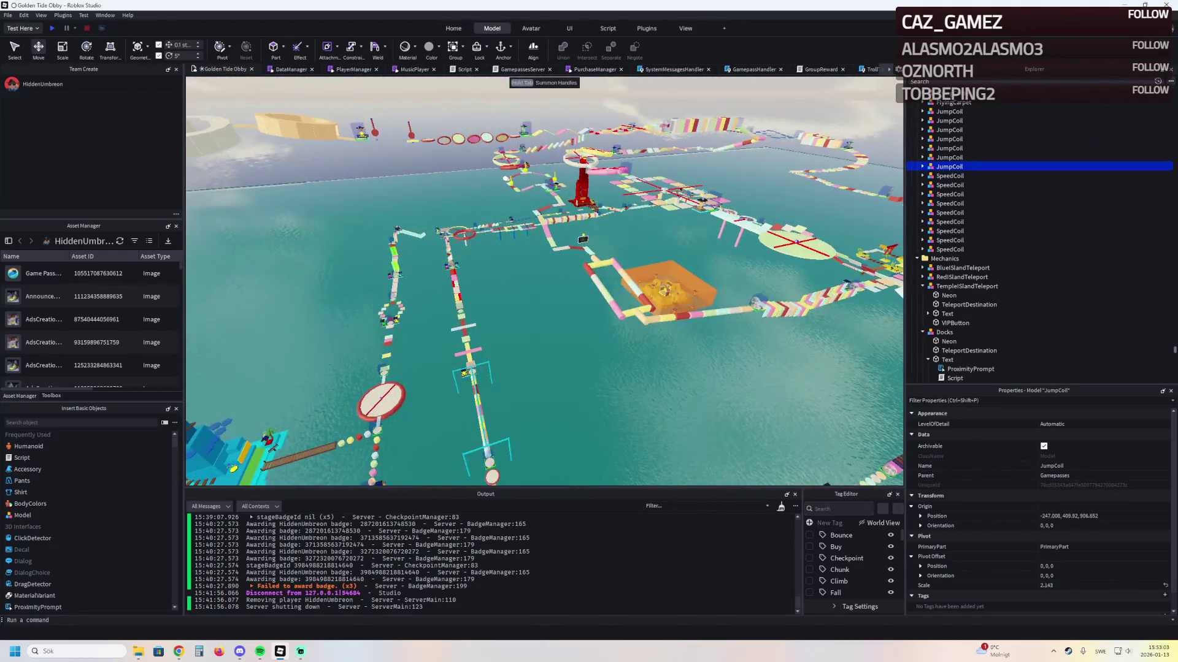
pyautogui.press('w')
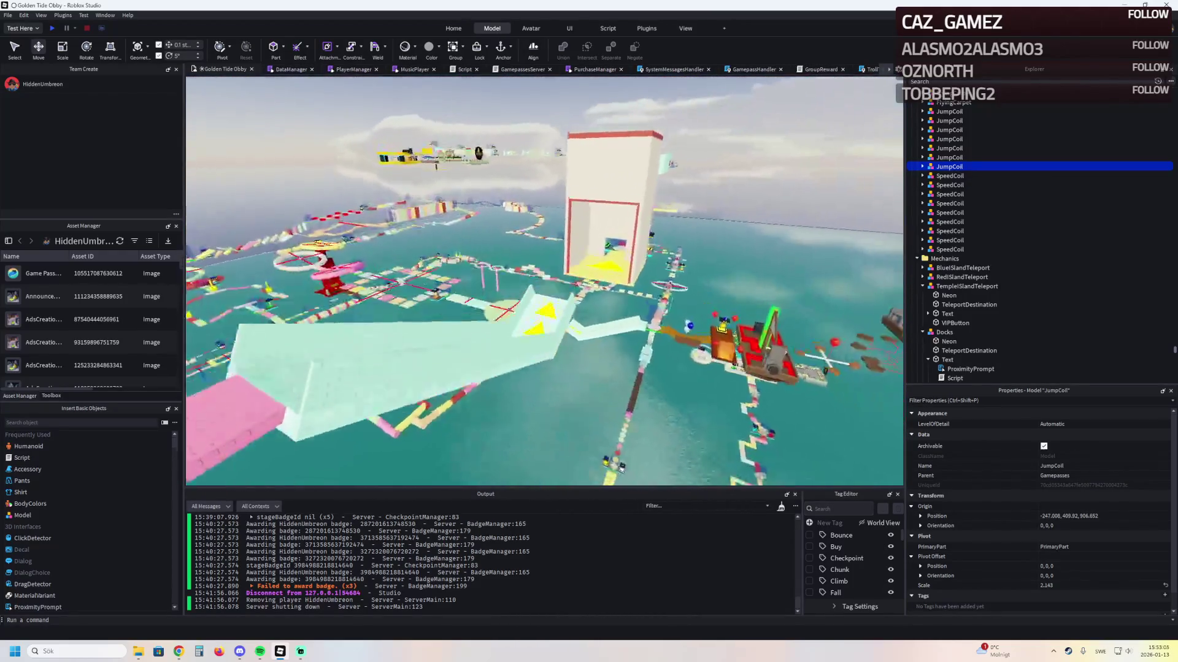
pyautogui.press('w')
pyautogui.press('f')
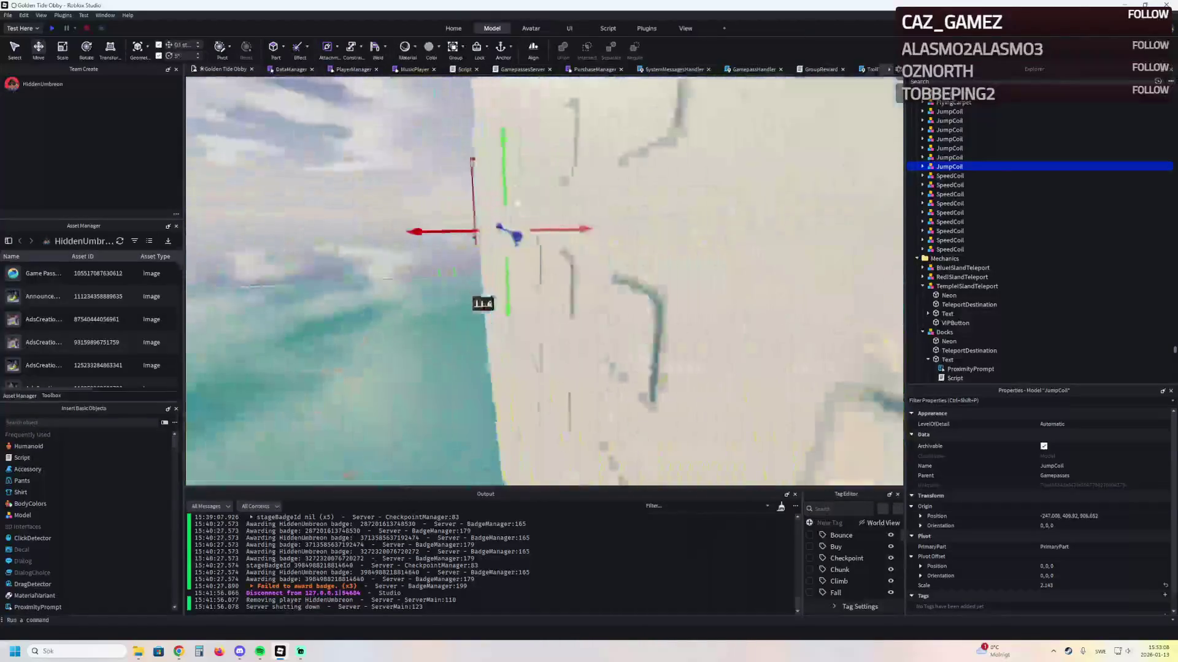
pyautogui.press('s')
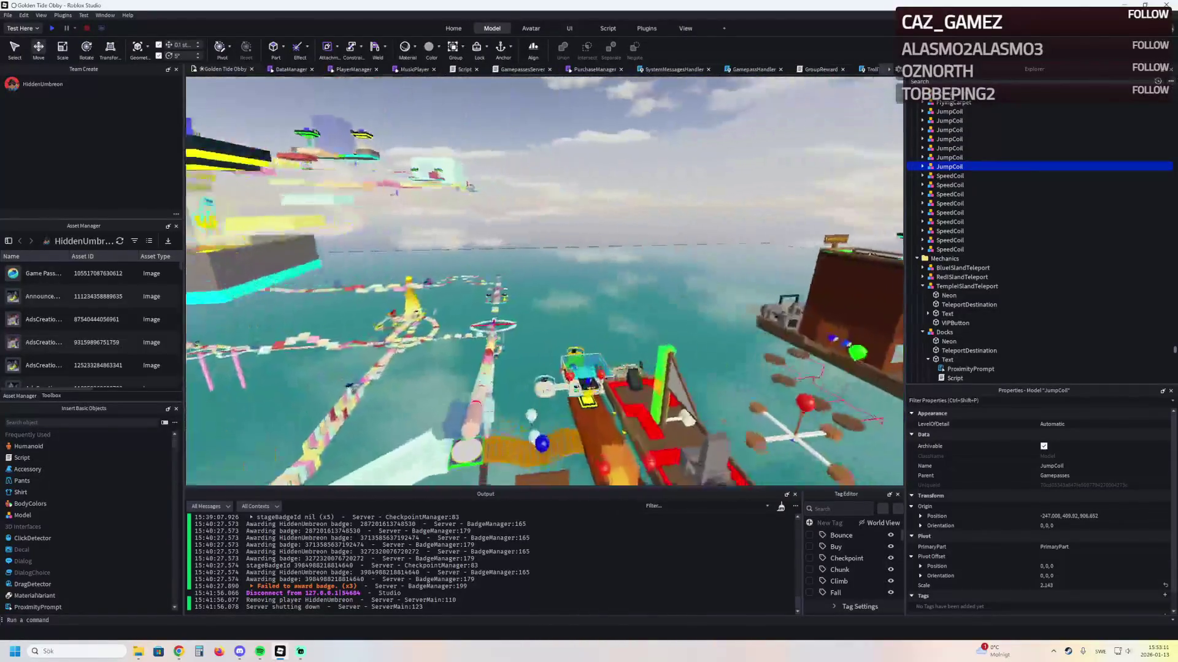
pyautogui.press('s')
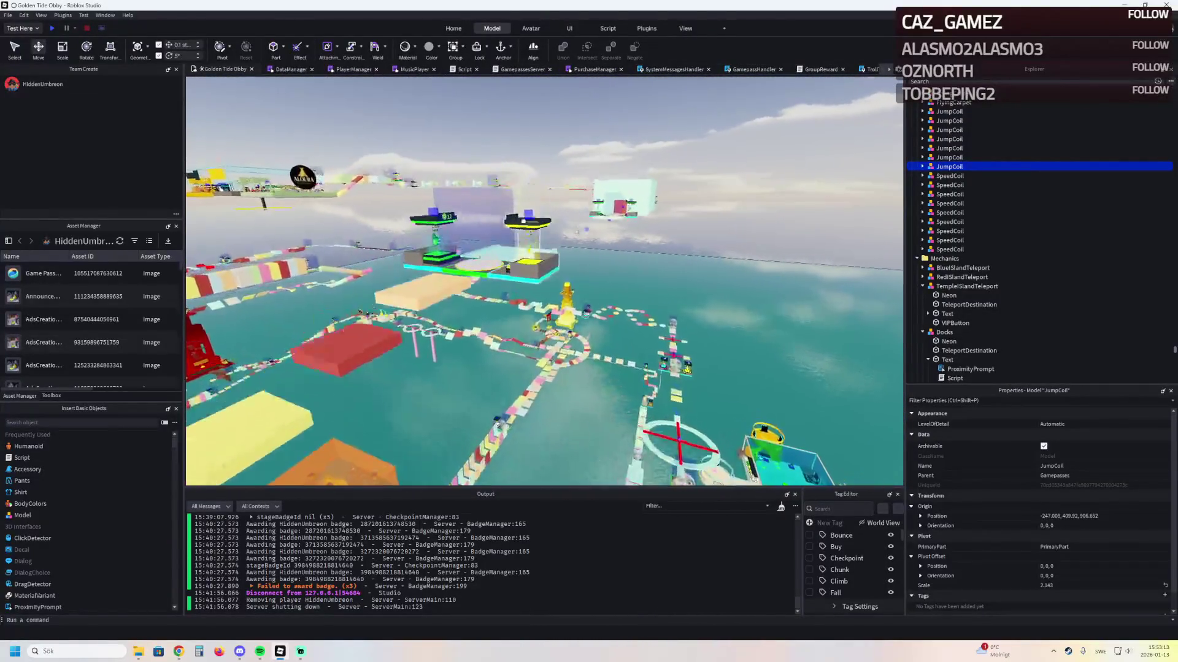
pyautogui.press('s')
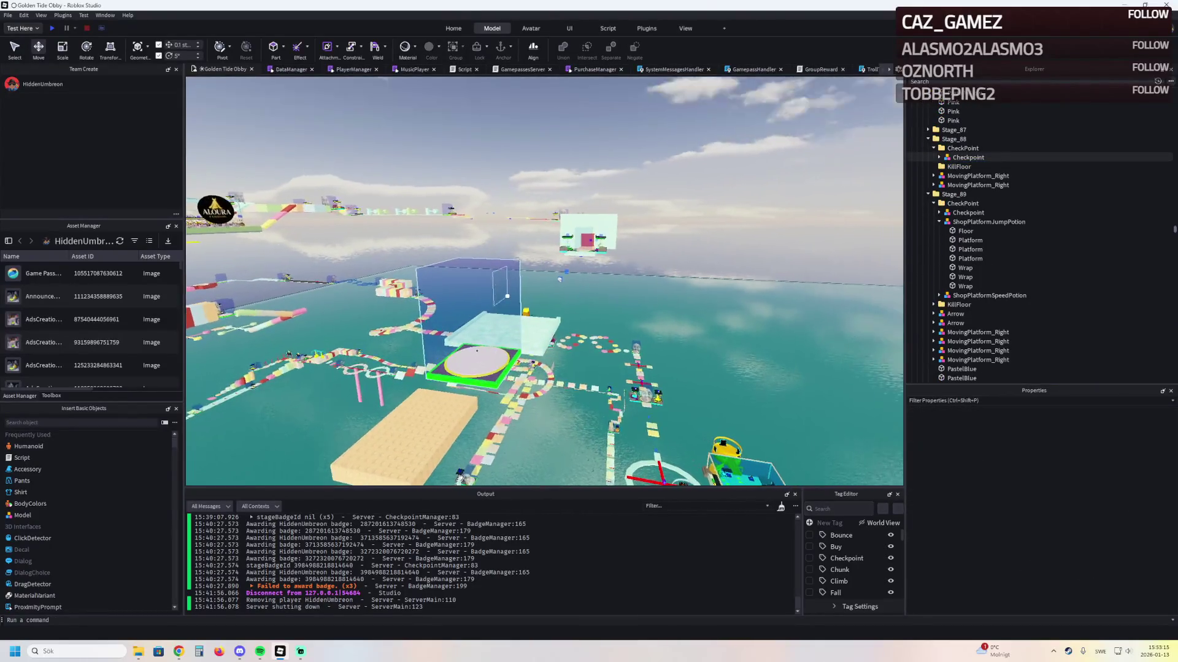
# Fly along the path to the yellow shop platform at the checkpoint and select ShopPlatformJumpPotion
pyautogui.press('w')
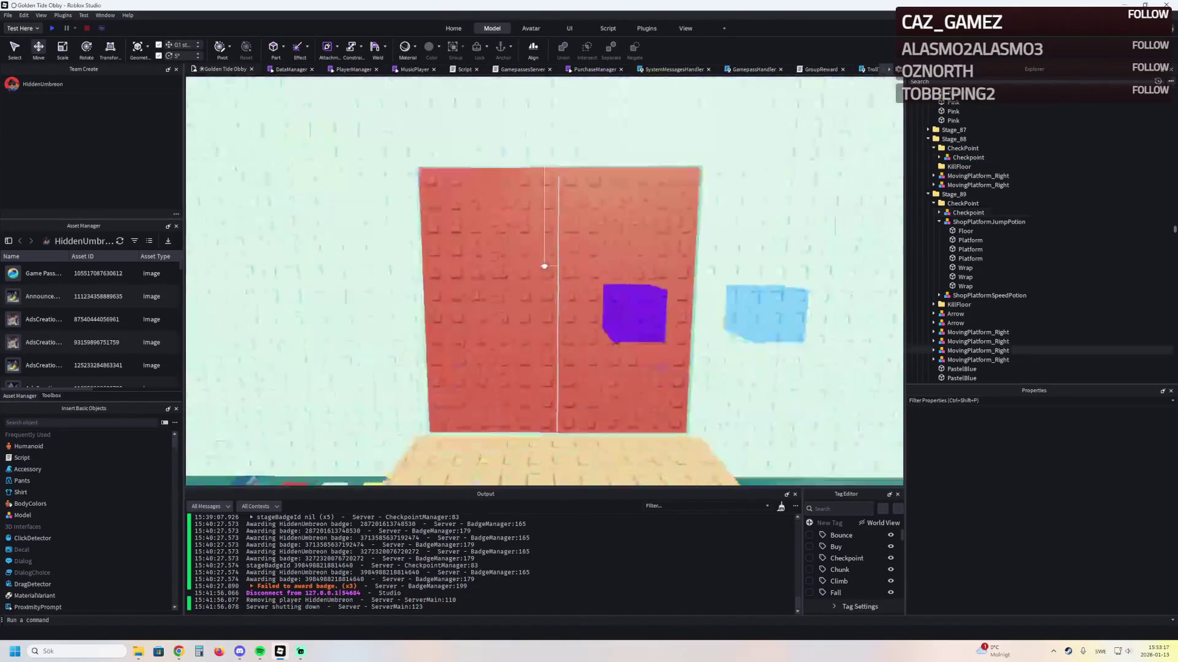
pyautogui.press('s')
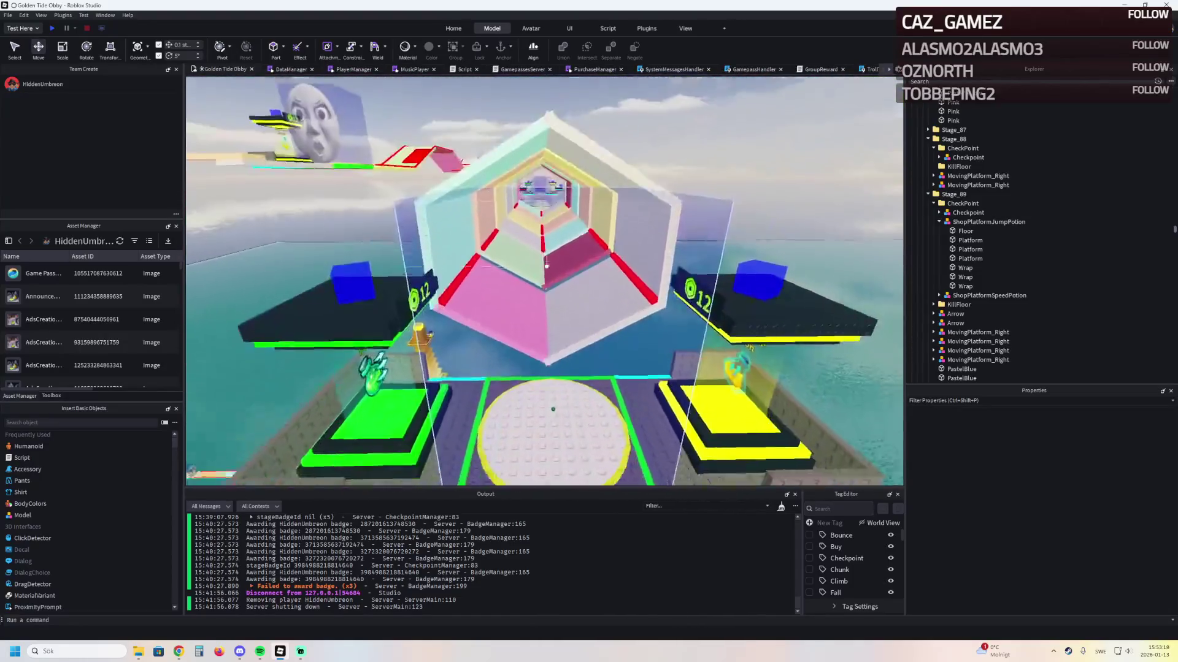
pyautogui.press('w')
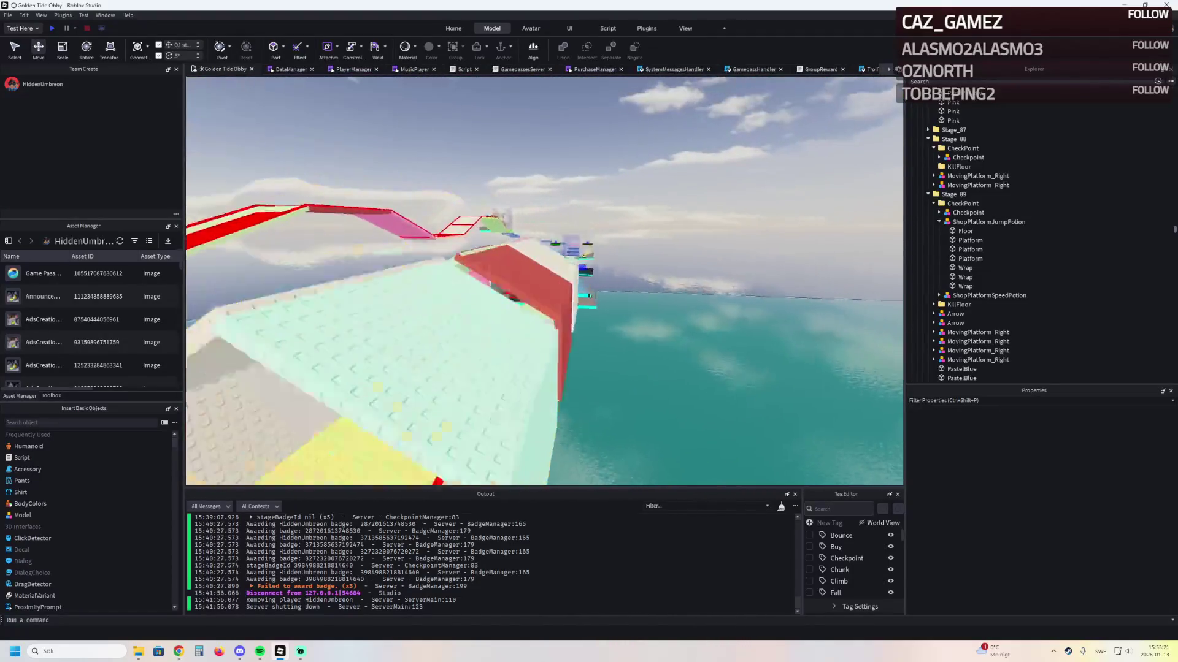
pyautogui.press('w')
pyautogui.press('s')
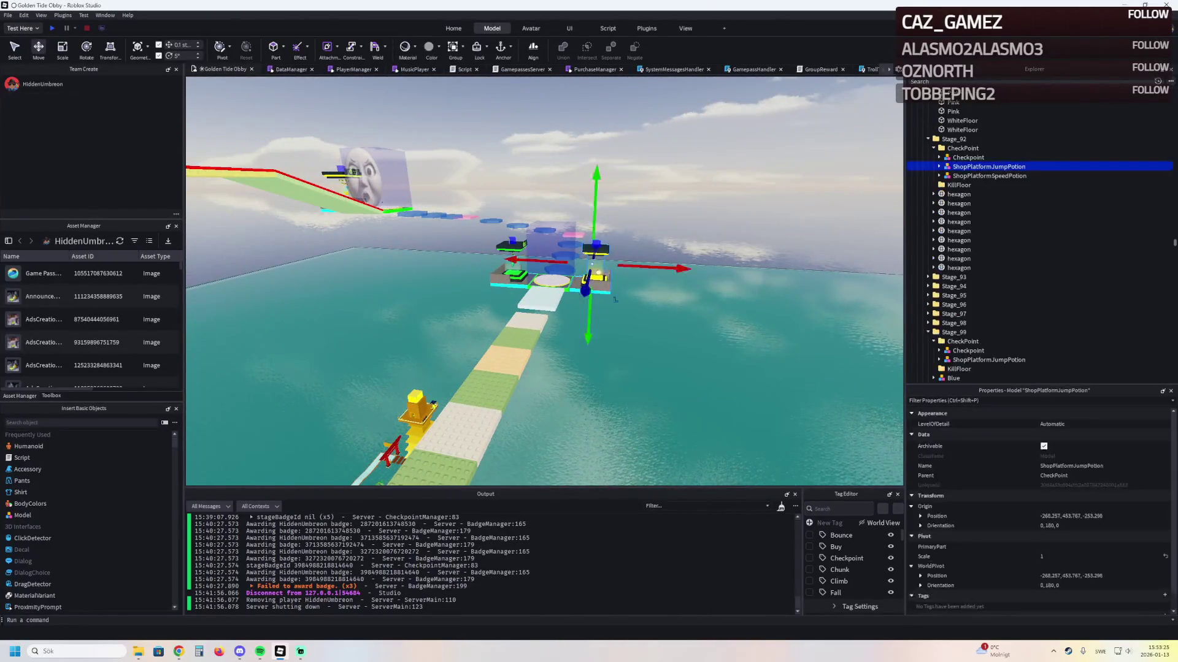
pyautogui.press('w')
pyautogui.press('w')
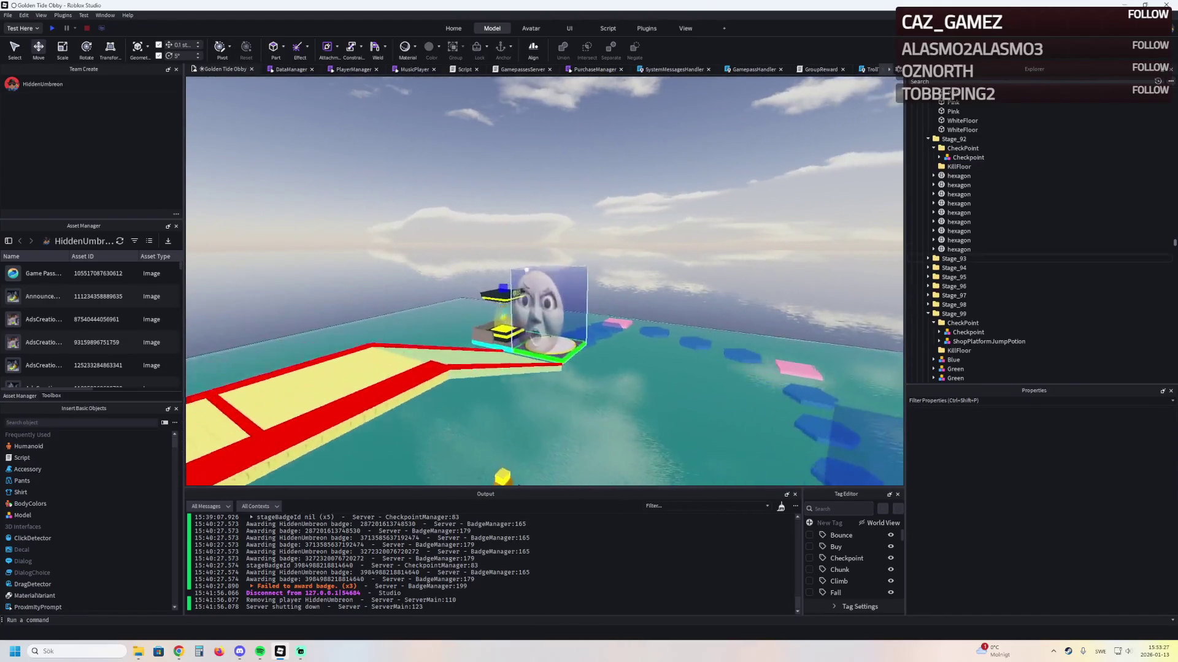
pyautogui.press('w')
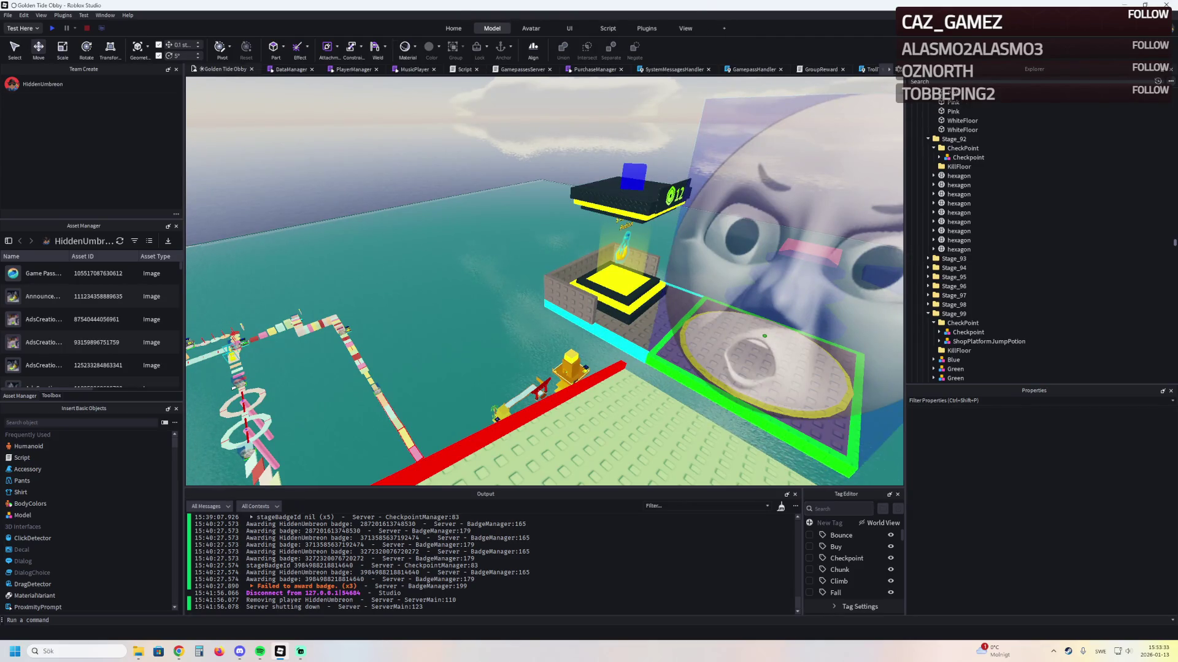
pyautogui.press('Left')
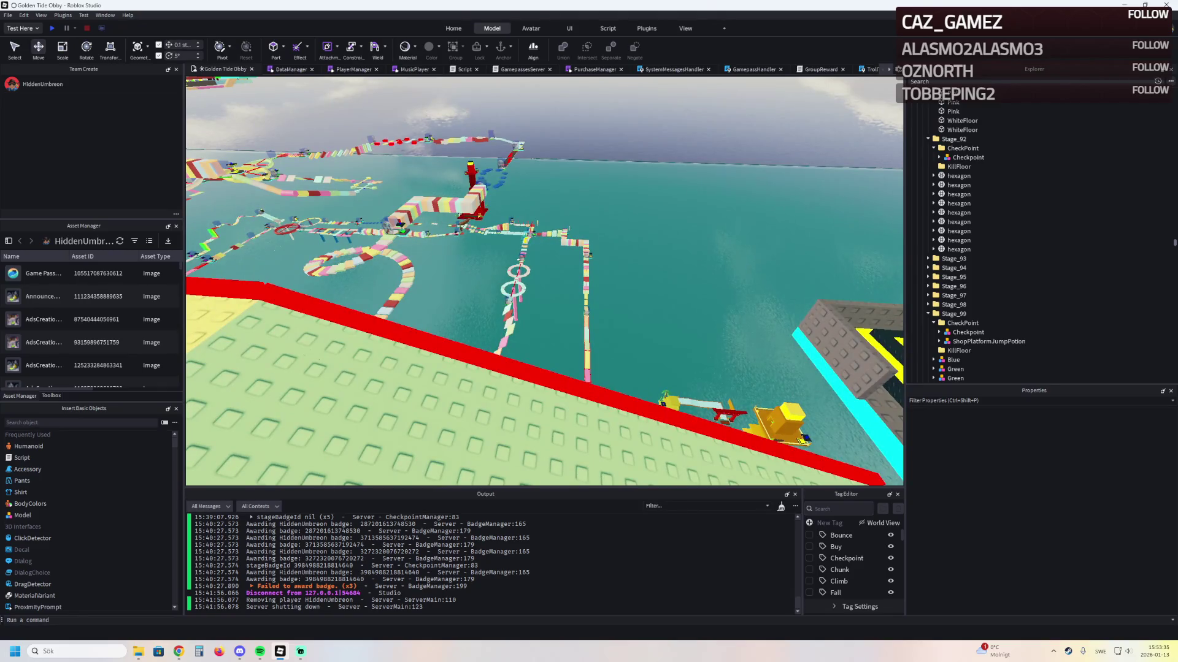
pyautogui.press('s')
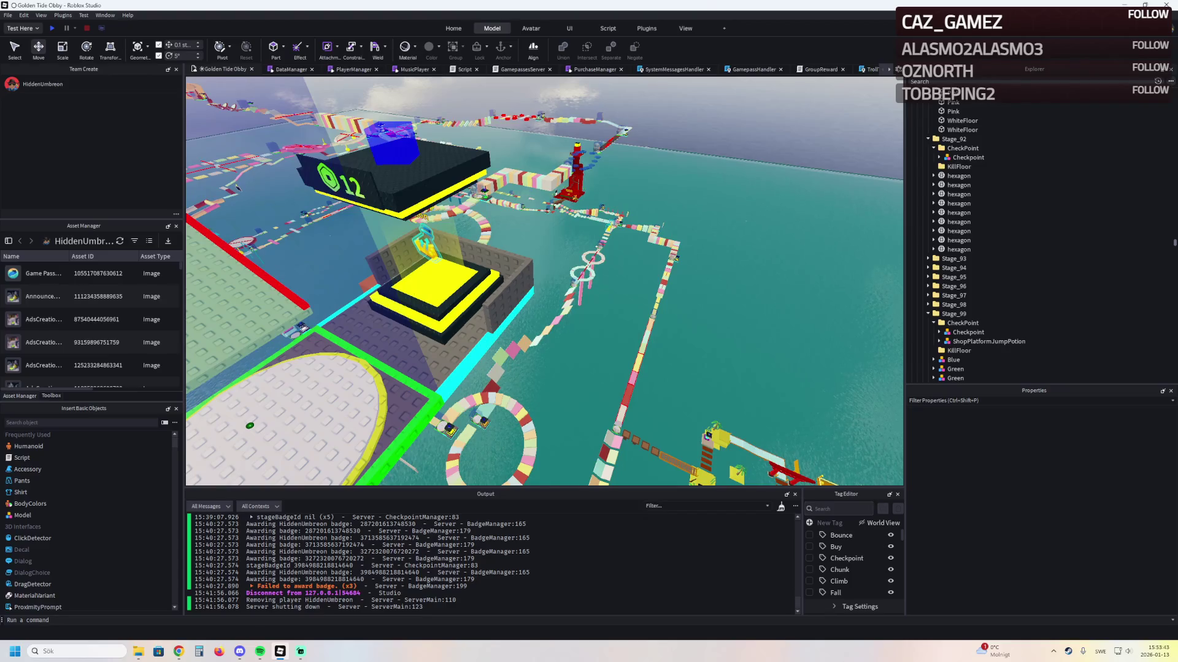
pyautogui.press('w')
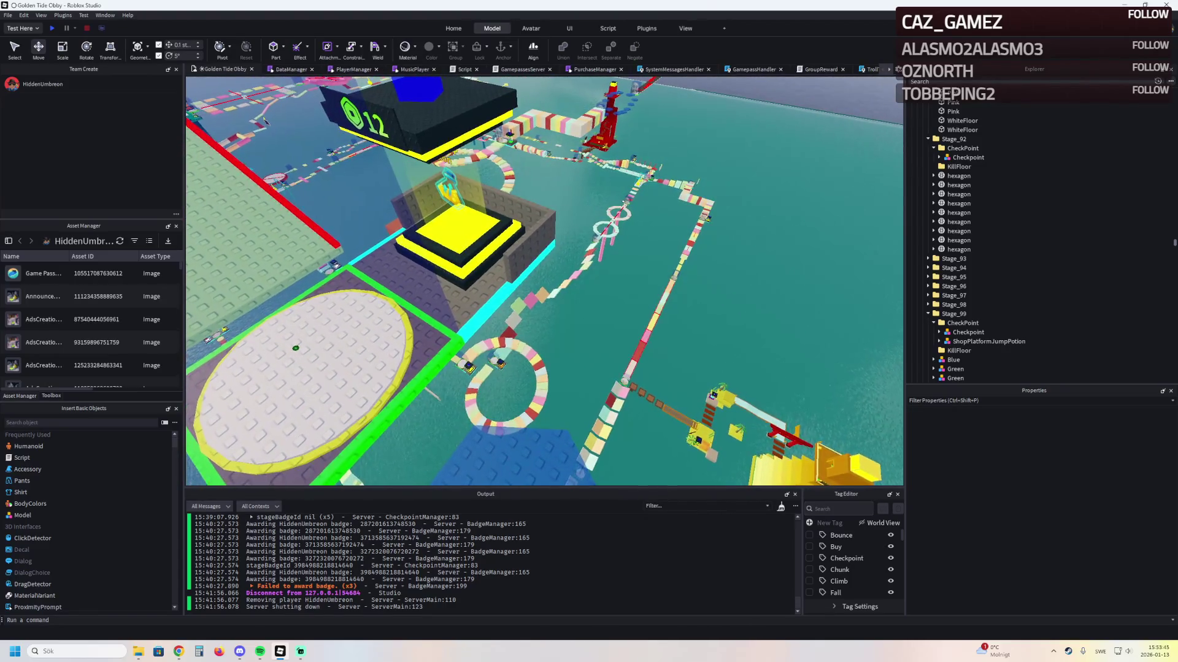
pyautogui.press('s')
pyautogui.click(589, 307)
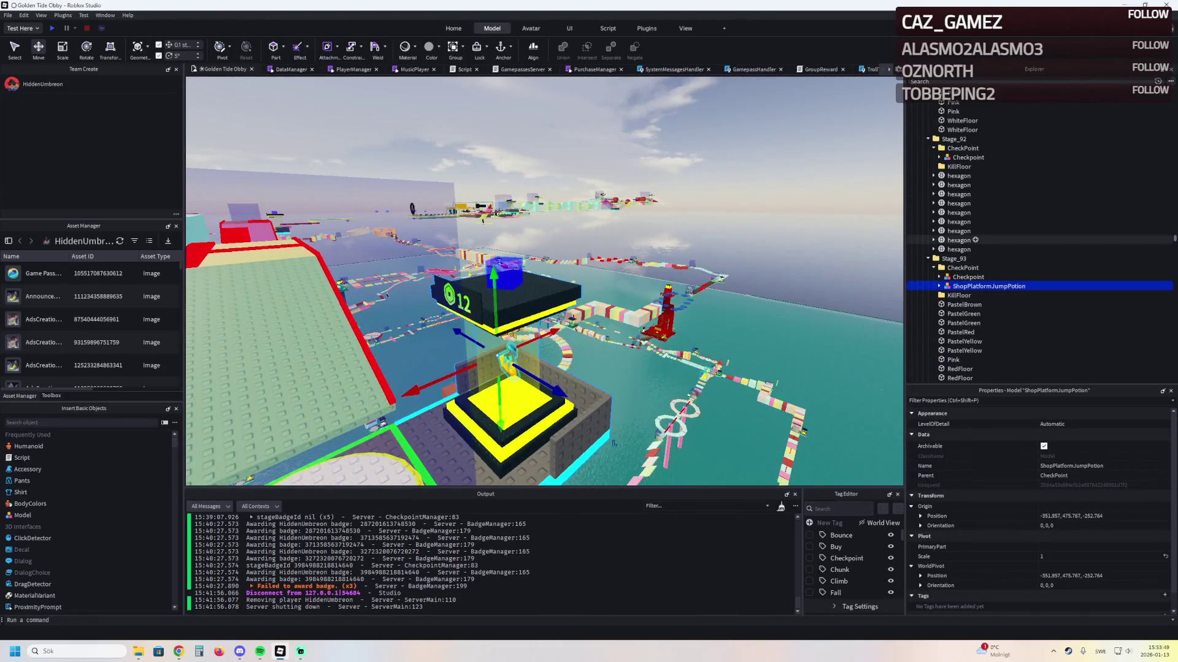
# Search Explorer for 'podiu', select Stage_34's PodiumKillAll, and clear the search
pyautogui.click(981, 81)
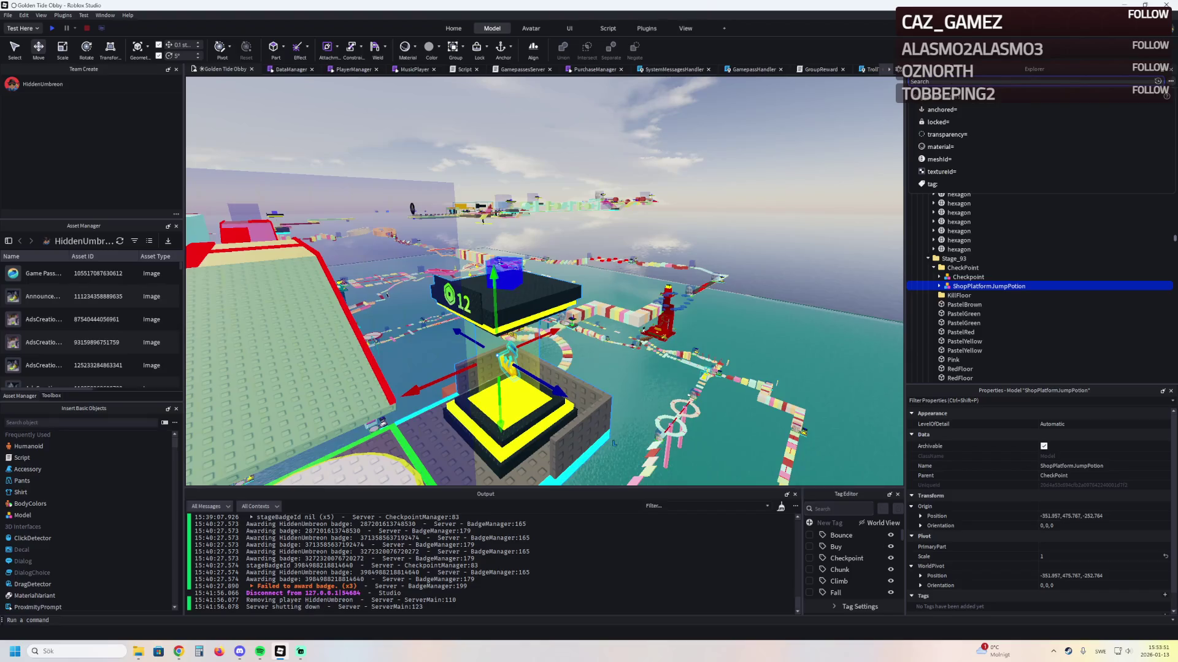
pyautogui.write('podiu')
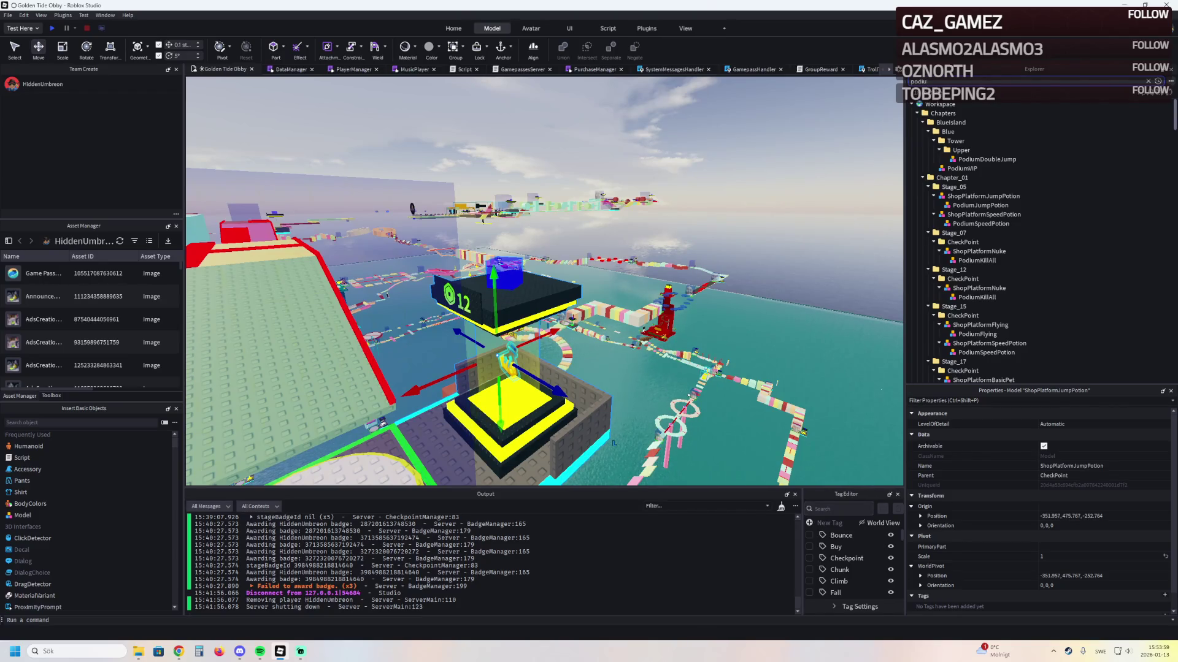
pyautogui.scroll(-5, 988, 160)
pyautogui.scroll(-4, 987, 160)
pyautogui.scroll(-4, 975, 313)
pyautogui.scroll(-1, 983, 314)
pyautogui.click(976, 269)
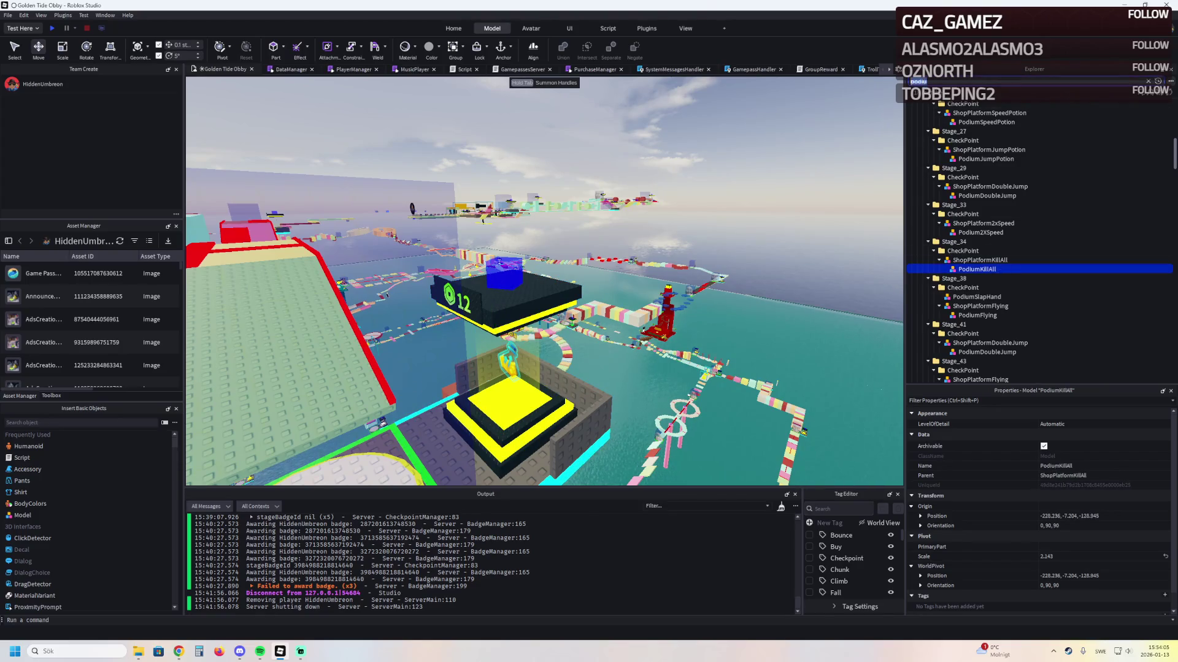
pyautogui.press('Escape')
# Duplicate PodiumKillAll and move the copy up to the Stage_93 jump platform
pyautogui.press('f')
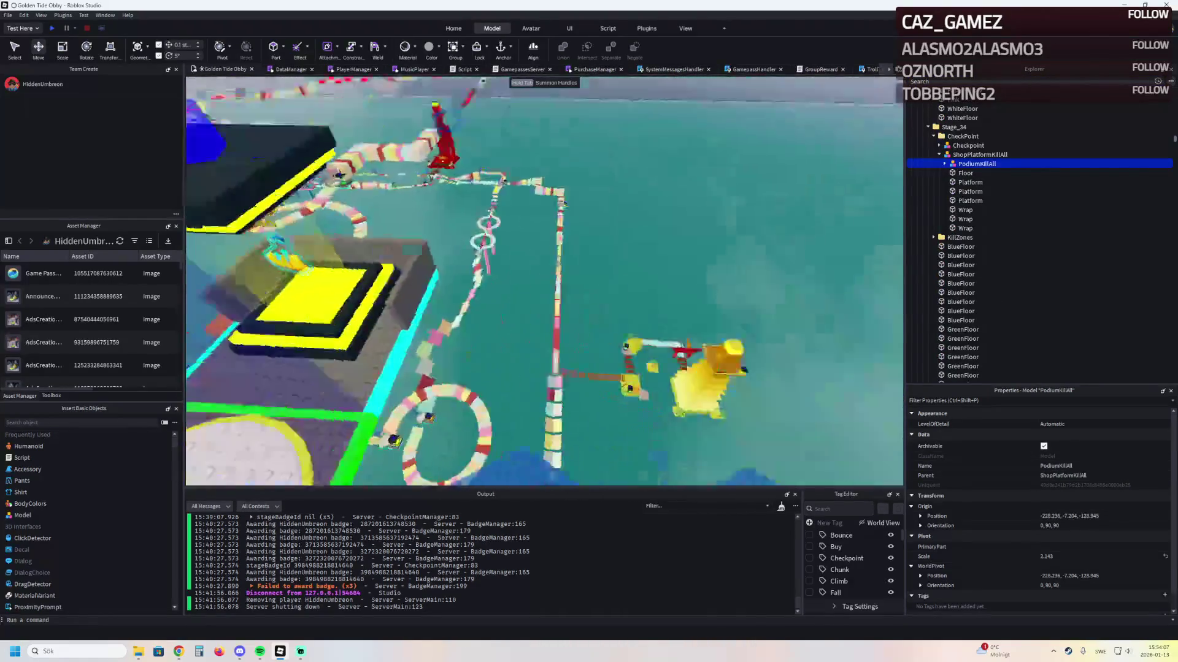
pyautogui.hotkey('ctrl', 'd')
pyautogui.moveTo(981, 150); pyautogui.dragTo(954, 127)
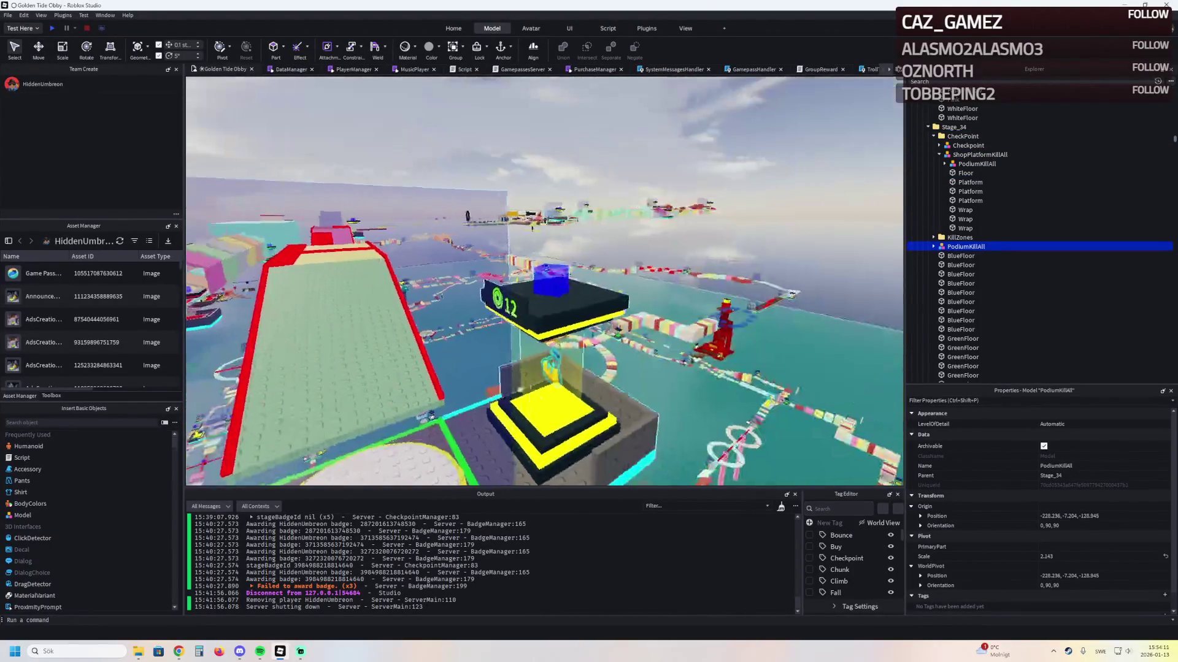
pyautogui.hotkey('ctrl', '2')
pyautogui.moveTo(489, 382)
pyautogui.mouseDown()
pyautogui.moveTo(466, 417)
pyautogui.moveTo(429, 380)
pyautogui.moveTo(445, 320)
pyautogui.mouseUp()
# Position the podium copy over the platform and lower it 11.6 studs onto it
pyautogui.scroll(5, 444, 321)
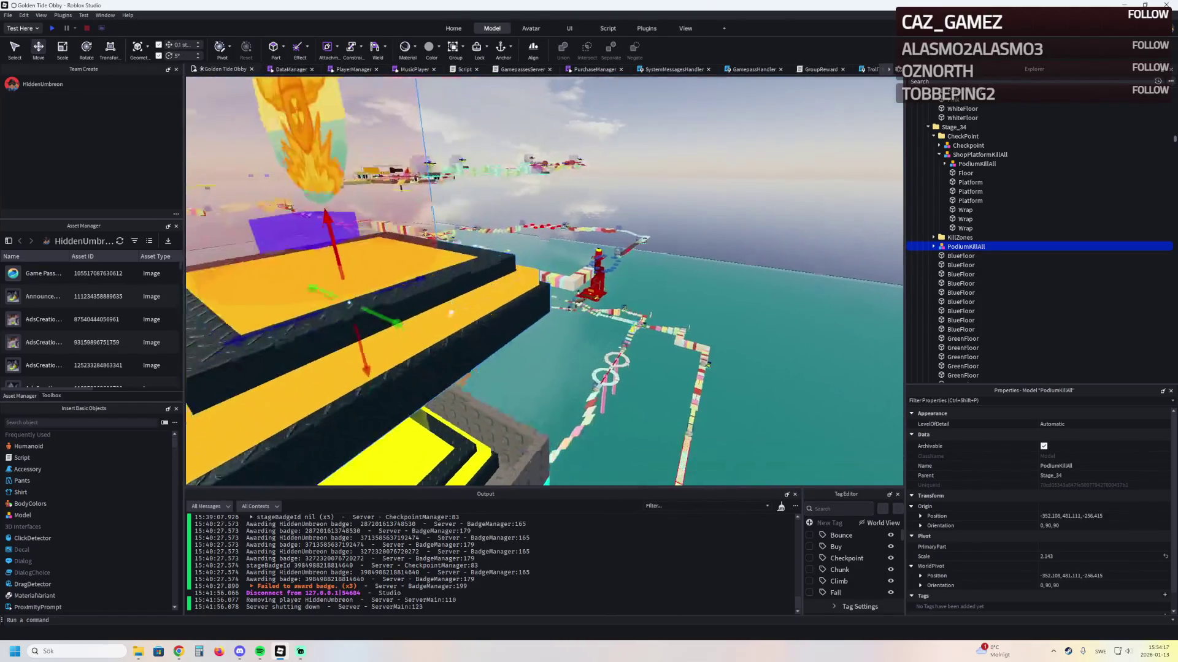
pyautogui.moveTo(540, 289)
pyautogui.mouseDown()
pyautogui.moveTo(475, 207)
pyautogui.moveTo(331, 387)
pyautogui.mouseUp()
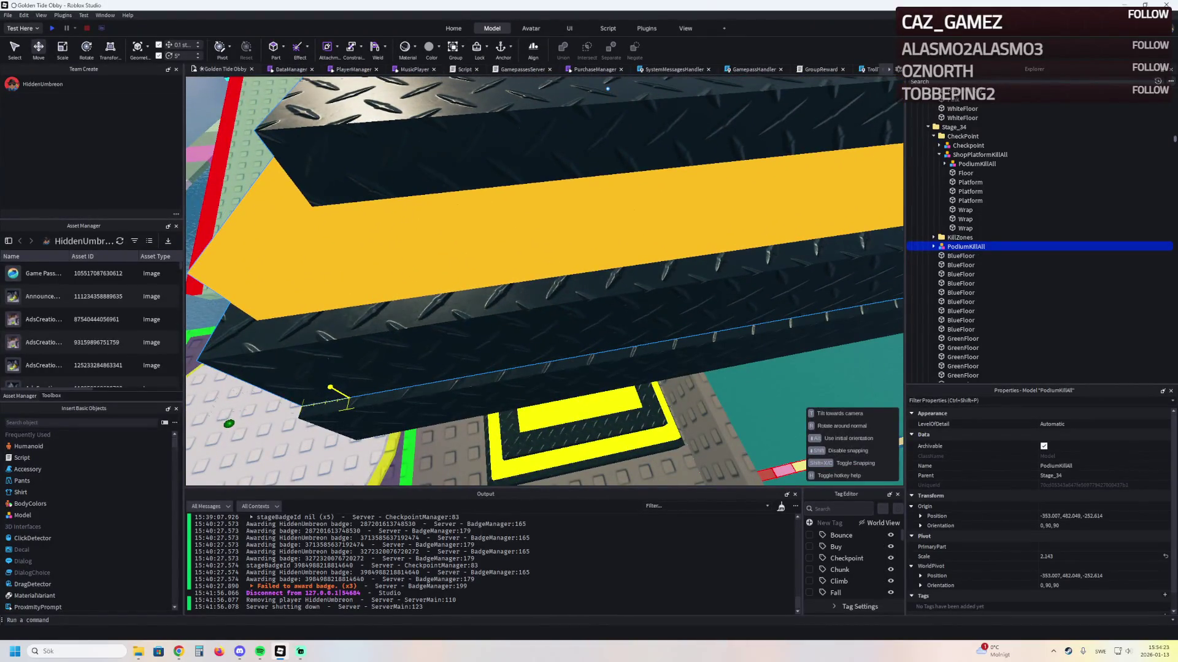
pyautogui.press('f')
pyautogui.moveTo(514, 343); pyautogui.dragTo(511, 423)
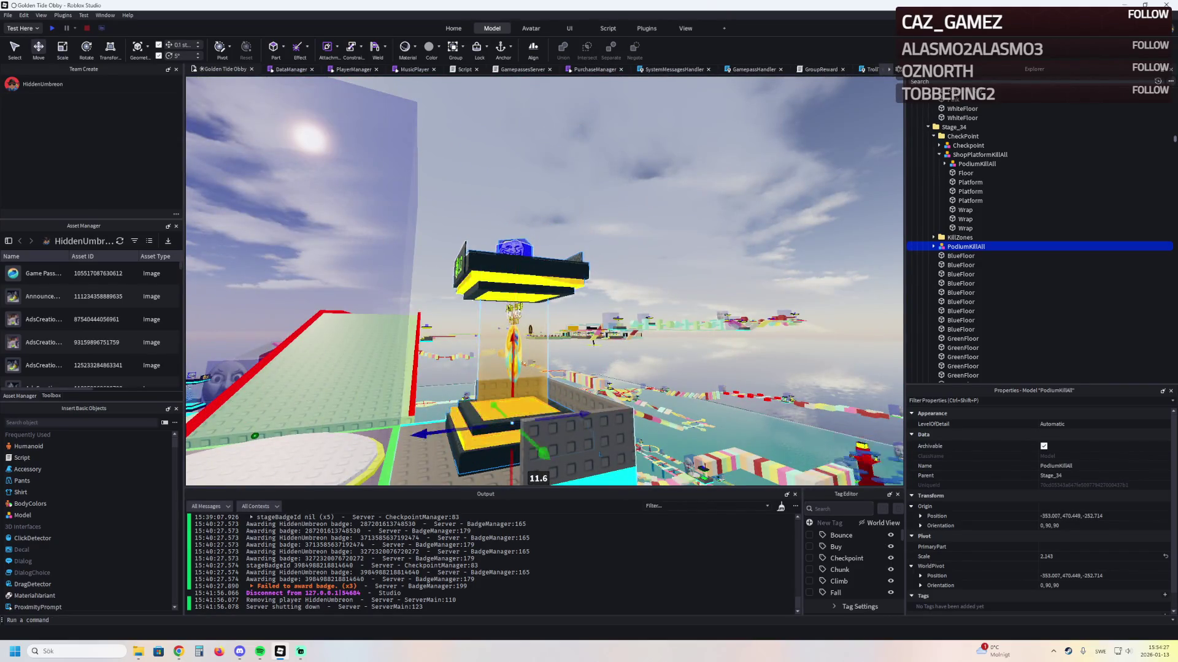
# Move PodiumKillAll into ShopPlatformJumpPotion and delete the old PodiumJumpPotion
pyautogui.rightClick(475, 417)
pyautogui.scroll(5, 534, 327)
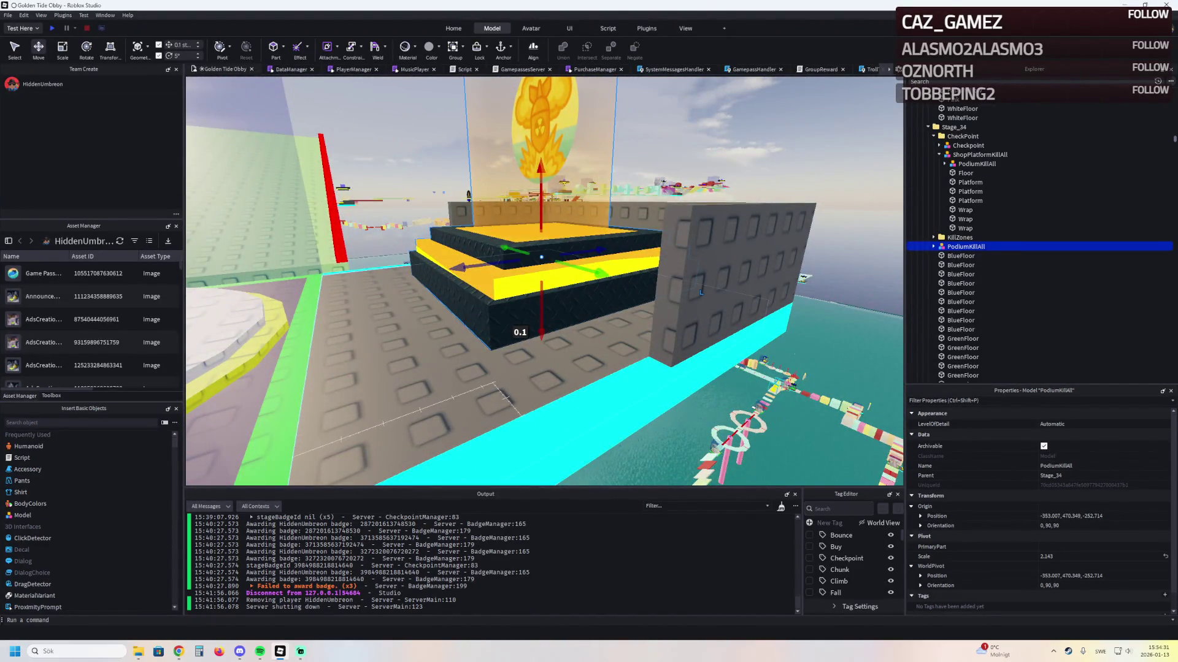
pyautogui.click(534, 327)
pyautogui.moveTo(966, 166)
pyautogui.mouseDown()
pyautogui.moveTo(981, 157)
pyautogui.moveTo(969, 126)
pyautogui.moveTo(994, 147)
pyautogui.mouseUp()
pyautogui.press('Delete')
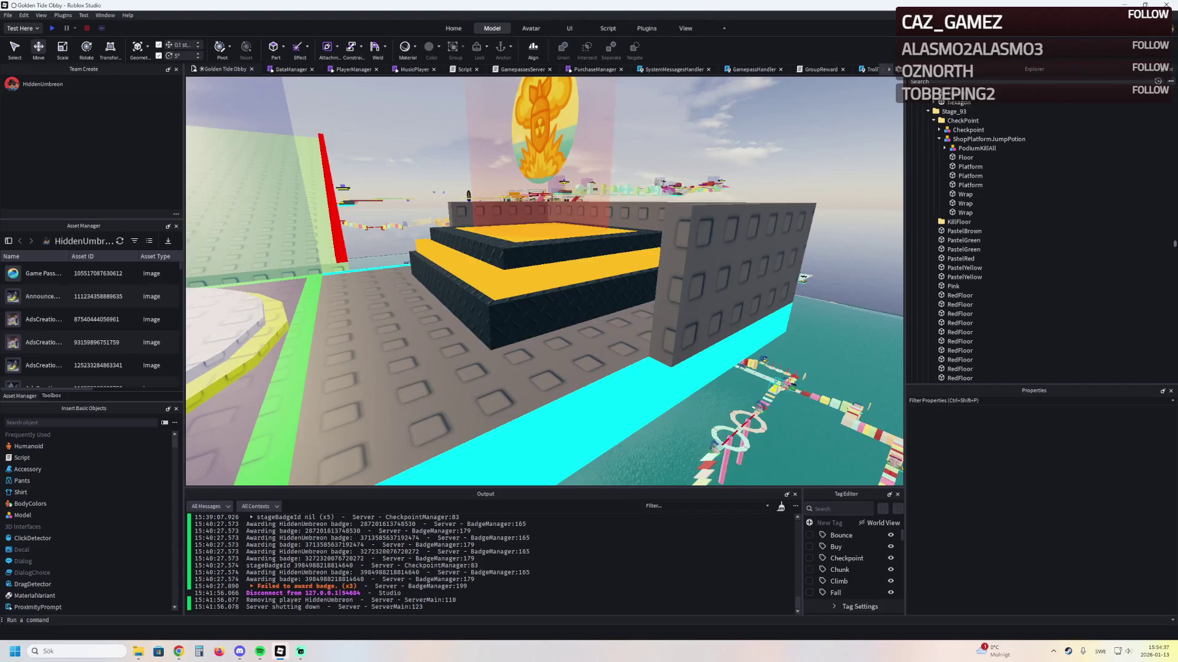
# Rotate the new PodiumKillAll 90° so it faces the path
pyautogui.press('s')
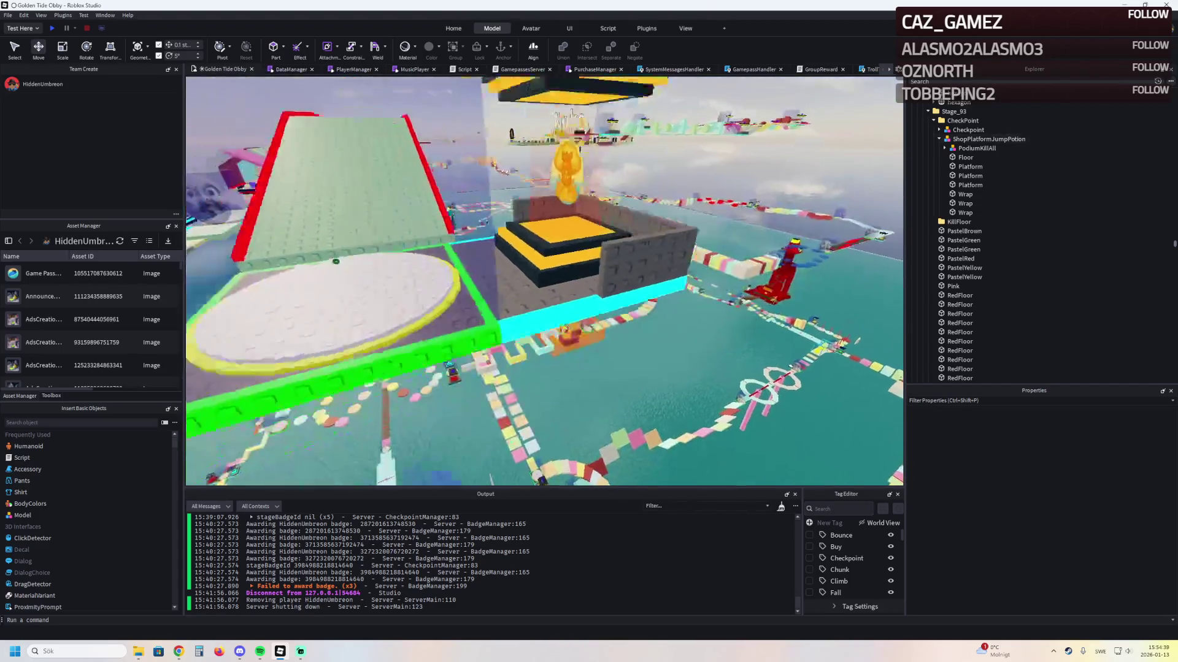
pyautogui.press('a')
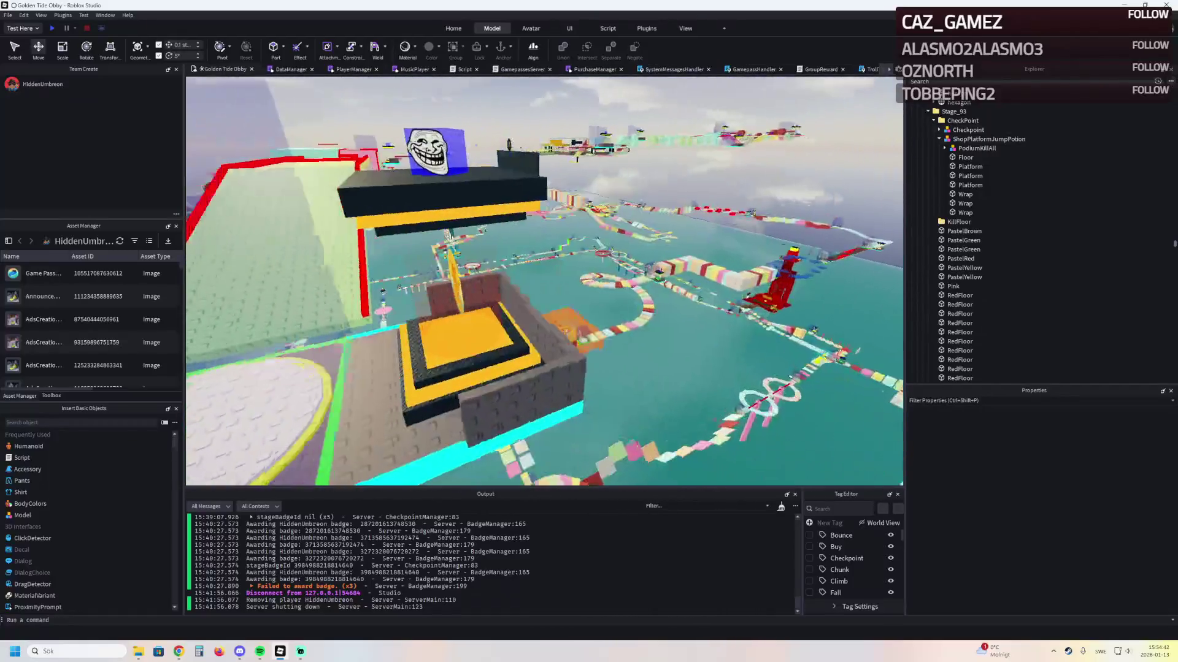
pyautogui.click(988, 139)
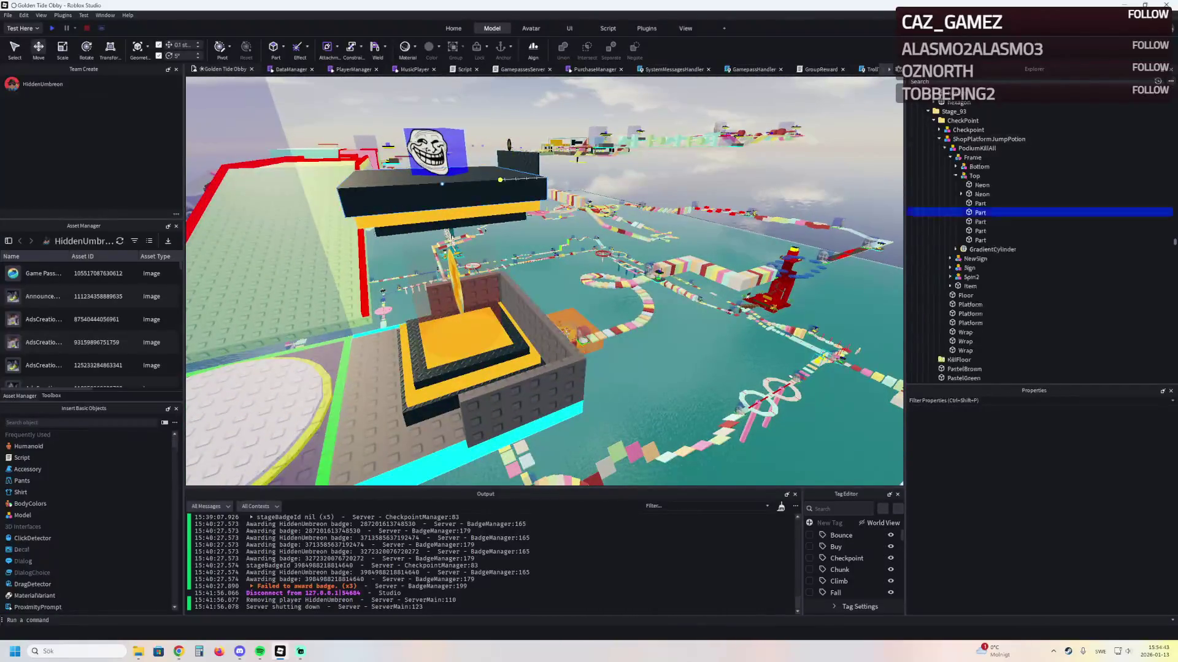
pyautogui.click(976, 148)
pyautogui.hotkey('ctrl', 'r')
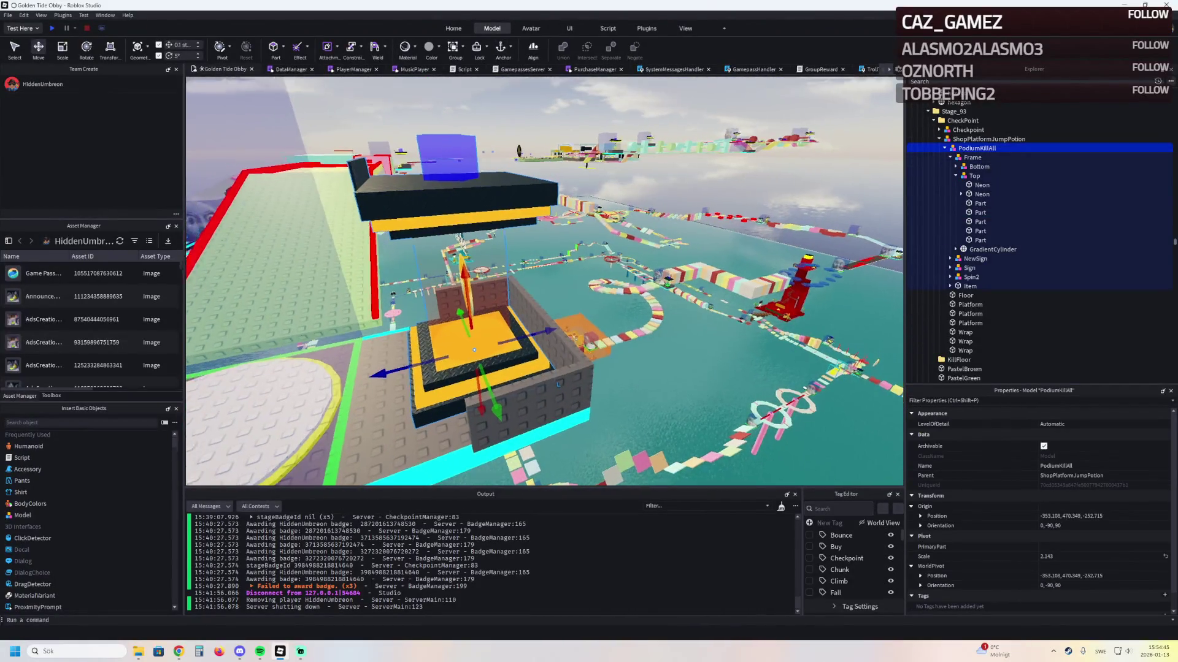
pyautogui.press('a')
# Fly over the pink and red path to the green checkpoint and clear the selection
pyautogui.press('s')
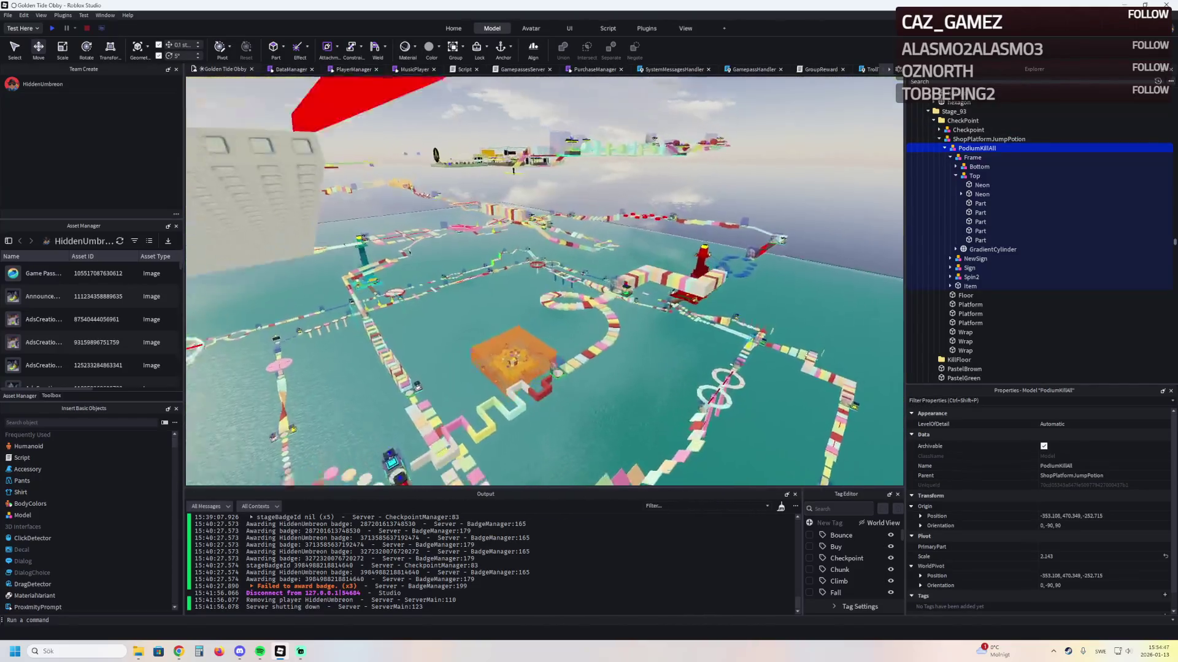
pyautogui.press('s')
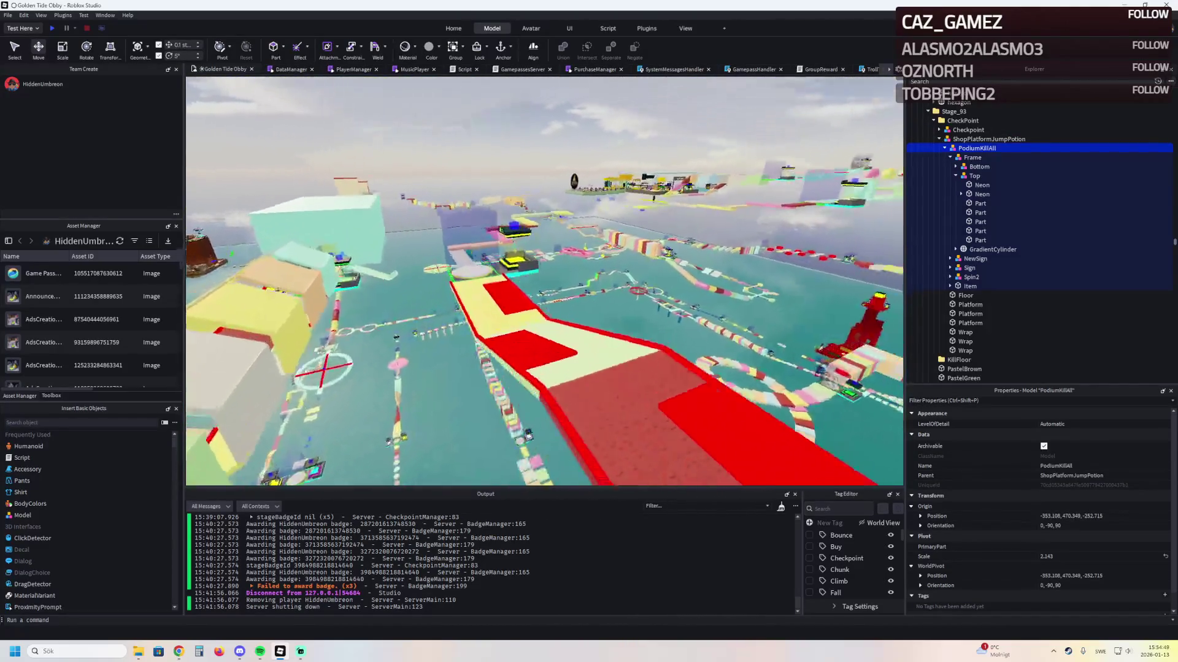
pyautogui.press('w')
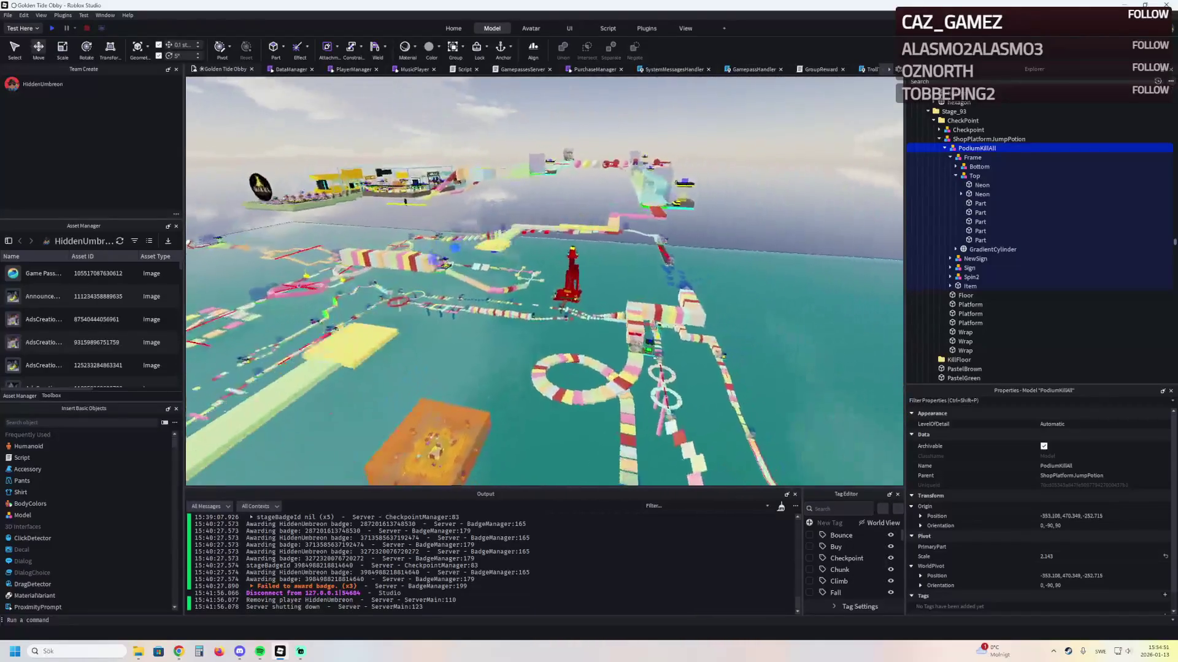
pyautogui.press('w')
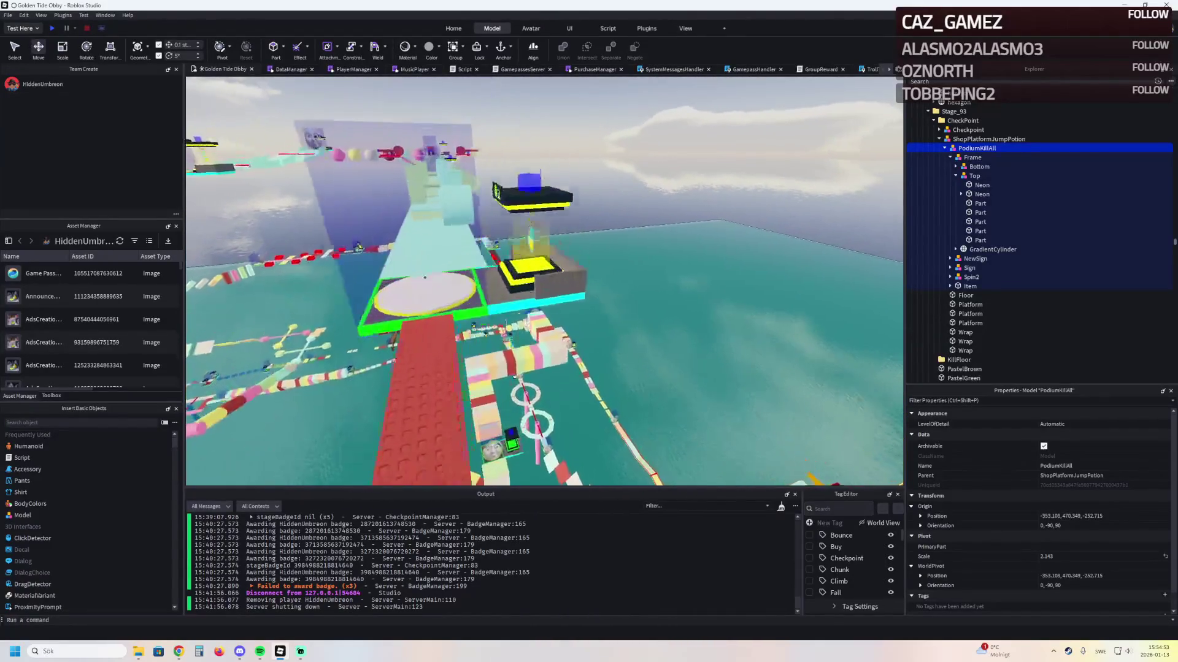
pyautogui.click(554, 284)
# Fly around the course, selecting Stage_96's ShopPlatformJumpPotion and viewing the yellow platform
pyautogui.press('s')
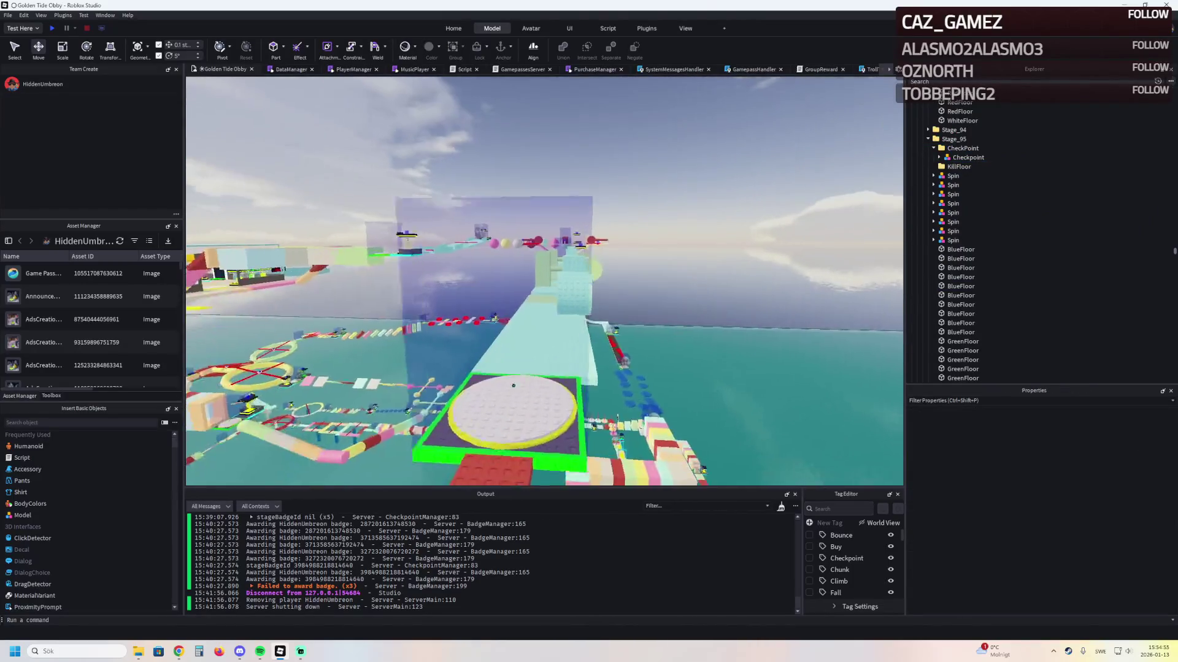
pyautogui.press('w')
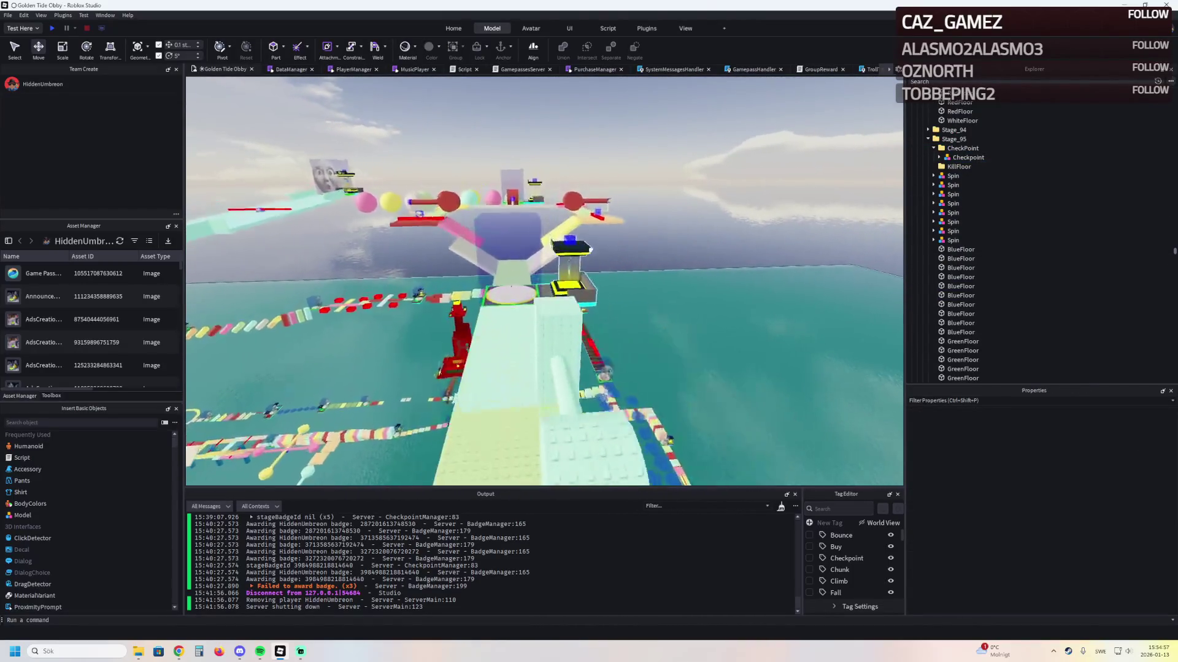
pyautogui.press('w')
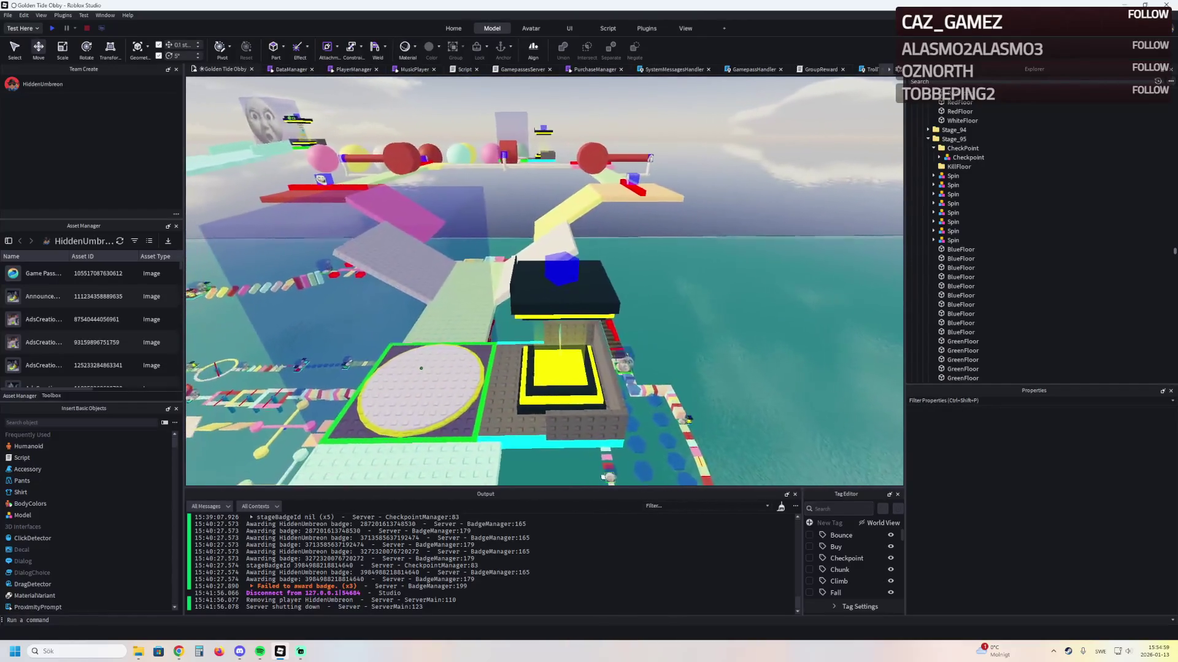
pyautogui.click(561, 368)
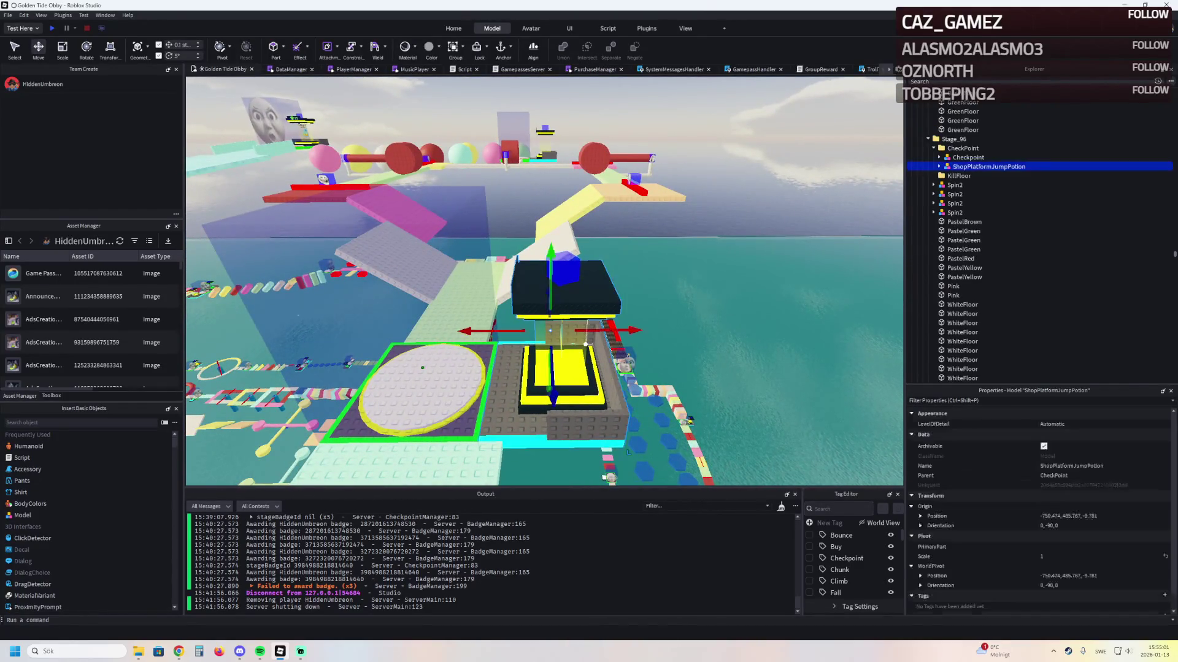
pyautogui.press('s')
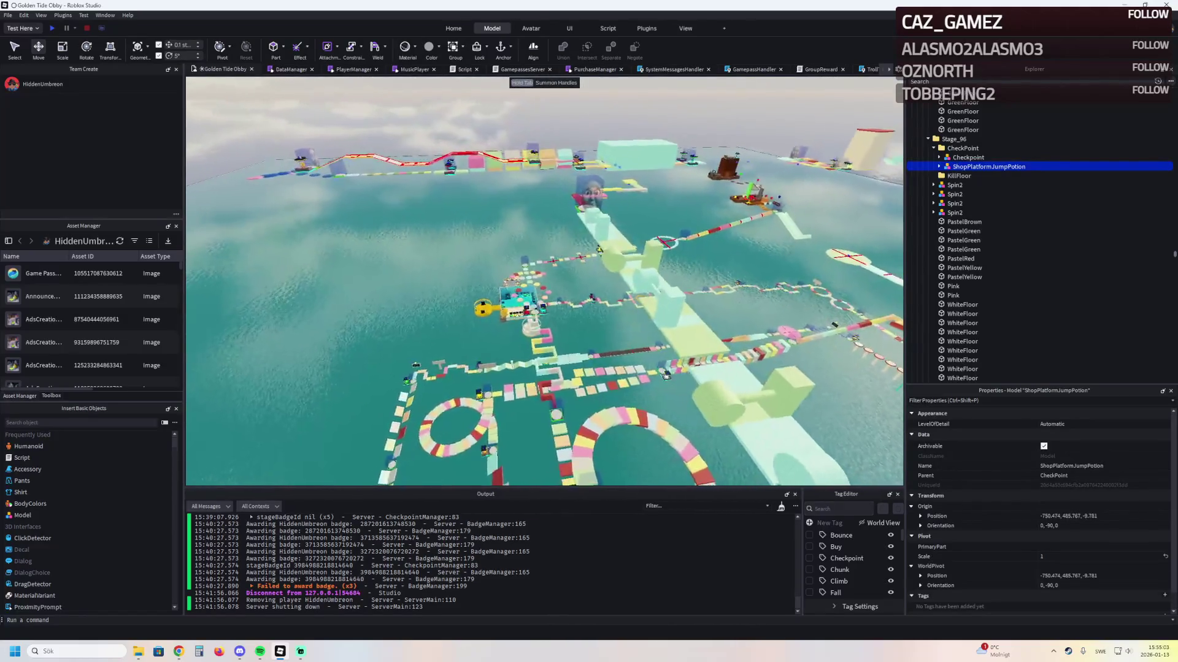
pyautogui.press('f')
pyautogui.press('d')
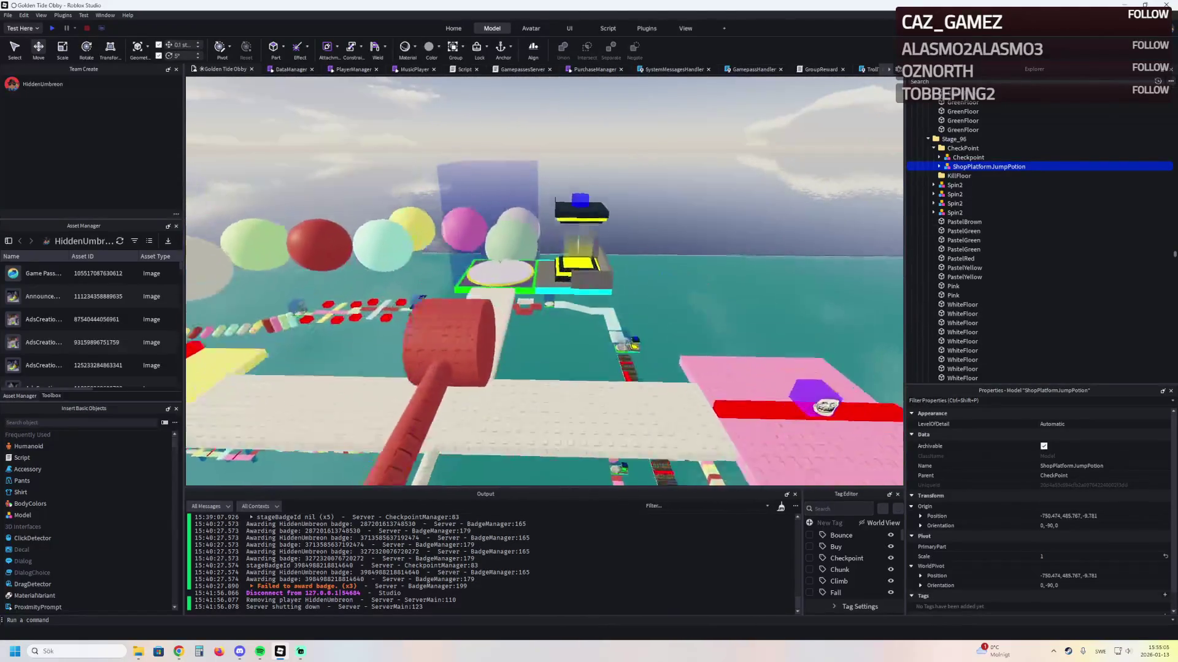
pyautogui.press('w')
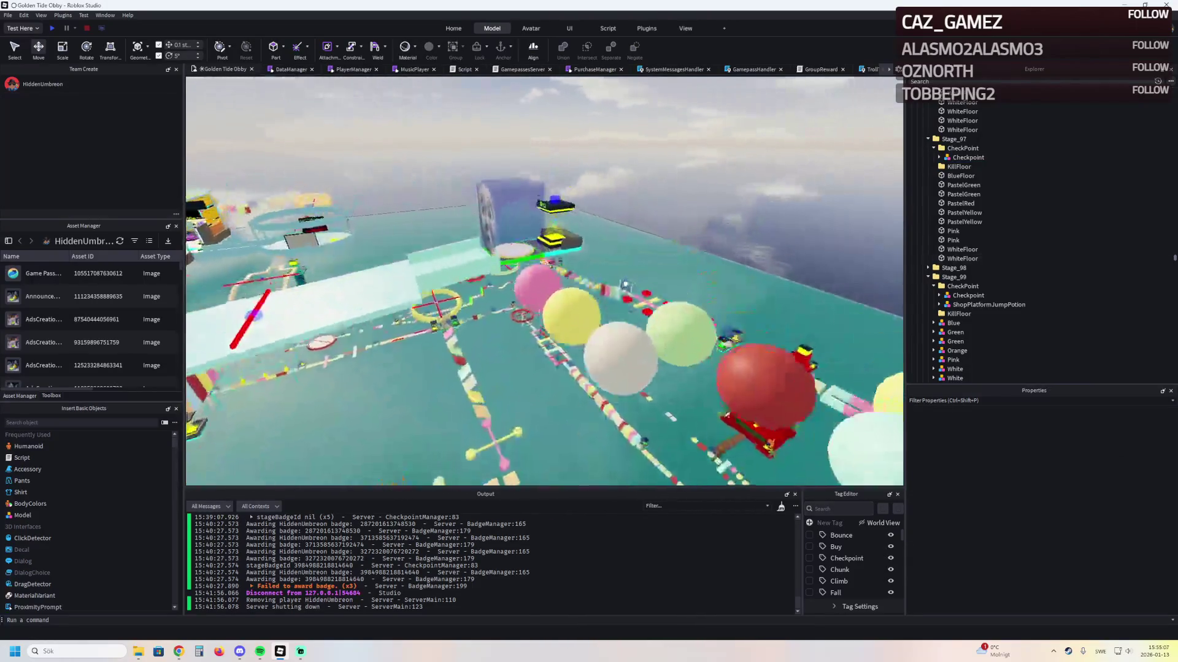
pyautogui.press('Left')
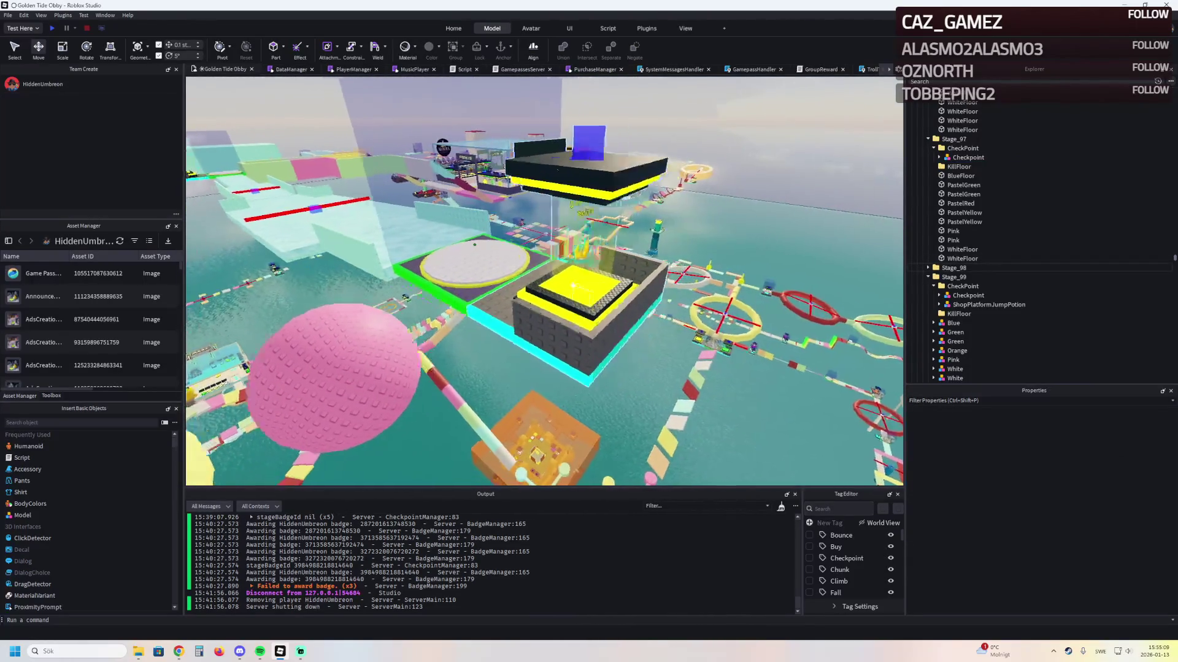
# Filter Explorer for 'flyingc' and select the first FlyingCarpet
pyautogui.click(926, 81)
pyautogui.write('flying')
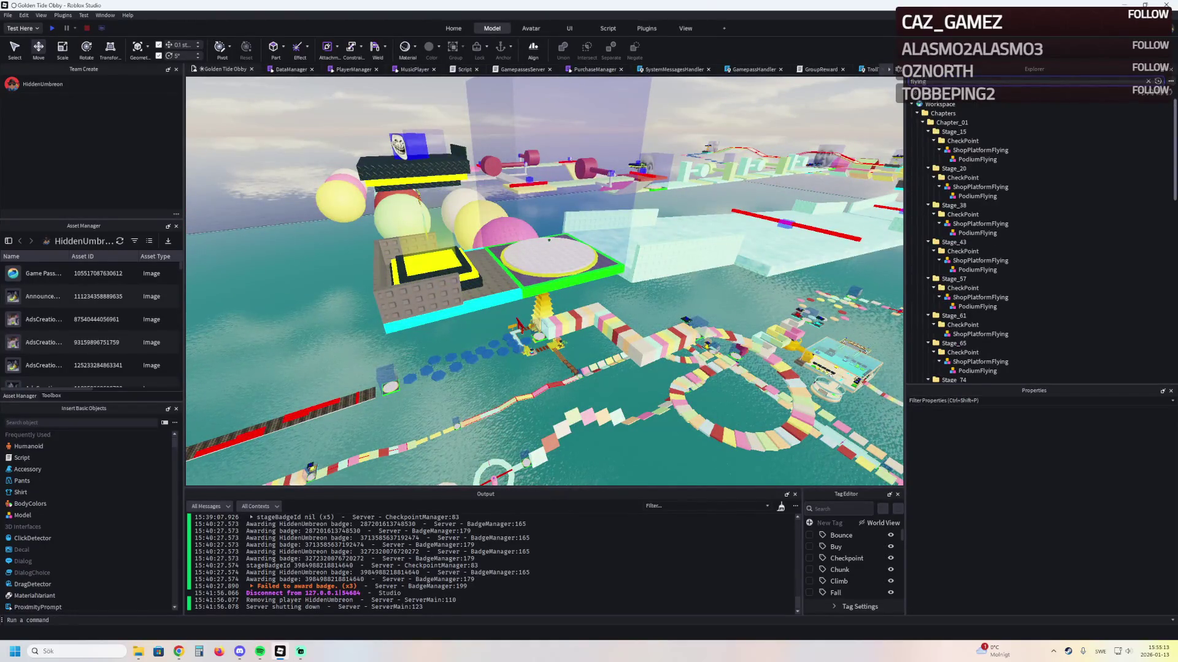
pyautogui.write('c')
pyautogui.click(954, 123)
# Select a FlyingCarpet, frame it, and move it under the RAINBOW CARPET sign
pyautogui.click(1148, 82)
pyautogui.click(954, 292)
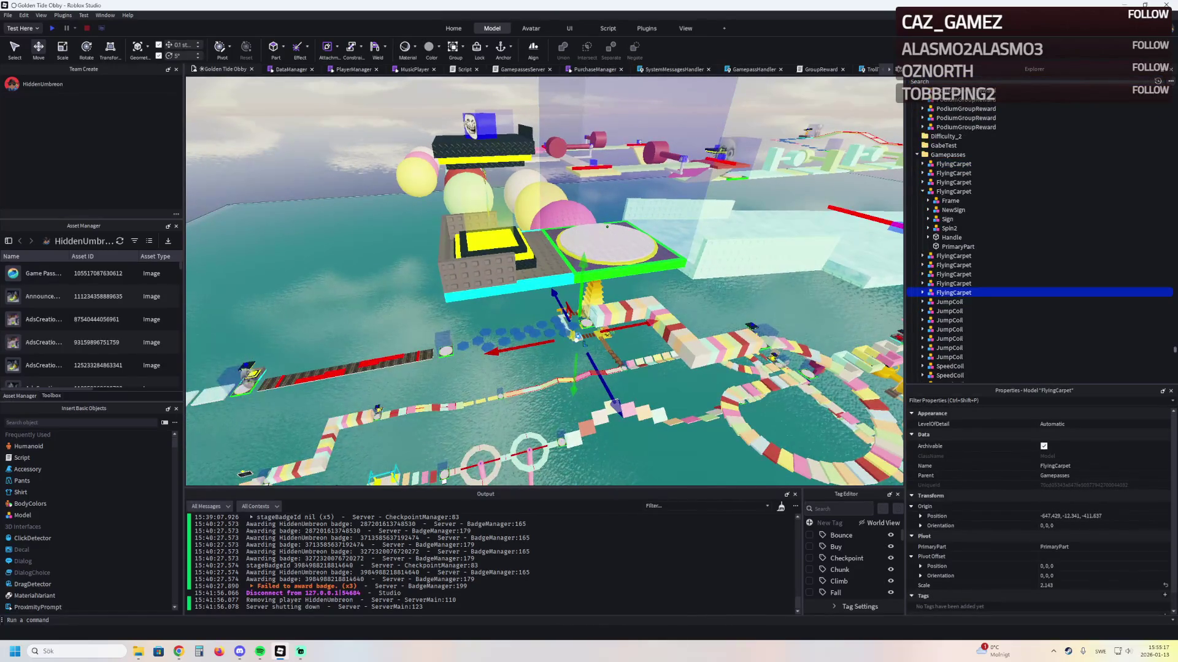
pyautogui.press('f')
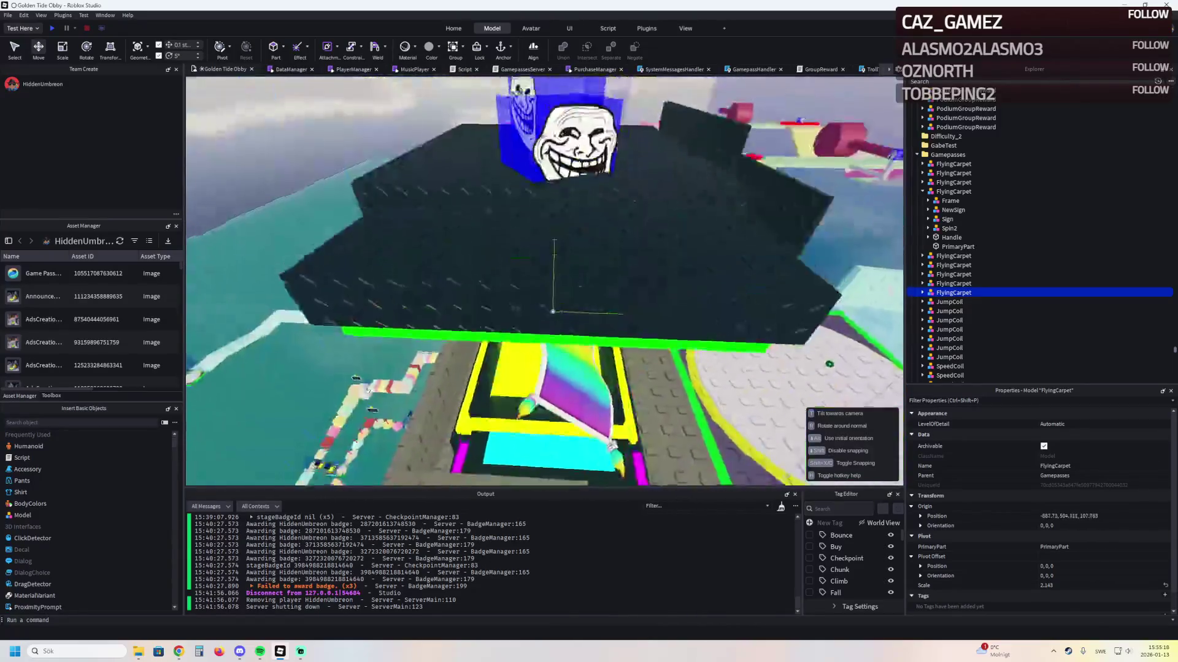
pyautogui.press('s')
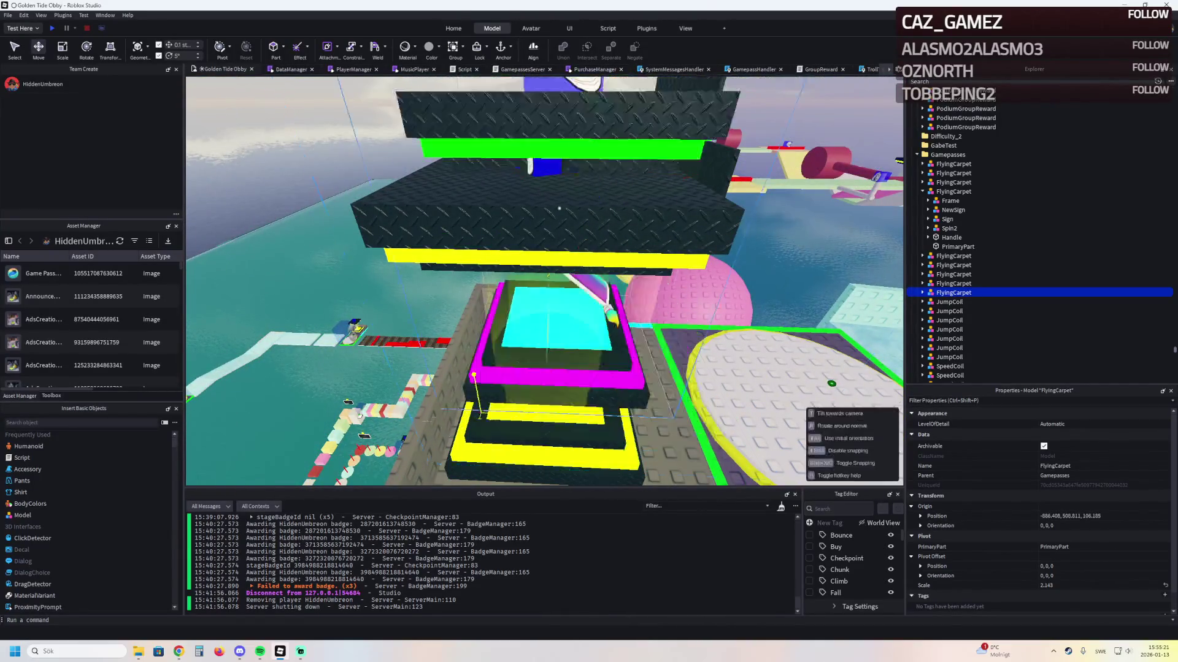
pyautogui.moveTo(348, 401); pyautogui.dragTo(394, 209)
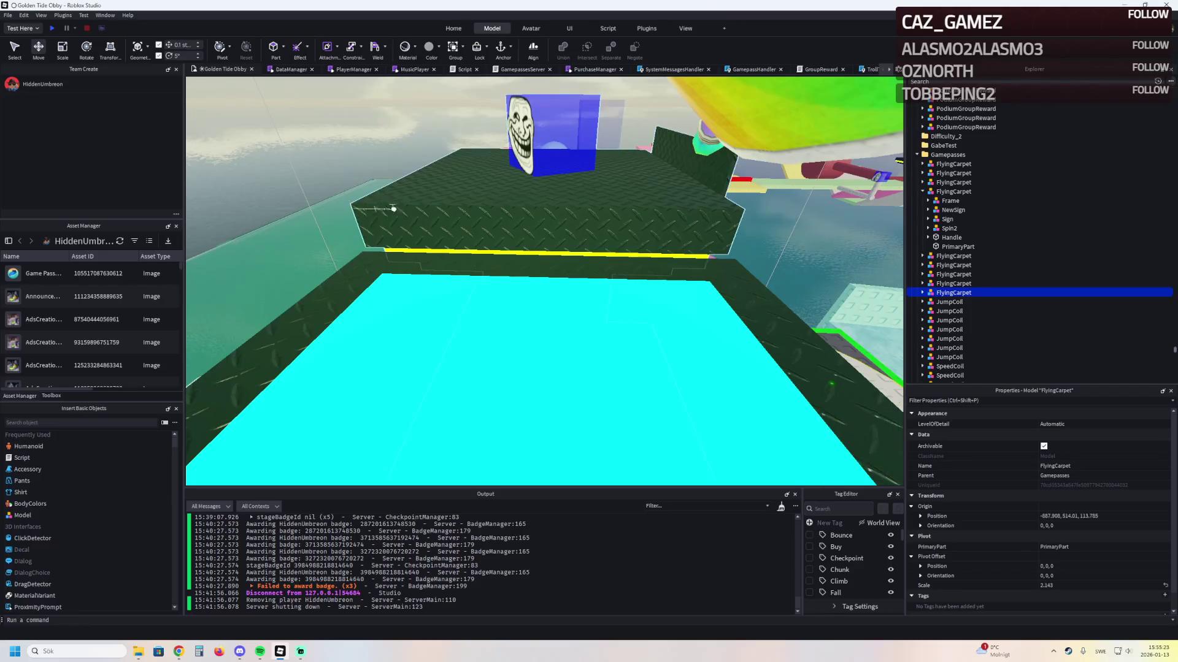
pyautogui.scroll(-5, 378, 292)
pyautogui.moveTo(484, 412)
pyautogui.mouseDown()
pyautogui.moveTo(512, 368)
pyautogui.moveTo(731, 226)
pyautogui.moveTo(343, 307)
pyautogui.moveTo(399, 319)
pyautogui.moveTo(613, 300)
pyautogui.moveTo(545, 386)
pyautogui.mouseUp()
pyautogui.press('a')
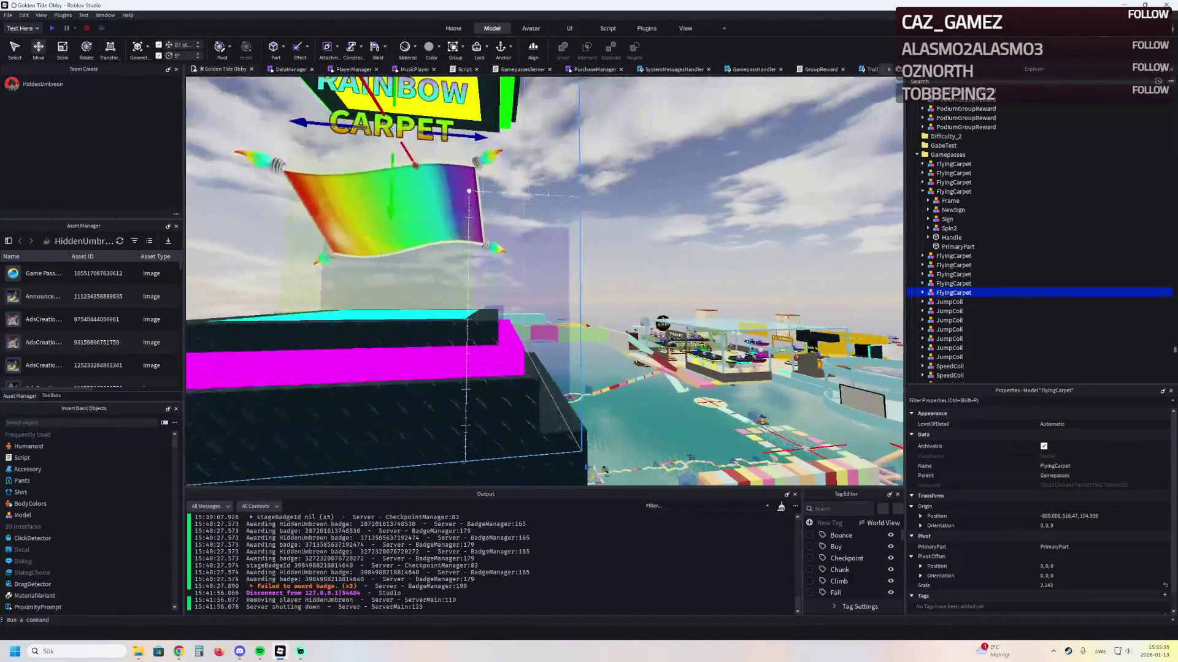
pyautogui.moveTo(470, 198); pyautogui.dragTo(503, 171)
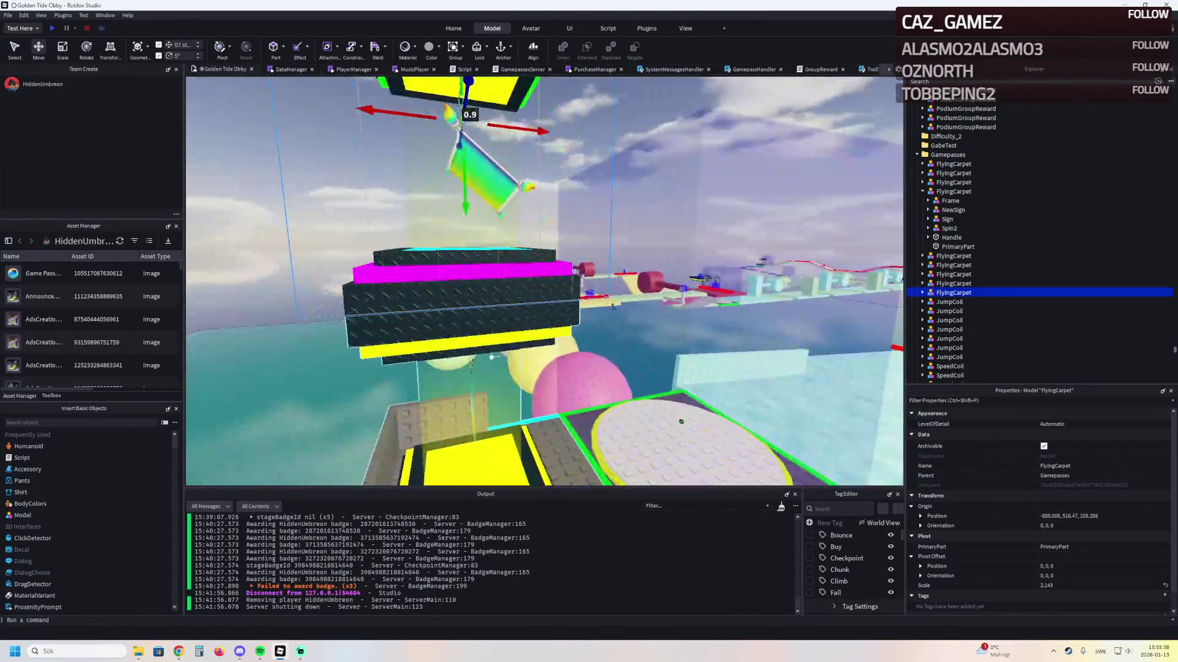
# Lower the FlyingCarpet 11.8 studs down over the shop podium
pyautogui.click(492, 429)
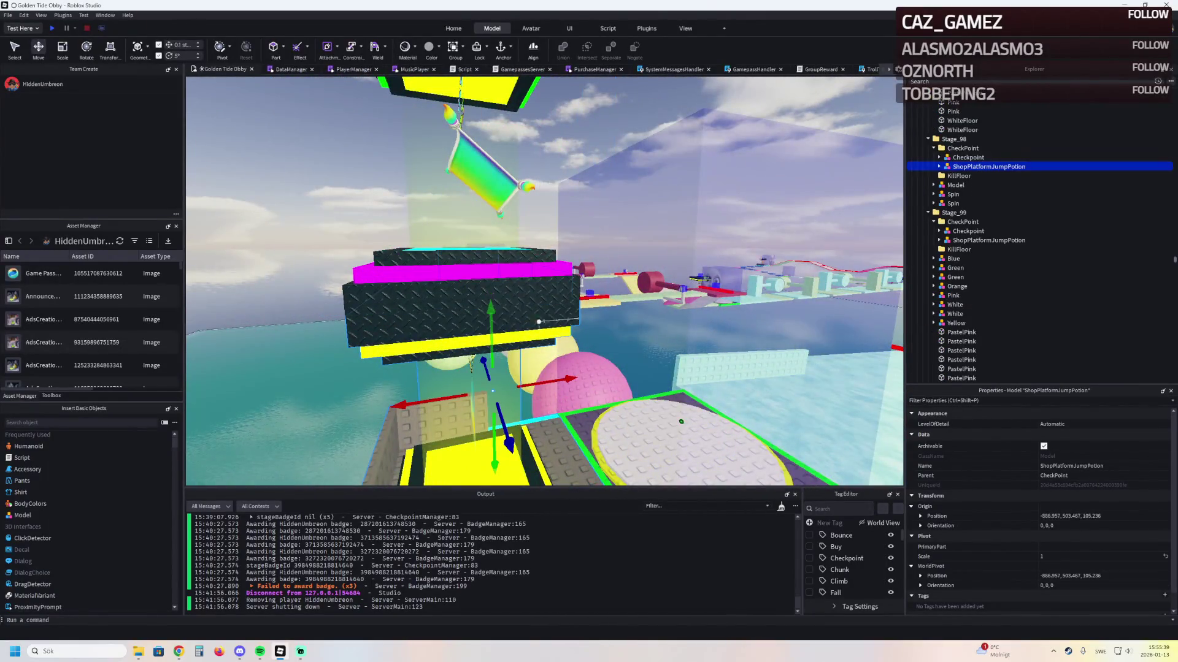
pyautogui.click(492, 391)
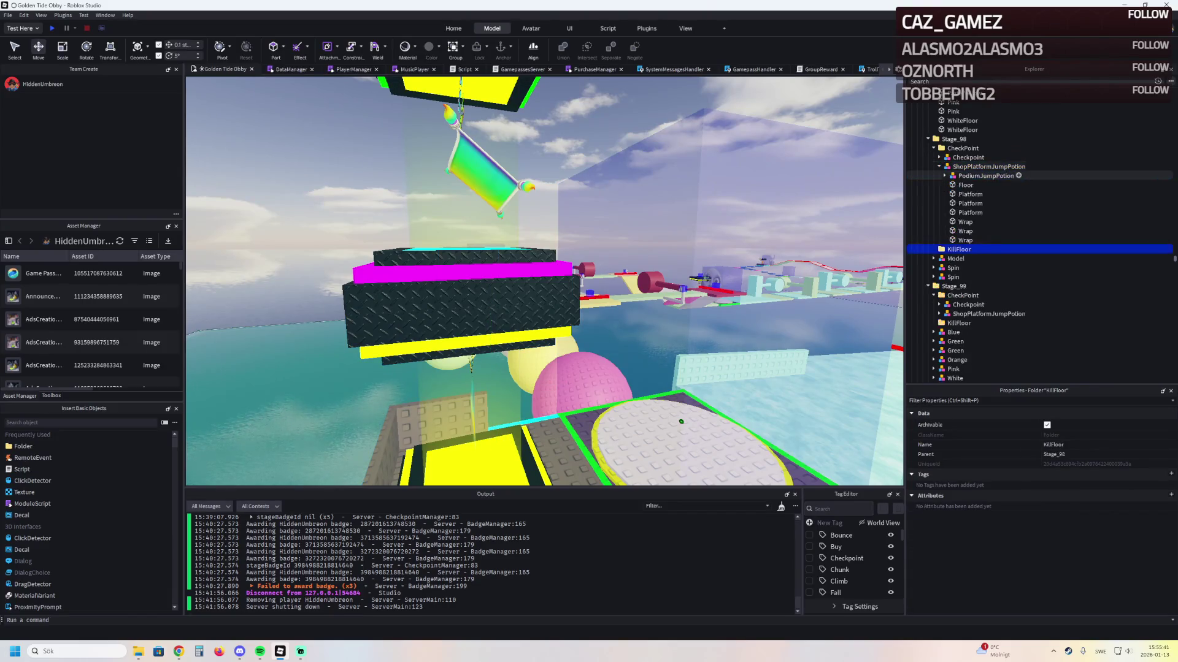
pyautogui.click(467, 141)
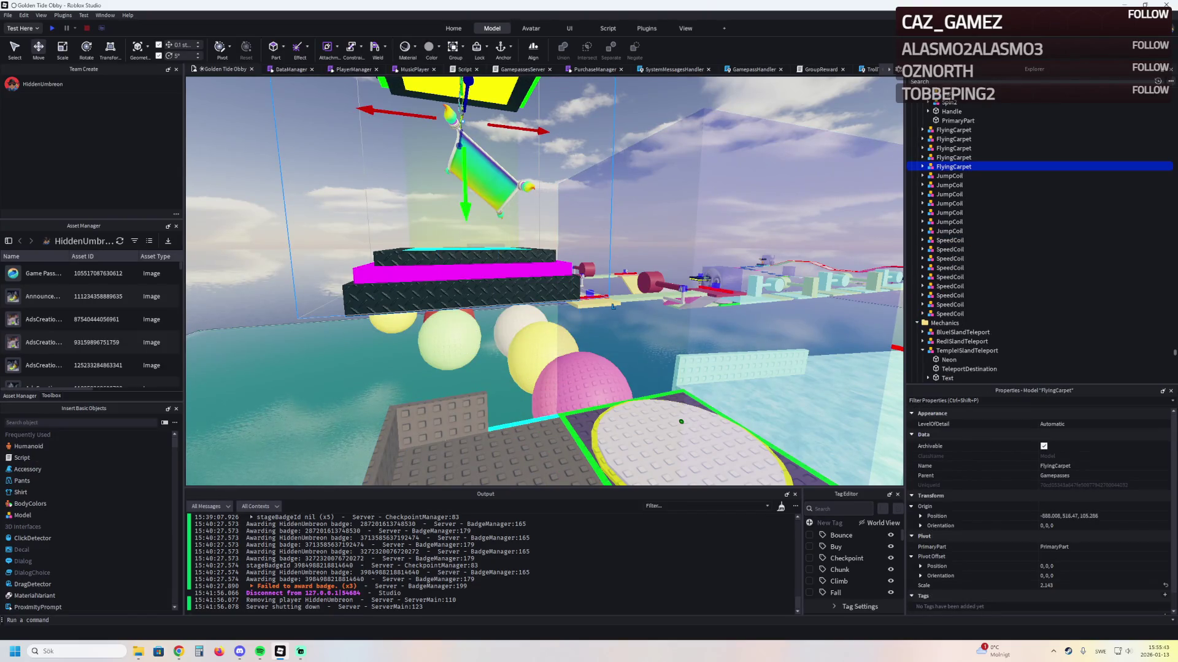
pyautogui.moveTo(485, 184)
pyautogui.mouseDown()
pyautogui.moveTo(487, 122)
pyautogui.moveTo(488, 227)
pyautogui.mouseUp()
# Search Explorer for 'coil', then clear the search and scroll the tree
pyautogui.click(945, 82)
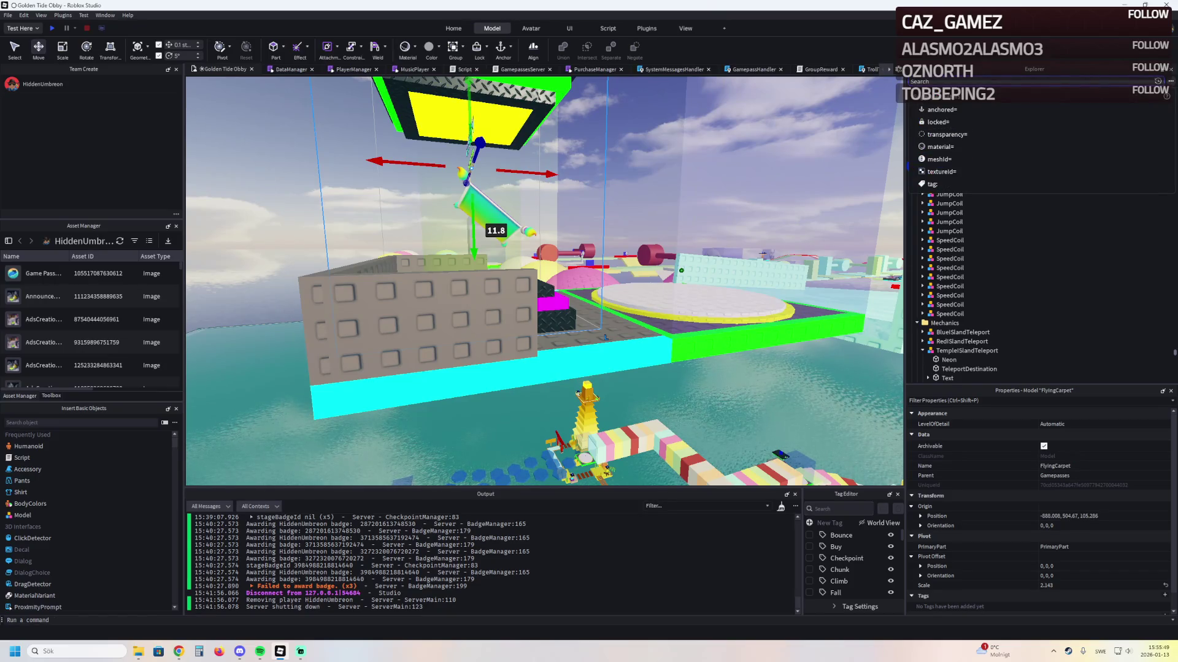
pyautogui.write('coil')
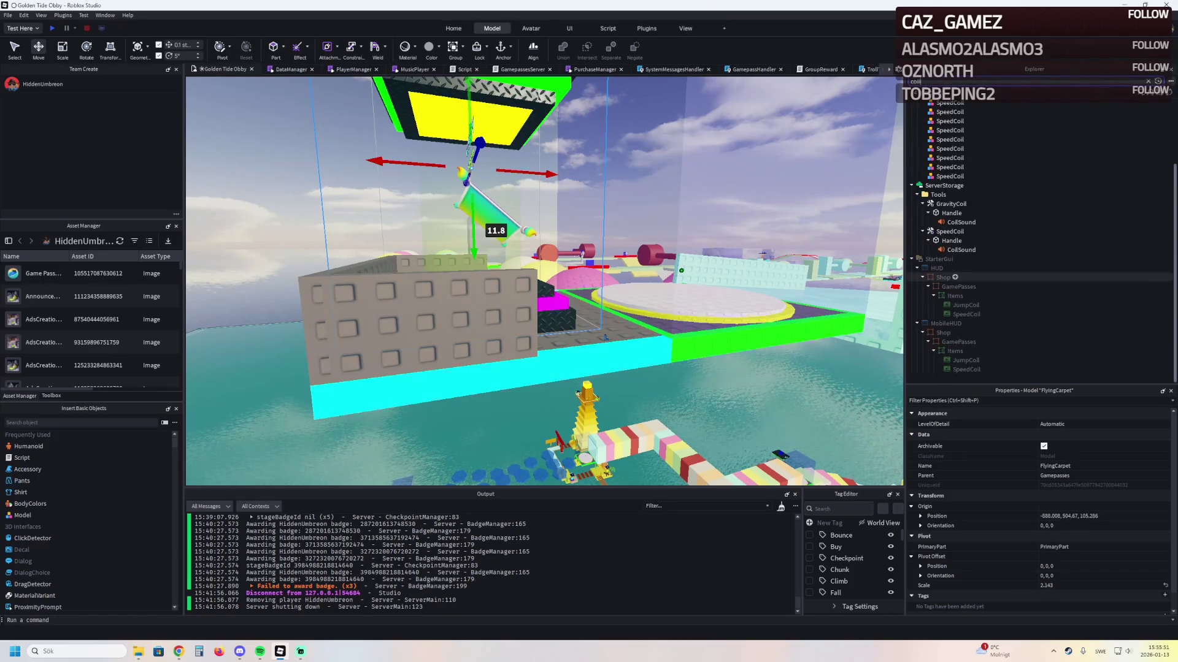
pyautogui.click(1148, 81)
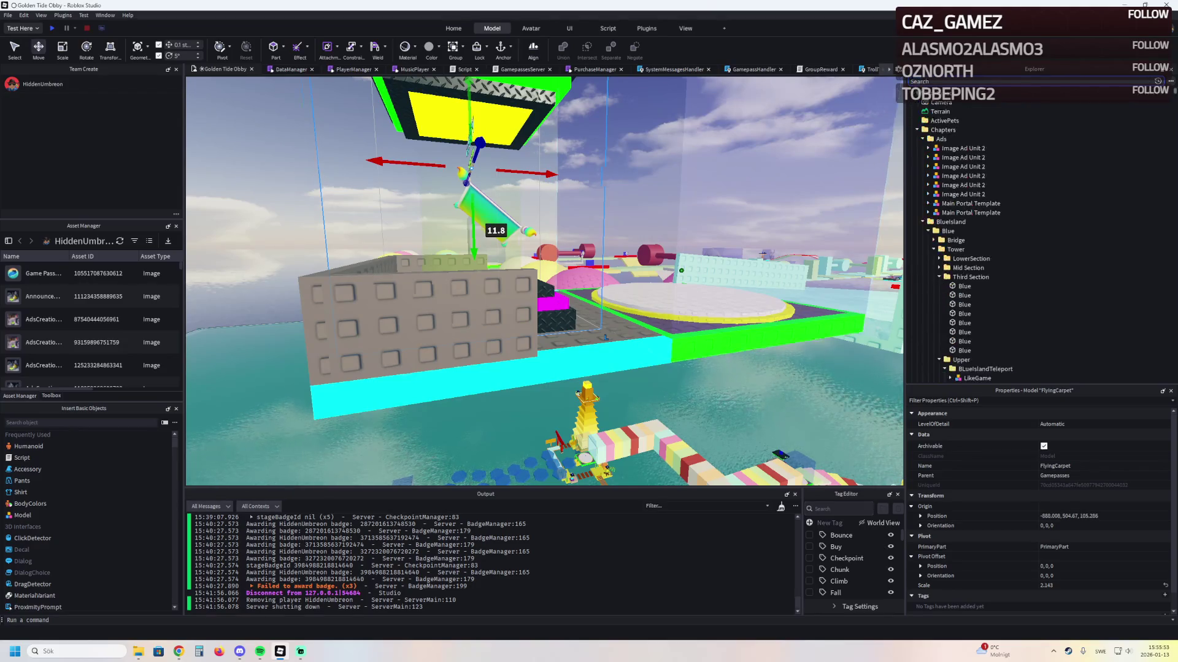
pyautogui.scroll(-5, 544, 280)
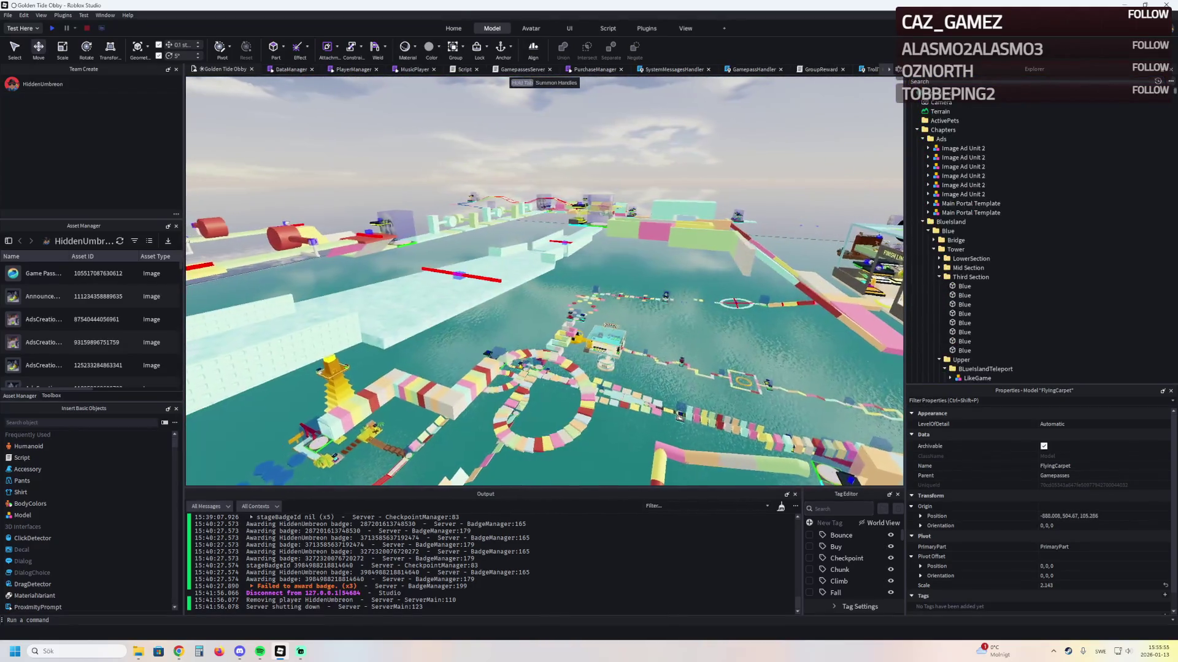
pyautogui.scroll(3, 544, 280)
pyautogui.scroll(5, 544, 280)
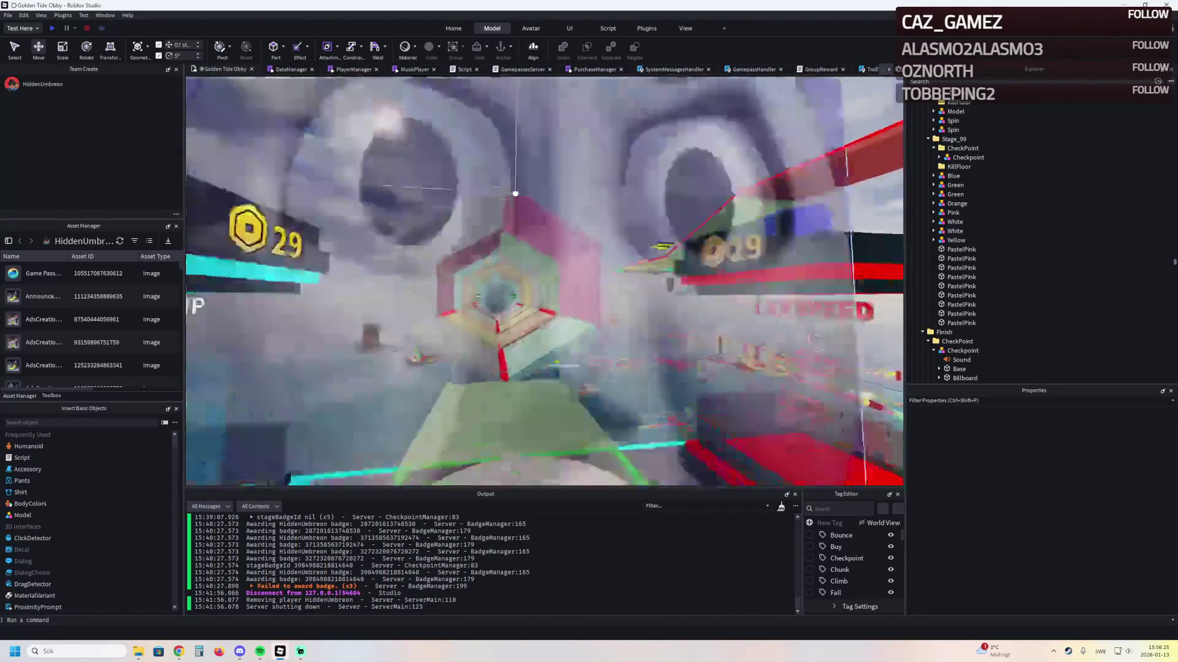
pyautogui.press('w')
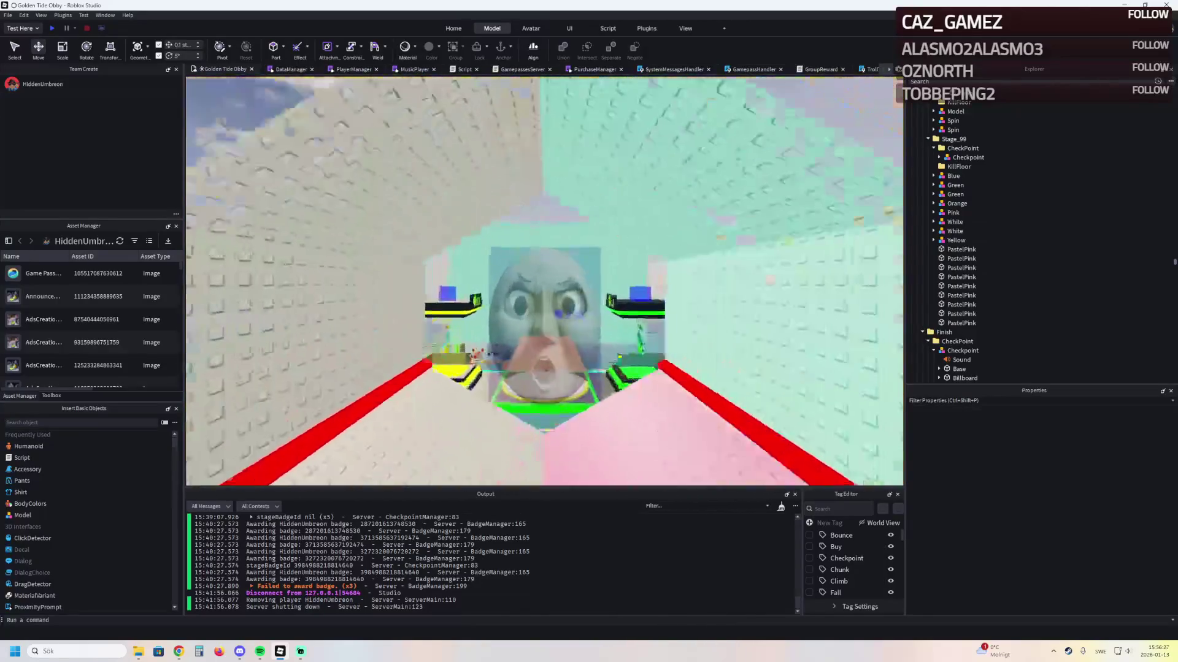
pyautogui.press('w')
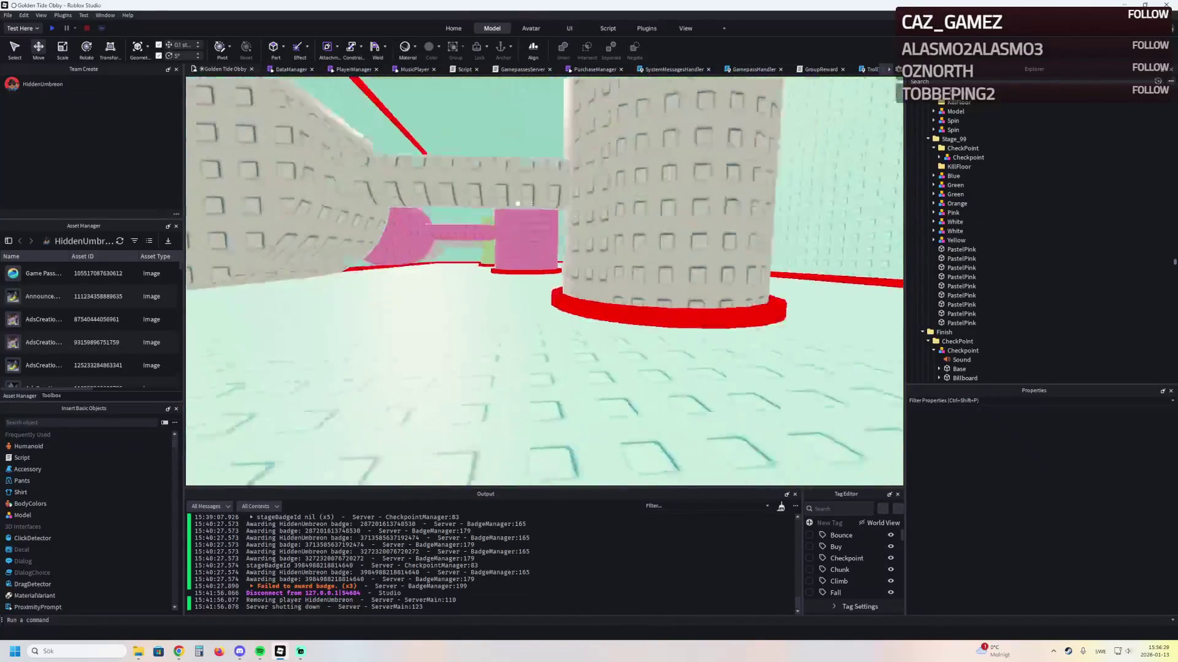
pyautogui.press('w')
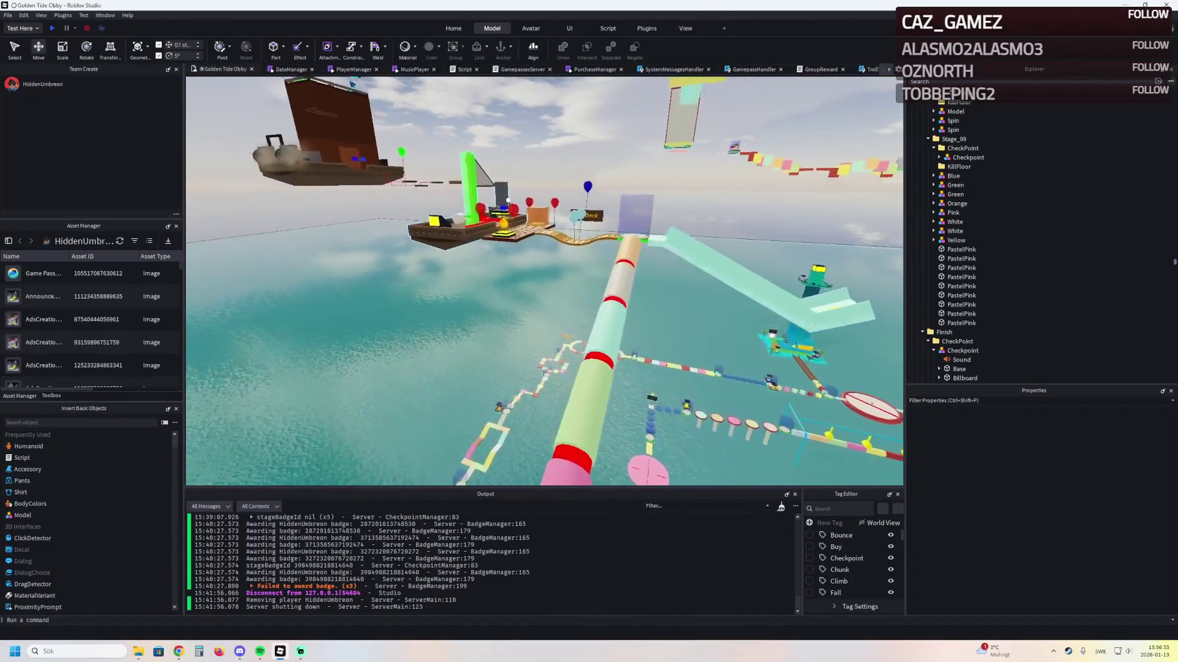
pyautogui.press('w')
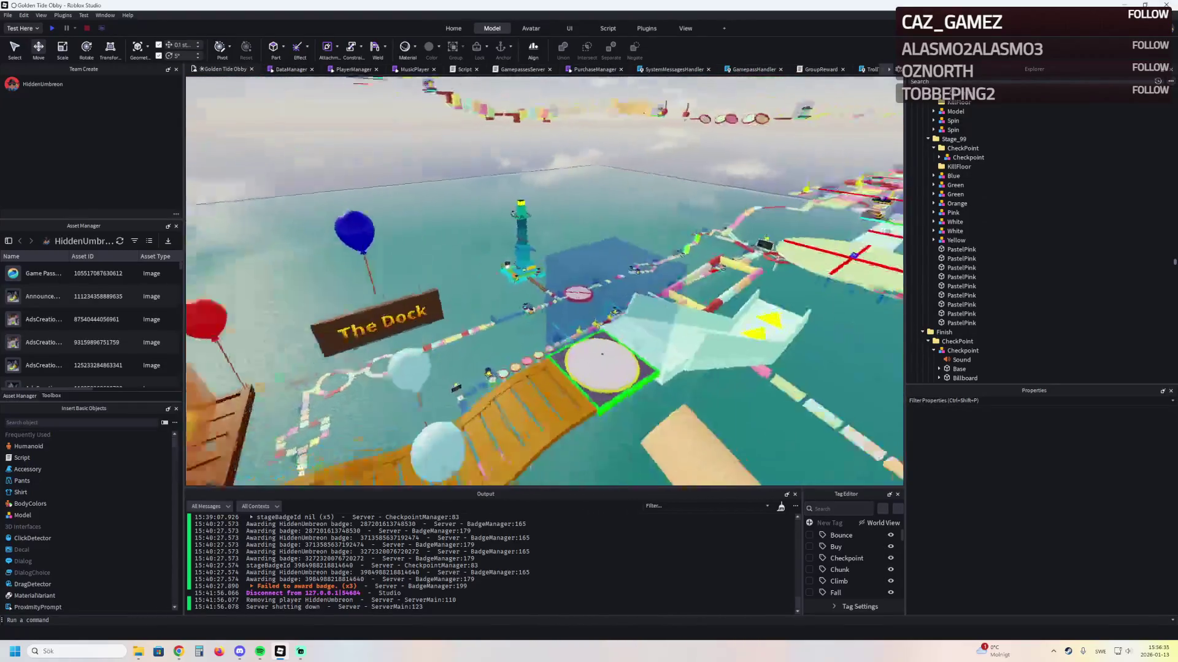
pyautogui.press('w')
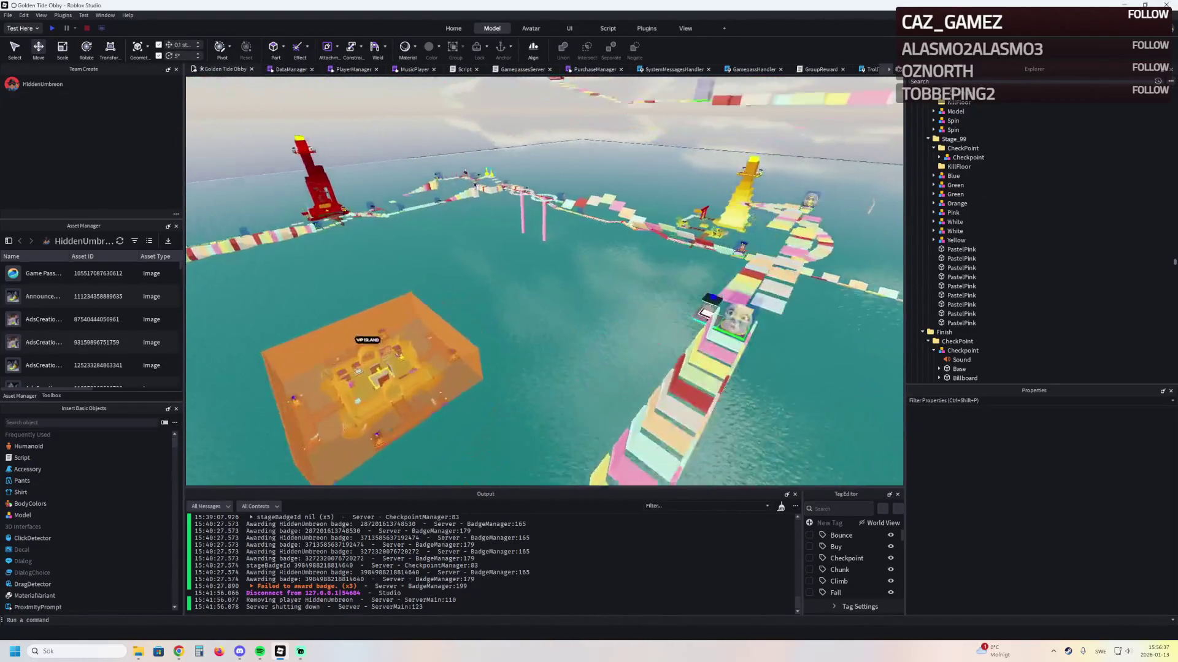
pyautogui.press('w')
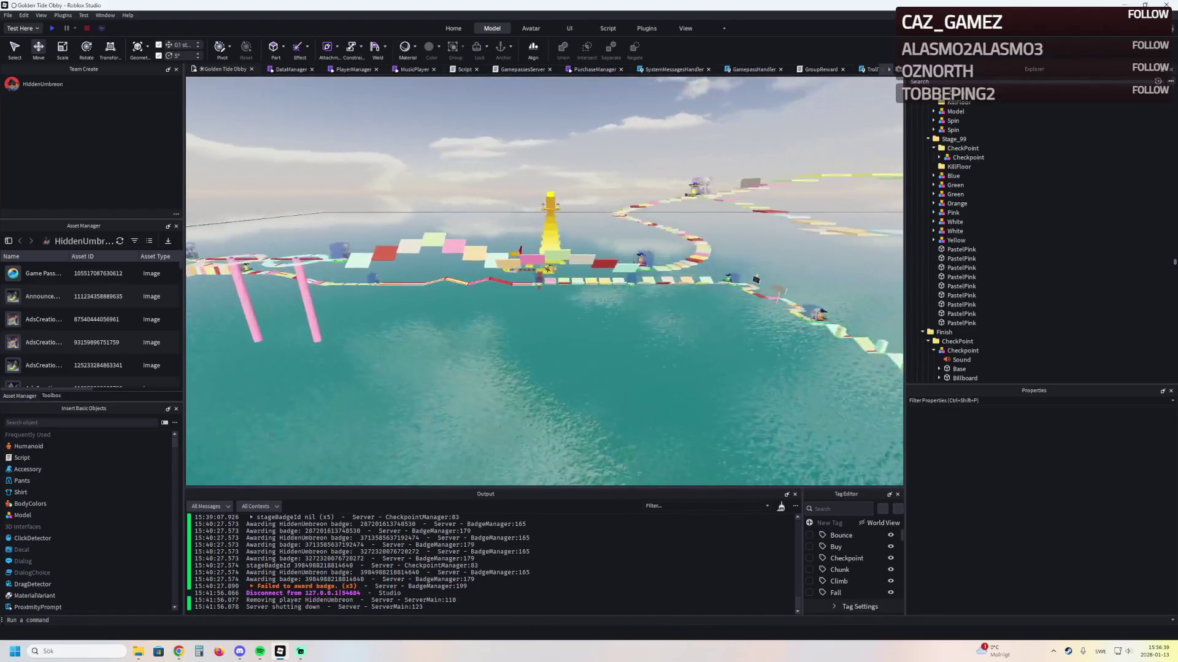
pyautogui.press('w')
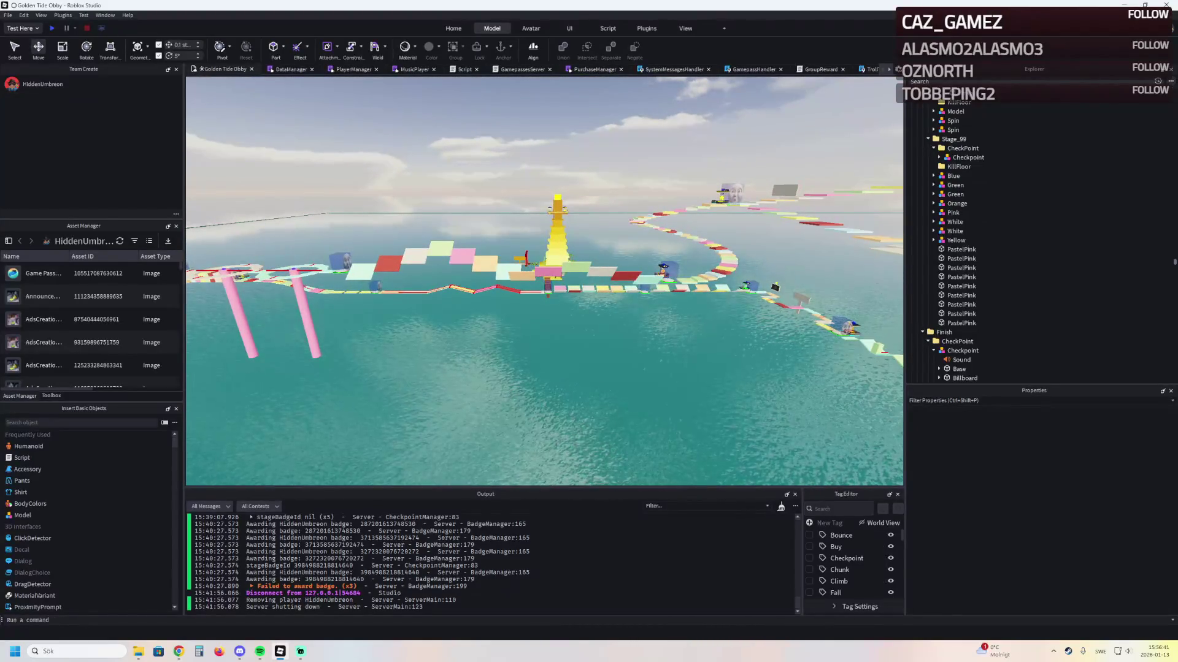
pyautogui.hotkey('alt', 'Tab')
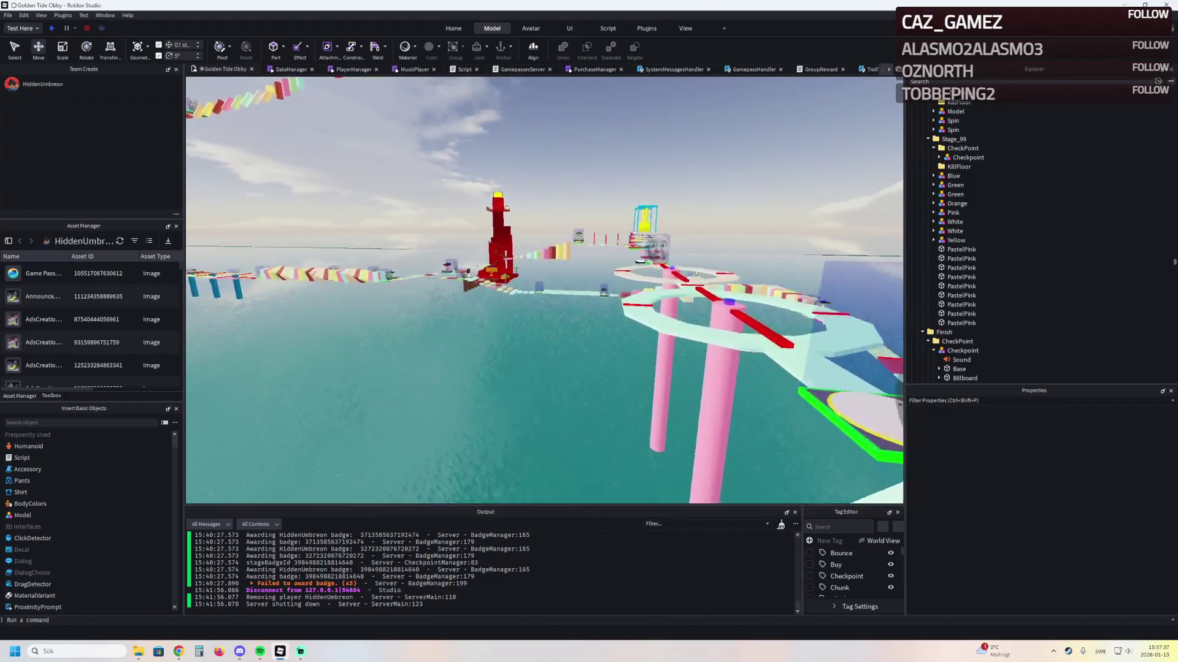
pyautogui.press('w')
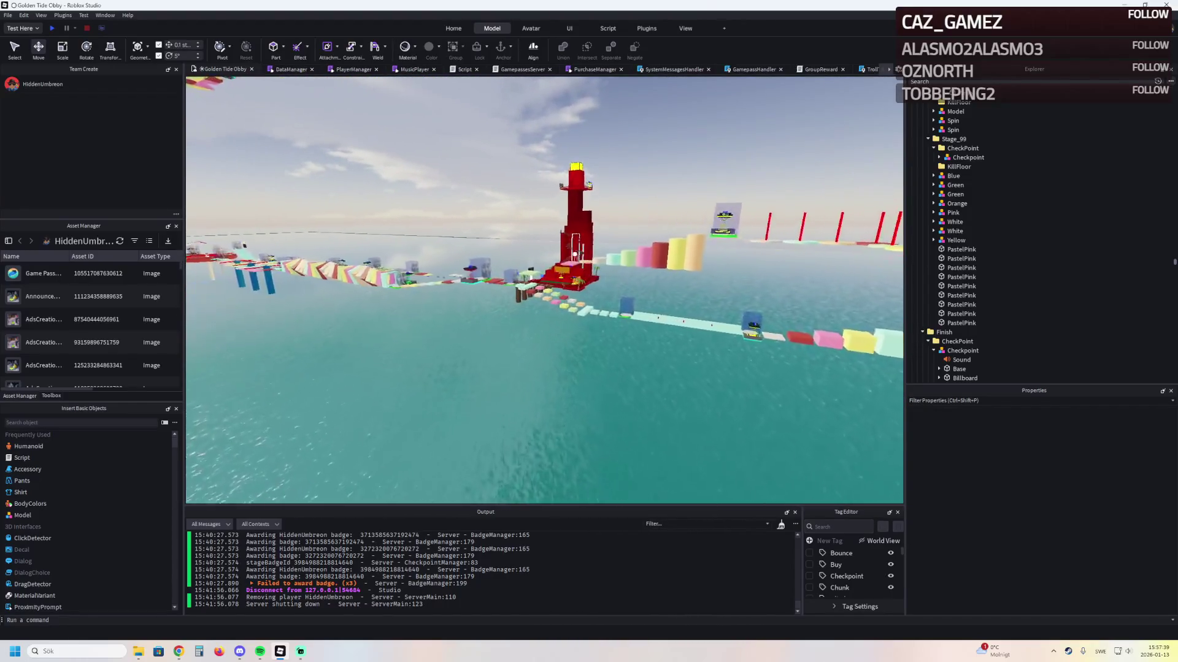
pyautogui.press('w')
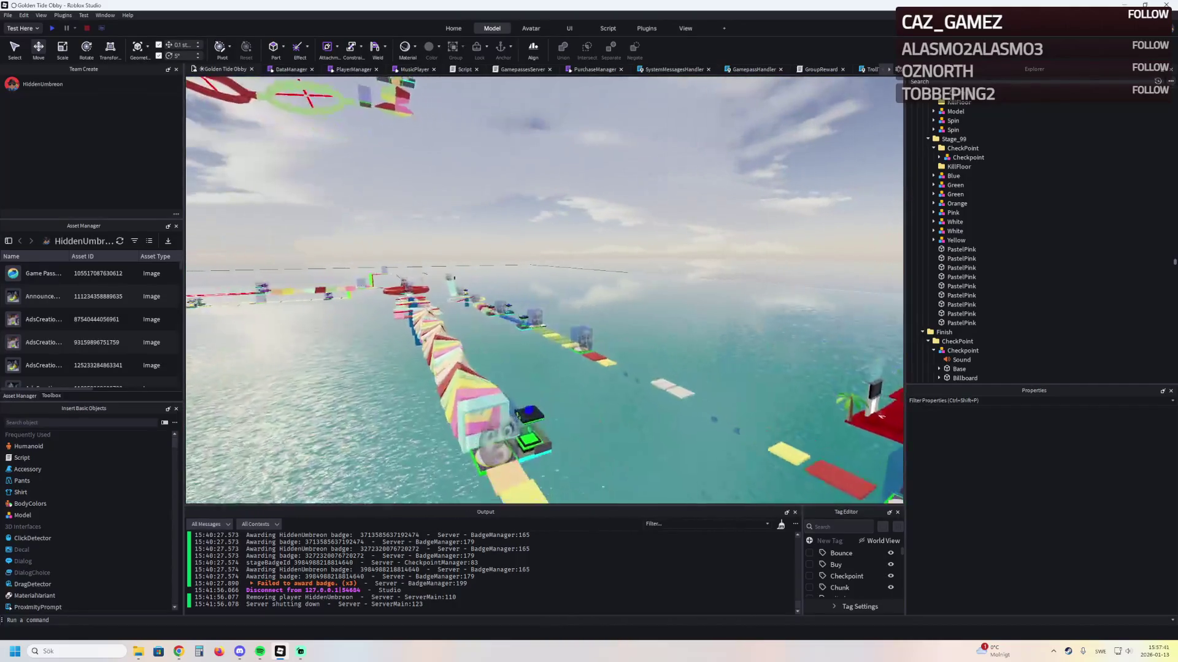
pyautogui.press('w')
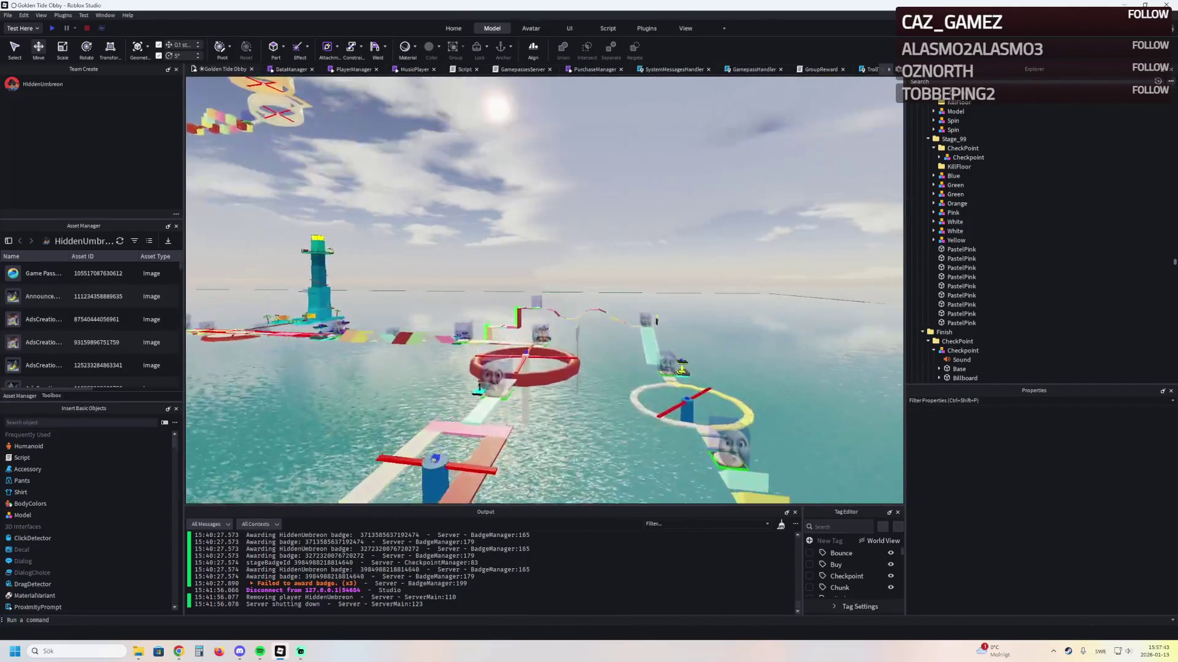
pyautogui.press('a')
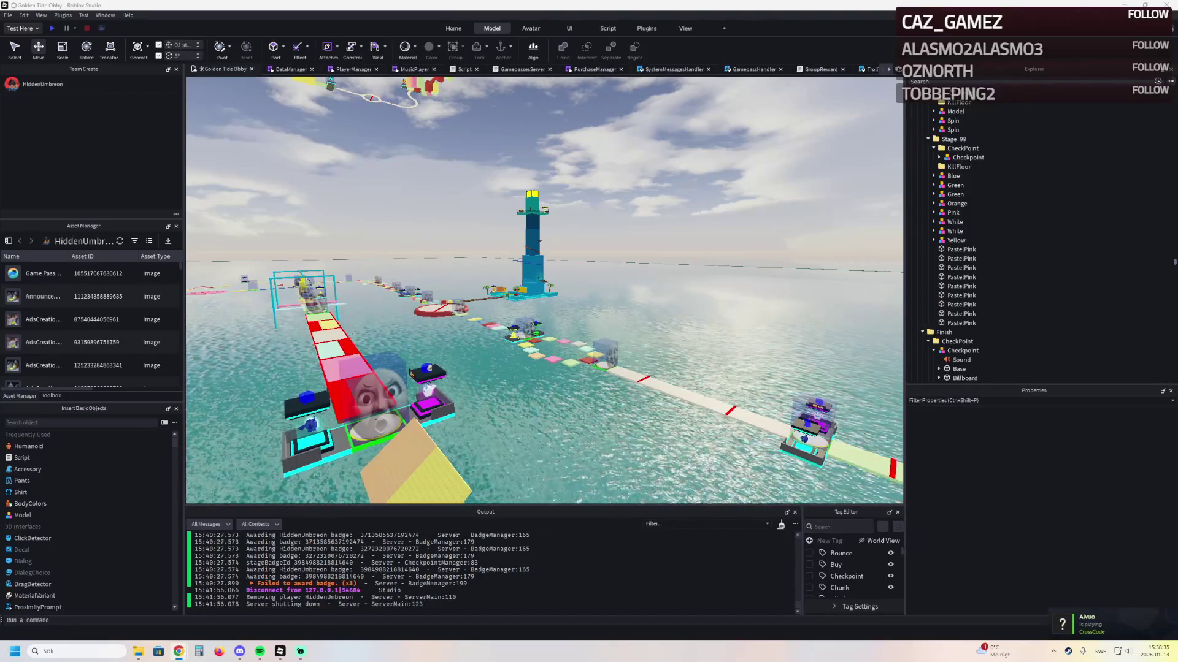
pyautogui.press('w')
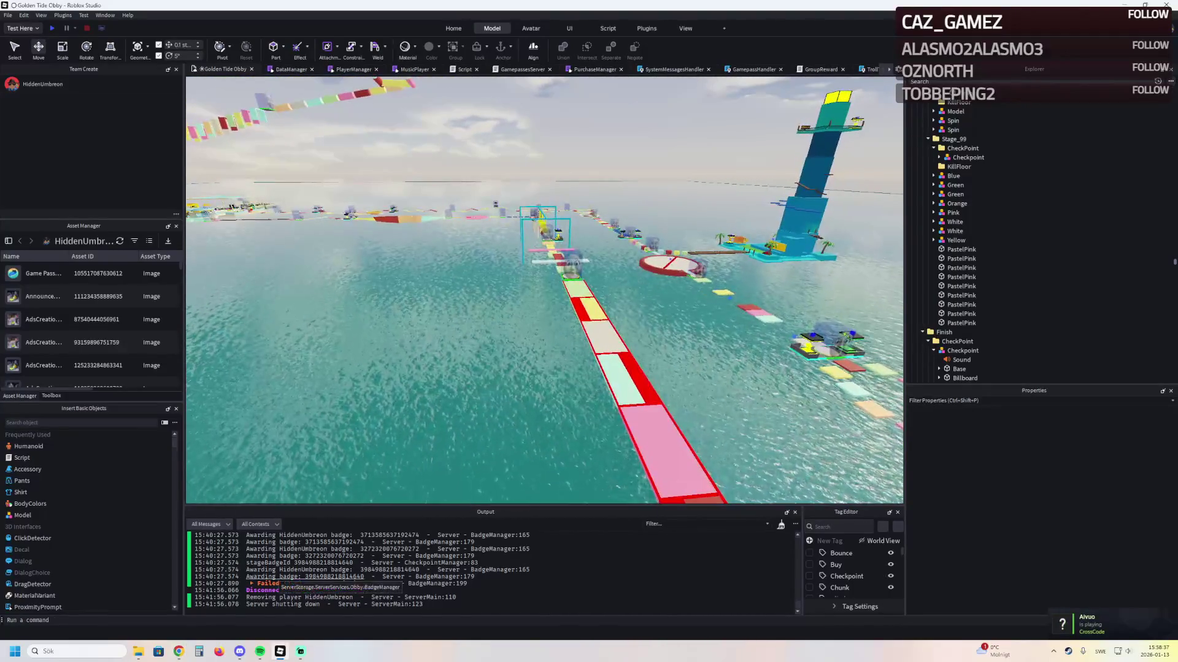
# Switch to the browser's Line Simulator page and open the Noob Studios Gaming community
pyautogui.moveTo(178, 652)
pyautogui.click(184, 608)
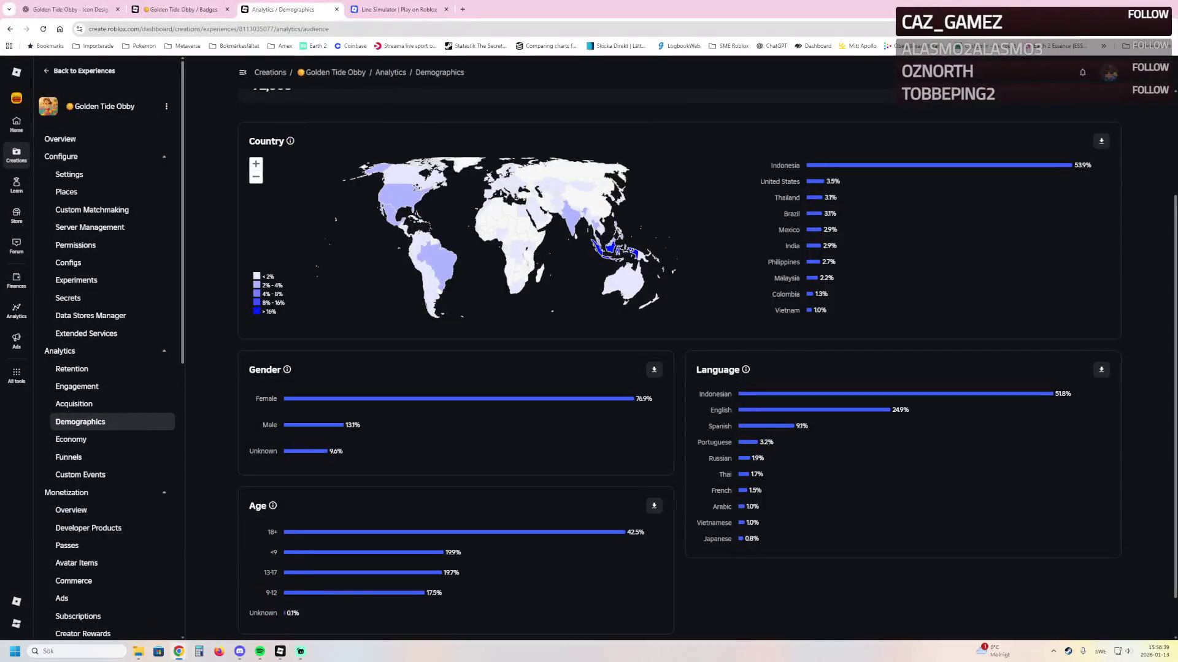
pyautogui.hotkey('ctrl', 'Tab')
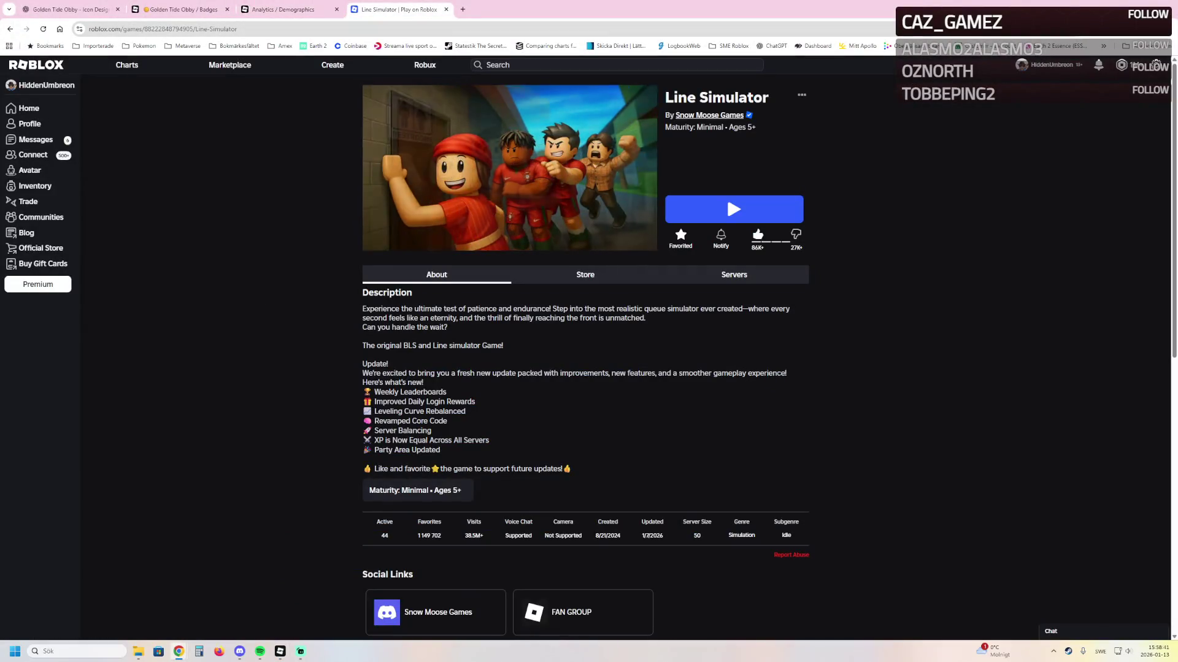
pyautogui.click(712, 117)
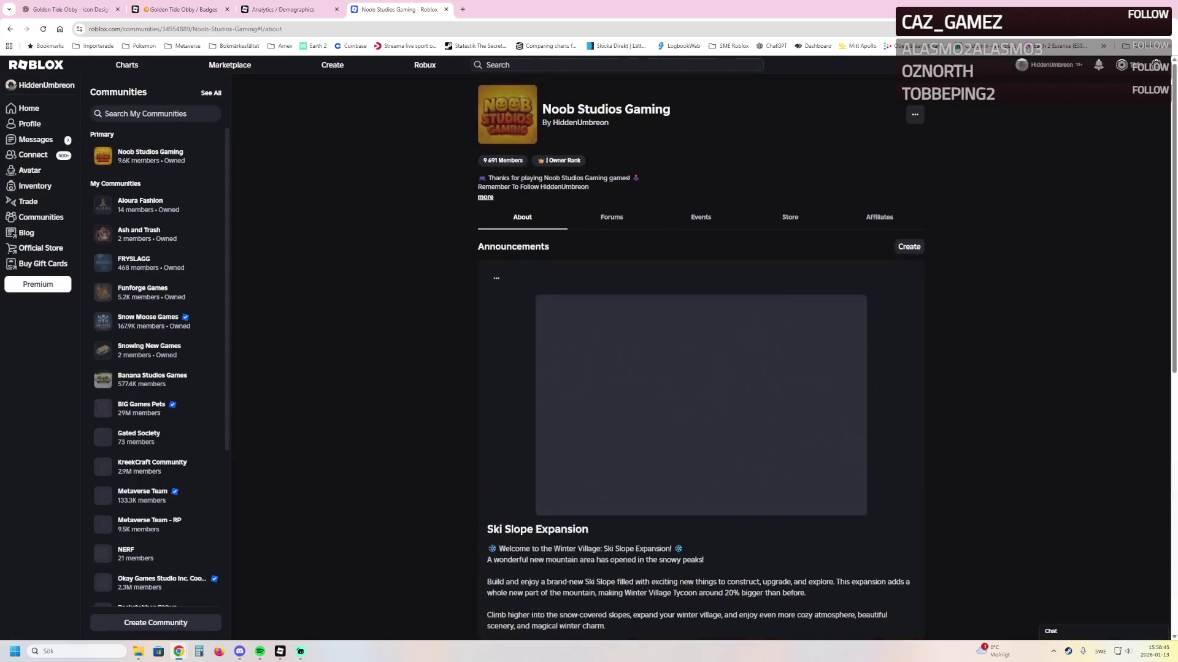
# Scroll down to the community's Members row and open a member's profile
pyautogui.scroll(-4, 700, 368)
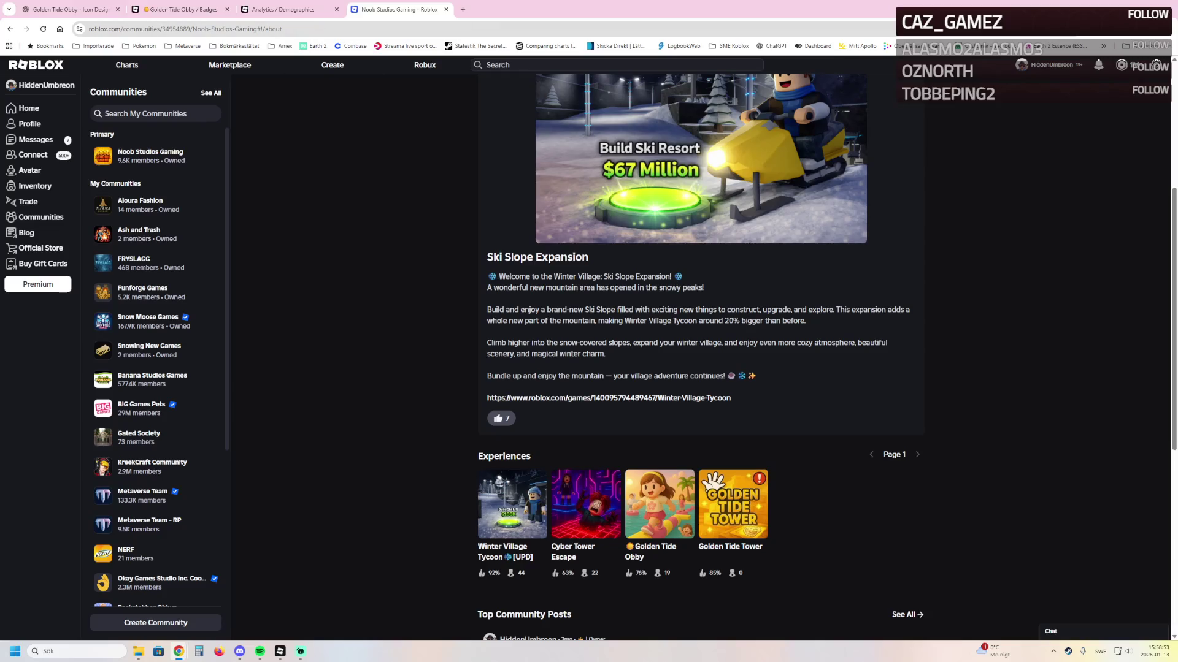
pyautogui.scroll(-6, 700, 355)
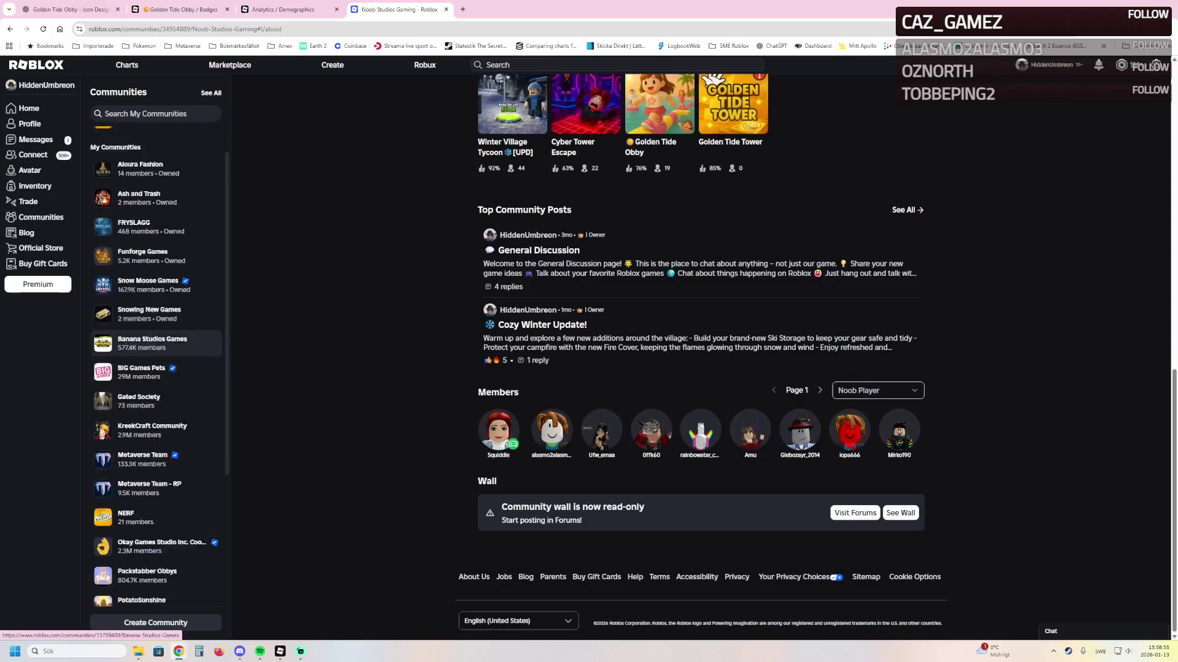
pyautogui.scroll(12, 700, 356)
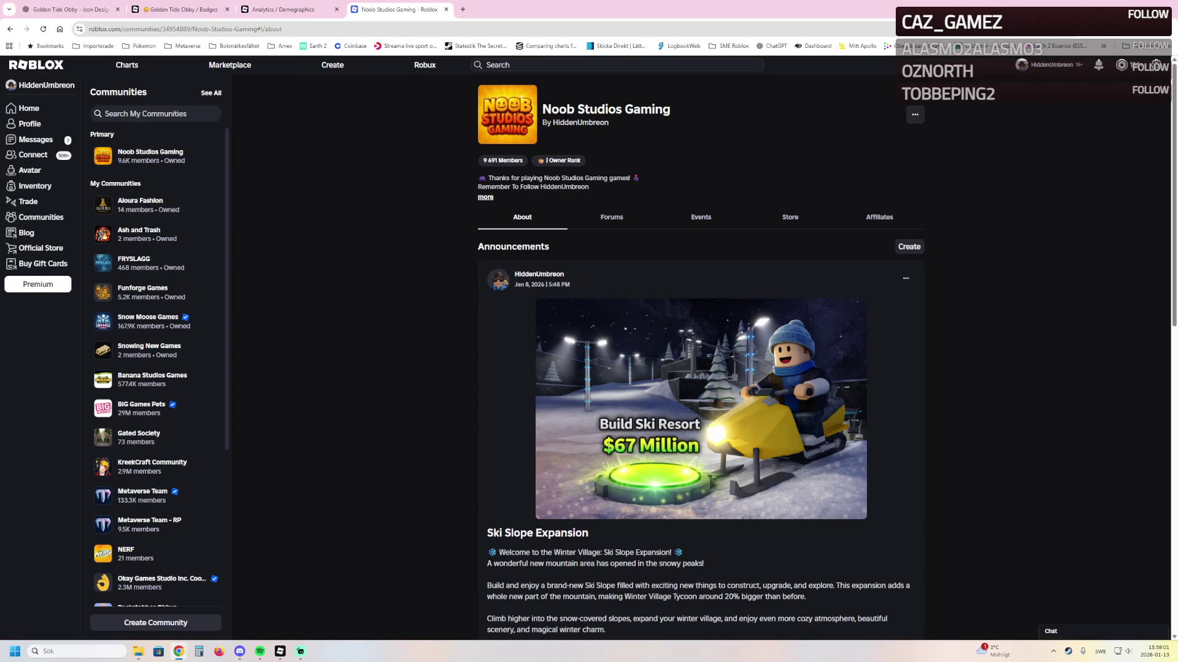
pyautogui.scroll(-5, 699, 356)
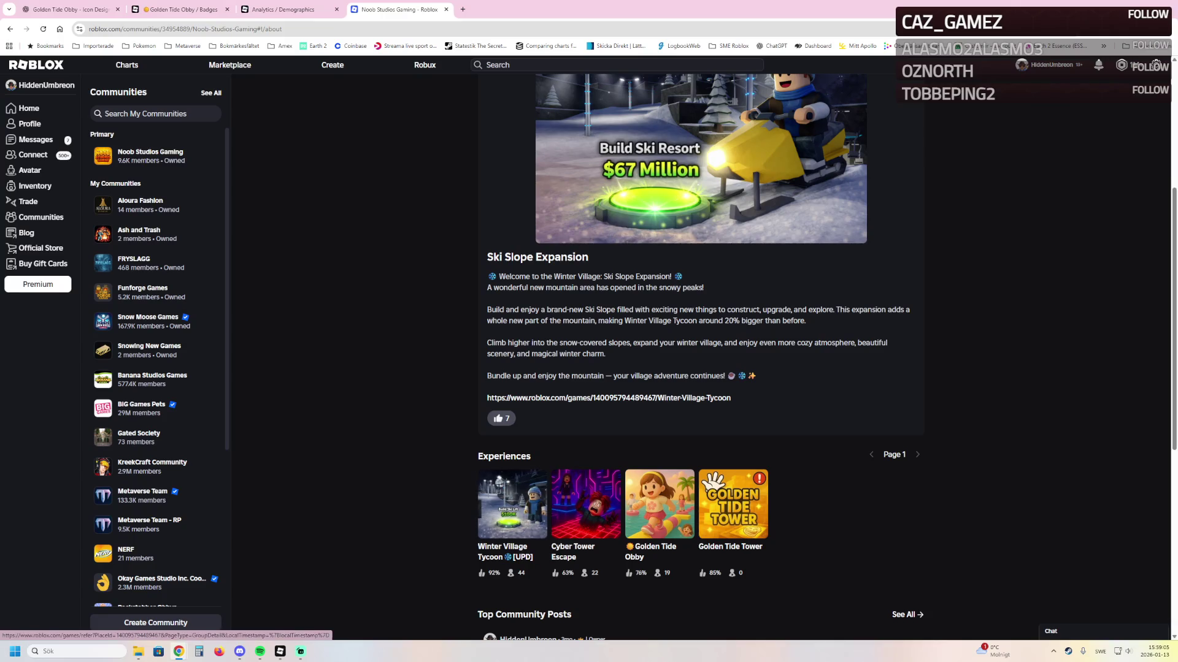
pyautogui.scroll(2, 512, 540)
pyautogui.scroll(4, 512, 595)
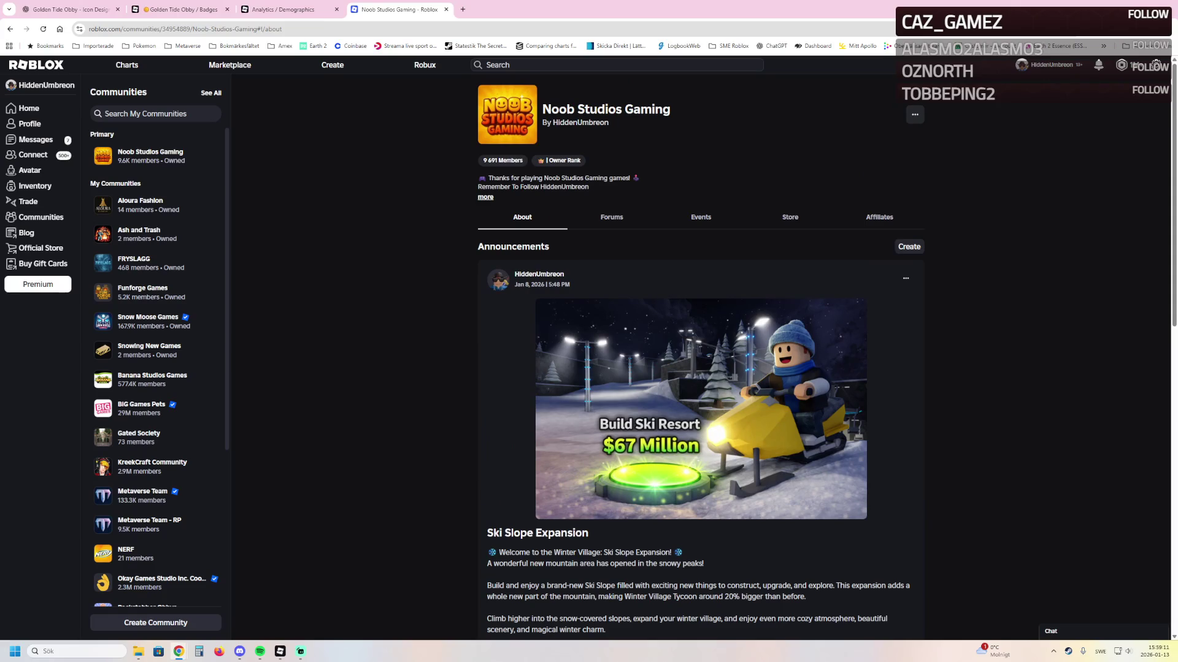
pyautogui.scroll(-10, 701, 352)
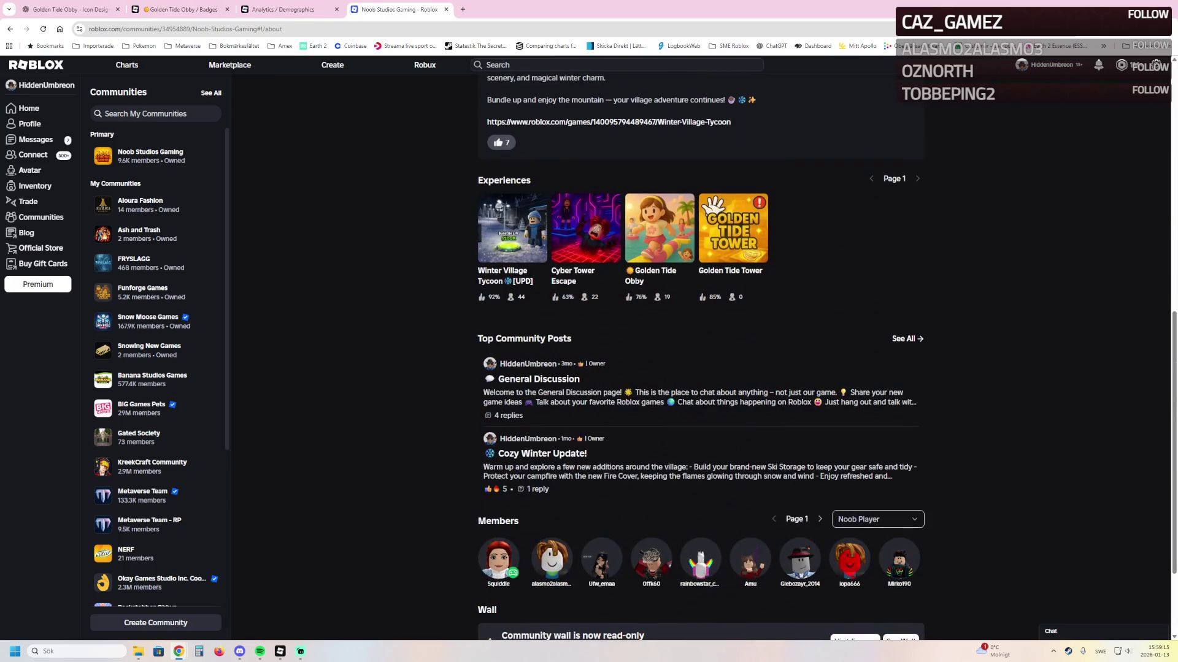
pyautogui.click(552, 559)
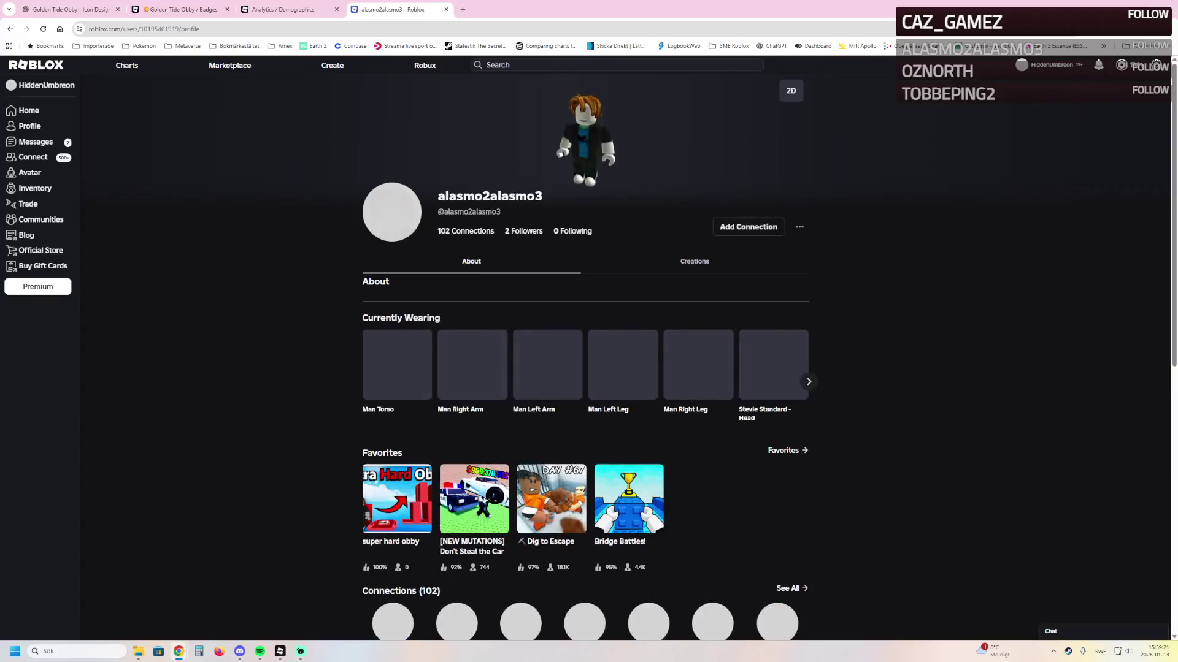
# Go to the Roblox home page, open +1 Speed Bike Escape, and press Play
pyautogui.scroll(-3, 585, 356)
pyautogui.scroll(-3, 623, 355)
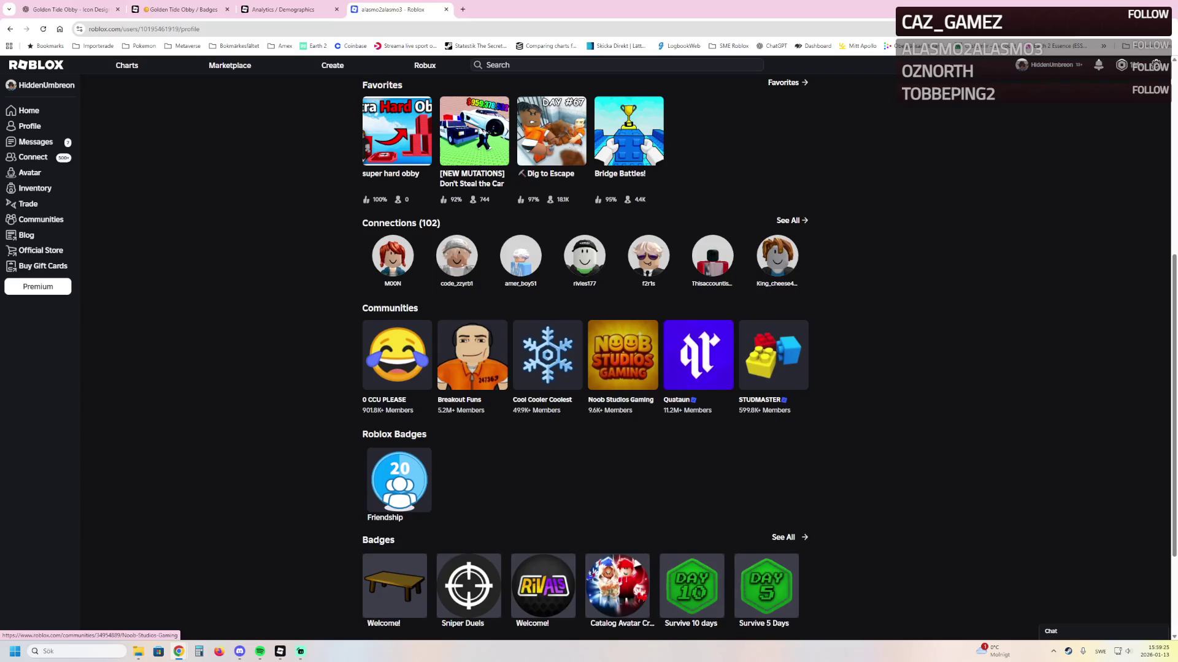
pyautogui.scroll(6, 623, 356)
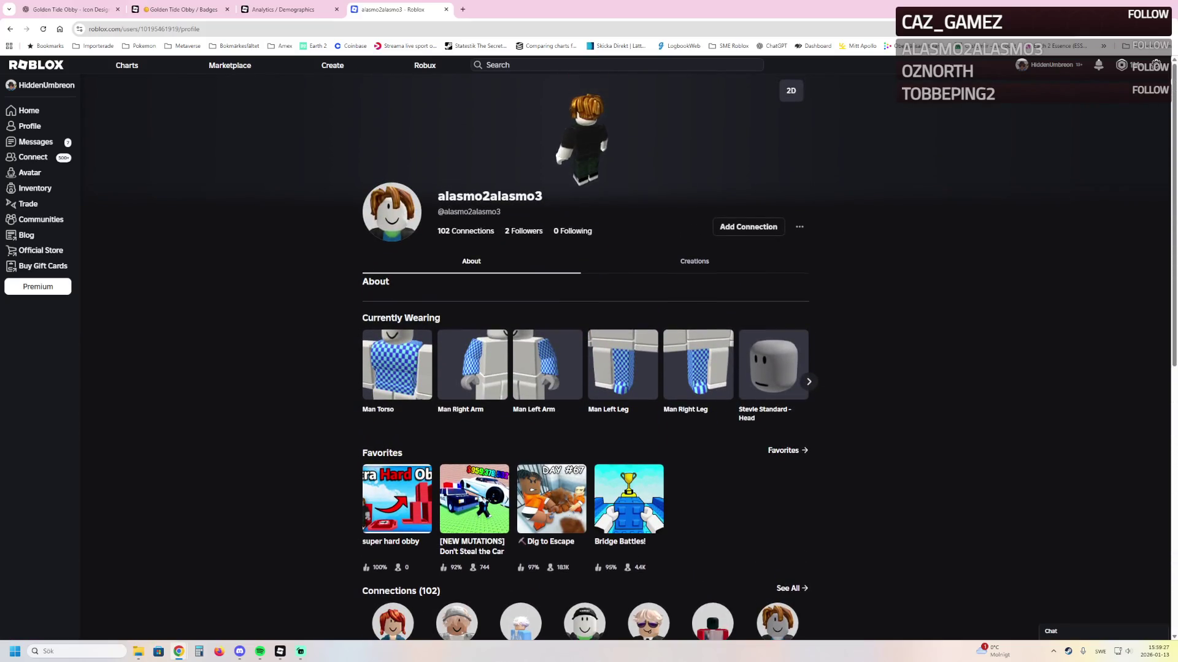
pyautogui.click(36, 64)
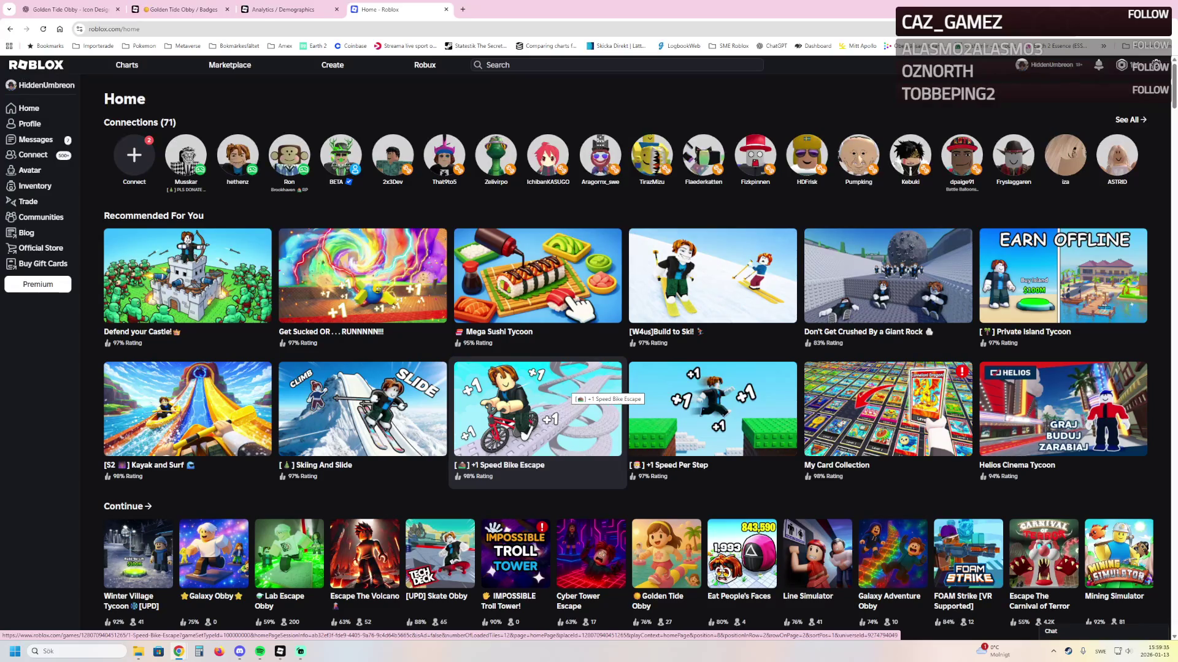
pyautogui.click(568, 387)
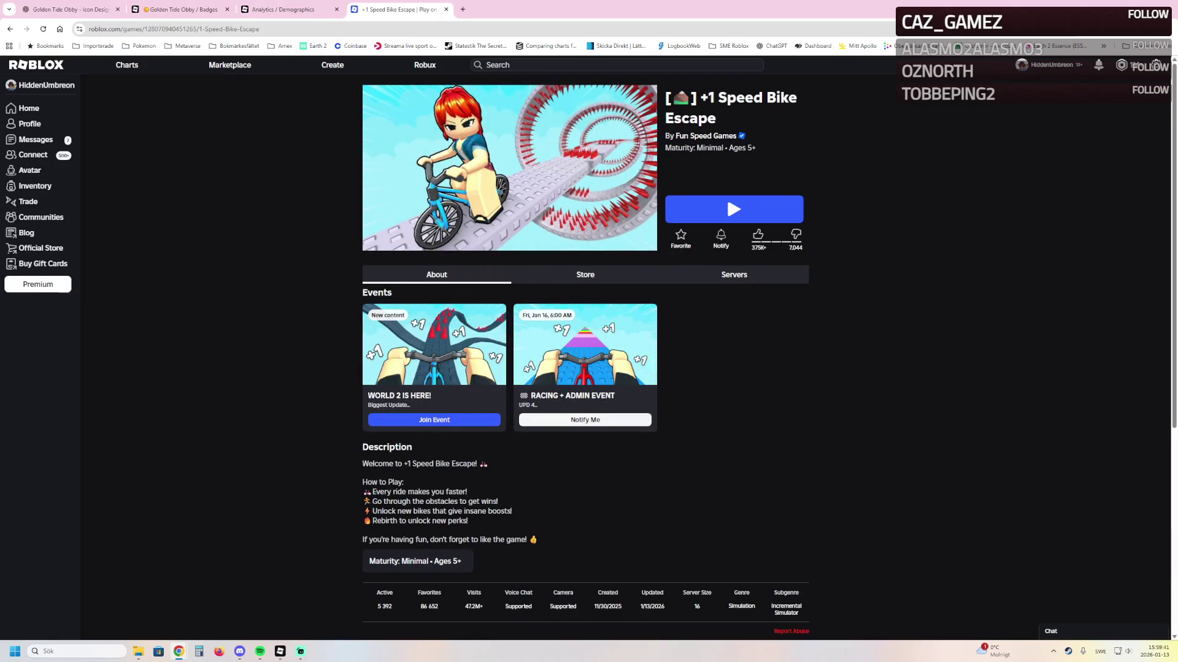
pyautogui.click(727, 196)
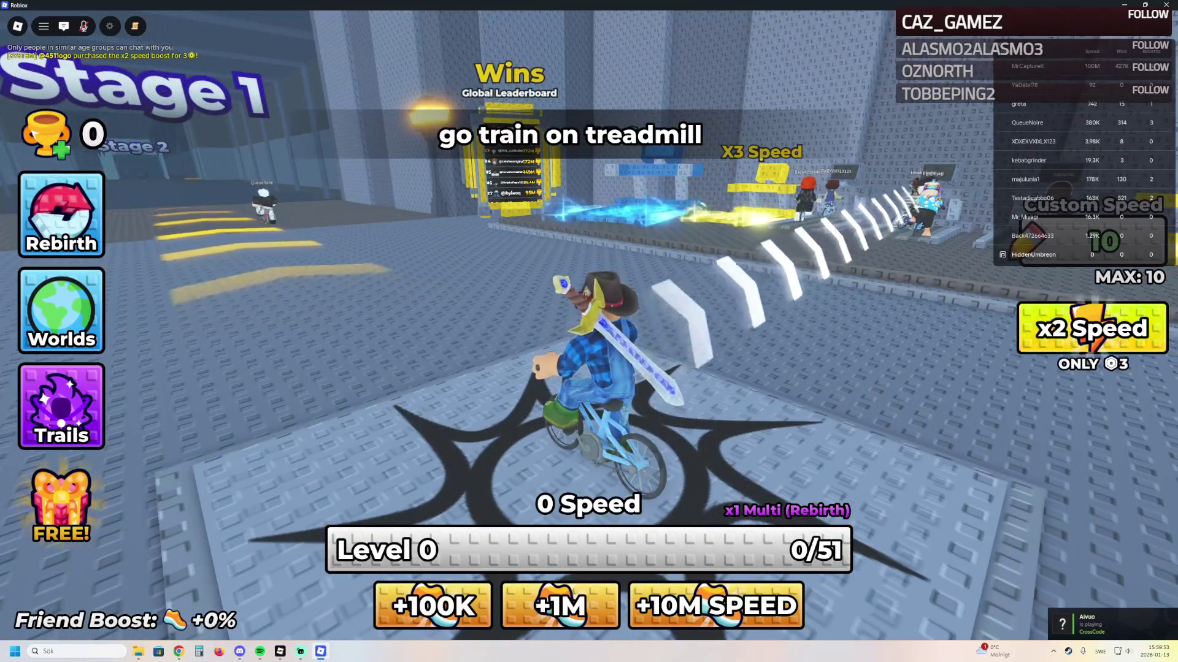
# Ride the bike past the leaderboard onto the treadmills and train to 160 speed, Level 2
pyautogui.press('d')
pyautogui.press('w')
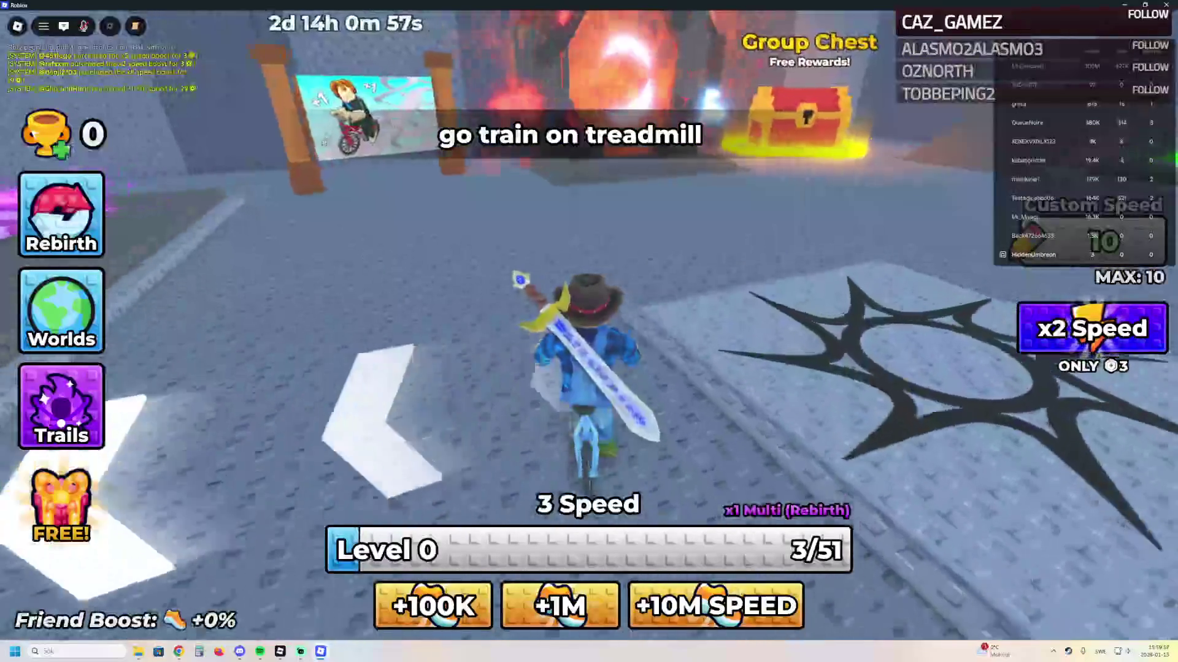
pyautogui.press('a')
pyautogui.press('d')
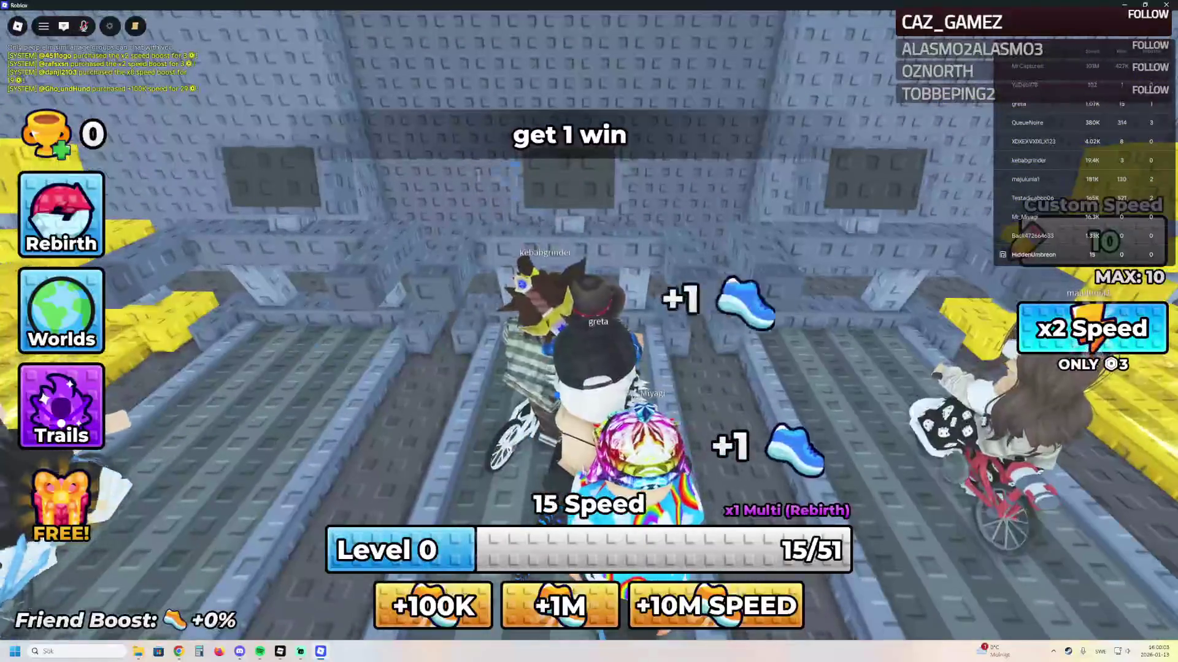
pyautogui.press('a')
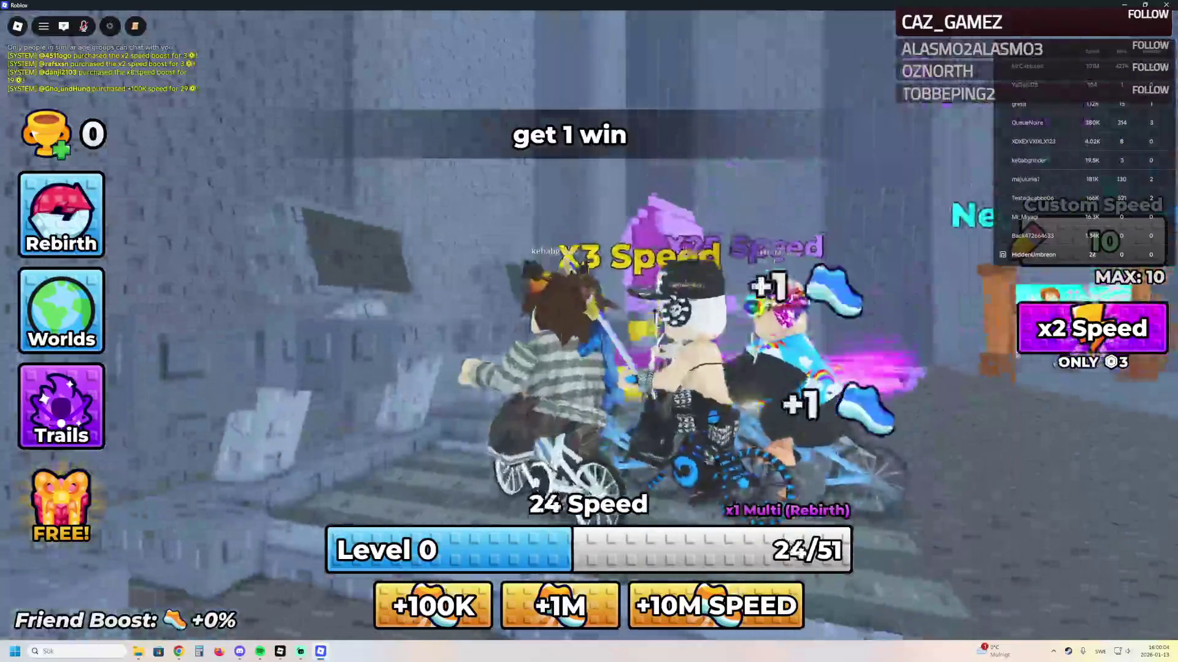
pyautogui.press('w')
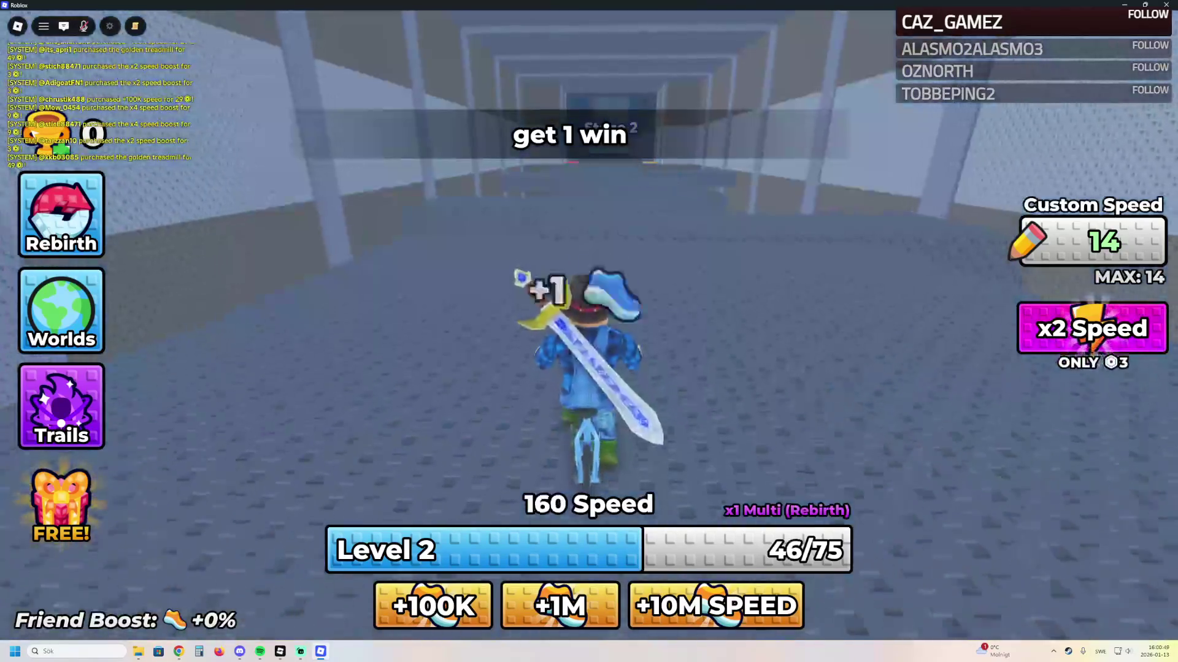
# Ride down the corridor onto the yellow X3 treadmill and decline the X3 Golden Treadmill offer
pyautogui.press('Right')
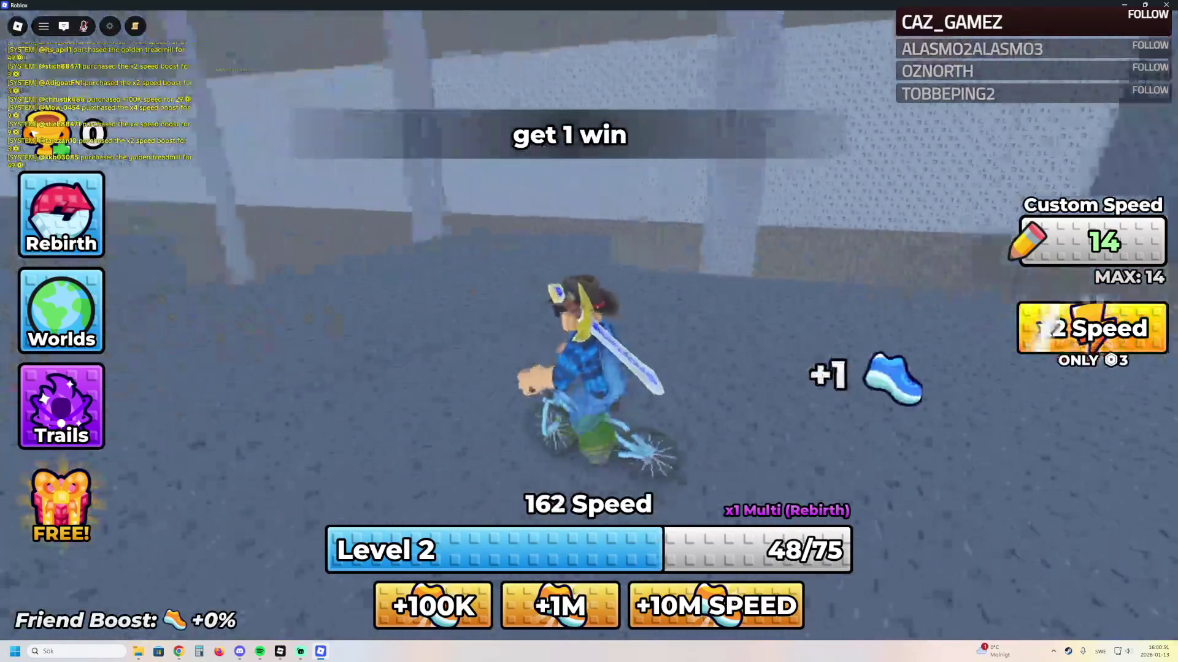
pyautogui.press('Left')
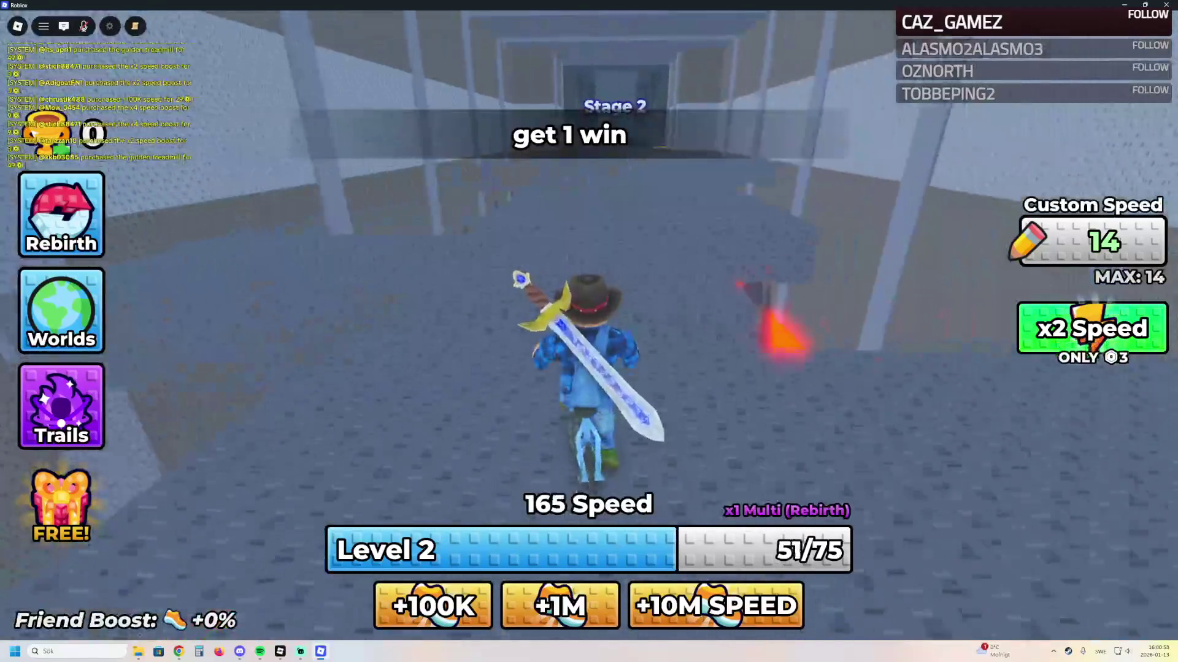
pyautogui.press('w')
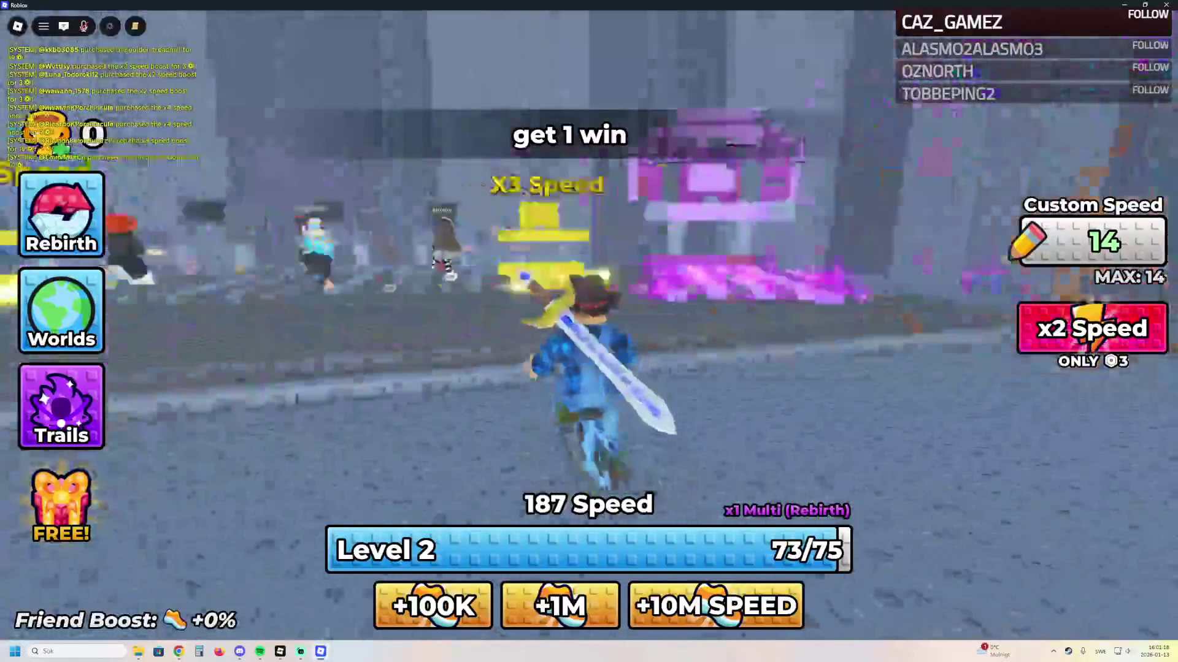
pyautogui.press('w')
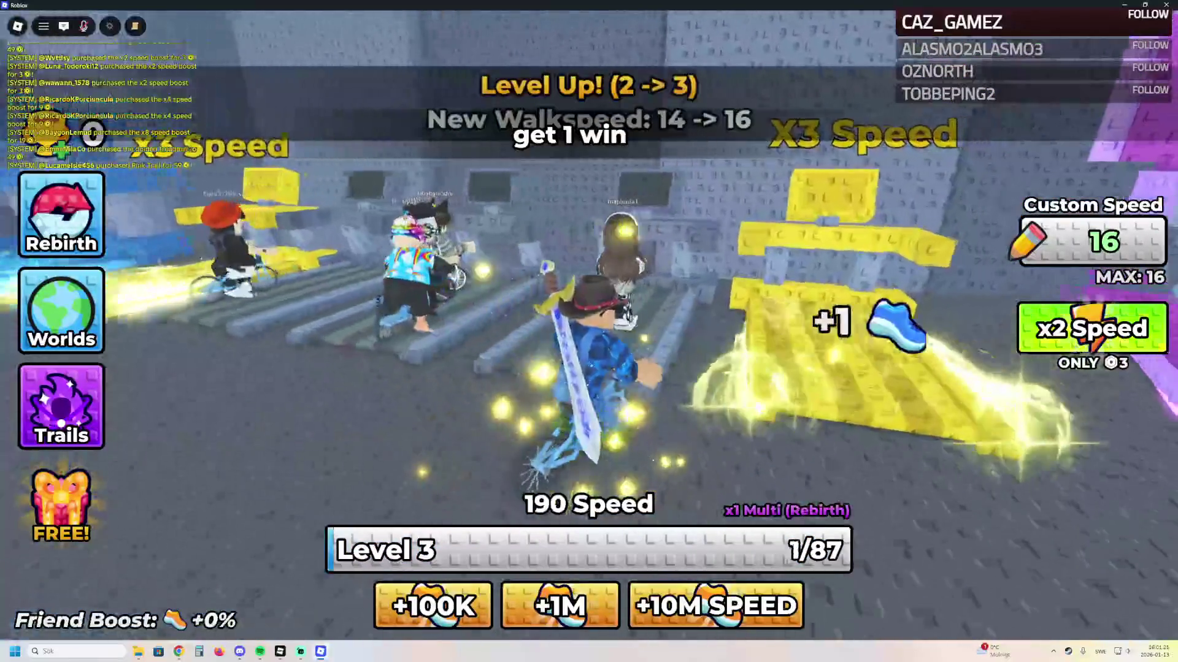
pyautogui.press('d')
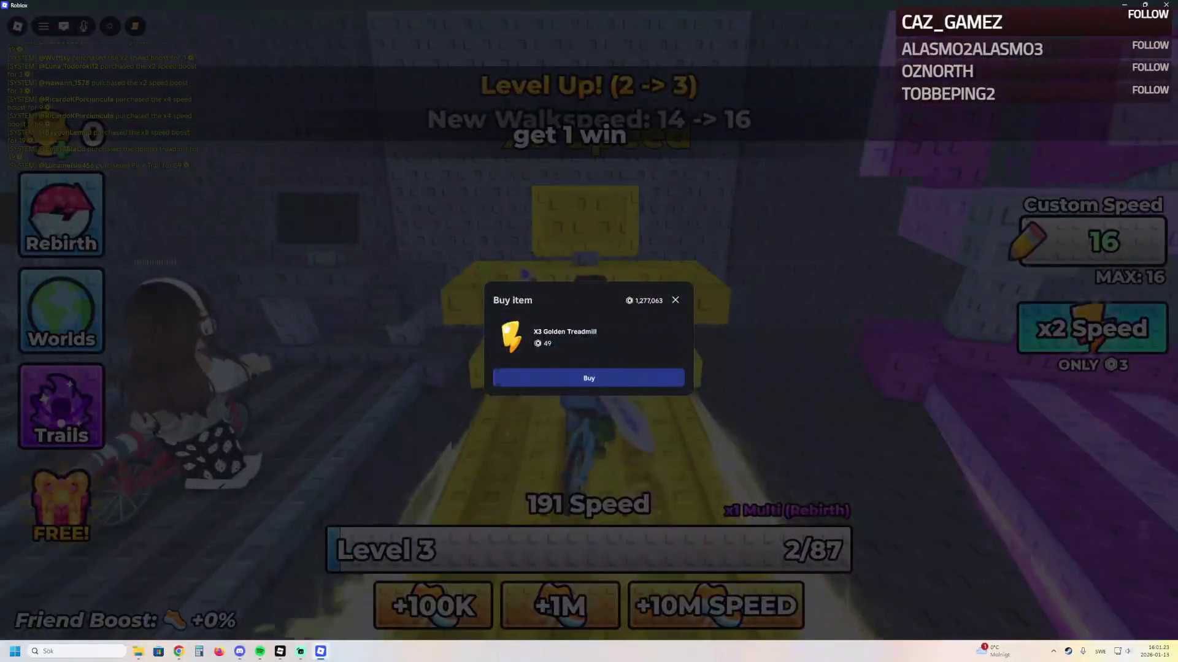
pyautogui.press('Escape')
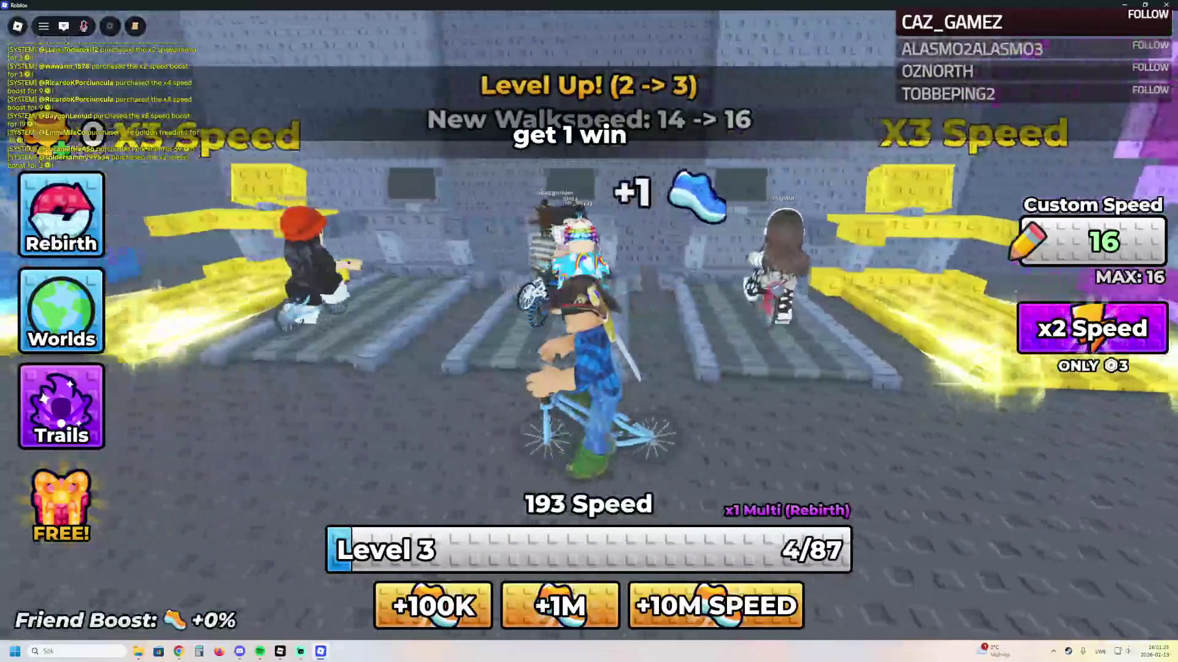
# Keep training on the yellow treadmill to Level 4 and 296 speed, then view the +1M Speed offer
pyautogui.press('w')
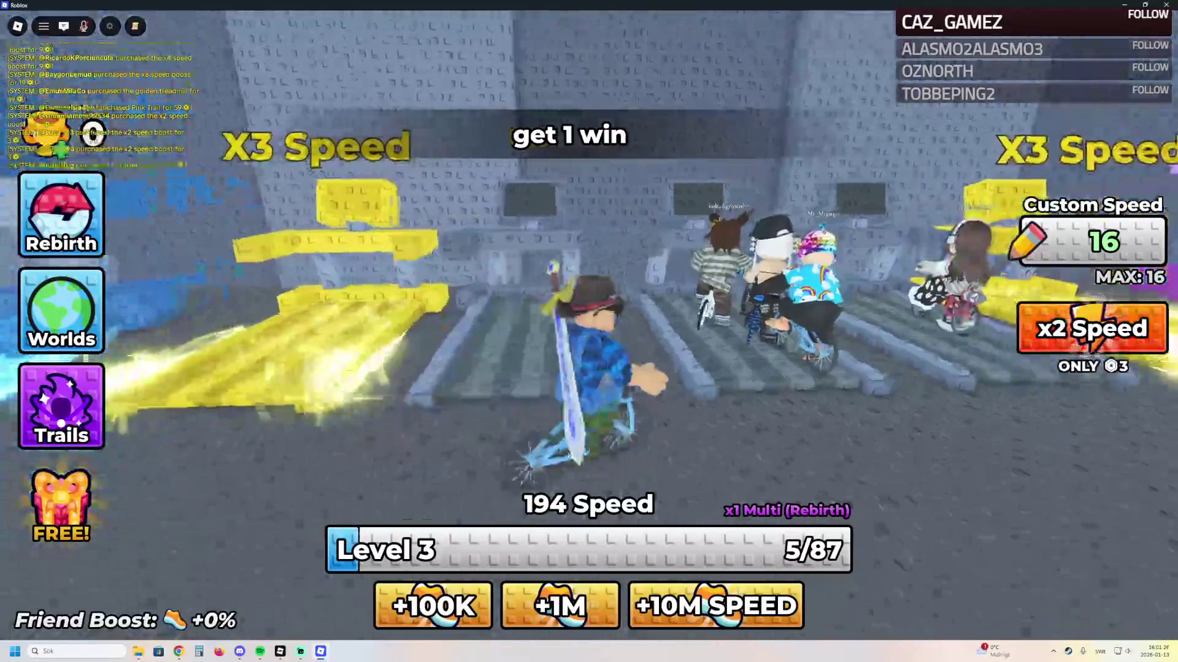
pyautogui.press('a')
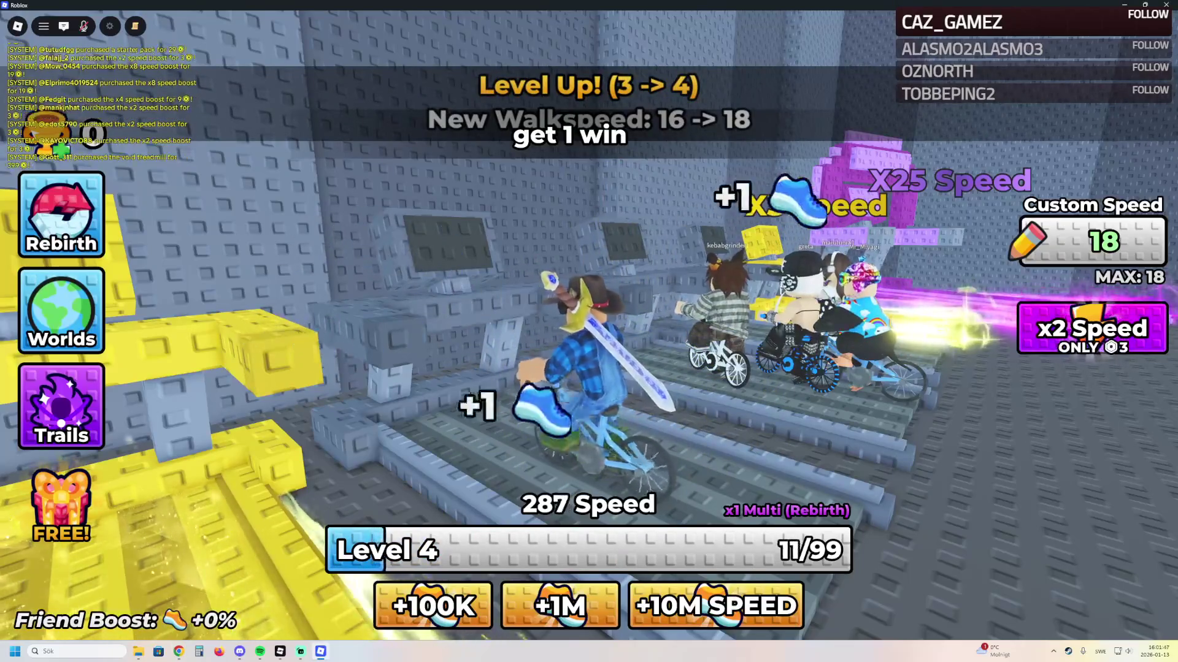
pyautogui.click(560, 606)
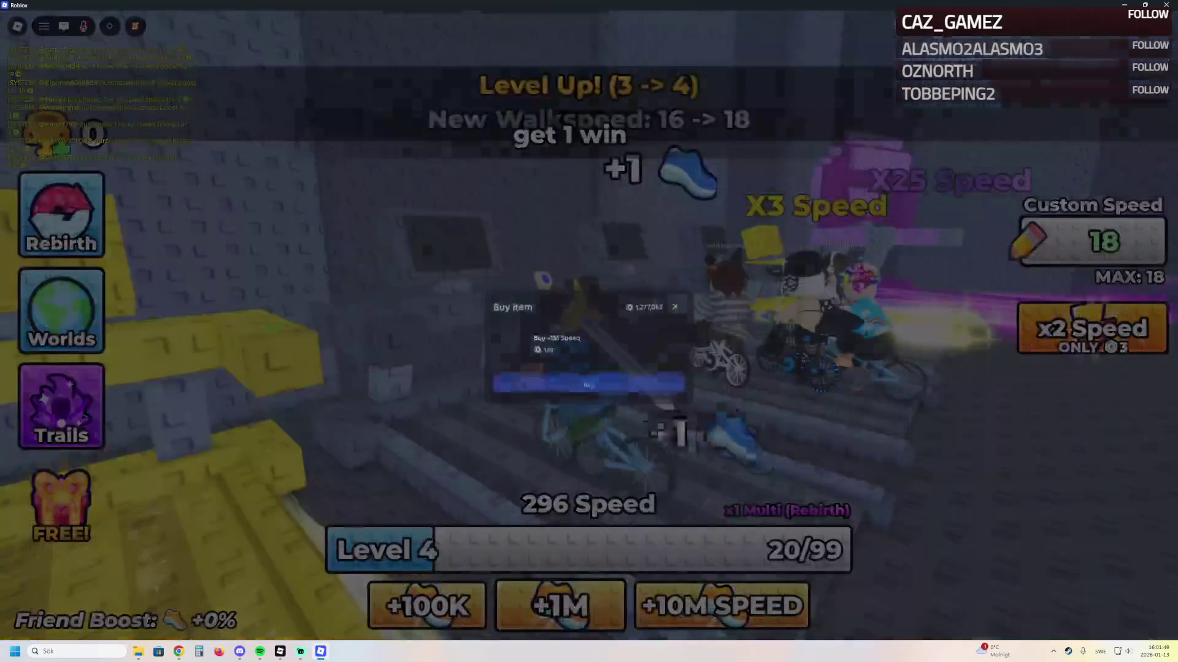
# Close the +1M, +10M and +100K Speed offers unbought, reach Level 5, then bring up Rebirth
pyautogui.press('Escape')
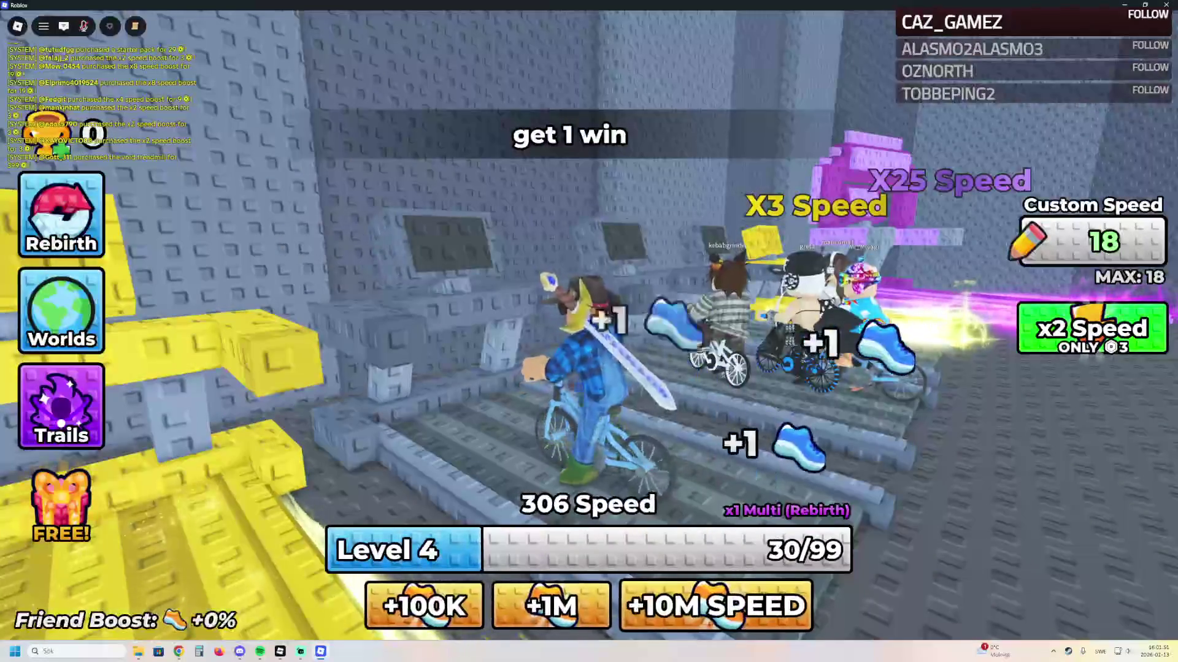
pyautogui.click(721, 606)
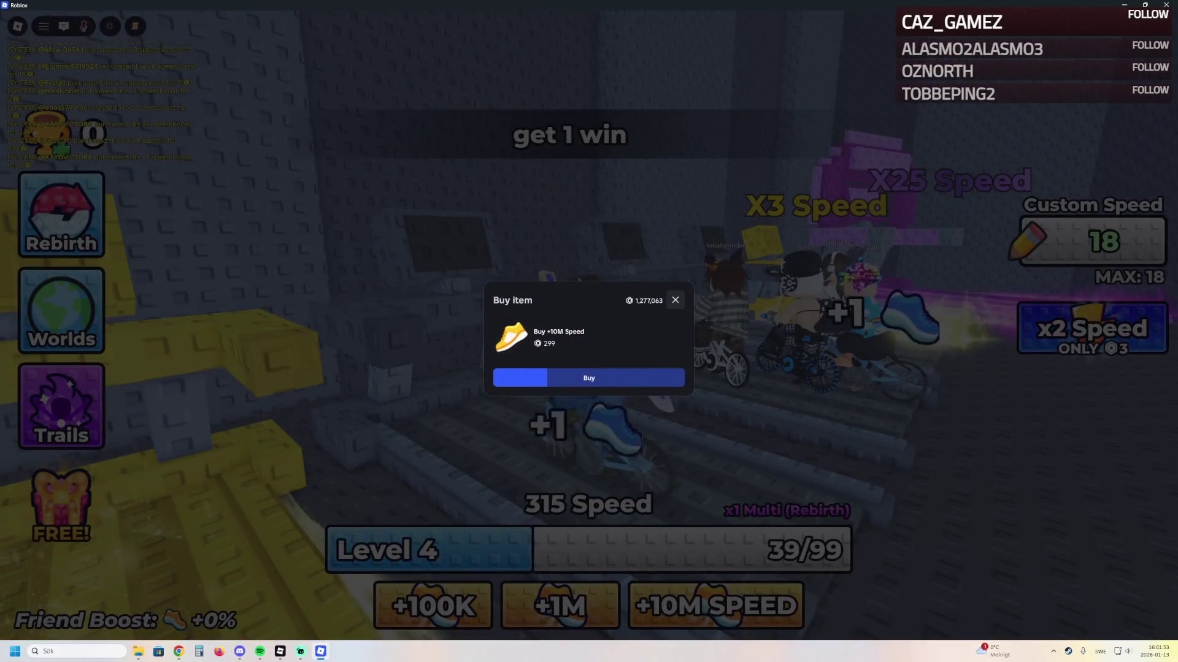
pyautogui.press('Escape')
pyautogui.click(433, 606)
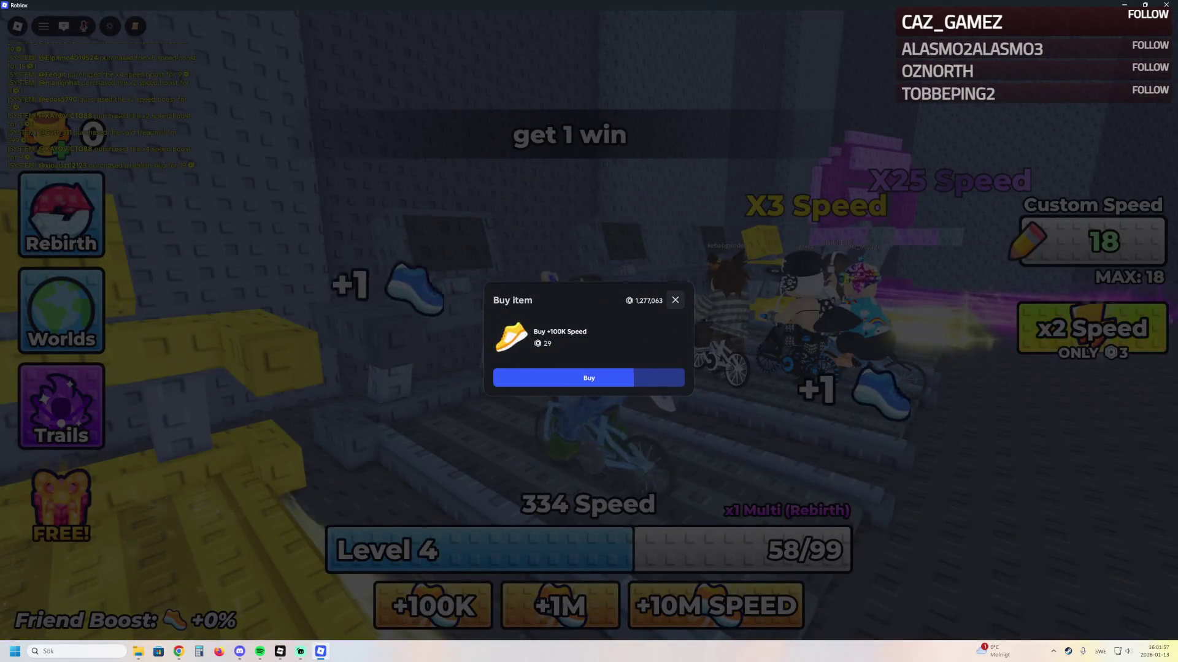
pyautogui.press('Escape')
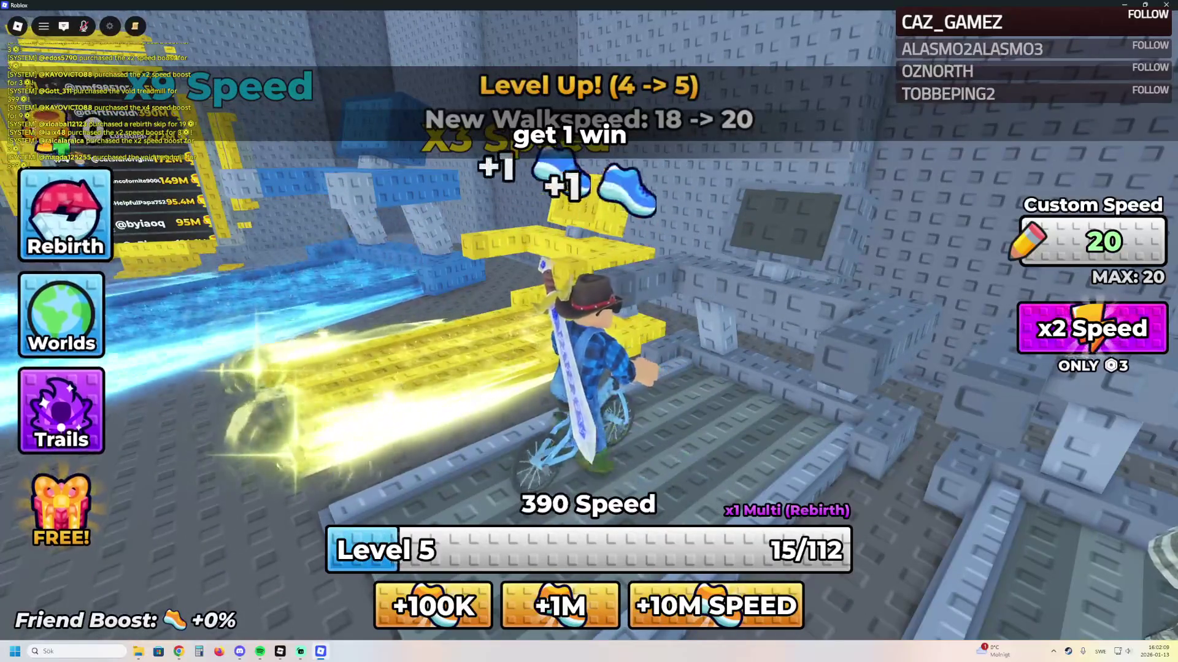
pyautogui.click(61, 215)
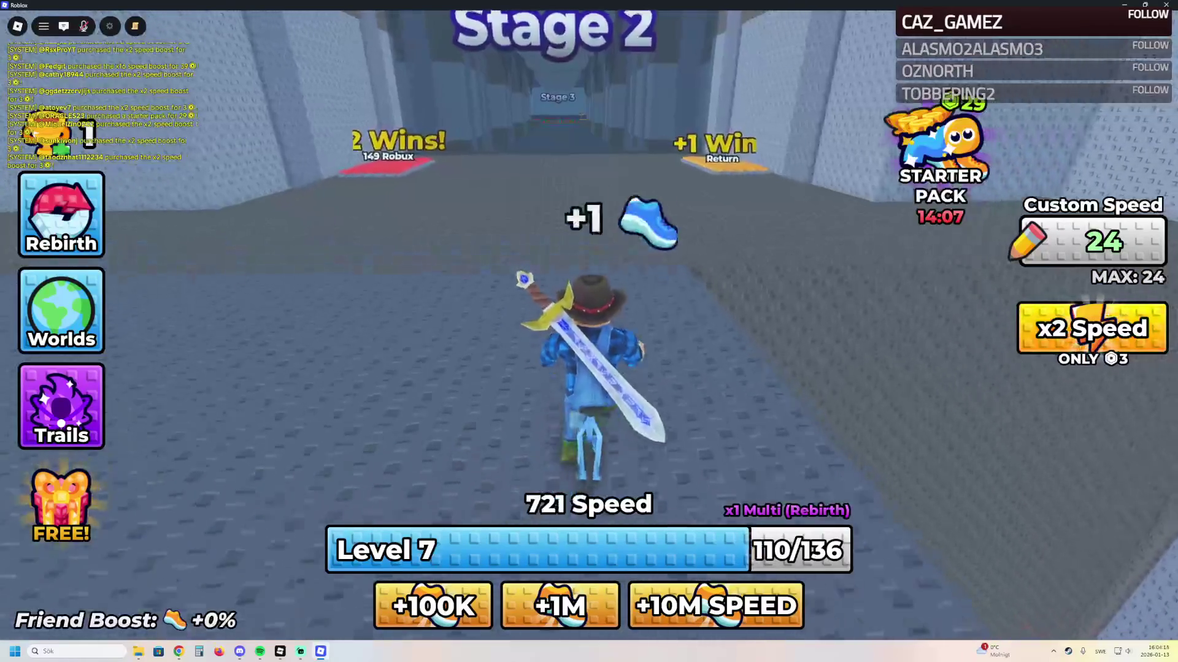
# Ride over the Return pad into the blue X9 Speed area and decline the X9 Diamond Treadmill offer
pyautogui.press('w')
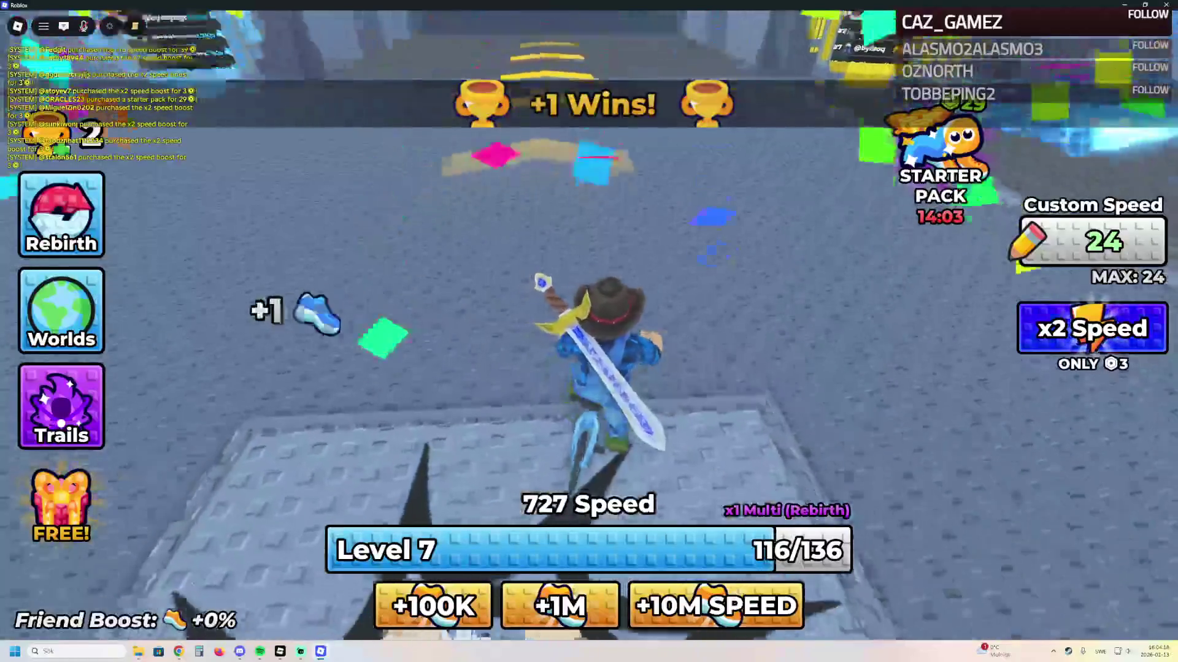
pyautogui.press('w')
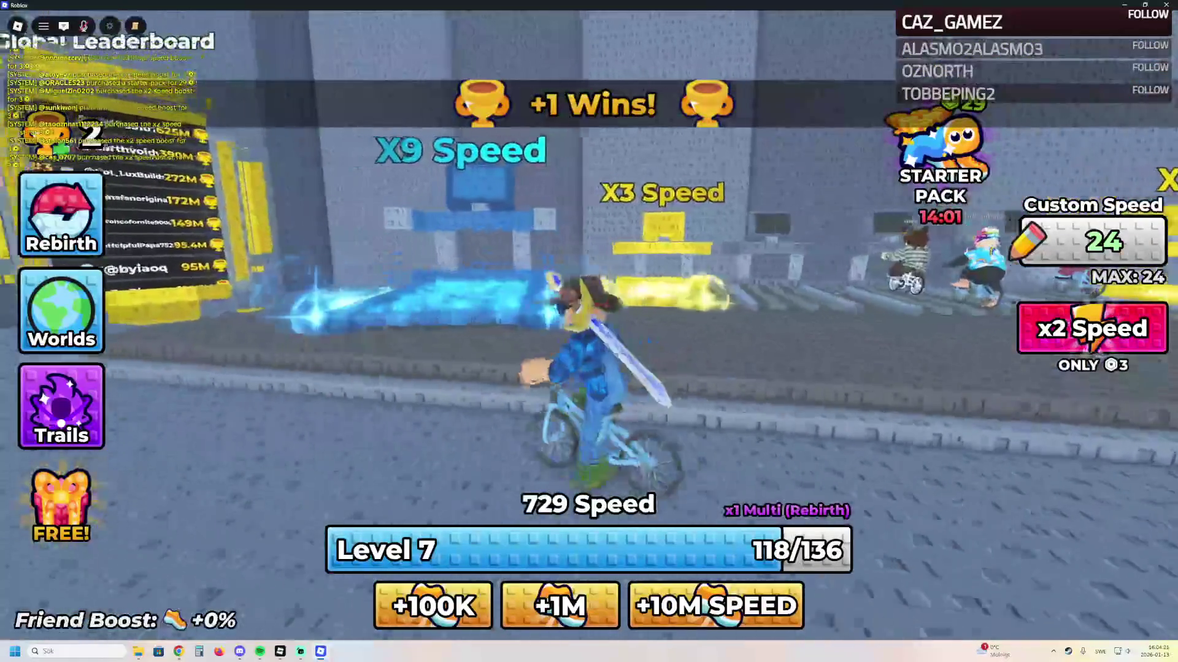
pyautogui.press('w')
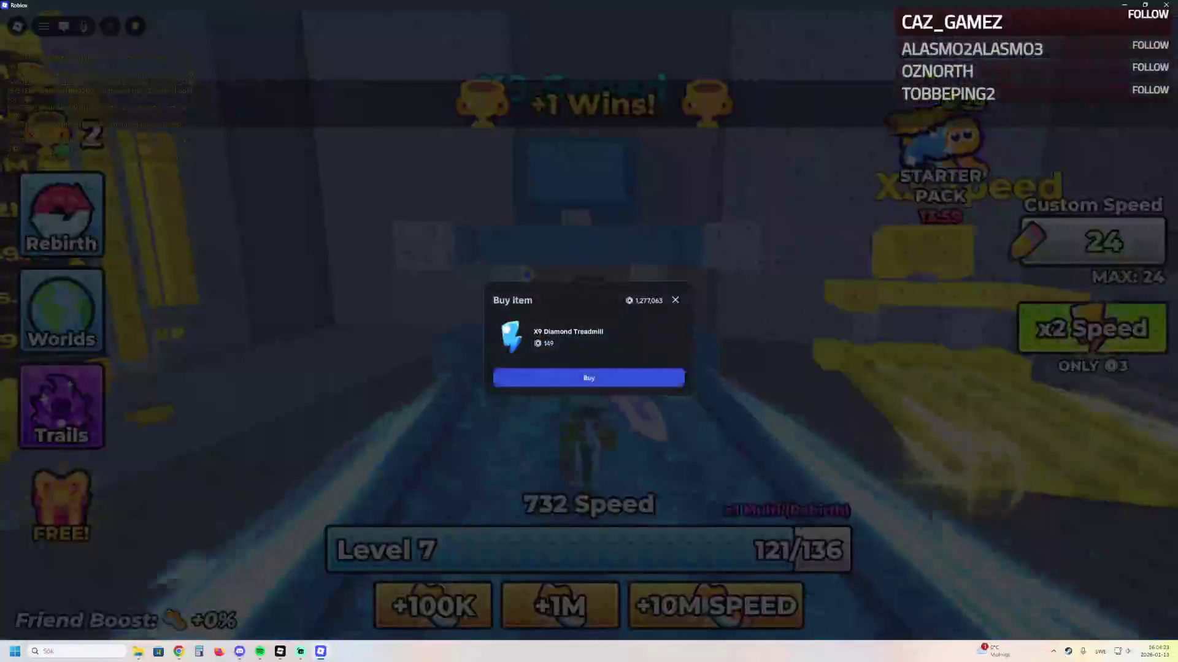
pyautogui.press('Escape')
# Ride onto the X3 Speed treadmill to level up to 8, then view the game's passes
pyautogui.press('w')
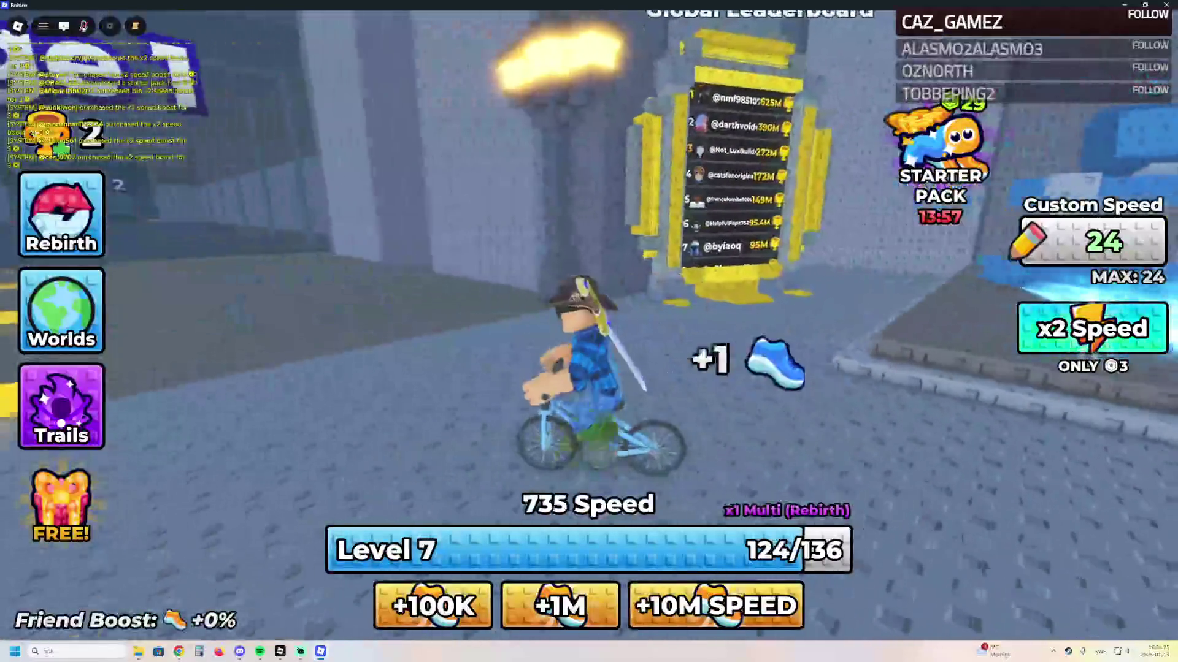
pyautogui.press('w')
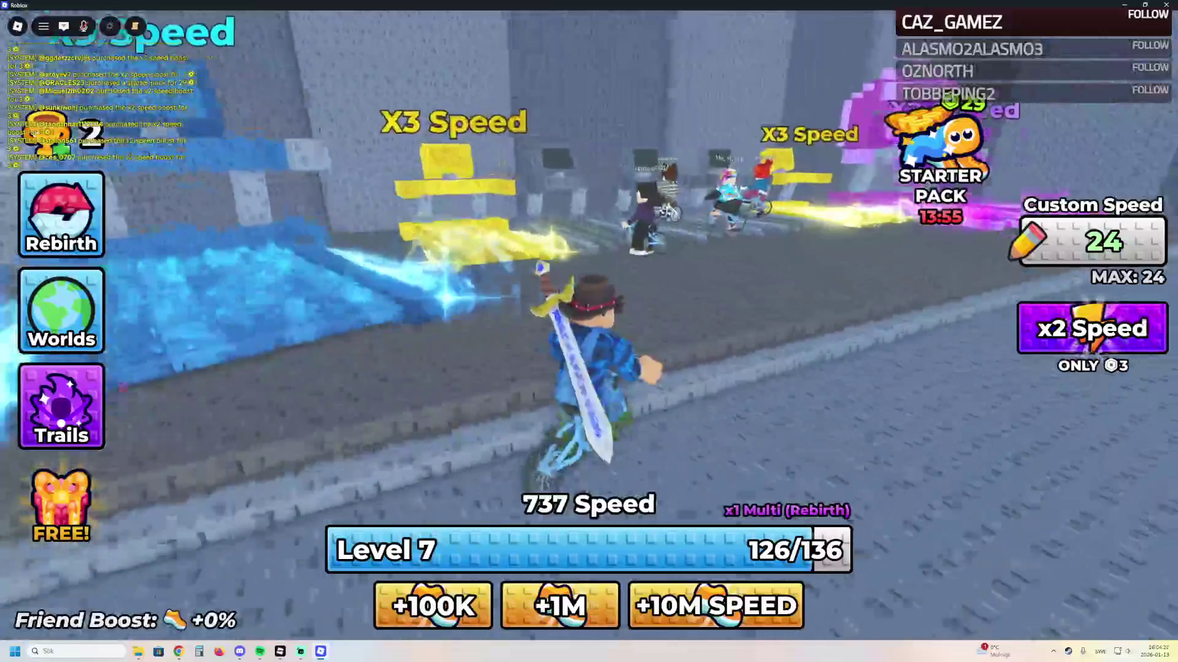
pyautogui.press('w')
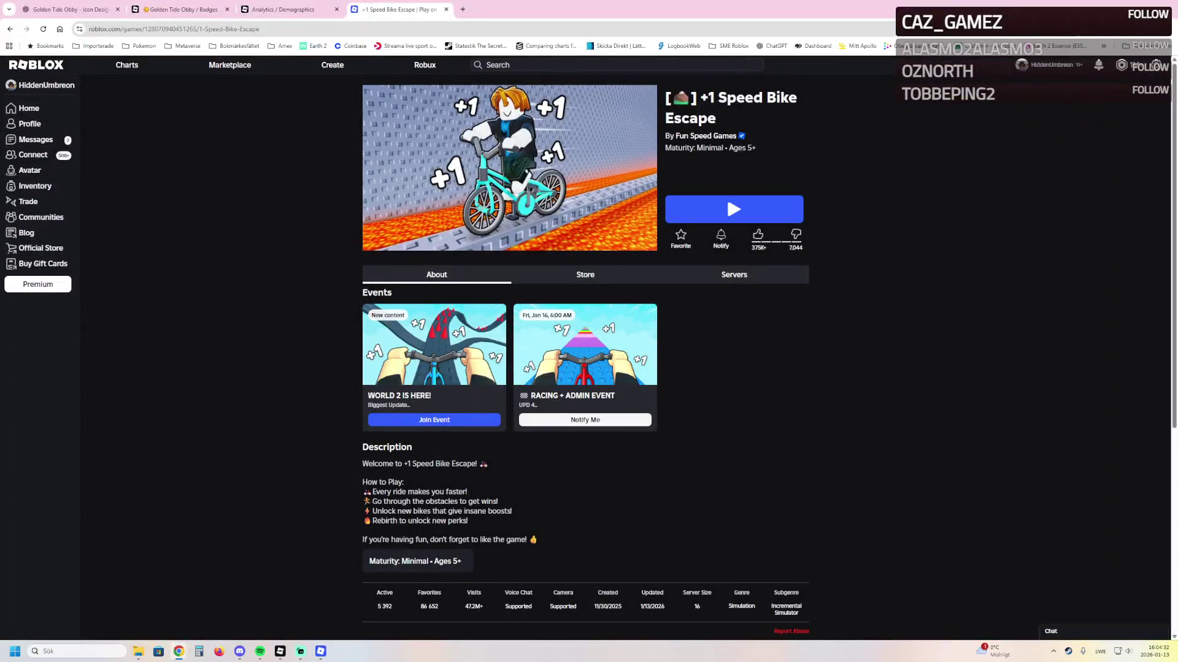
pyautogui.click(585, 274)
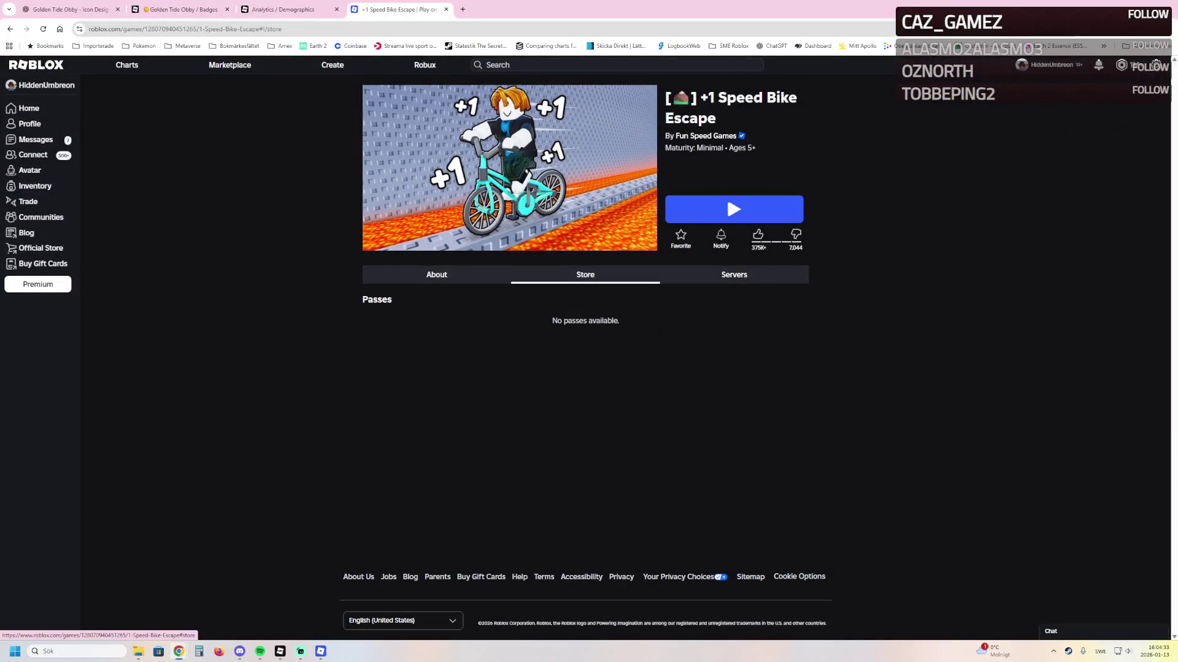
# Check the game page's Servers and About tabs, then return to the running Bike Escape game
pyautogui.click(734, 275)
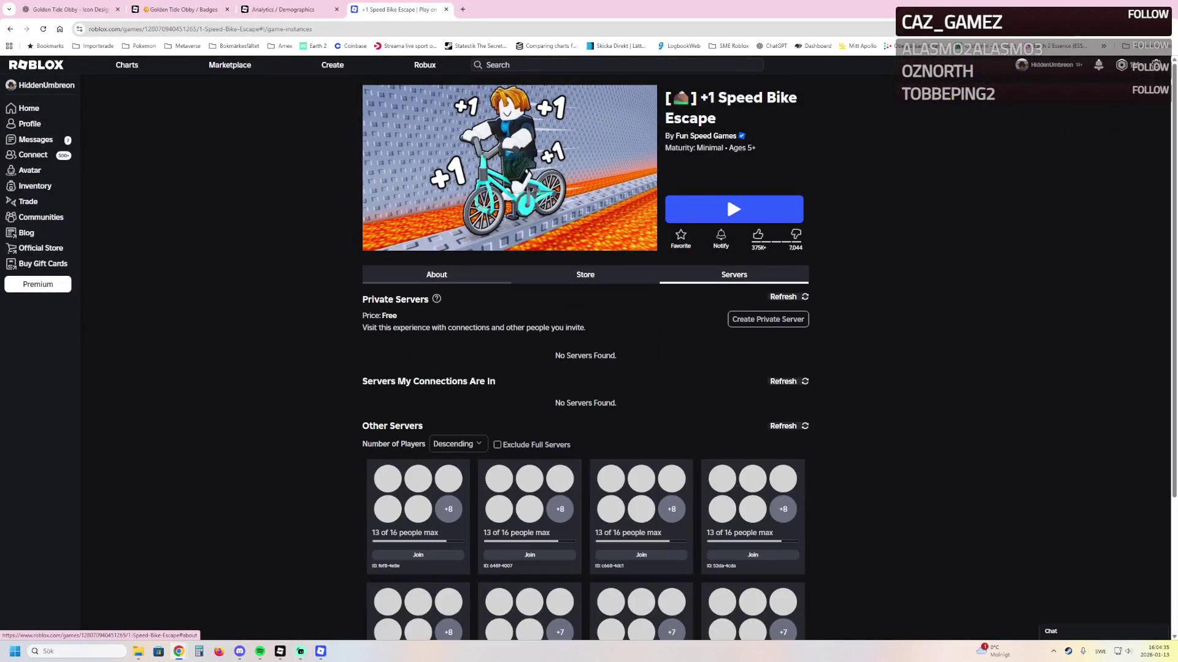
pyautogui.click(436, 274)
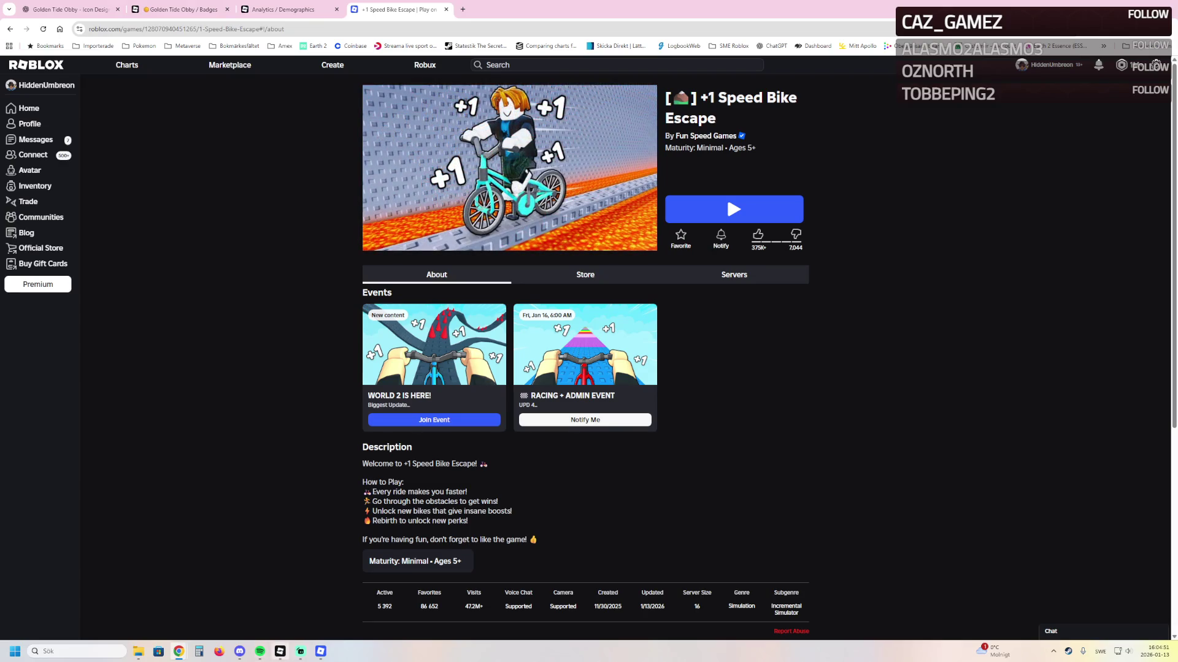
pyautogui.click(320, 652)
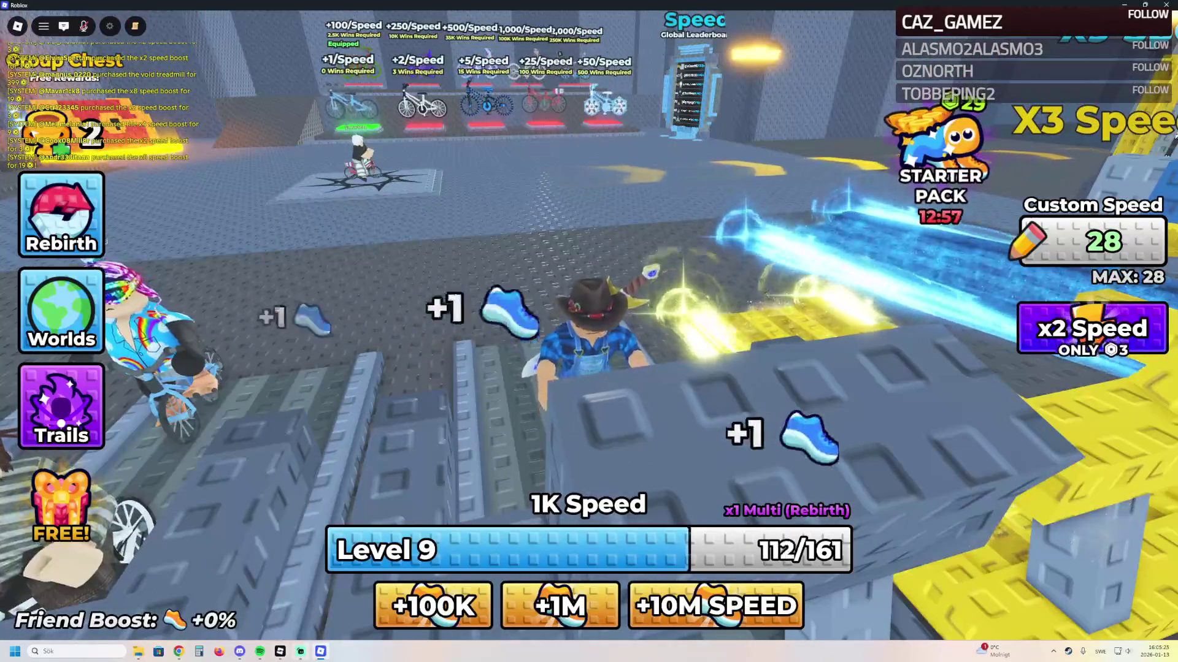
# Switch to the Golden Tide Obby playtest and move the character toward the START platform
pyautogui.hotkey('alt', 'Tab')
pyautogui.press('w')
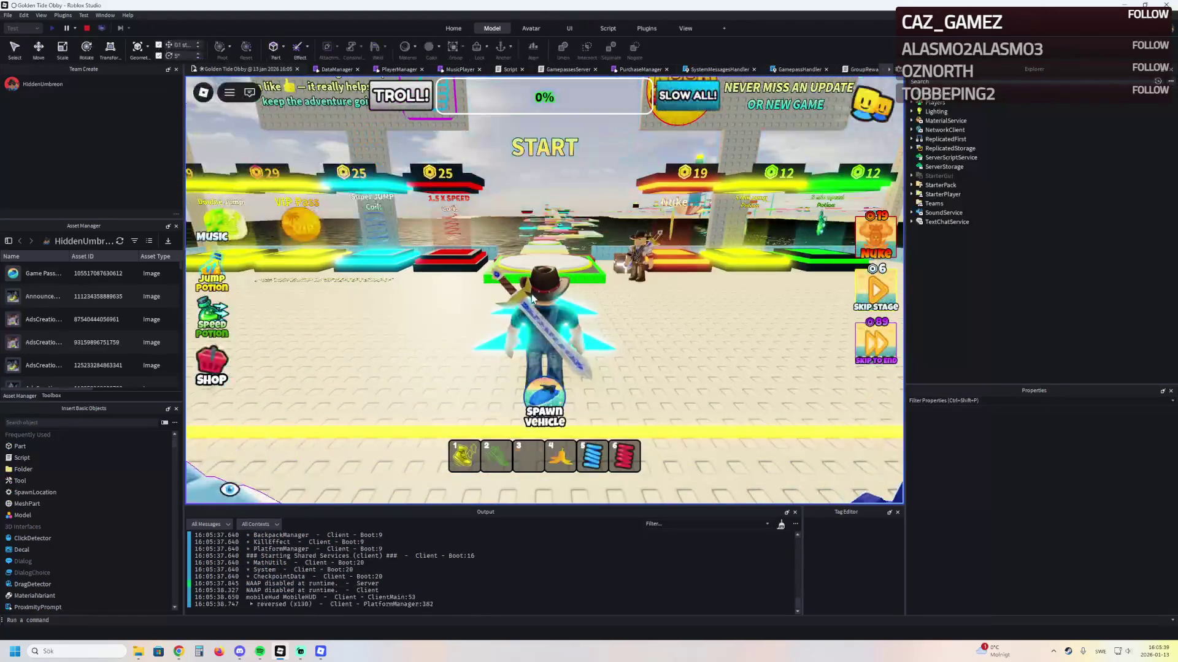
pyautogui.press('w')
pyautogui.press('w')
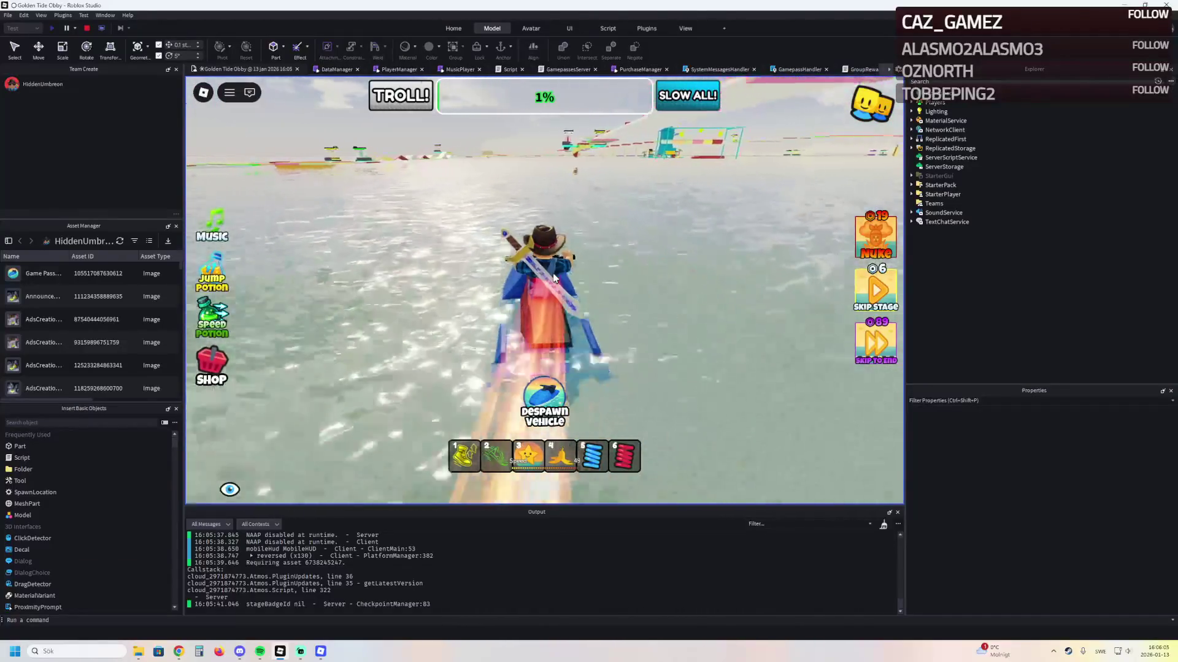
# Steer the vehicle across the water past the pink platform and obby course toward the towers
pyautogui.press('a')
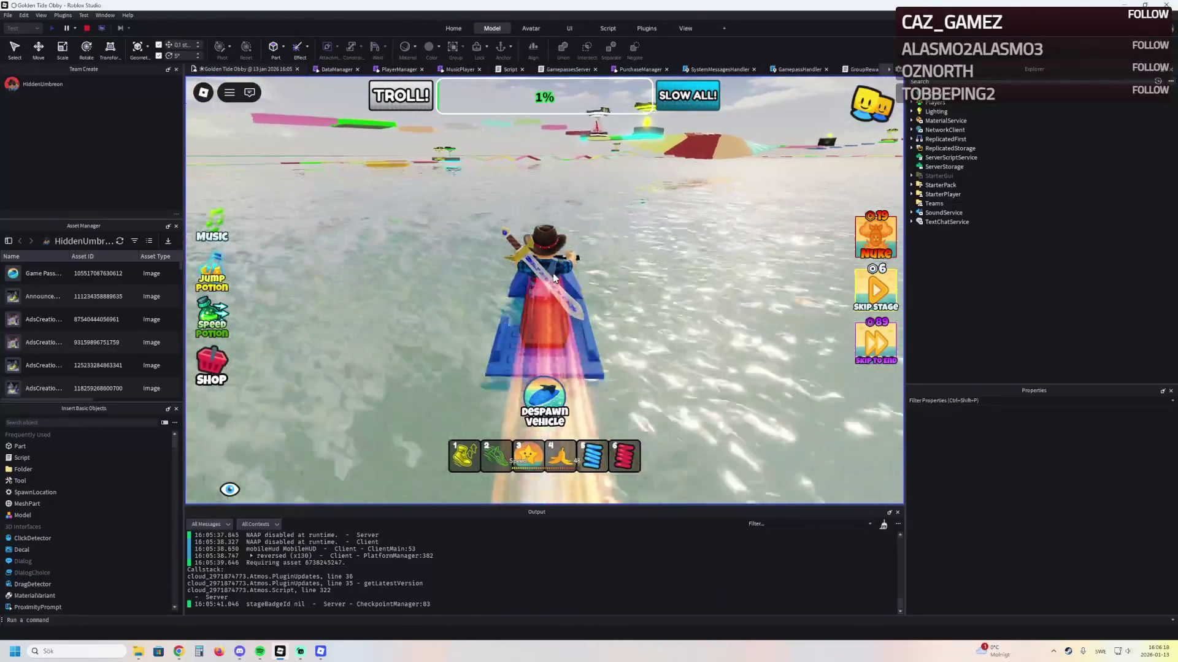
pyautogui.press('d')
pyautogui.press('a')
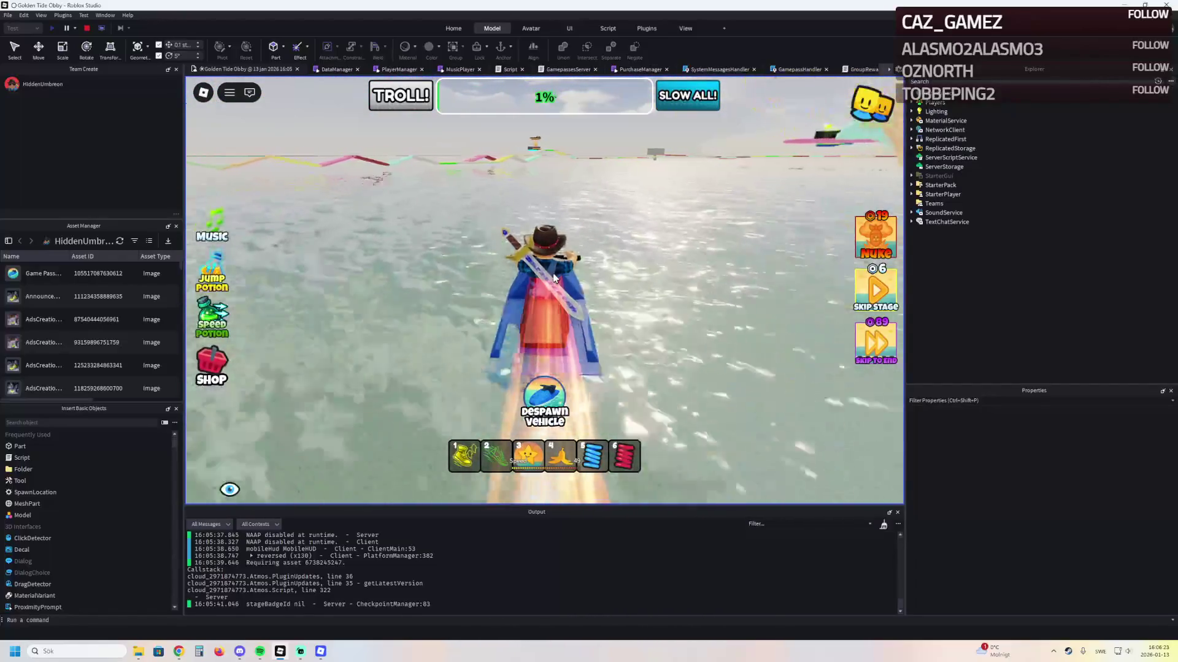
pyautogui.press('d')
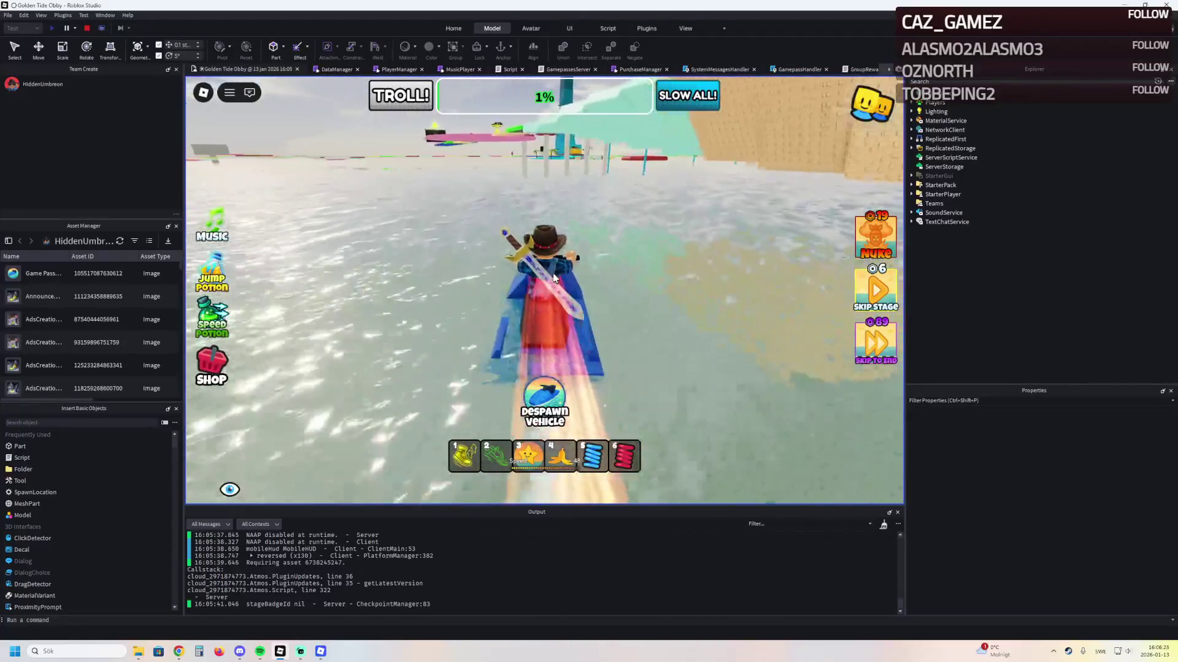
pyautogui.press('a')
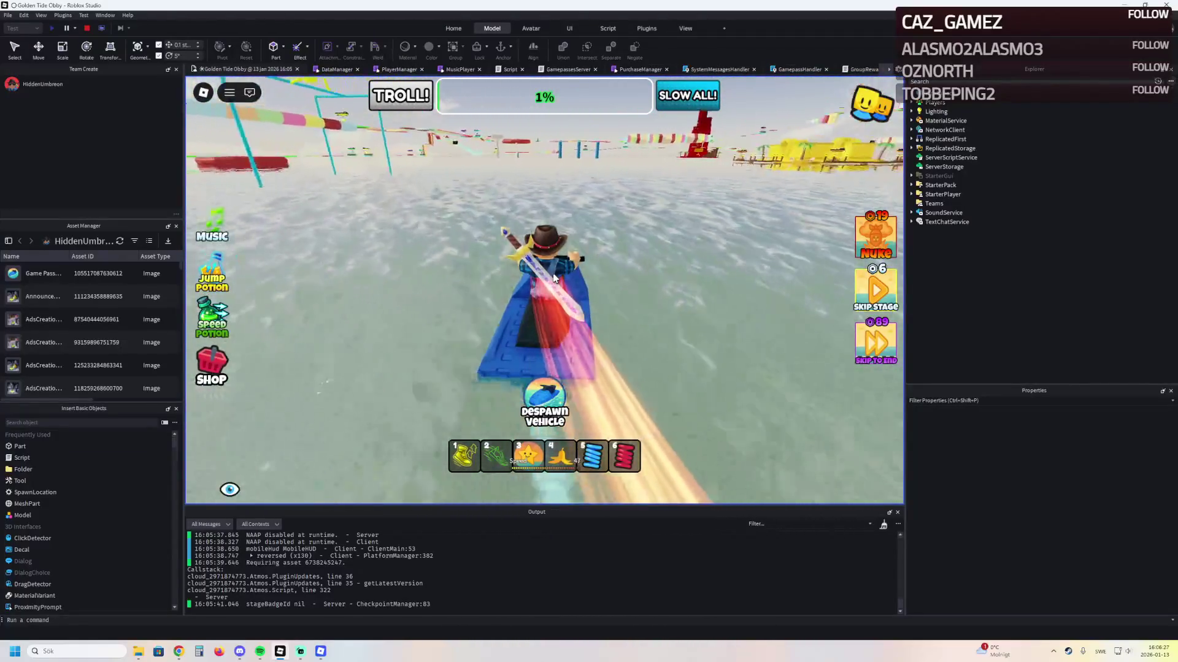
pyautogui.press('d')
pyautogui.press('d')
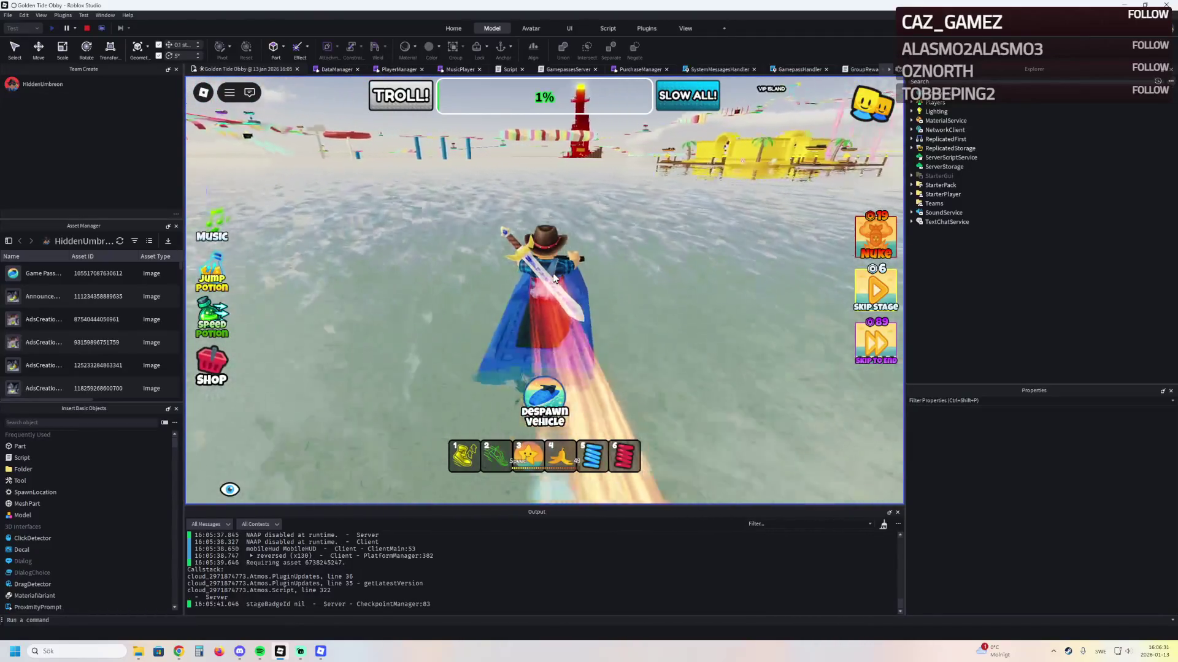
pyautogui.press('d')
pyautogui.press('d')
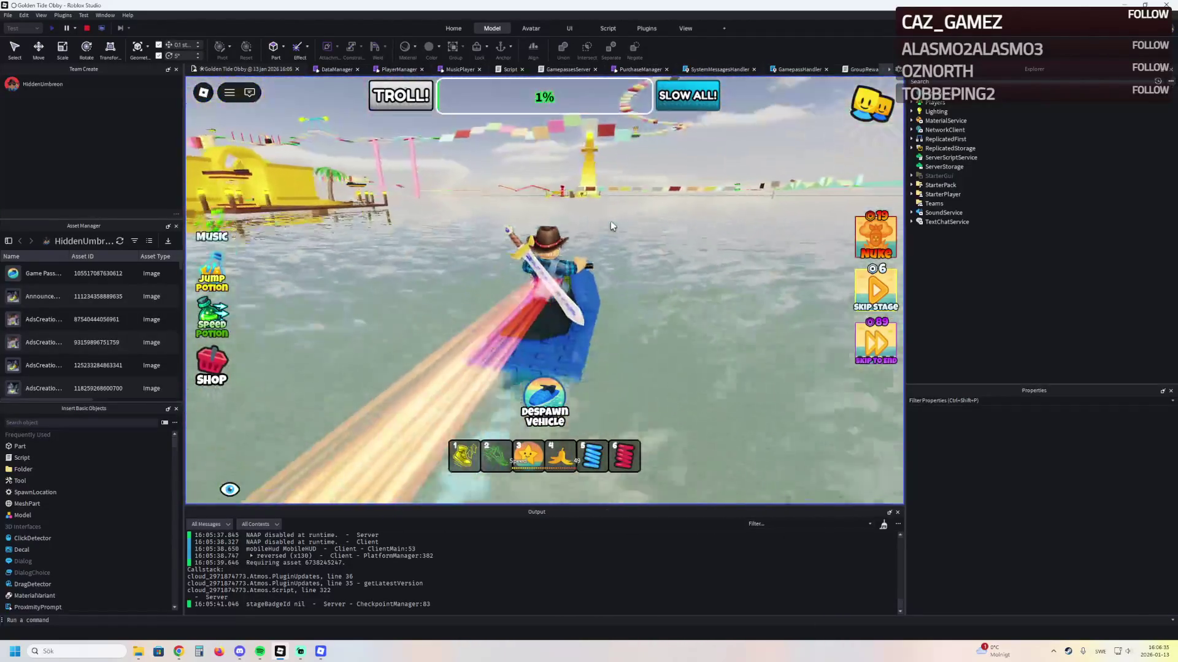
pyautogui.press('a')
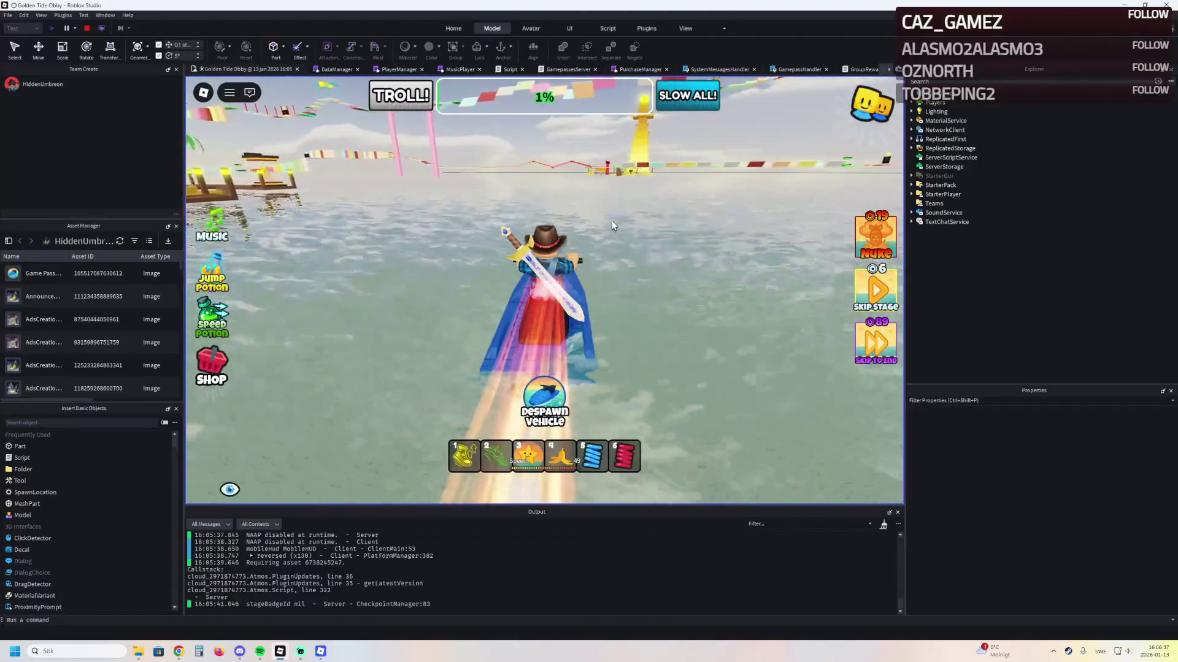
# Turn away from the yellow tower and drive toward the red ramp, then switch to Ads Manager
pyautogui.press('w')
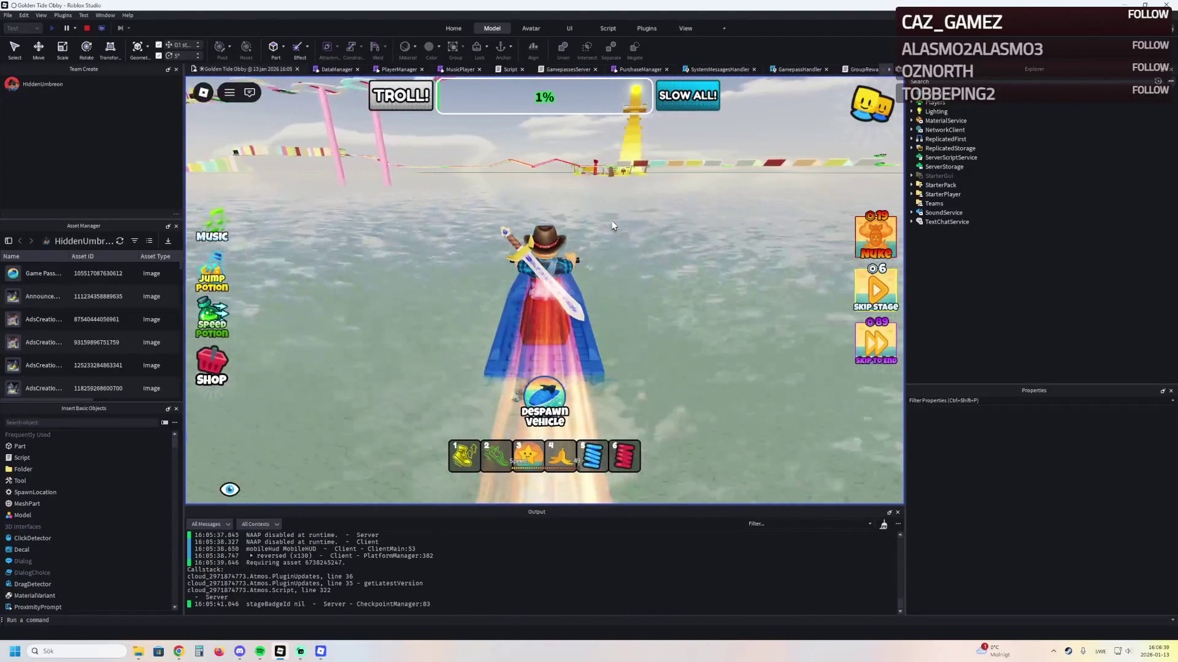
pyautogui.press('d')
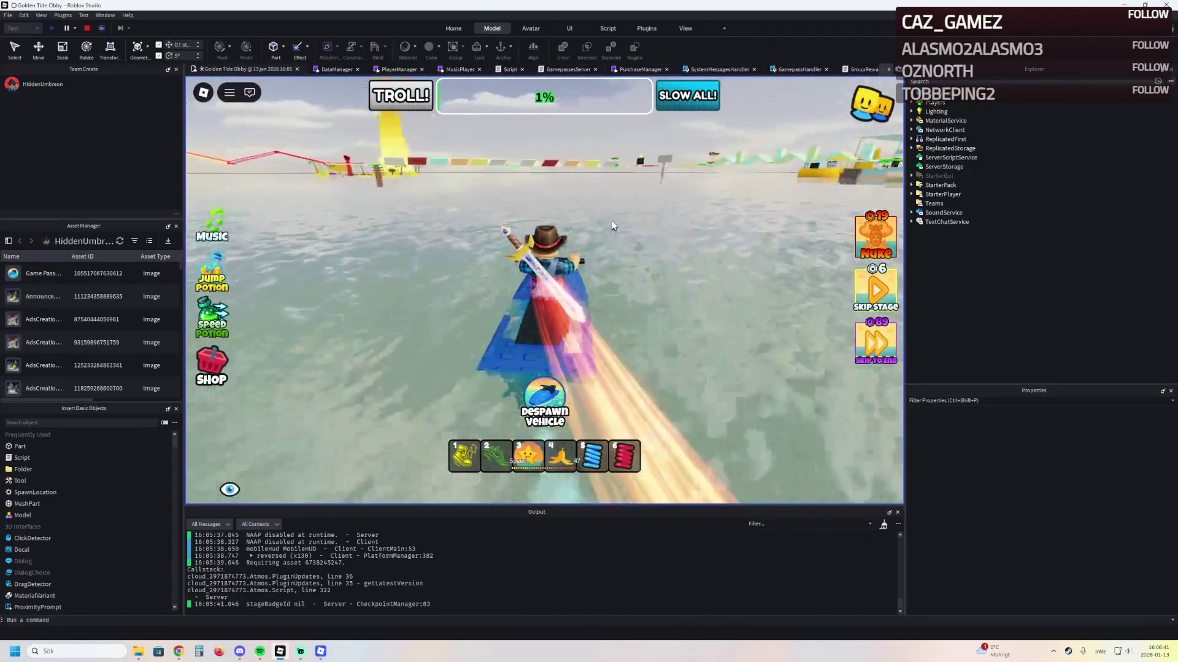
pyautogui.press('d')
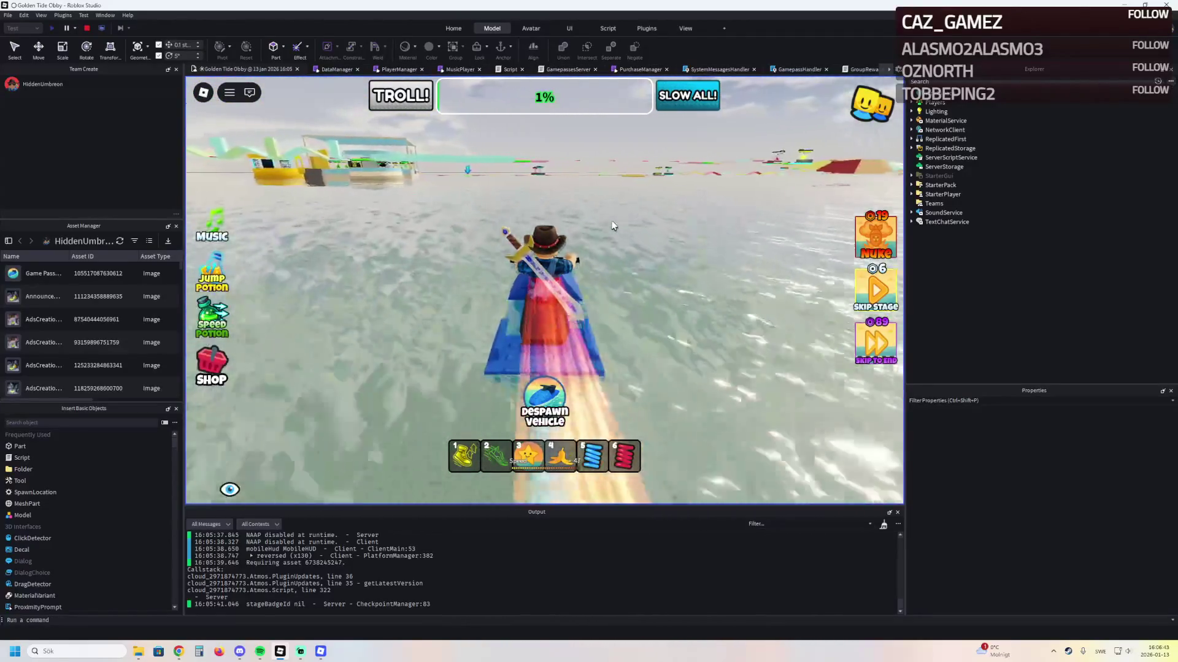
pyautogui.press('d')
pyautogui.press('w')
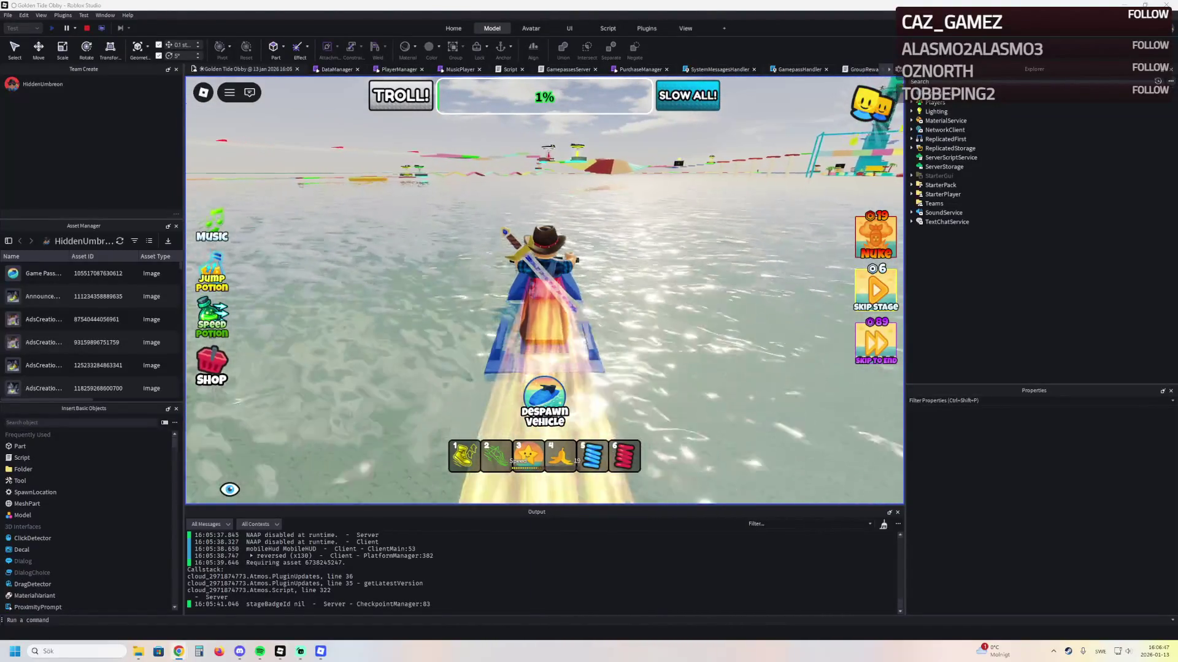
pyautogui.press('w')
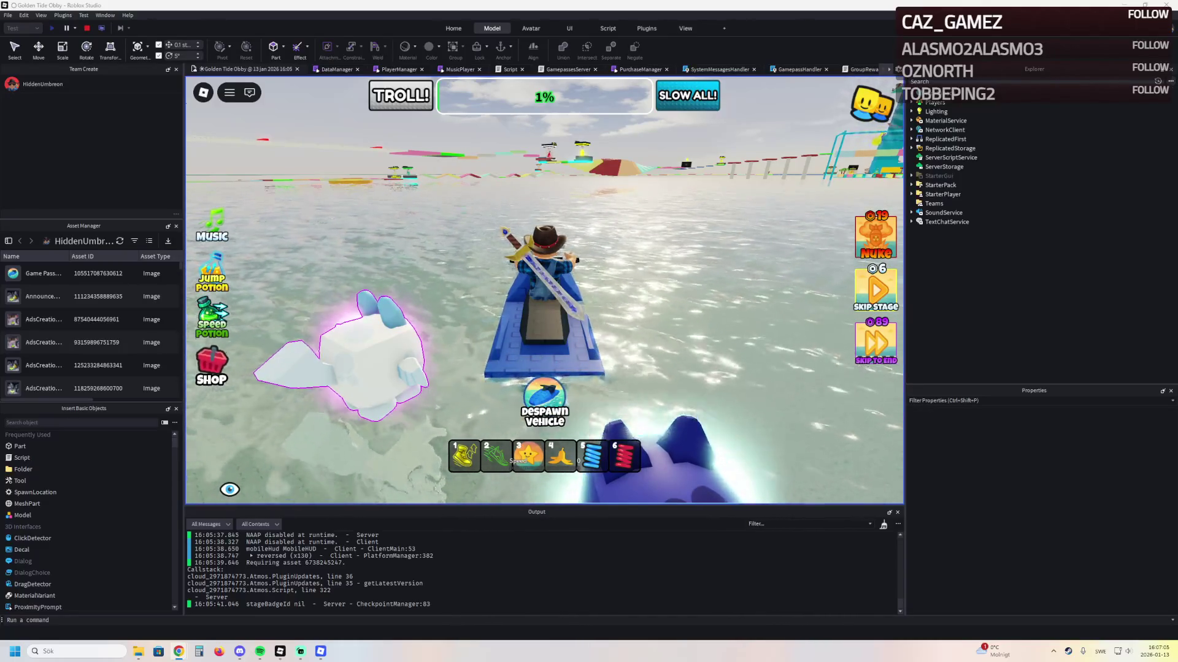
pyautogui.hotkey('alt', 'Tab')
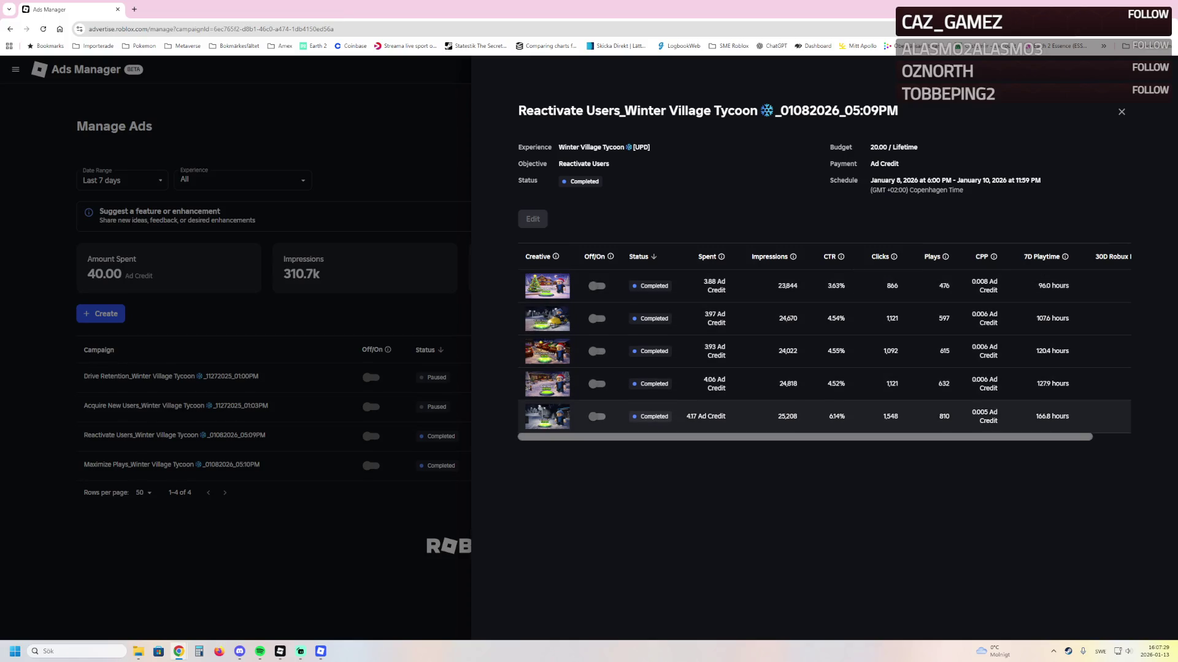
pyautogui.moveTo(548, 417)
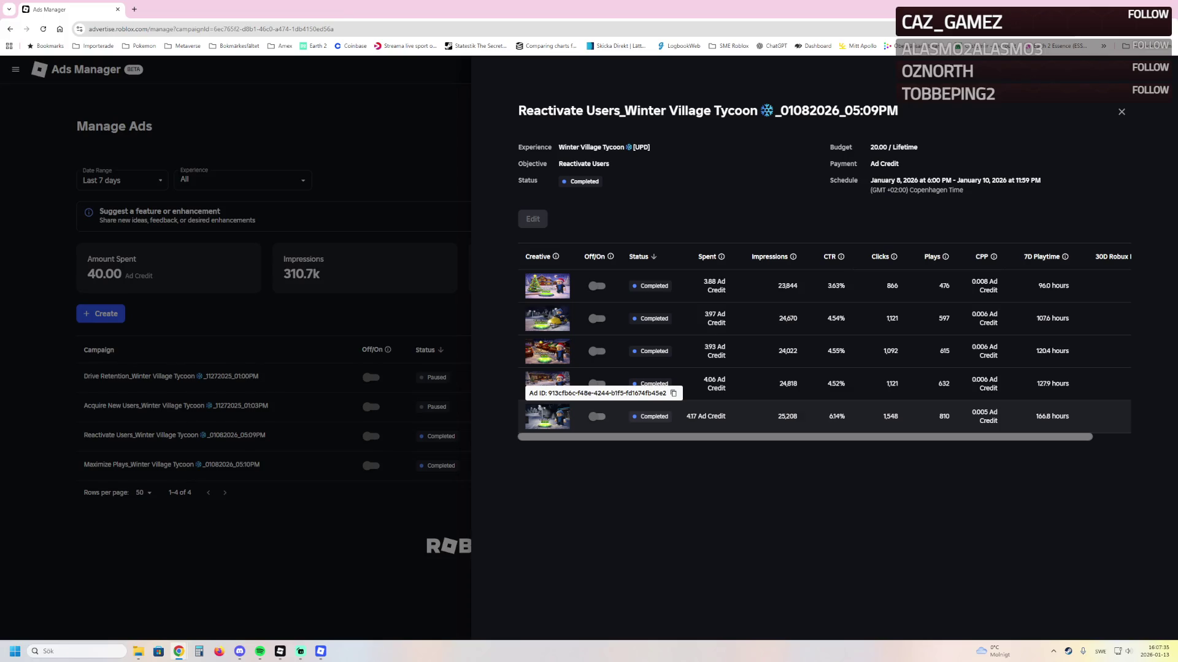
pyautogui.click(547, 417)
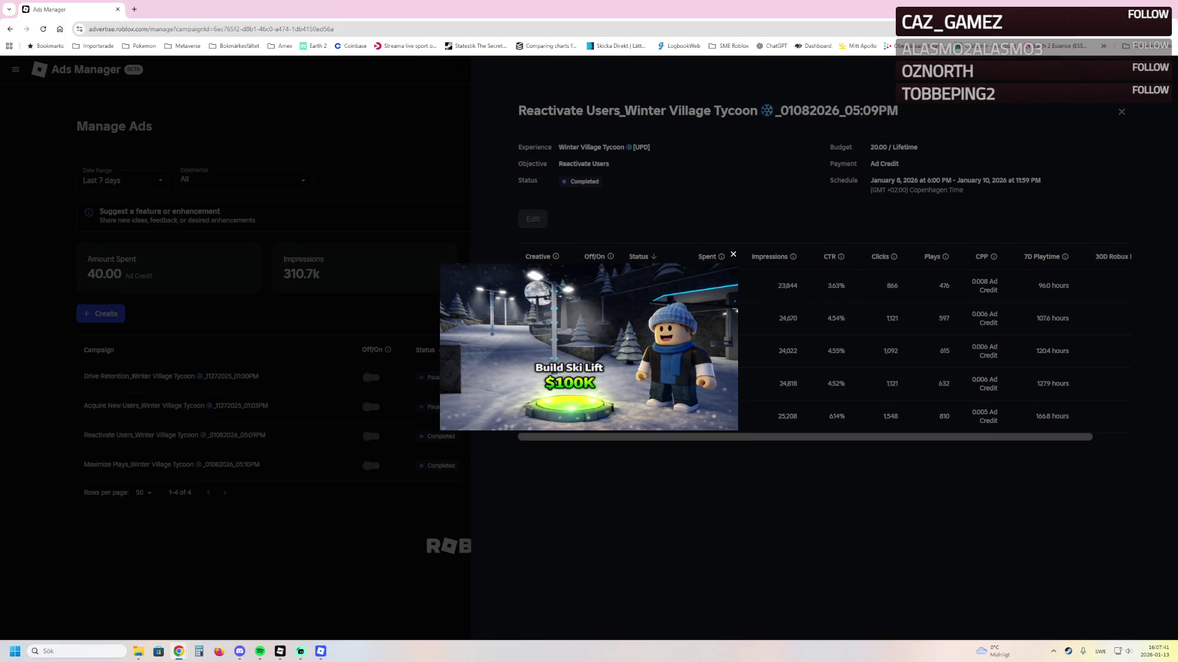
pyautogui.press('Escape')
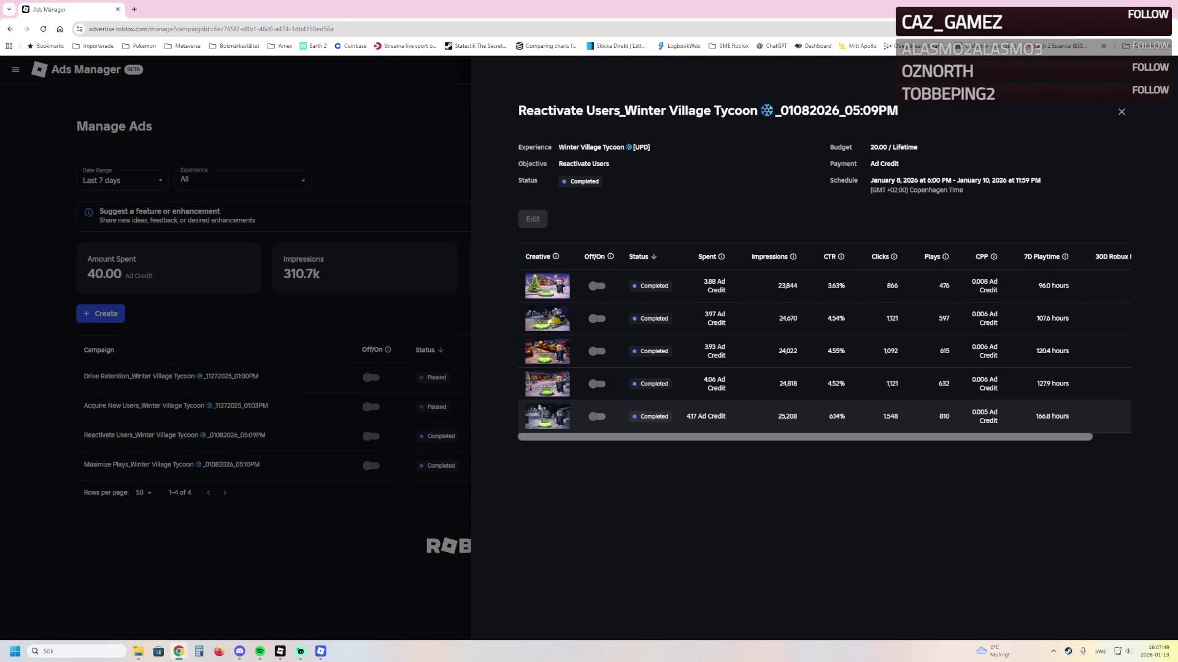
pyautogui.hscroll(2, 823, 347)
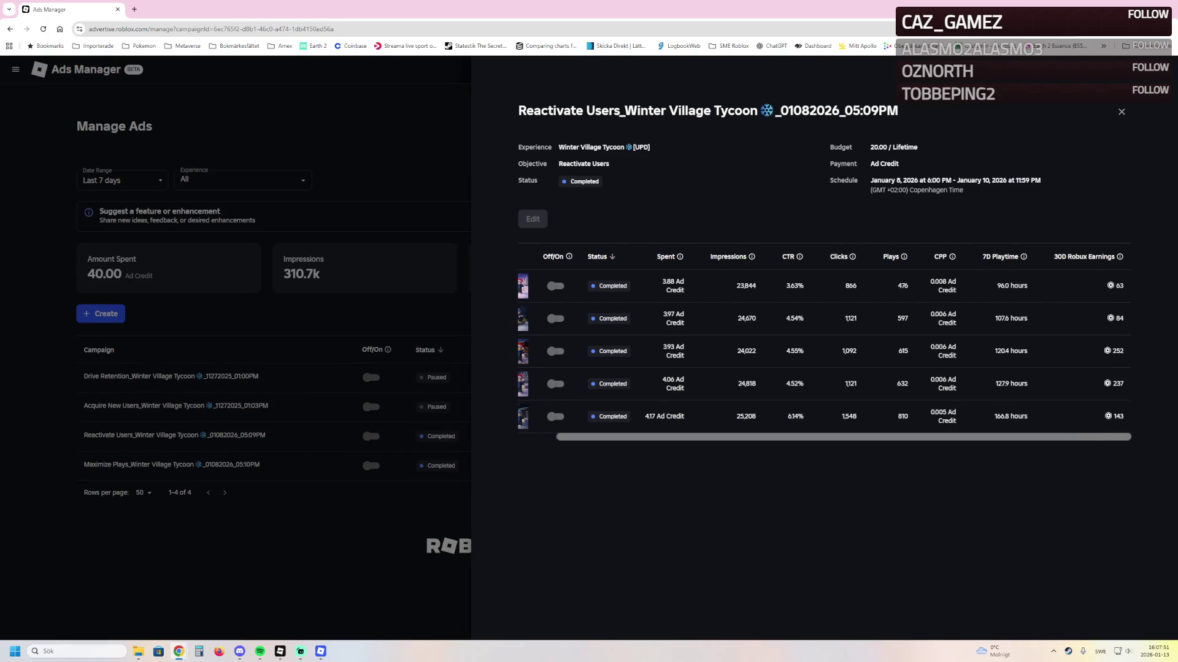
pyautogui.hscroll(-2, 825, 384)
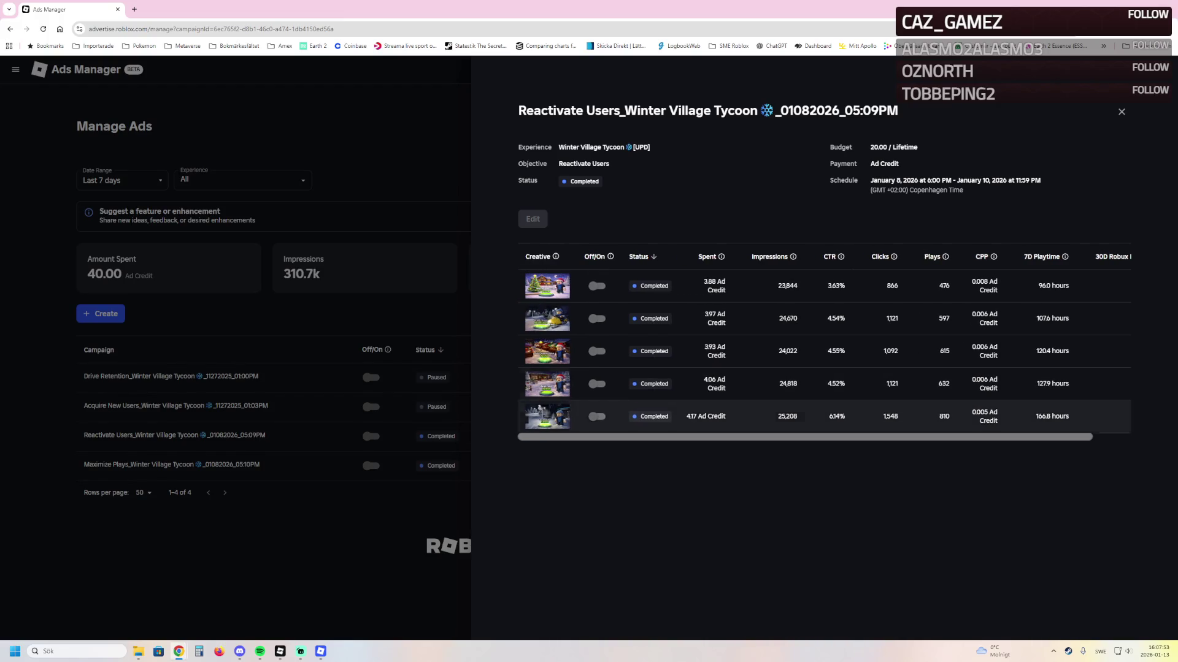
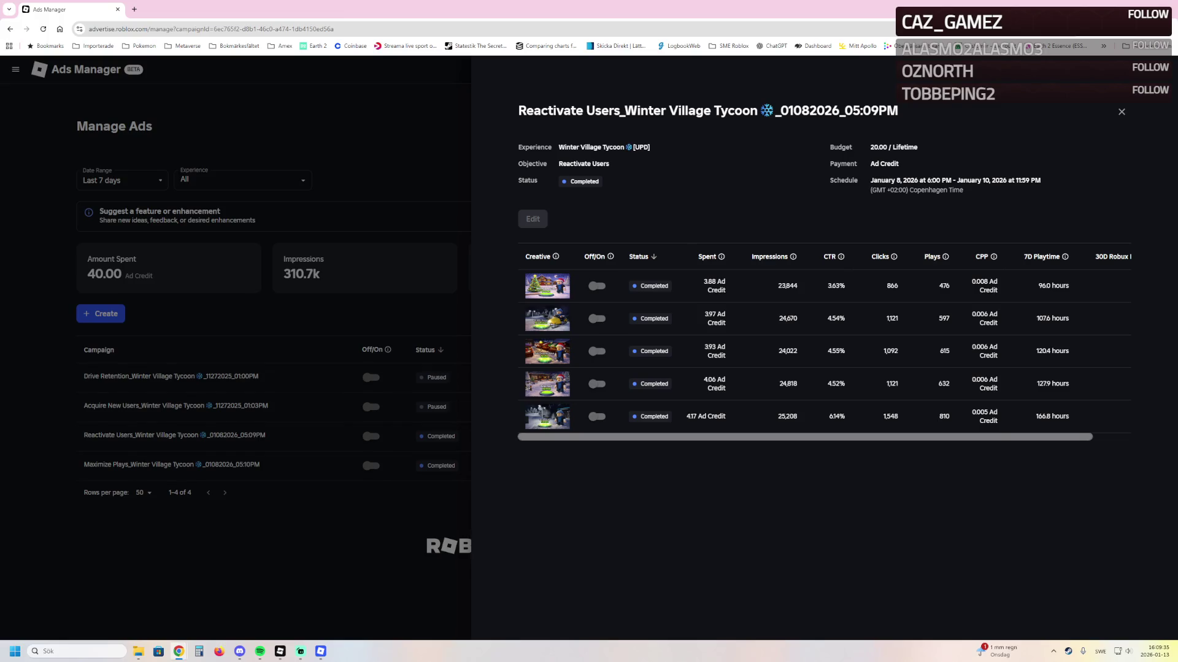
# Close the Reactivate Users campaign panel in Ads Manager and return to the Golden Tide Obby playtest
pyautogui.press('Escape')
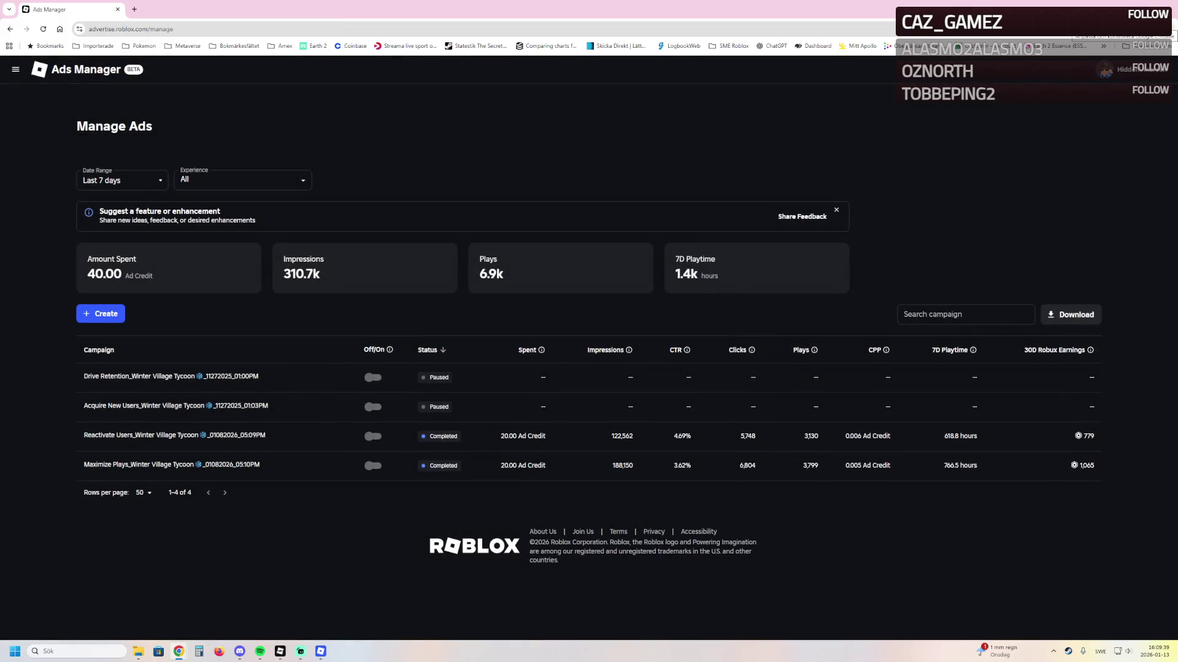
pyautogui.hotkey('alt', 'Tab')
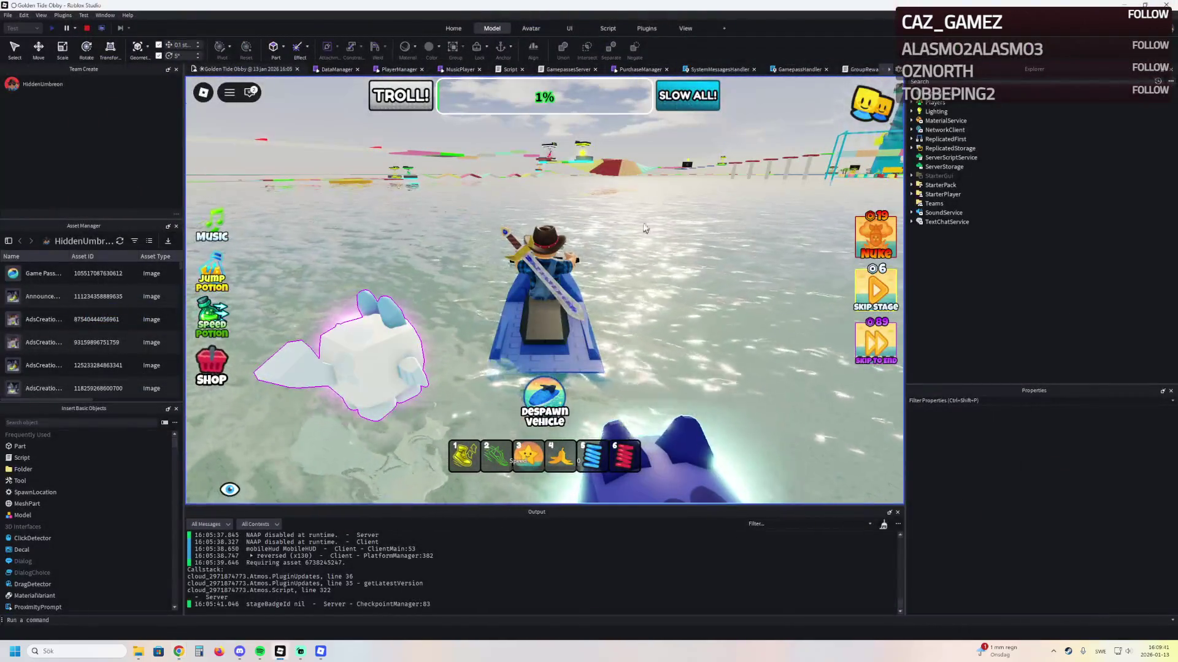
# Attempt a rebirth in the speed game, which is refused at level 15 of 25
pyautogui.hotkey('alt', 'Tab')
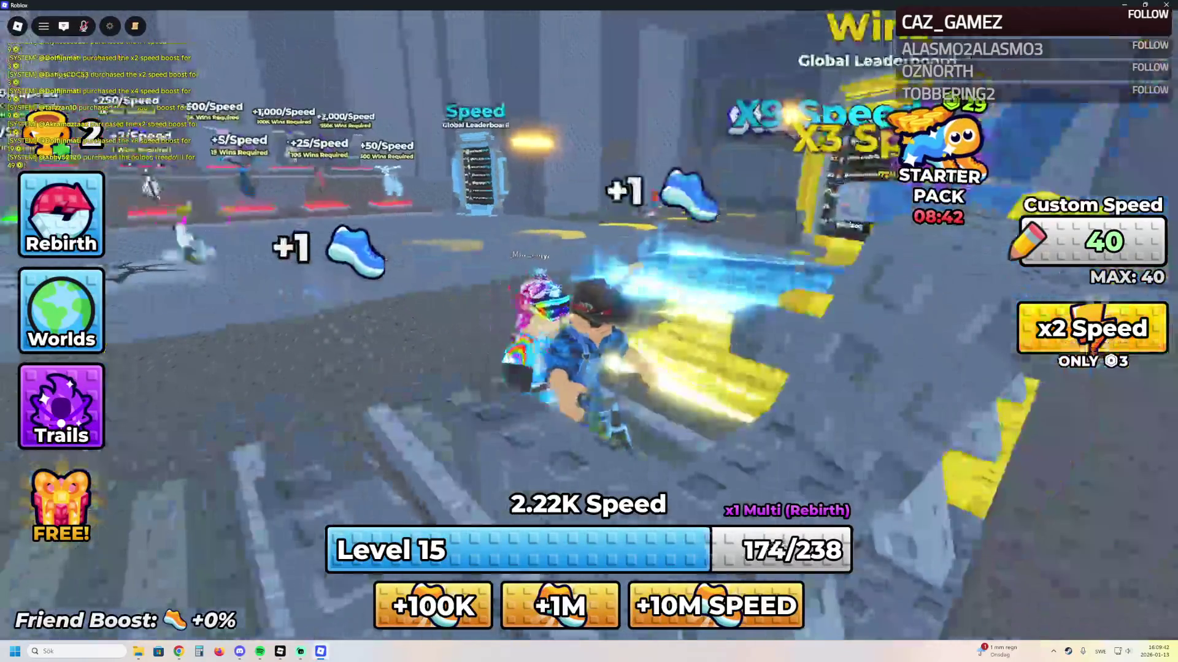
pyautogui.click(65, 214)
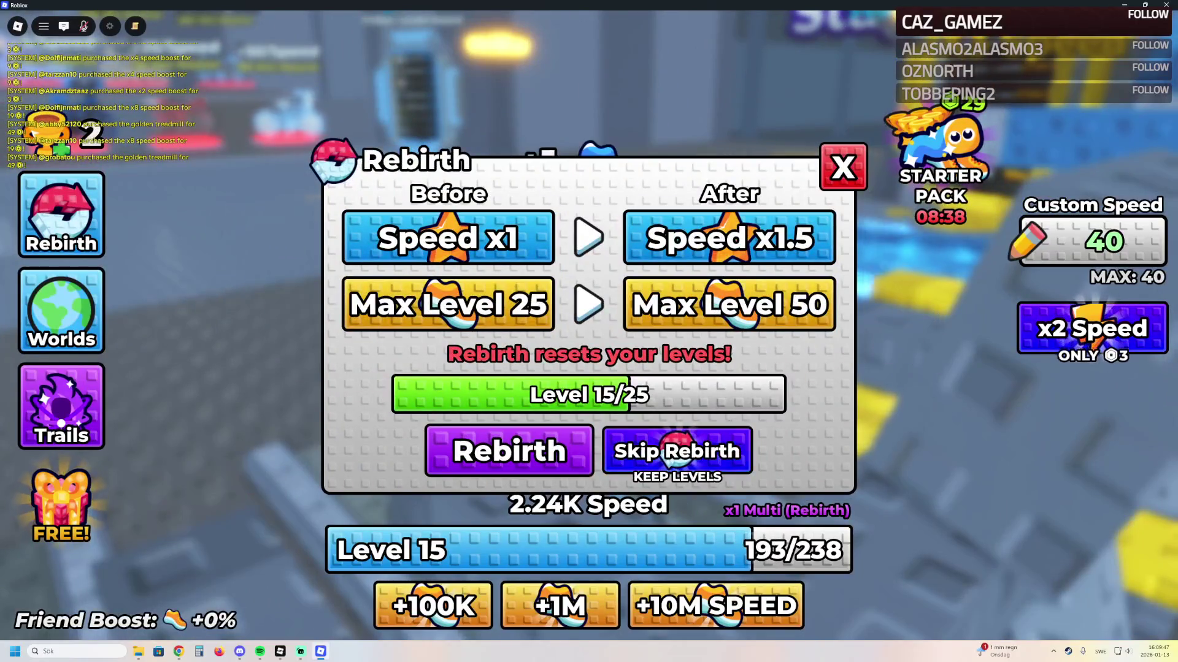
pyautogui.click(509, 451)
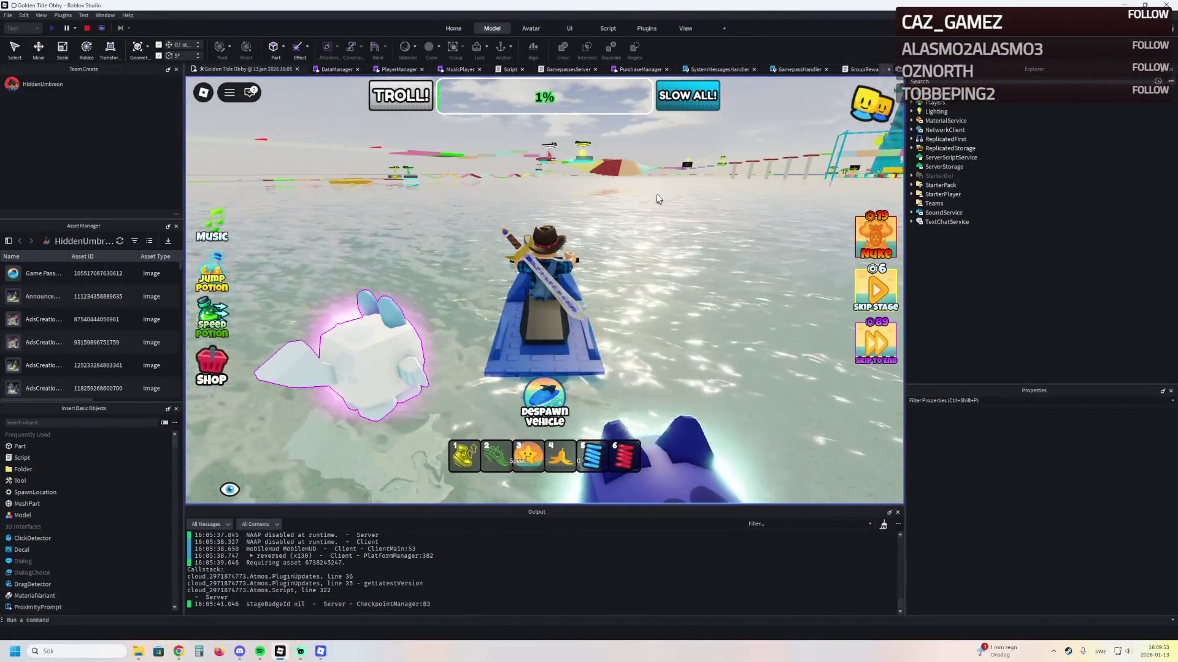
# Trigger the Speed boost and steer the jet ski right, under the course toward the yellow structures
pyautogui.press('3')
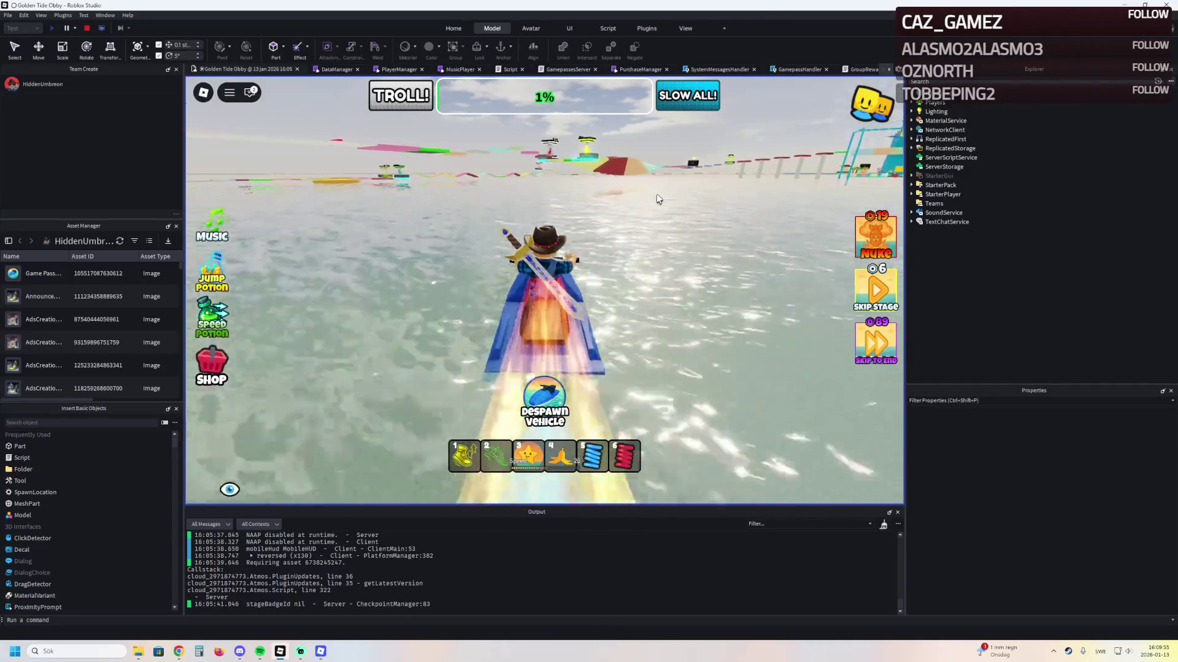
pyautogui.press('d')
pyautogui.press('d')
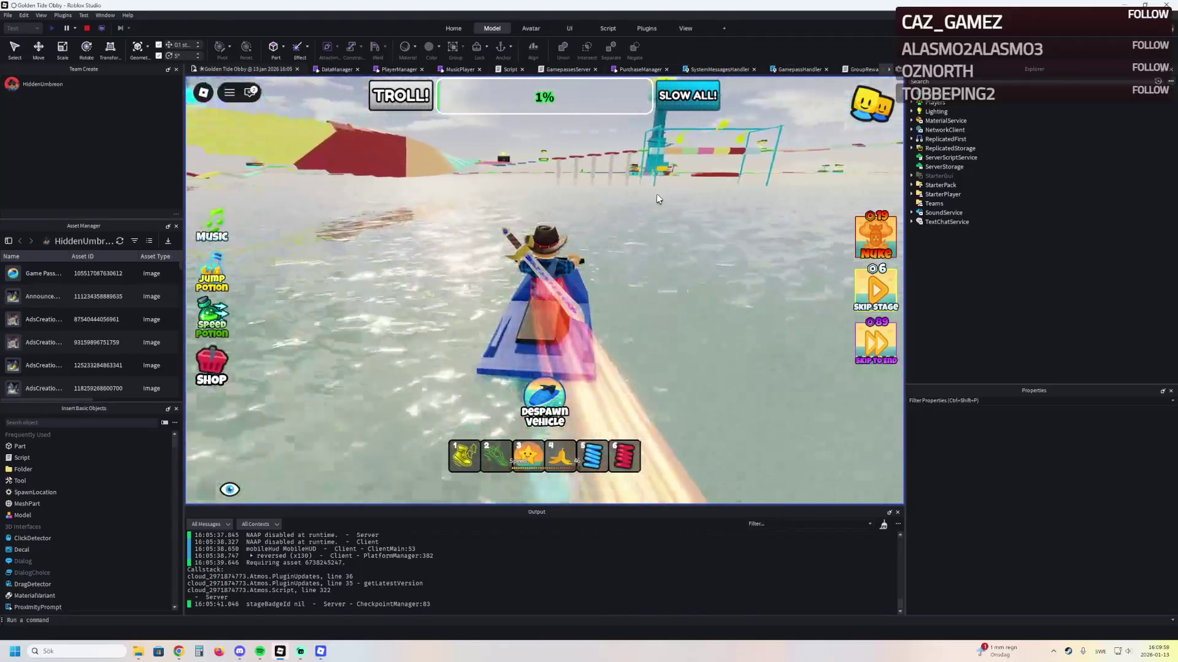
pyautogui.press('d')
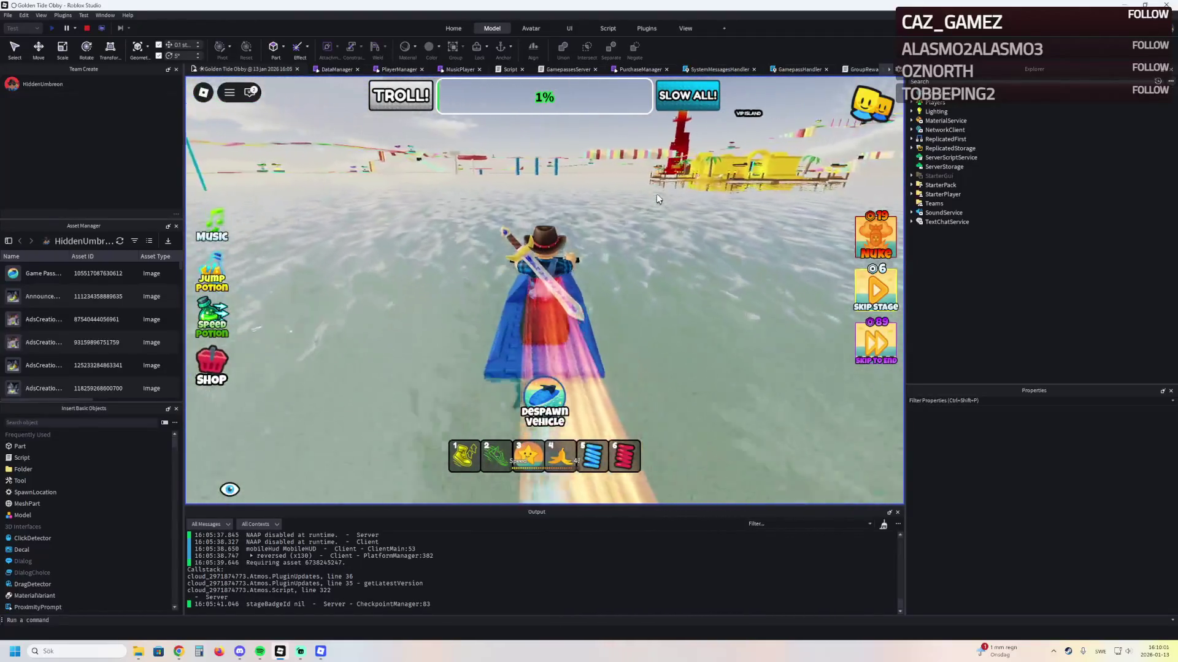
pyautogui.press('d')
pyautogui.press('d')
pyautogui.press('d')
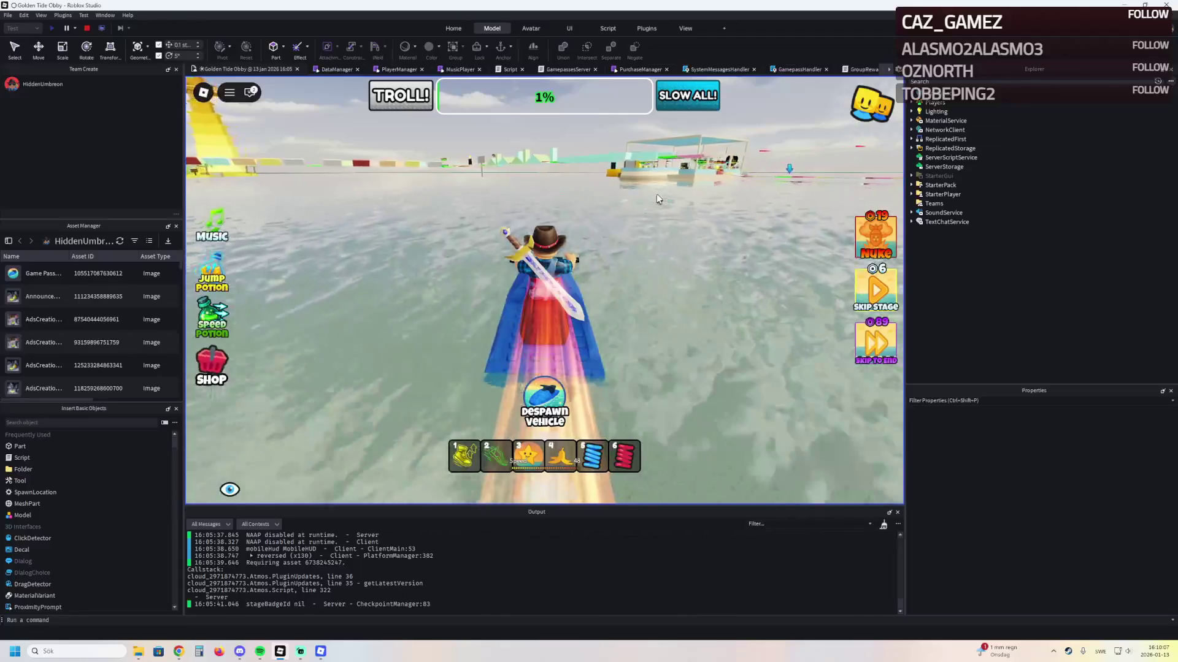
pyautogui.press('a')
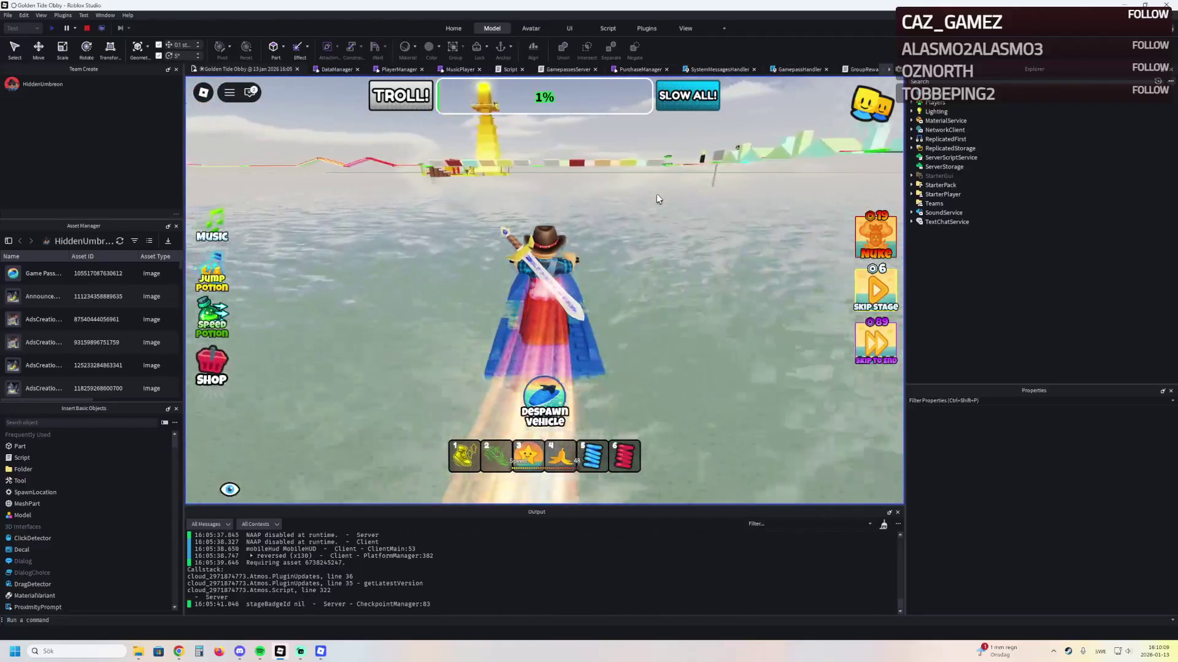
pyautogui.press('d')
pyautogui.press('w')
pyautogui.press('w')
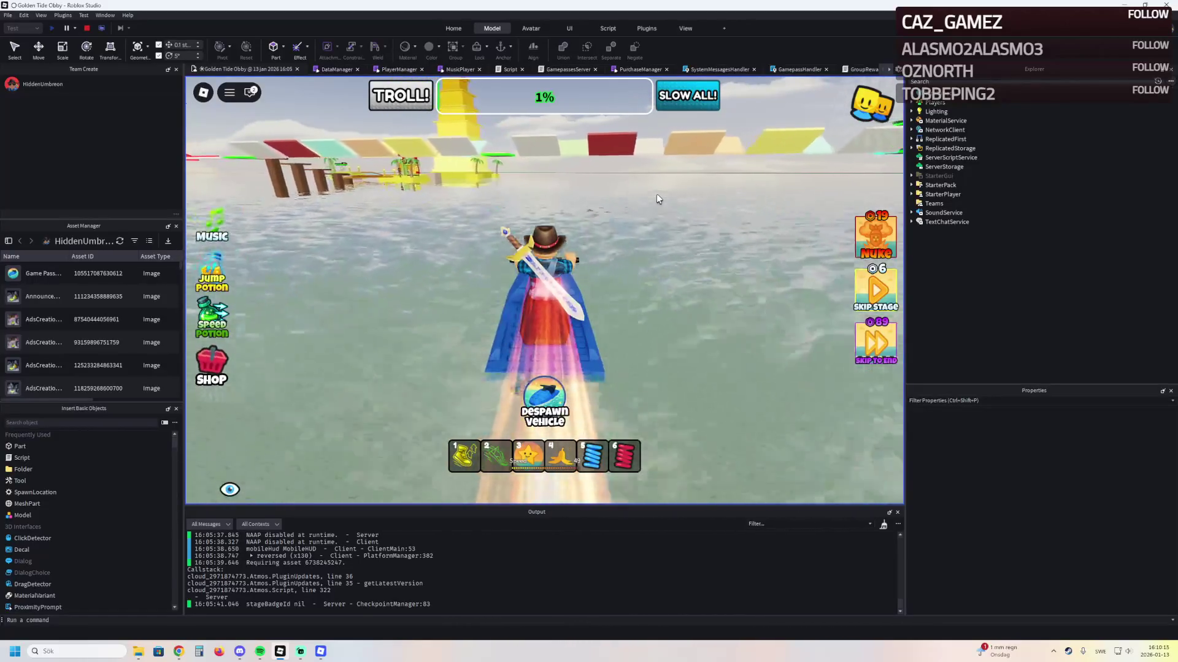
pyautogui.press('w')
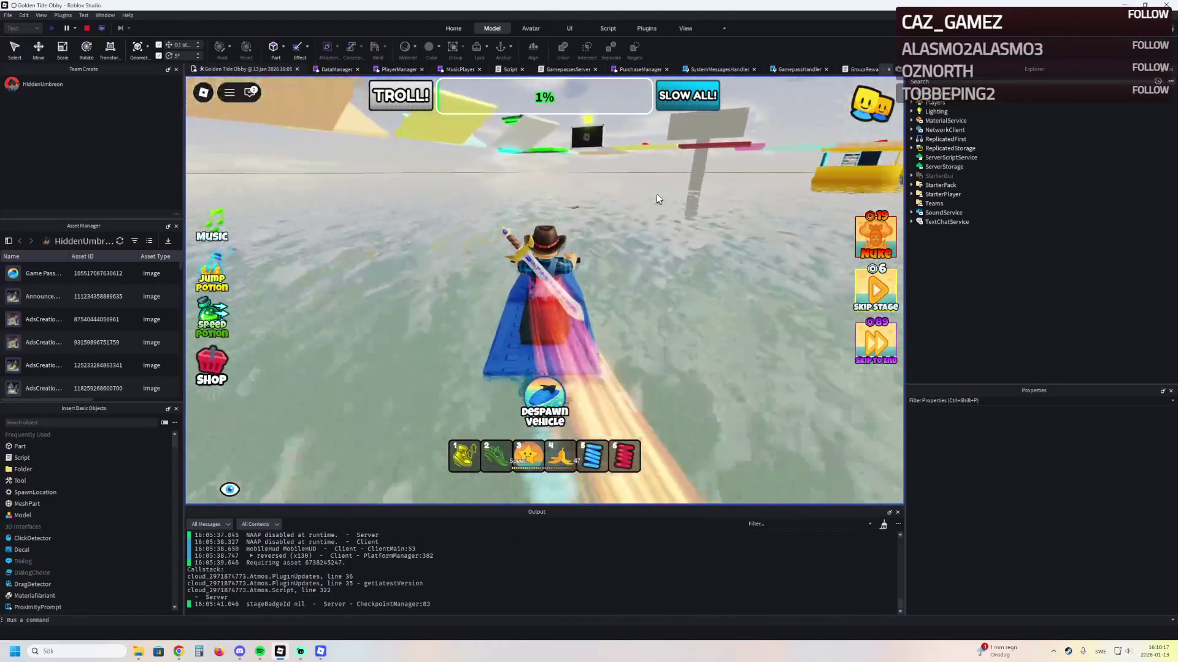
pyautogui.press('d')
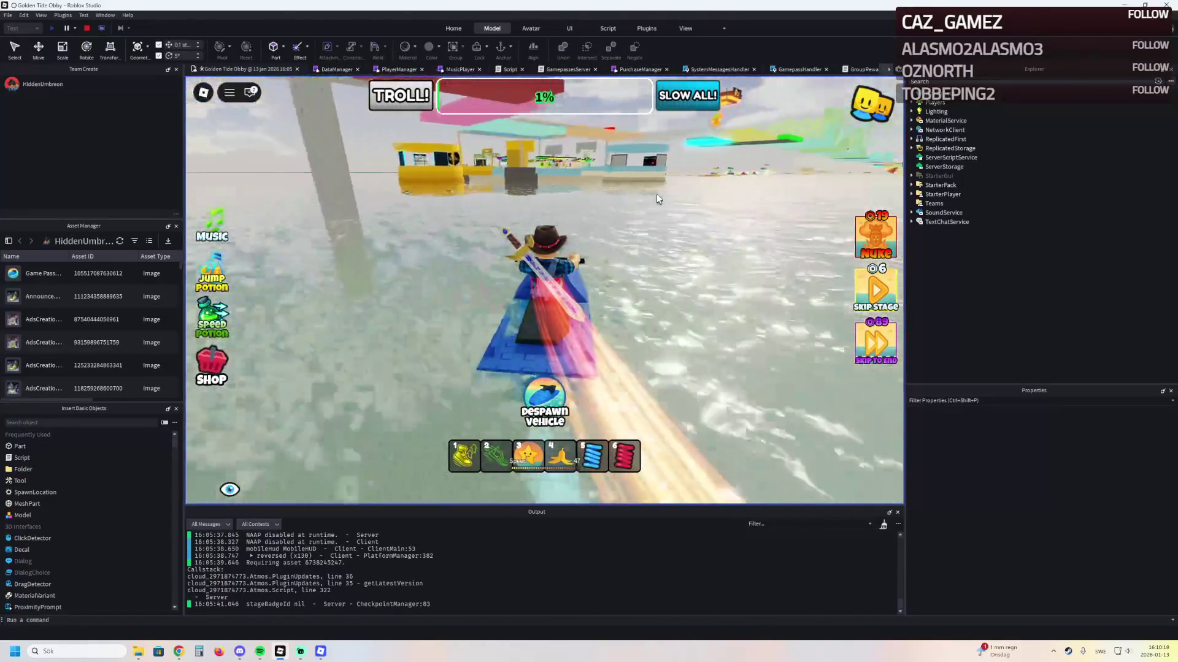
pyautogui.press('d')
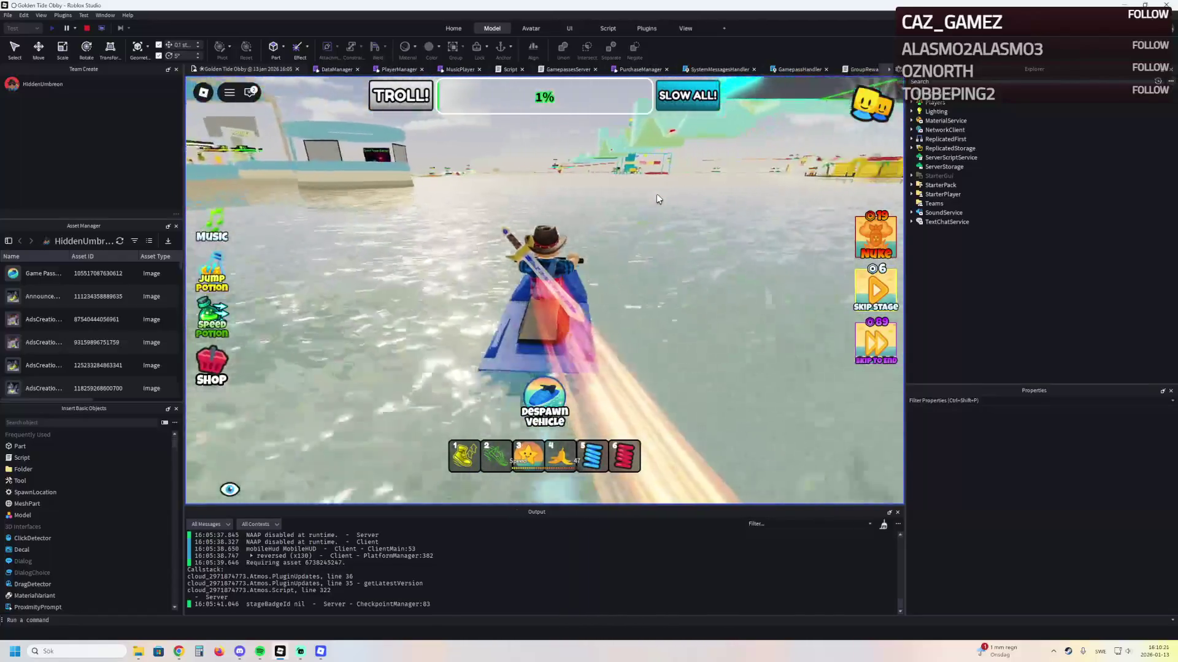
# Drive past the cyan ramp toward VIP Island, muting the game music on the way
pyautogui.press('w')
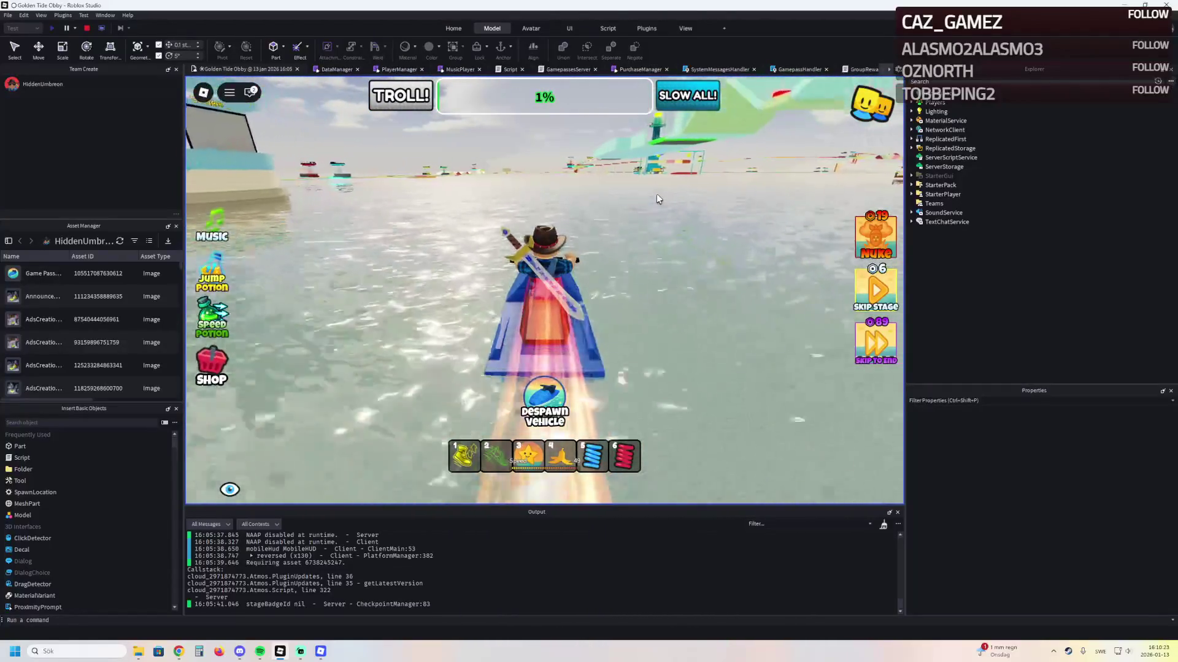
pyautogui.press('w')
pyautogui.press('w')
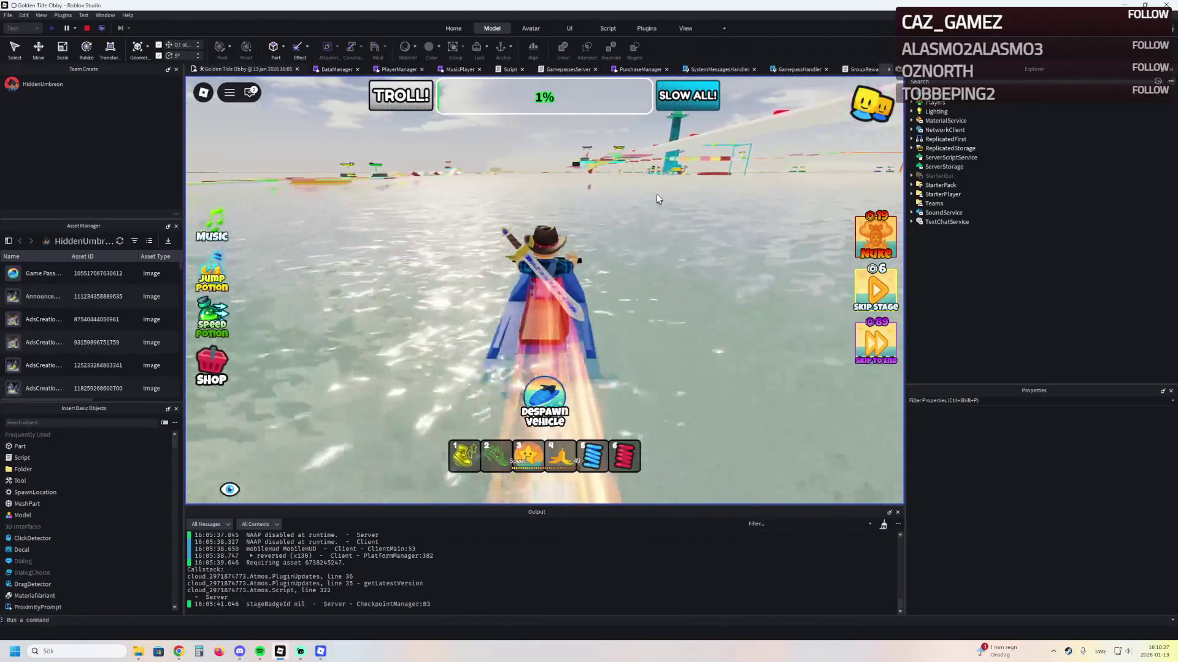
pyautogui.press('w')
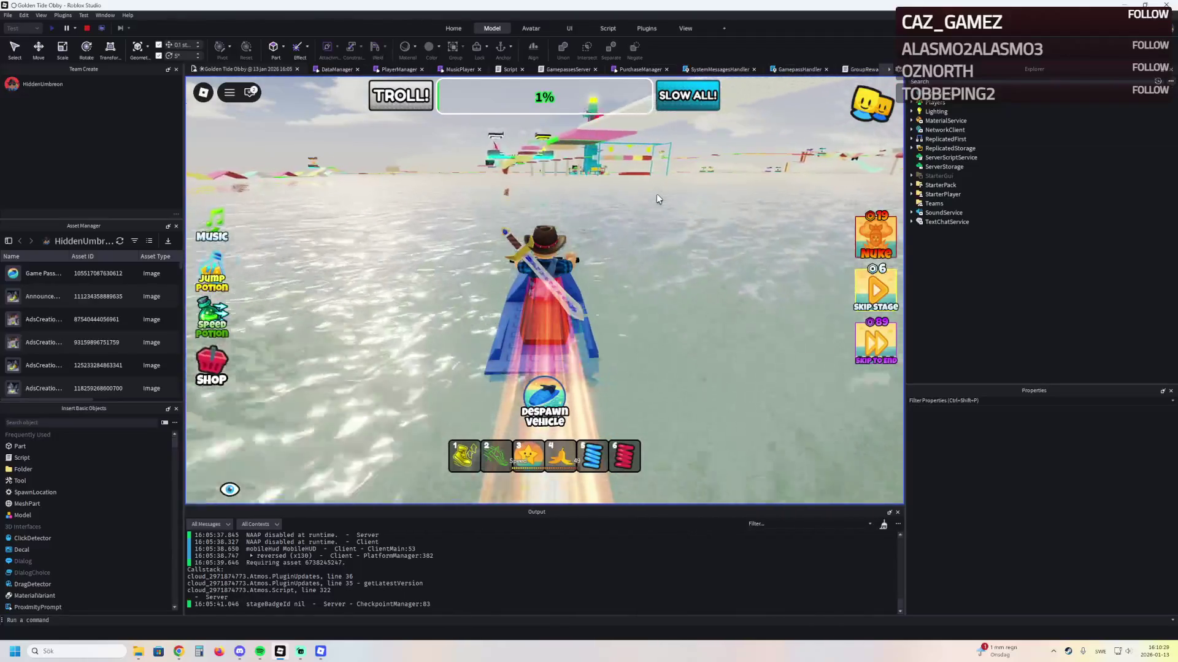
pyautogui.press('w')
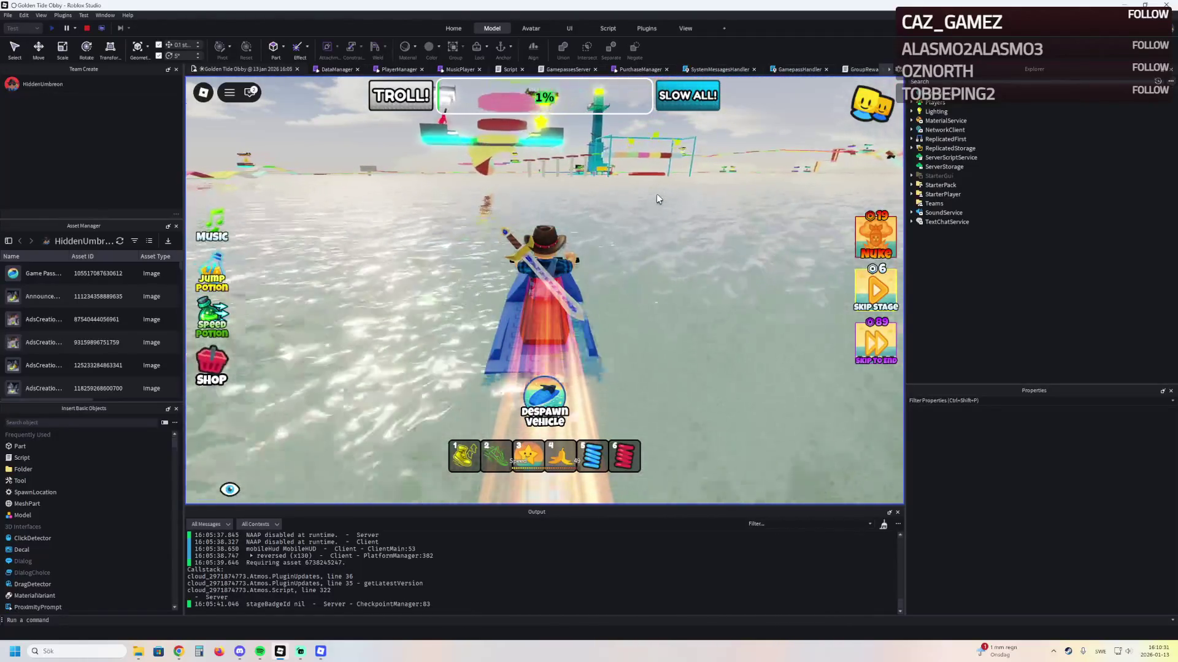
pyautogui.press('w')
pyautogui.press('w')
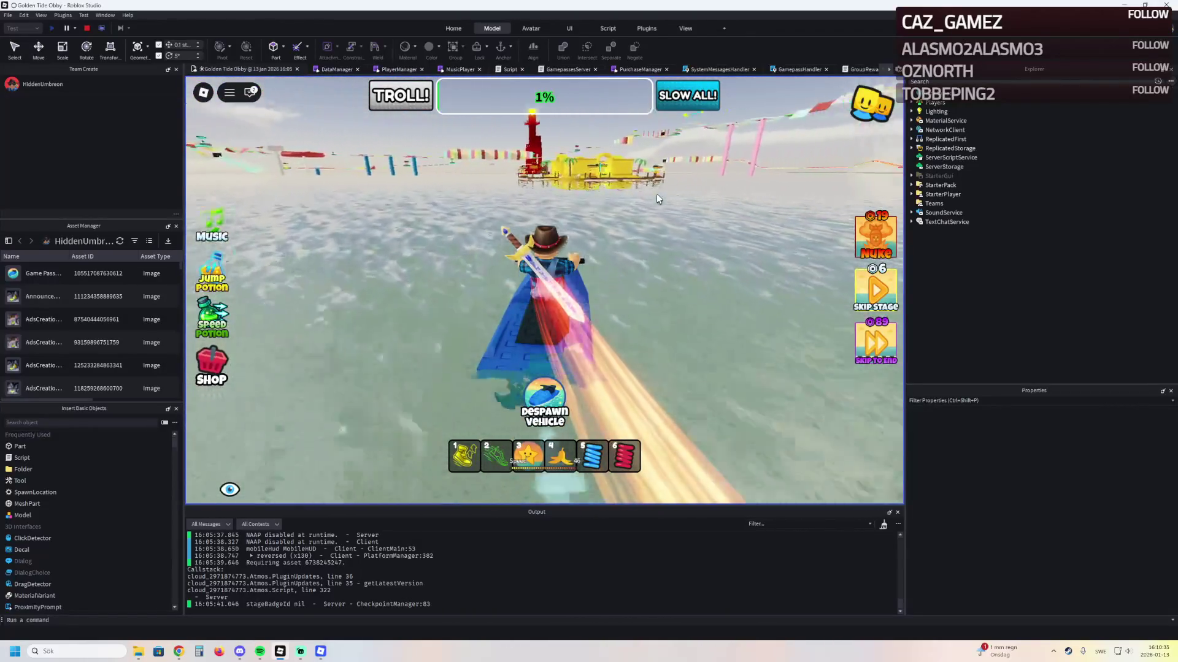
pyautogui.press('w')
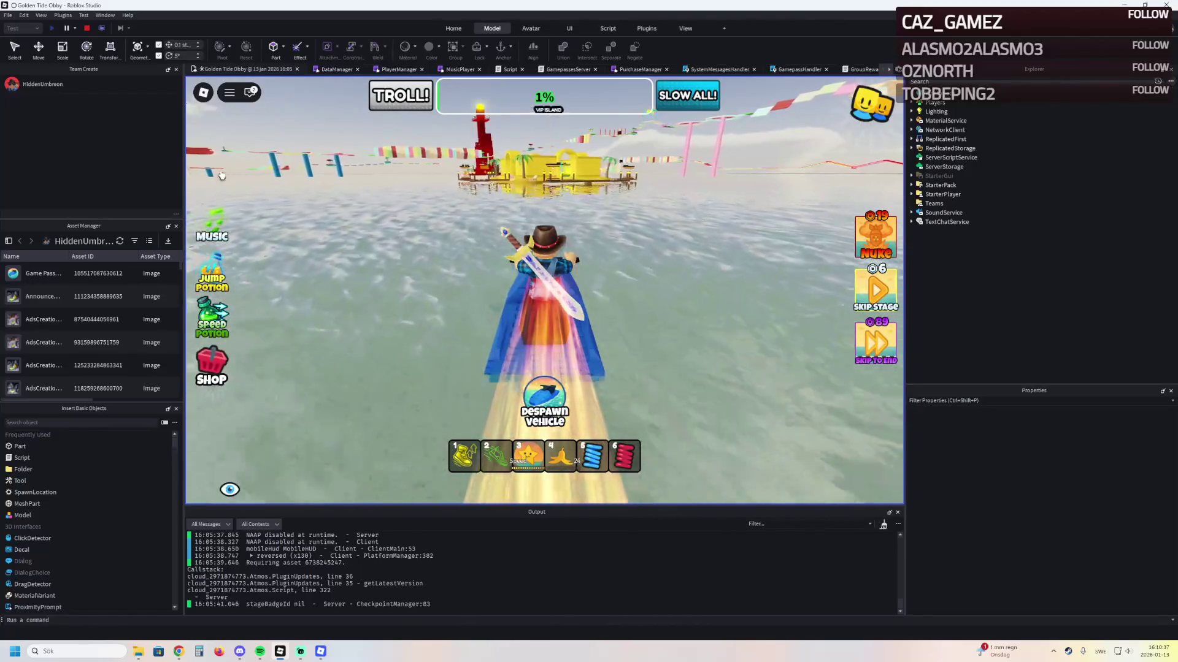
pyautogui.click(212, 223)
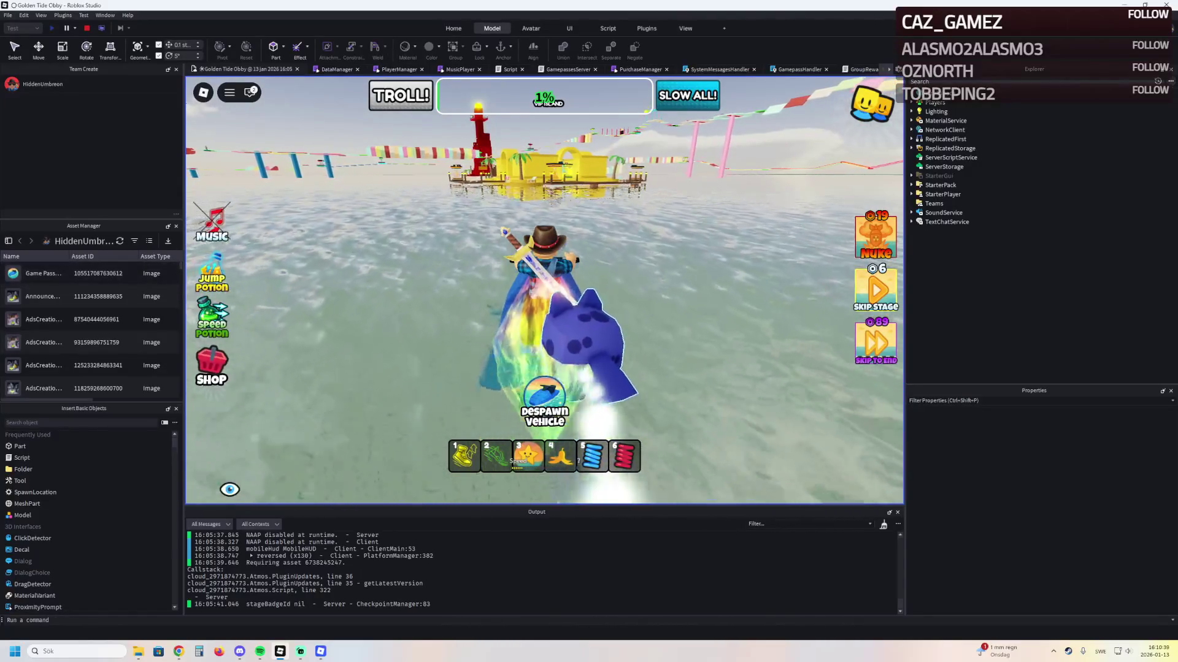
pyautogui.press('w')
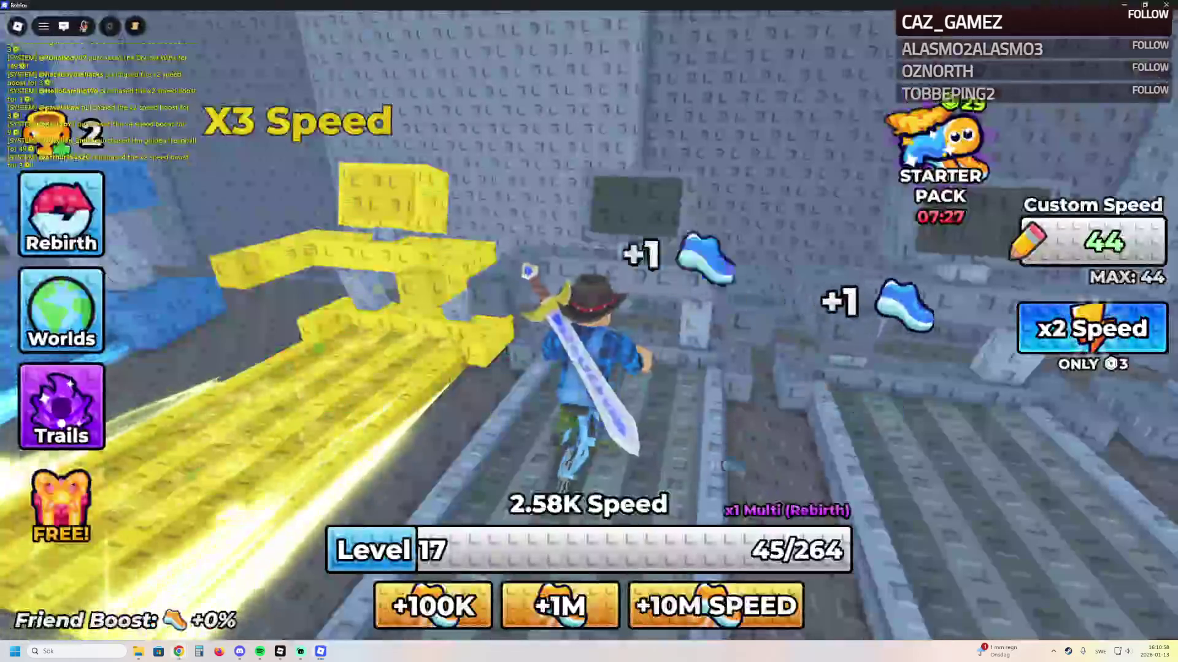
# Run forward along the floor arrows past Stage 1 to build level 17 progress
pyautogui.press('w')
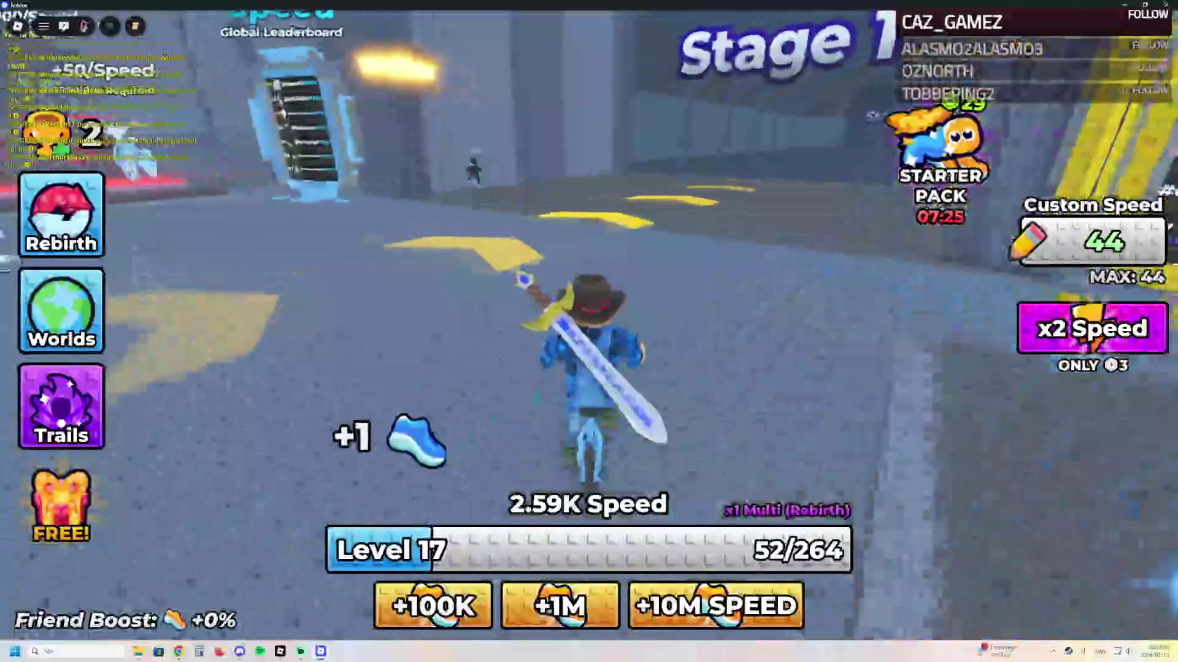
pyautogui.press('w')
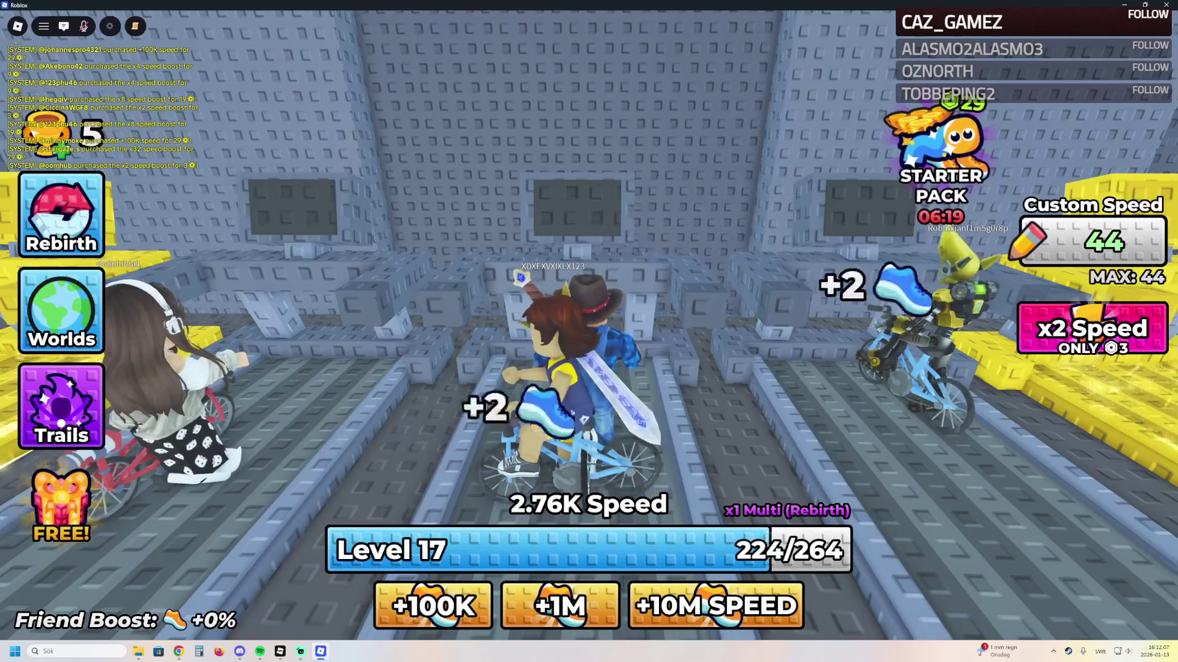
# Close the Roblox speed game at level 19 and resume steering the jet ski right
pyautogui.moveTo(110, 123)
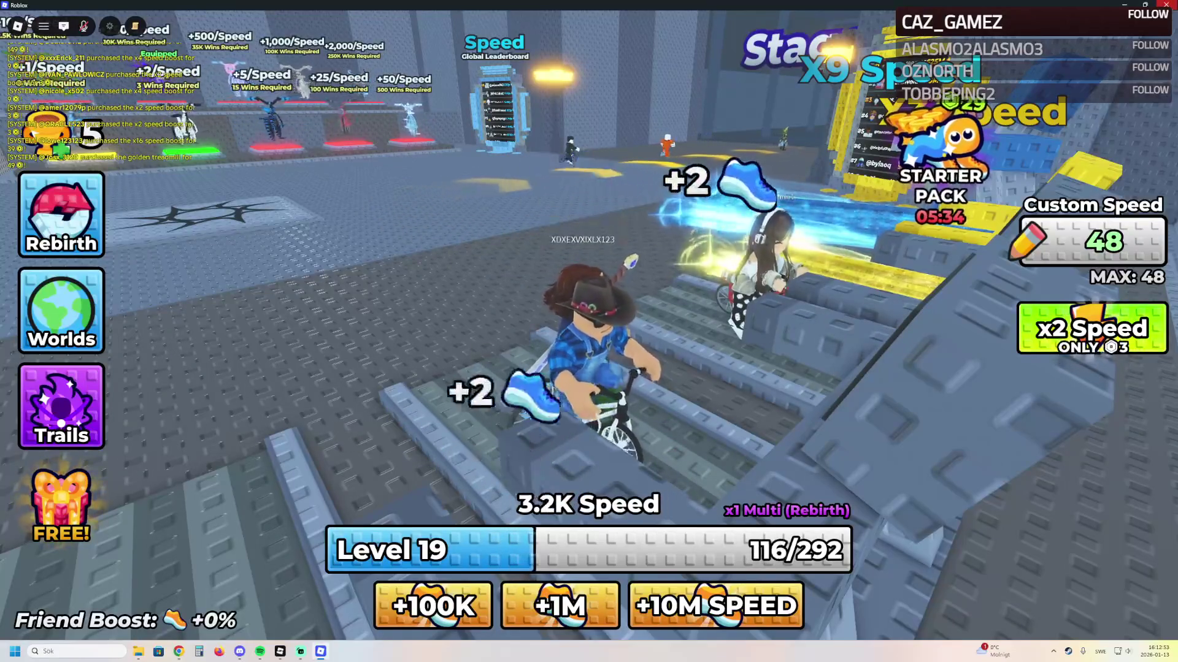
pyautogui.hotkey('alt', 'F4')
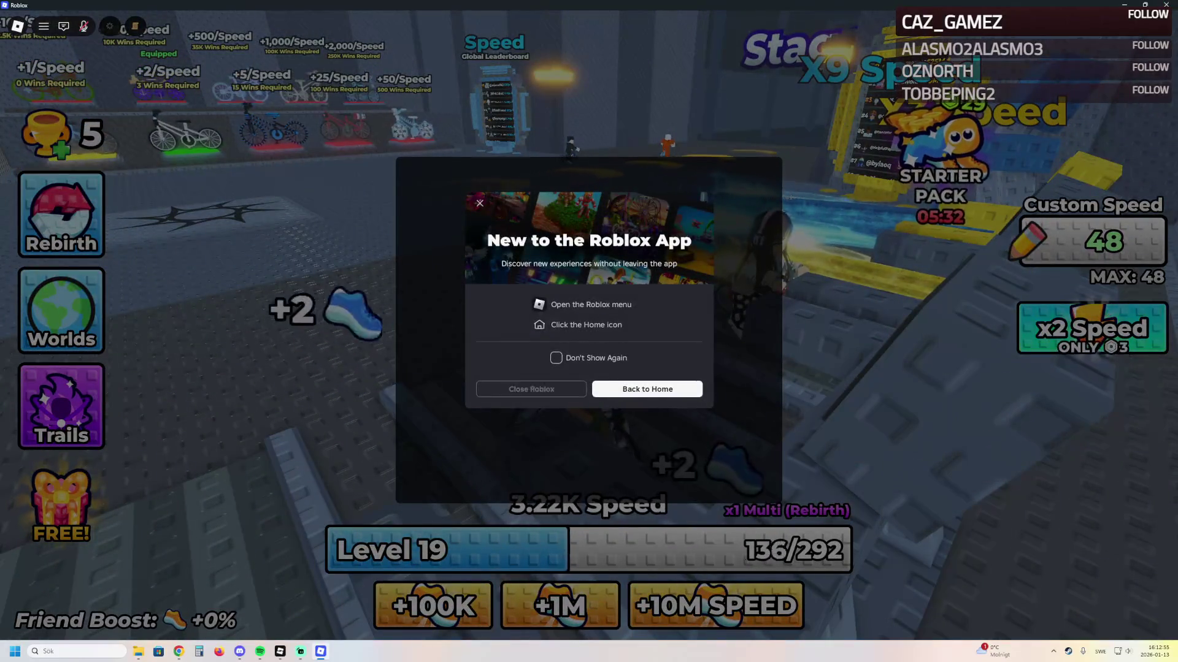
pyautogui.click(531, 389)
pyautogui.press('d')
pyautogui.press('d')
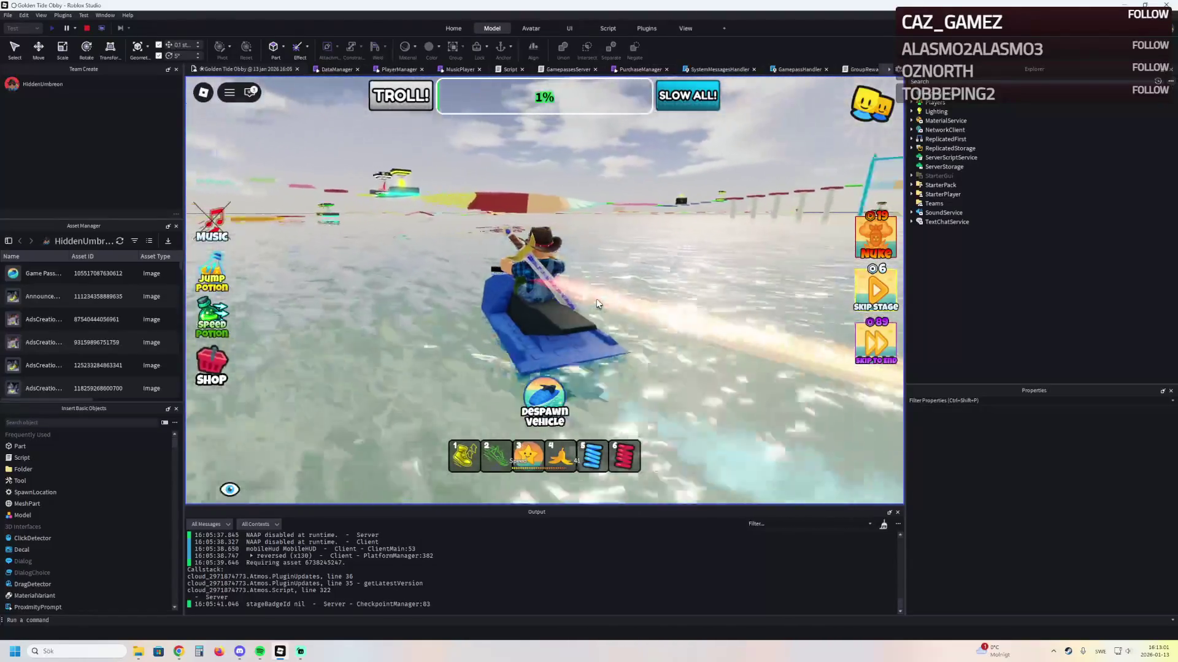
# Weave the jet ski between the red tower and blue-pole platforms, then past VIP Island
pyautogui.press('a')
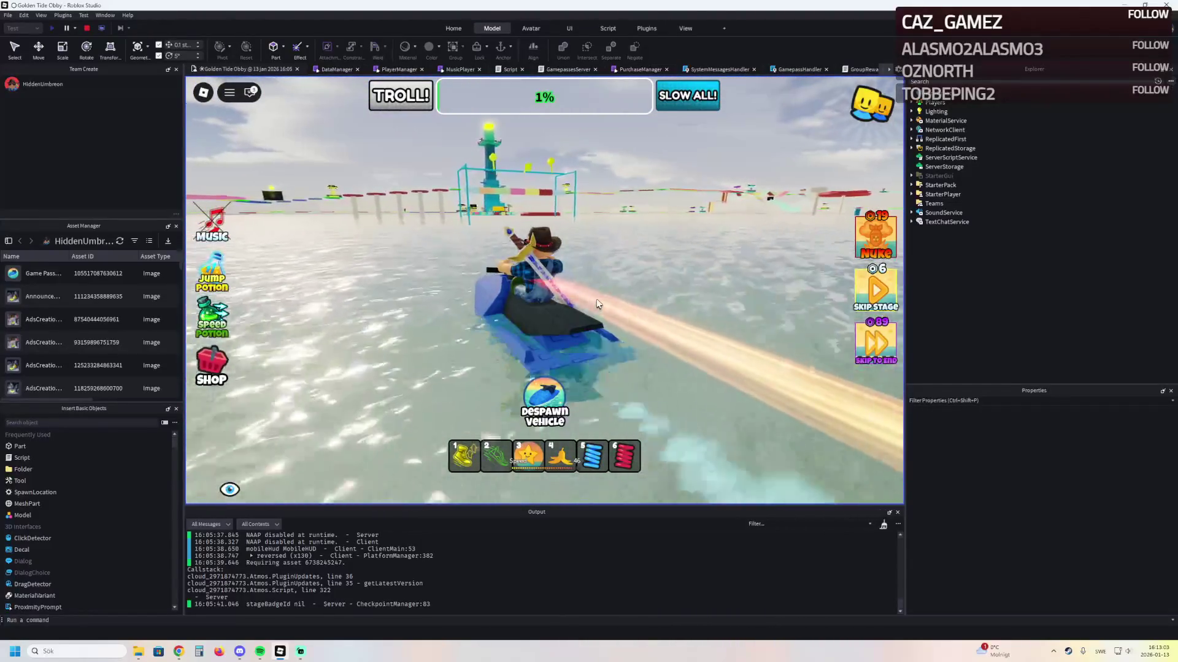
pyautogui.press('d')
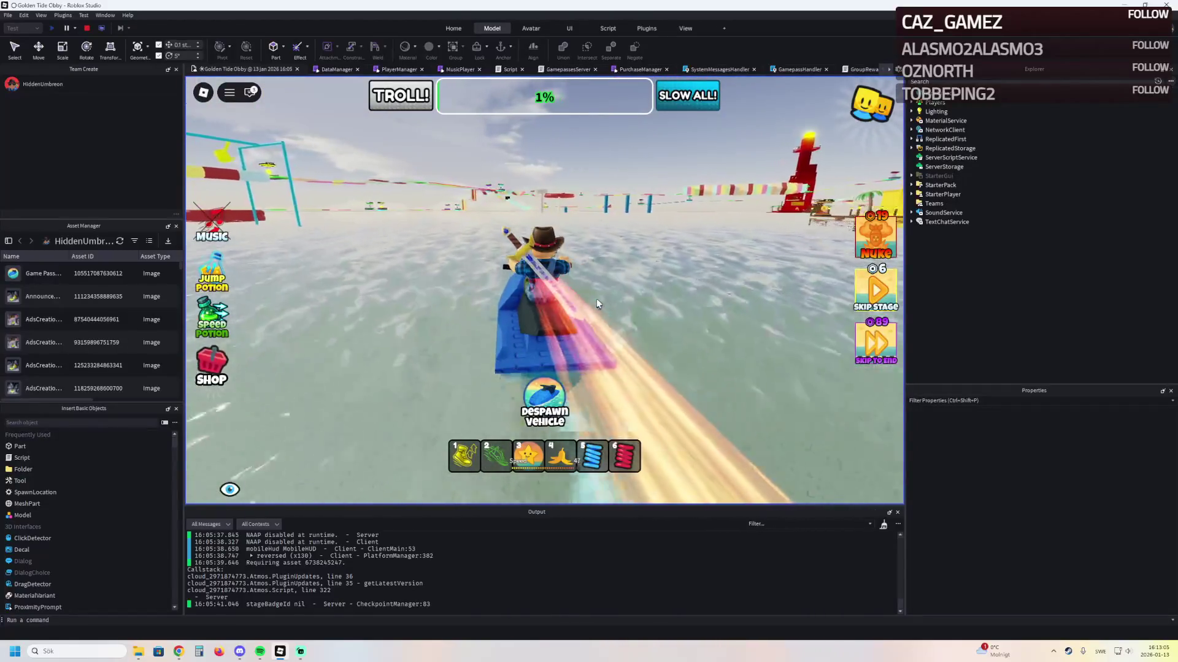
pyautogui.press('a')
pyautogui.press('a')
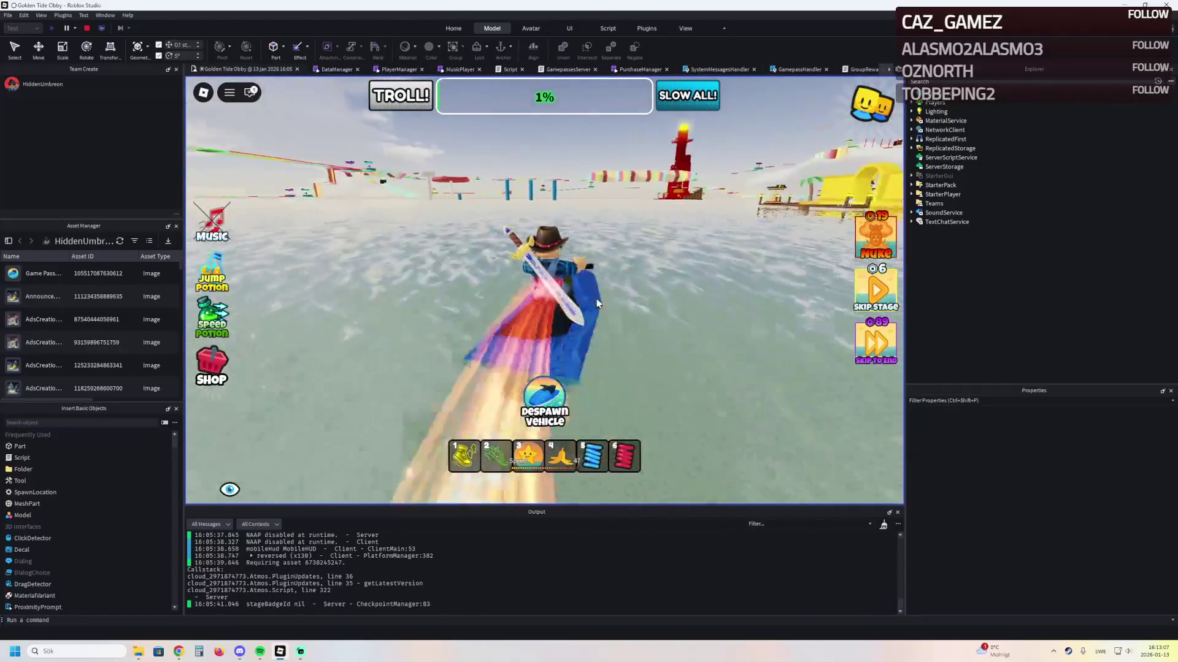
pyautogui.press('a')
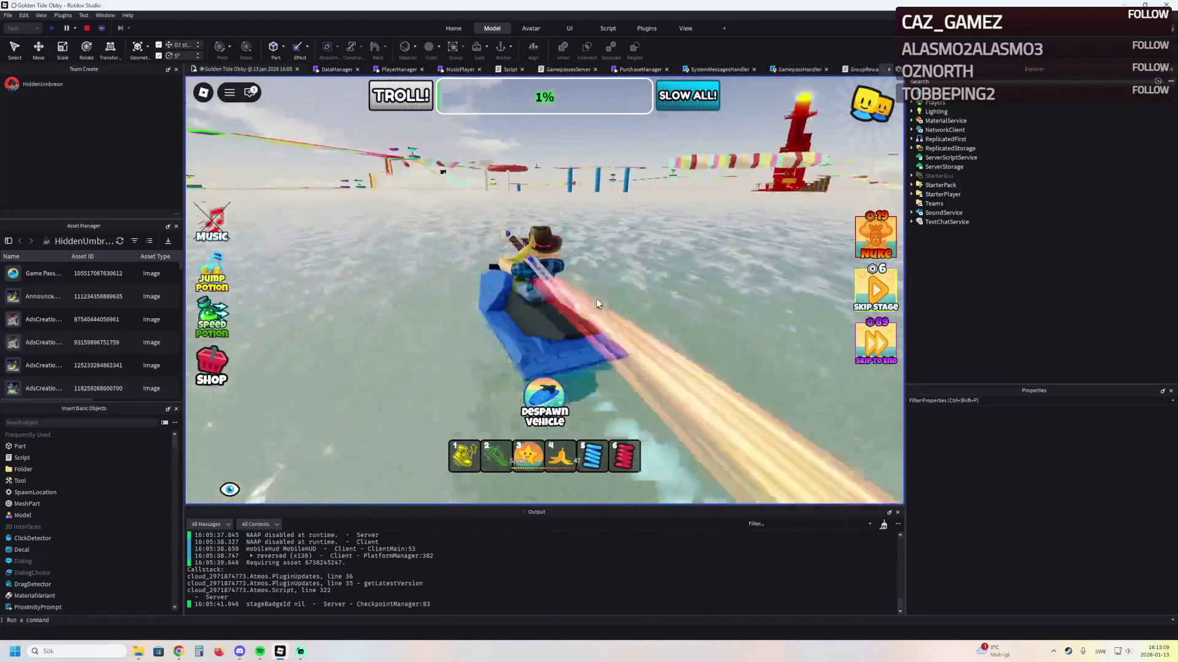
pyautogui.press('a')
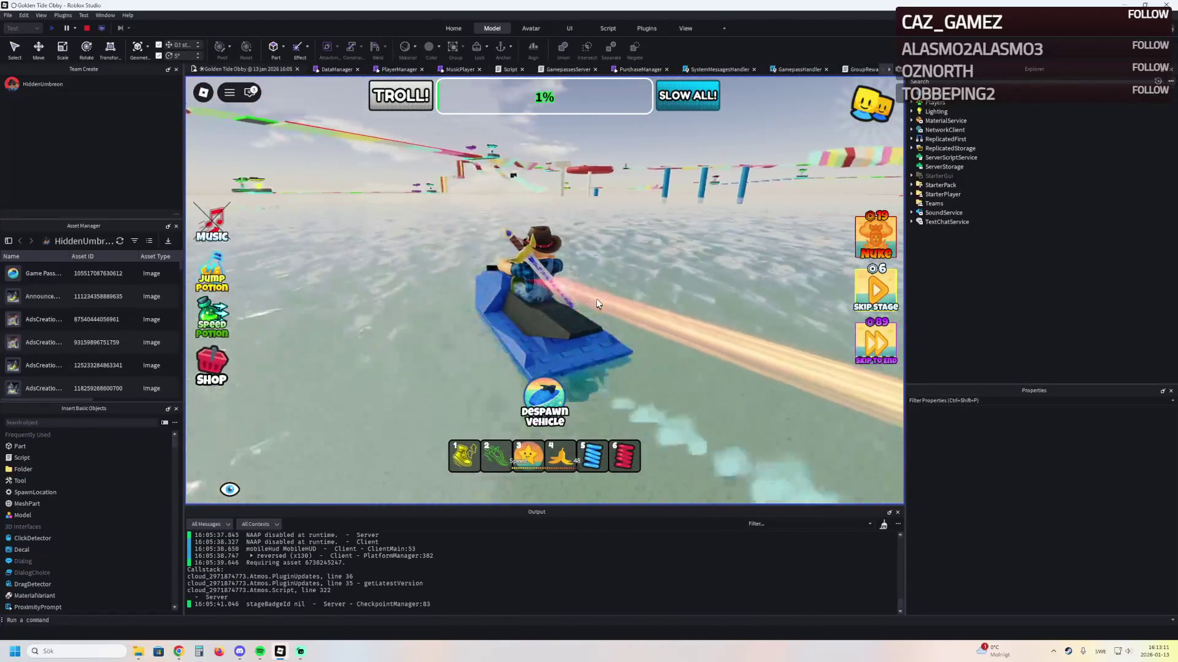
pyautogui.press('a')
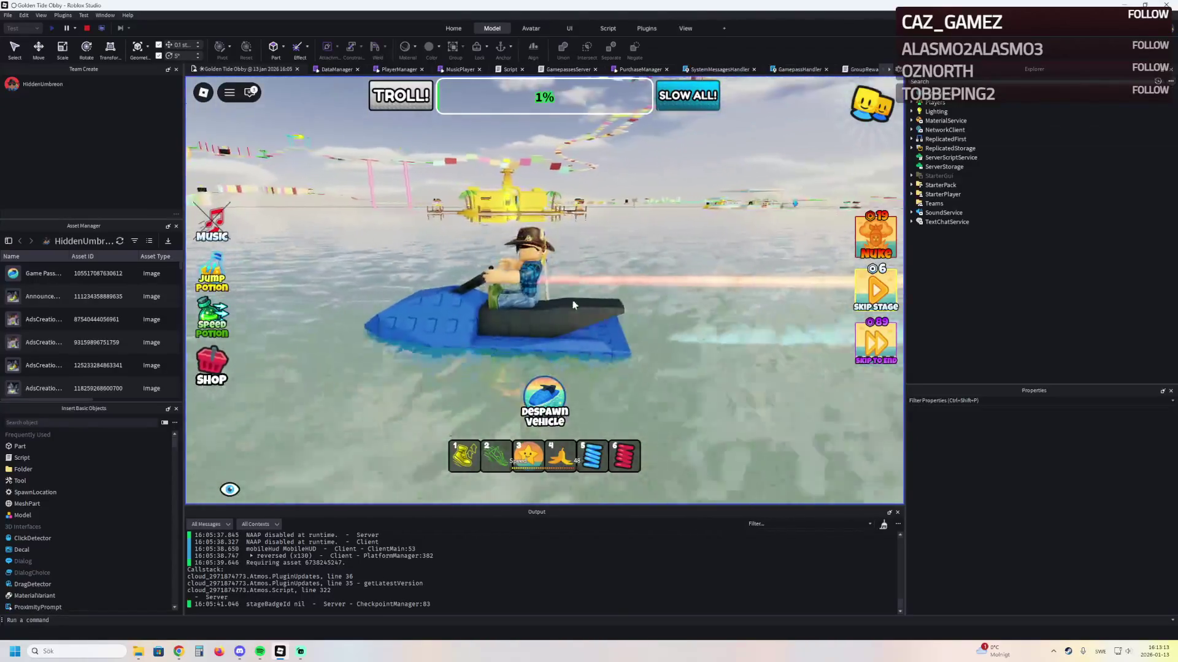
pyautogui.press('d')
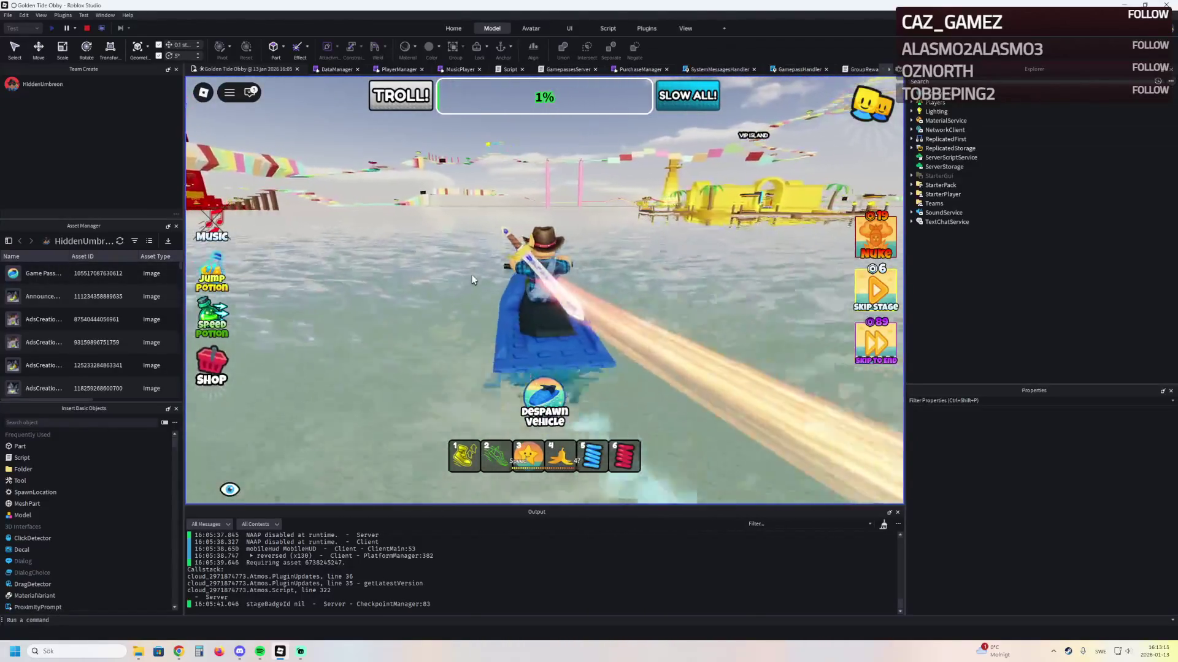
pyautogui.press('d')
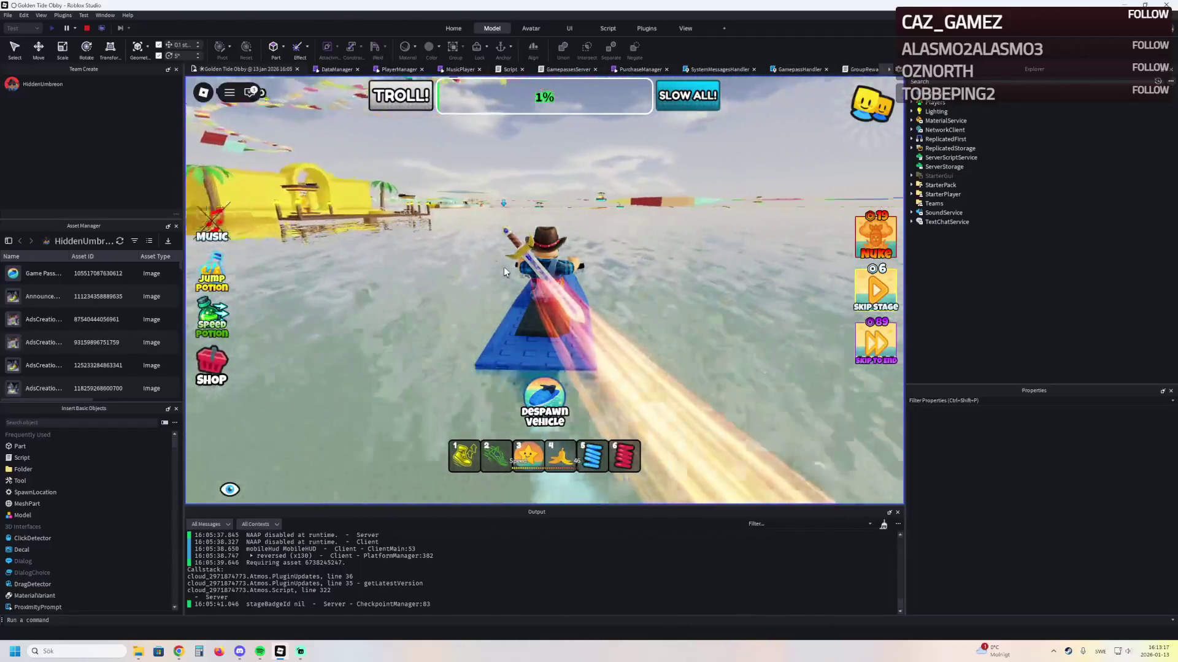
# Swing left past the palm pier and tower, then curve right toward the yellow tower
pyautogui.press('a')
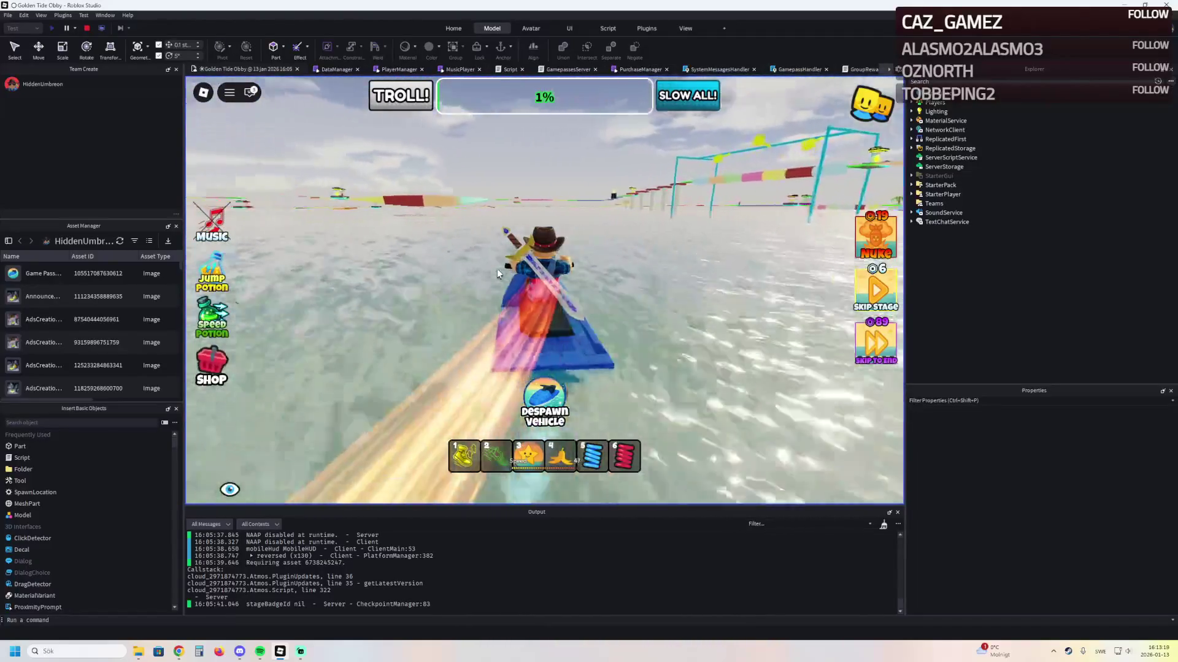
pyautogui.press('a')
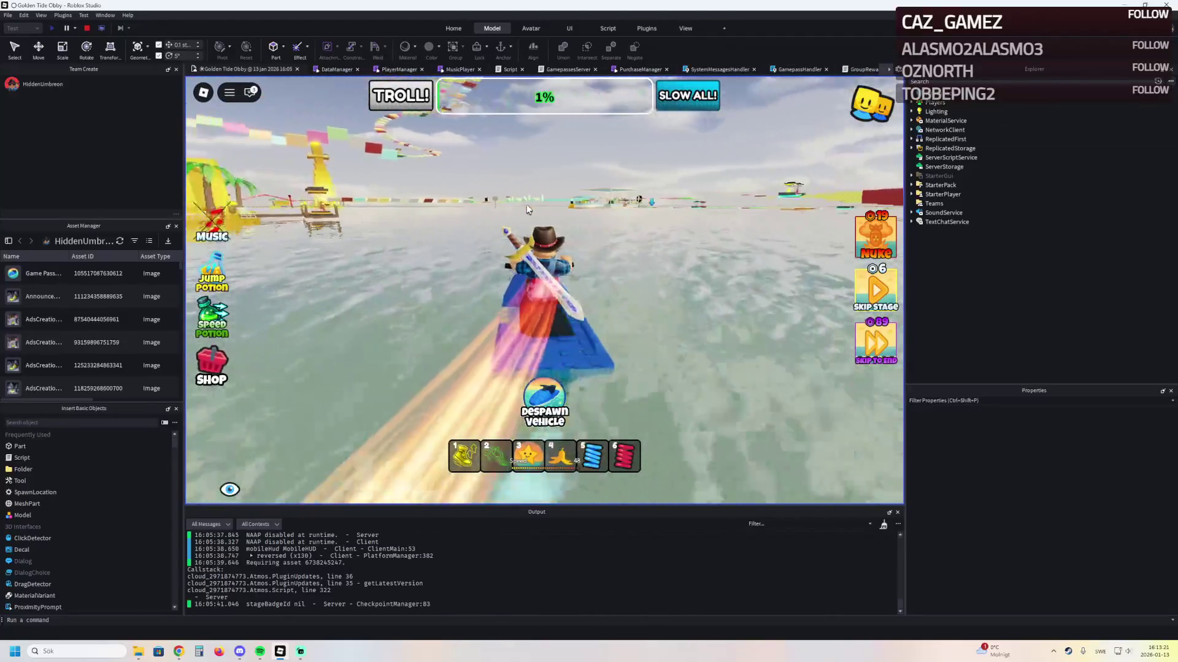
pyautogui.press('a')
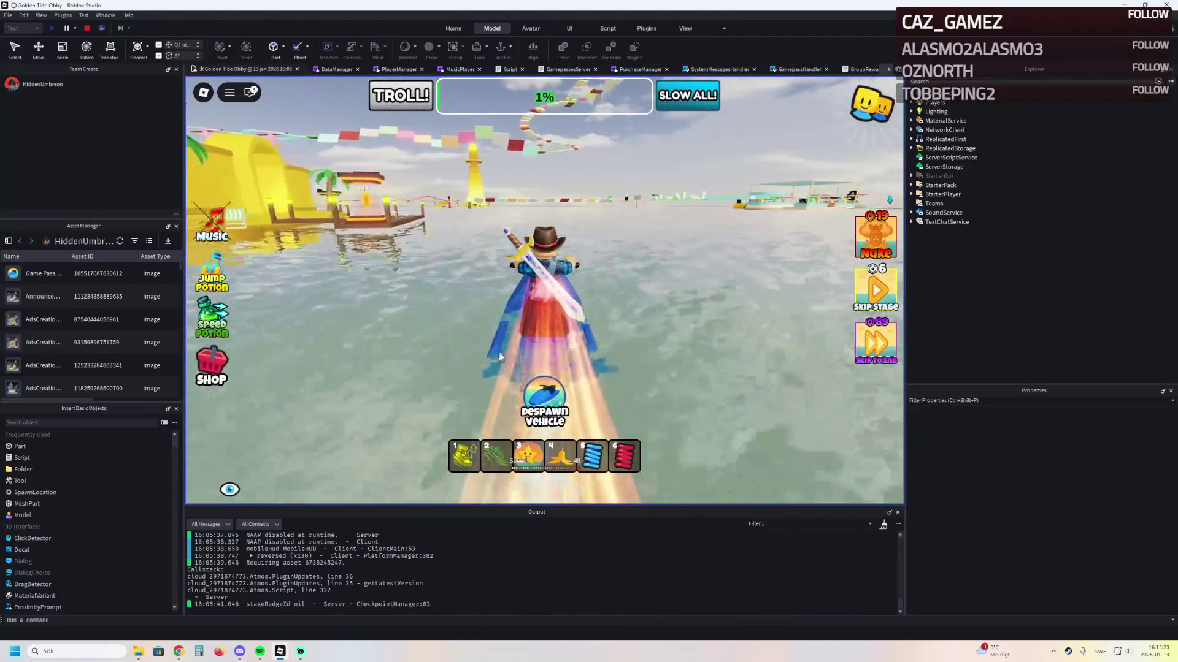
pyautogui.press('w')
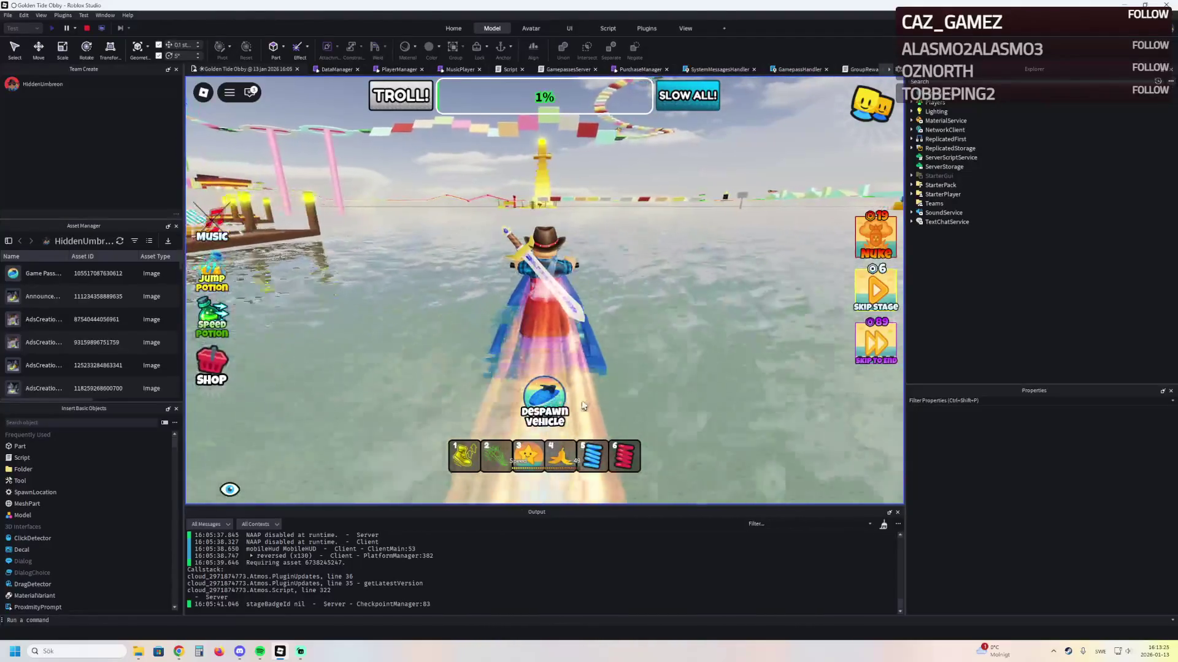
pyautogui.press('a')
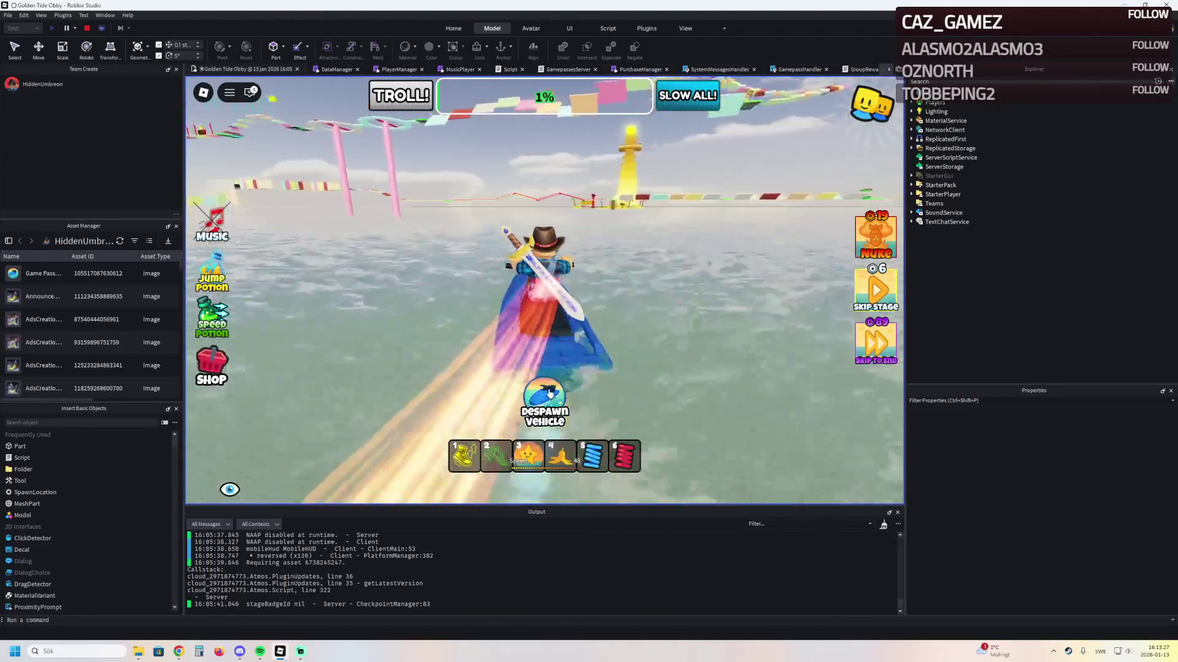
pyautogui.press('w')
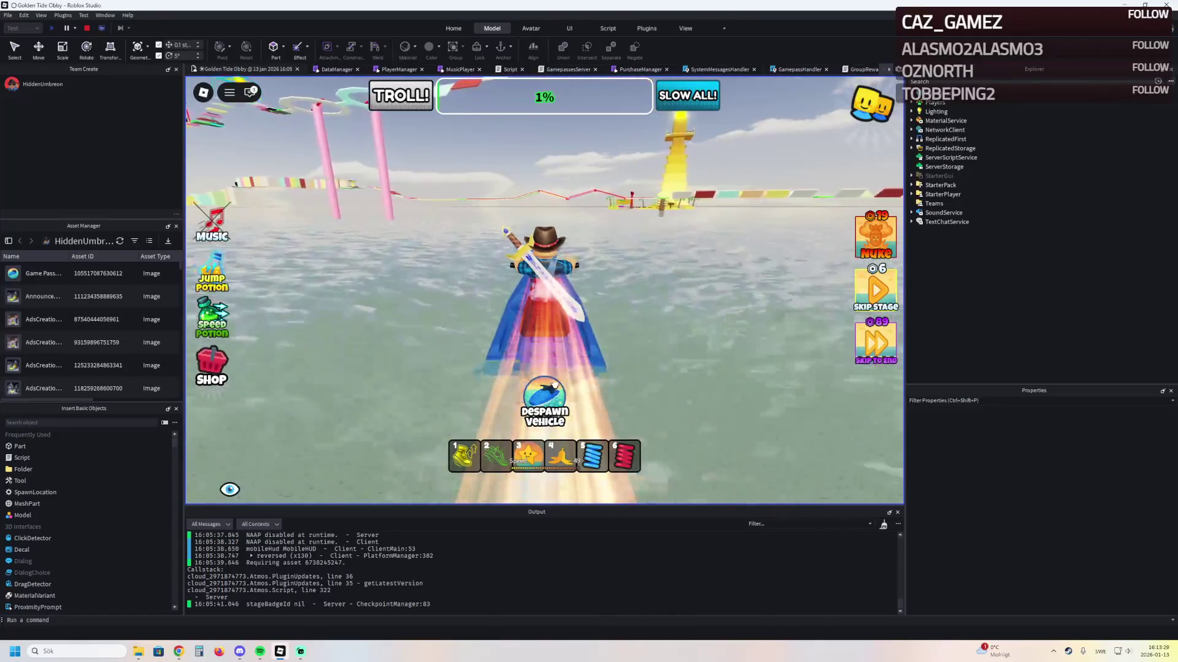
pyautogui.press('w')
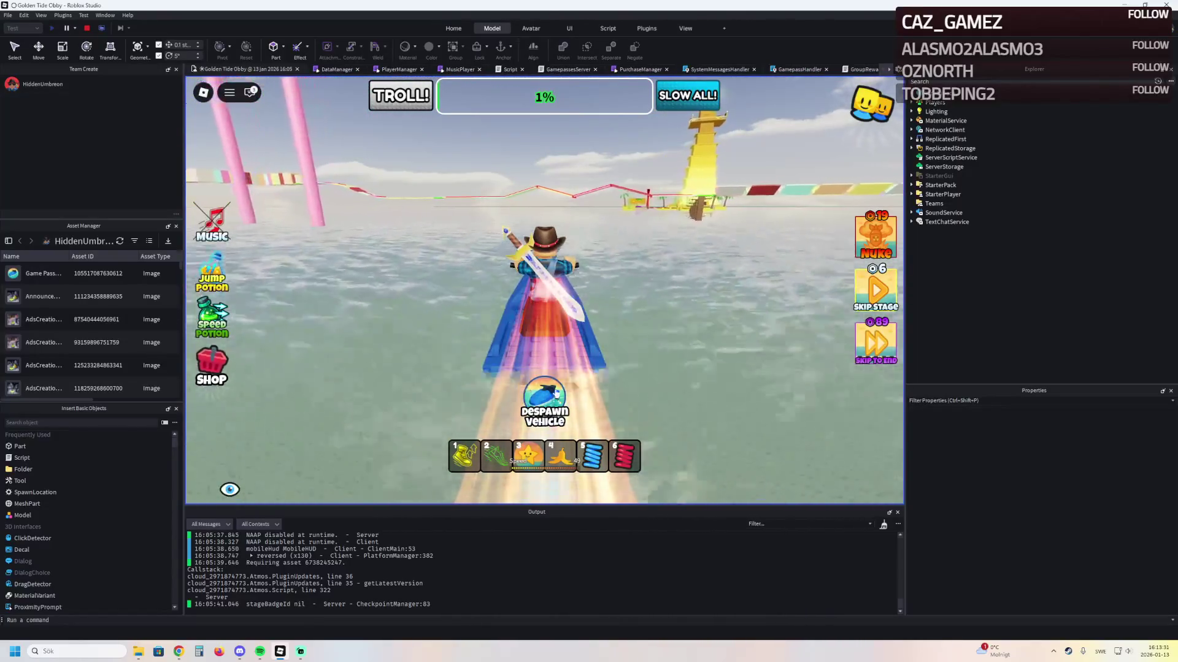
pyautogui.press('d')
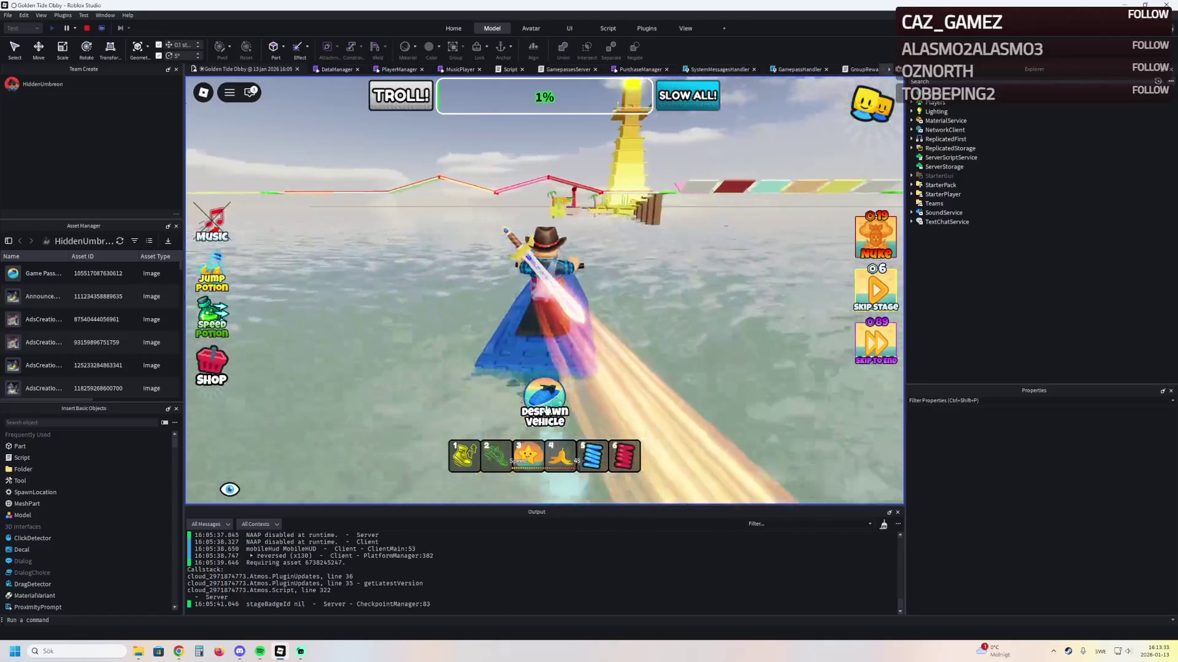
pyautogui.press('d')
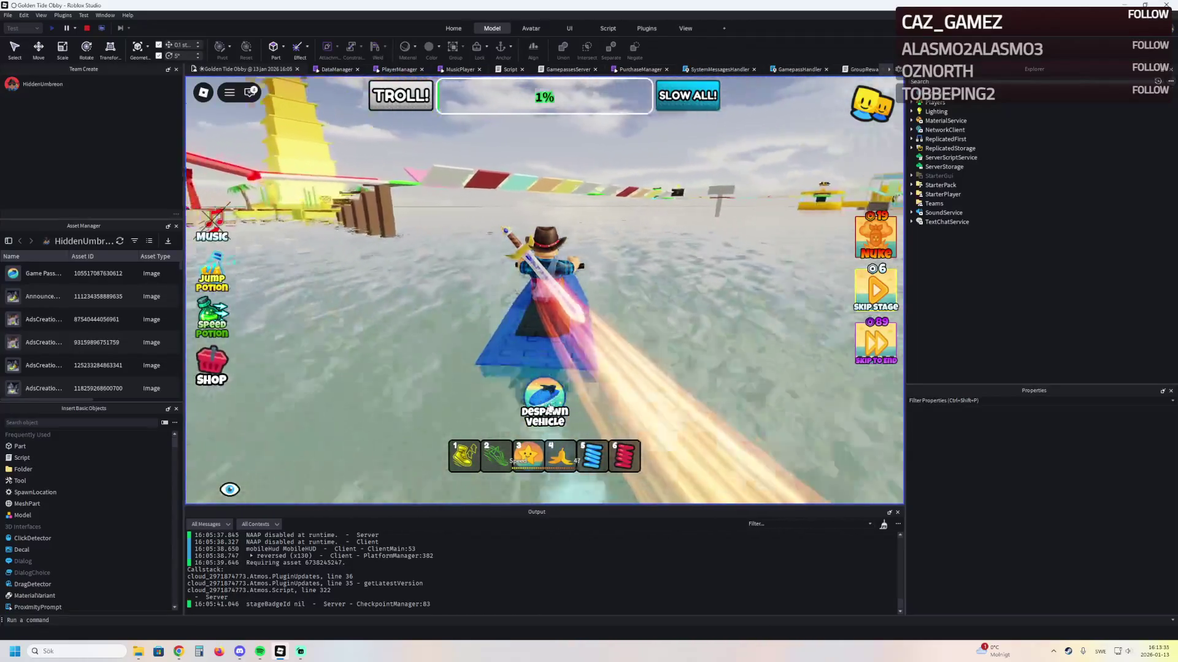
# Hide and then restore the game's on-screen interface while turning right
pyautogui.click(230, 488)
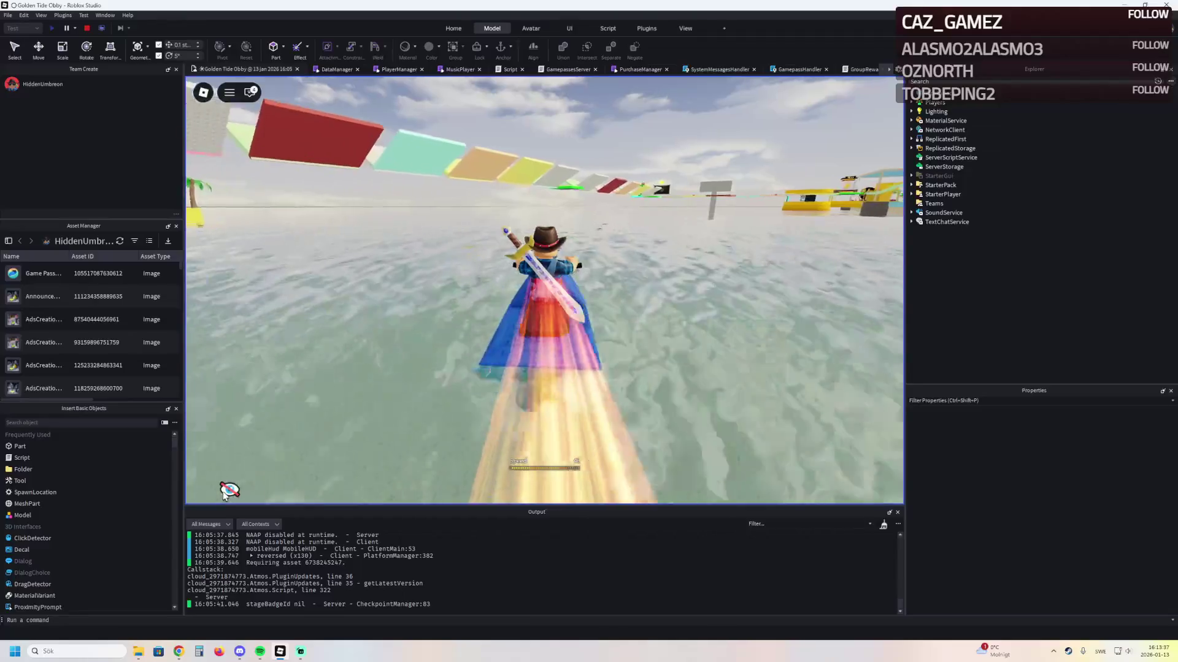
pyautogui.press('d')
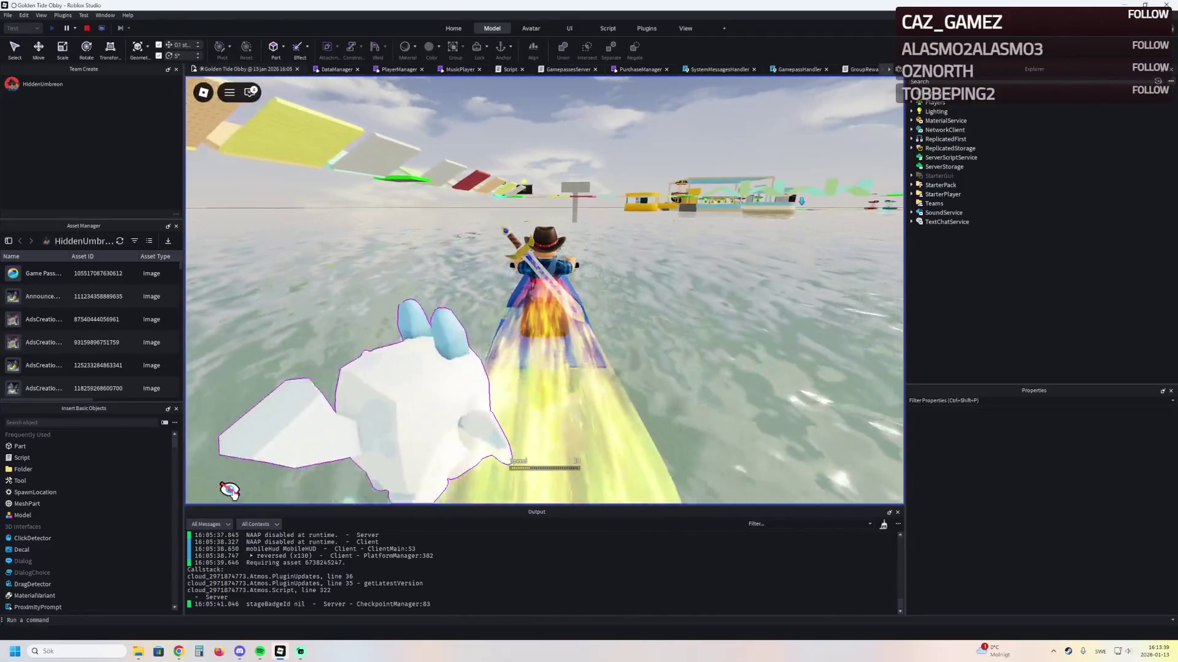
pyautogui.click(229, 489)
# Steer past the pier and red and cyan platforms along the yellow walkway toward the lighthouse
pyautogui.press('d')
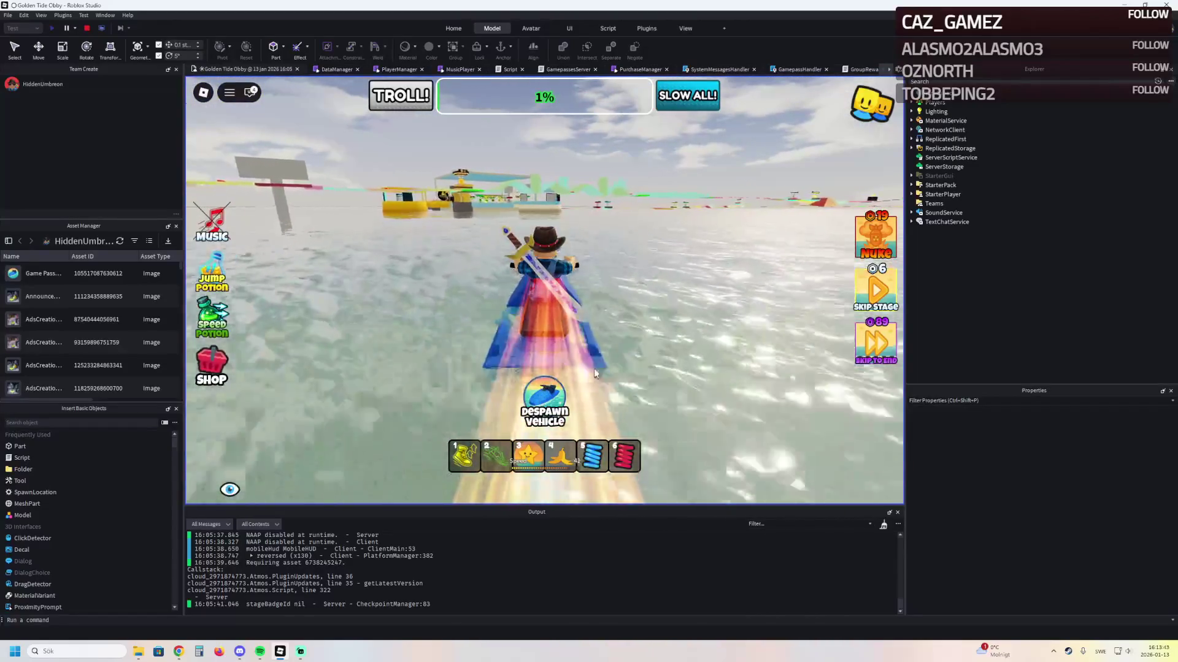
pyautogui.press('a')
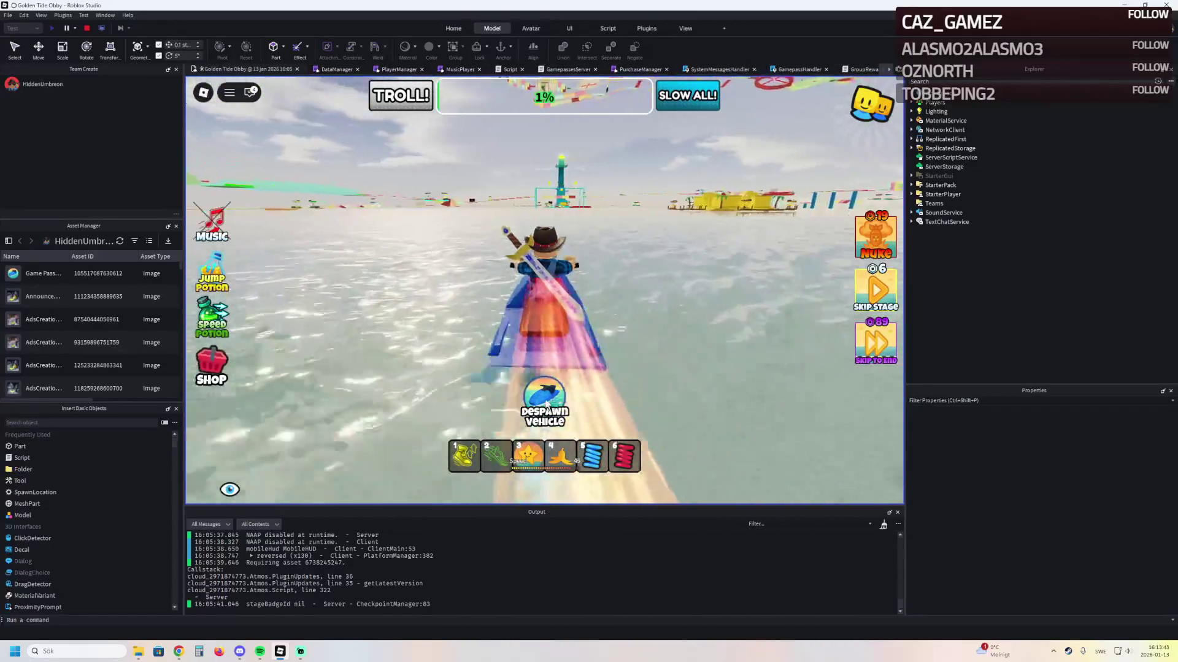
pyautogui.press('d')
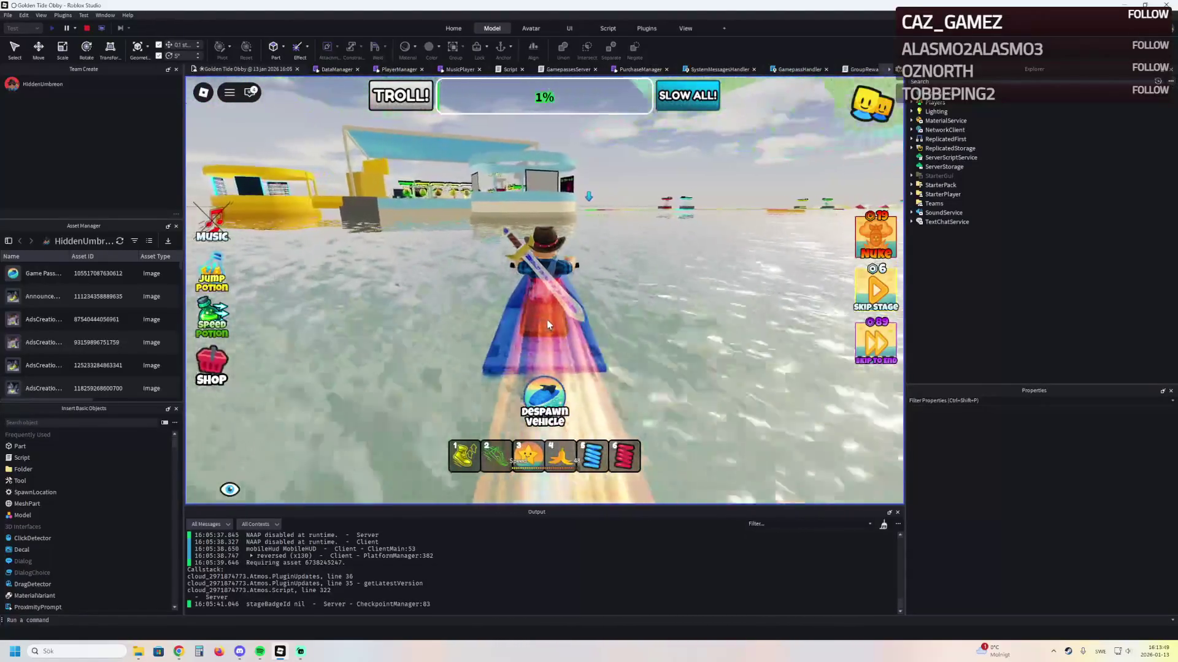
pyautogui.press('d')
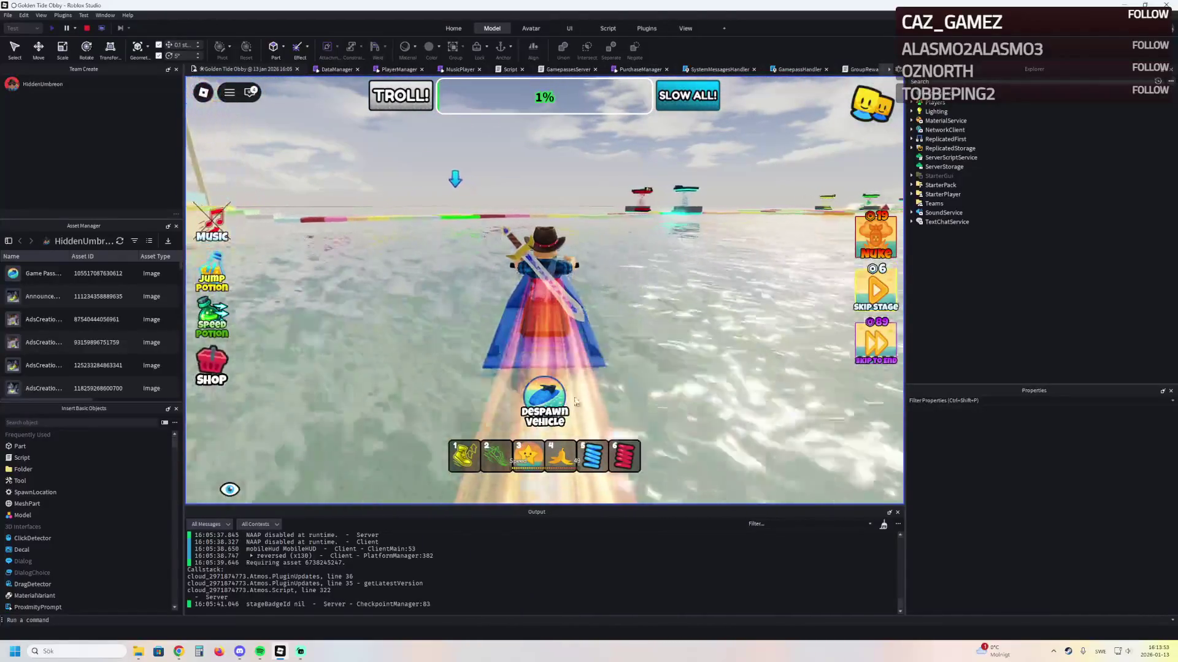
pyautogui.press('d')
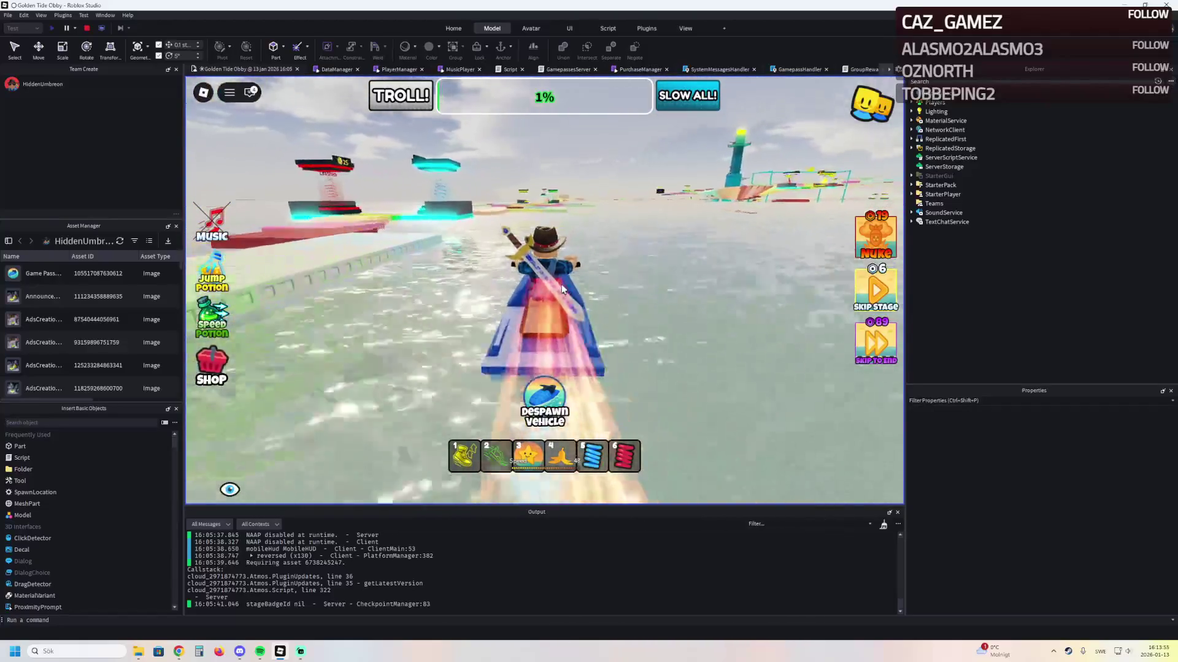
pyautogui.press('d')
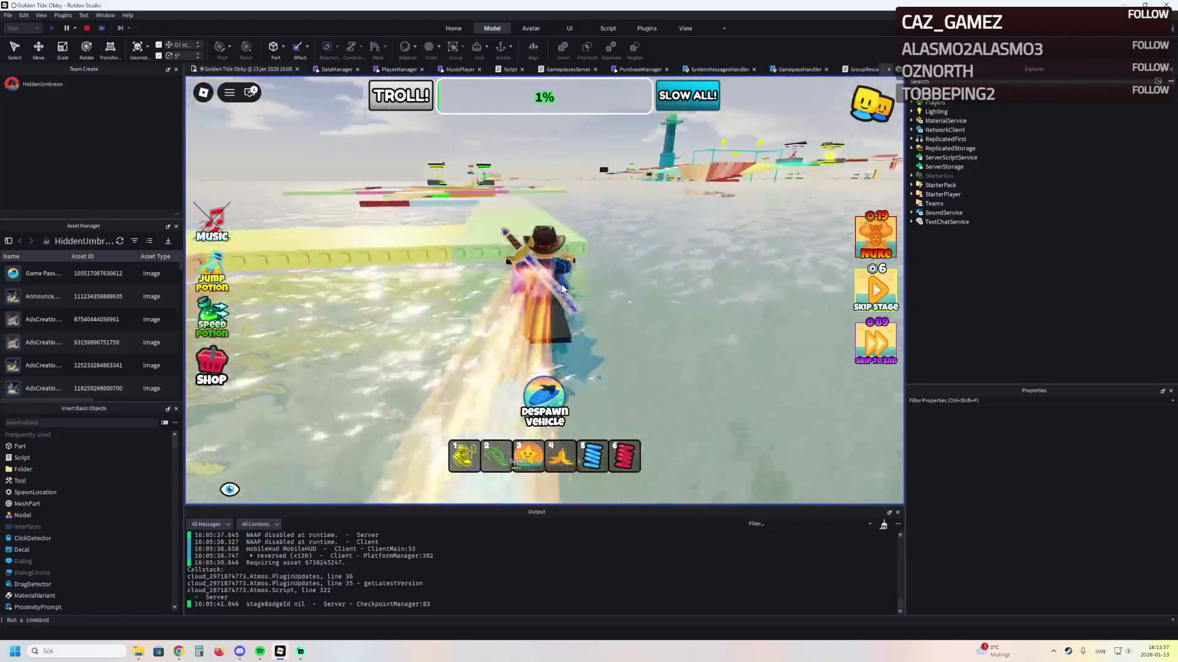
pyautogui.press('a')
pyautogui.press('a')
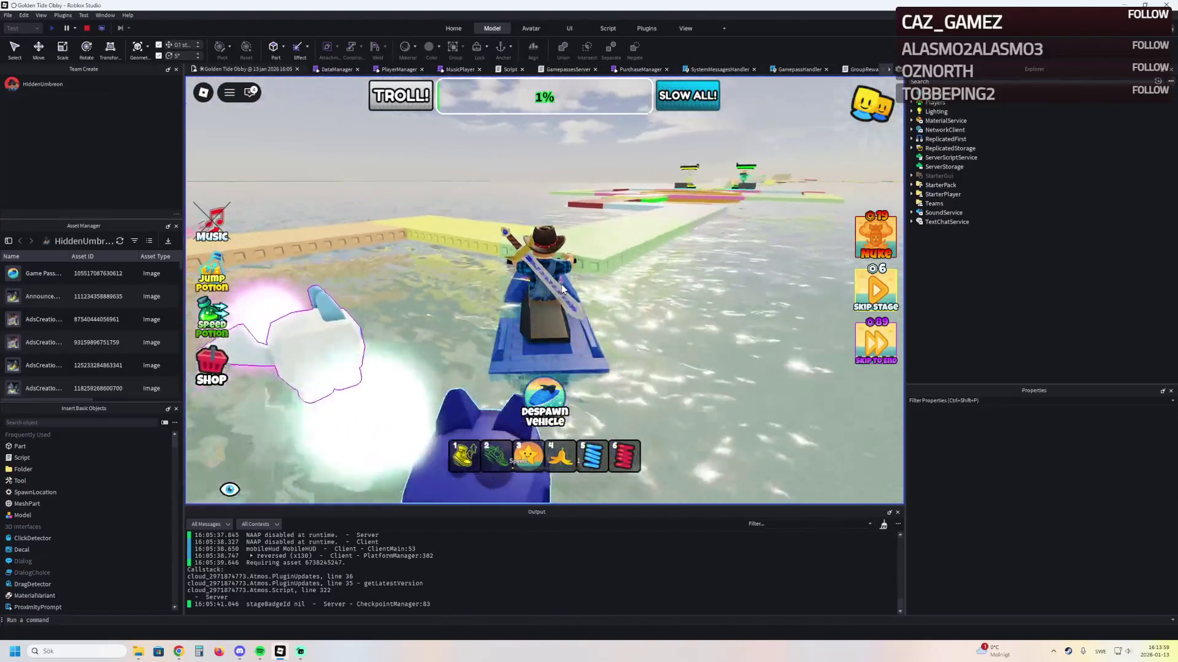
pyautogui.press('d')
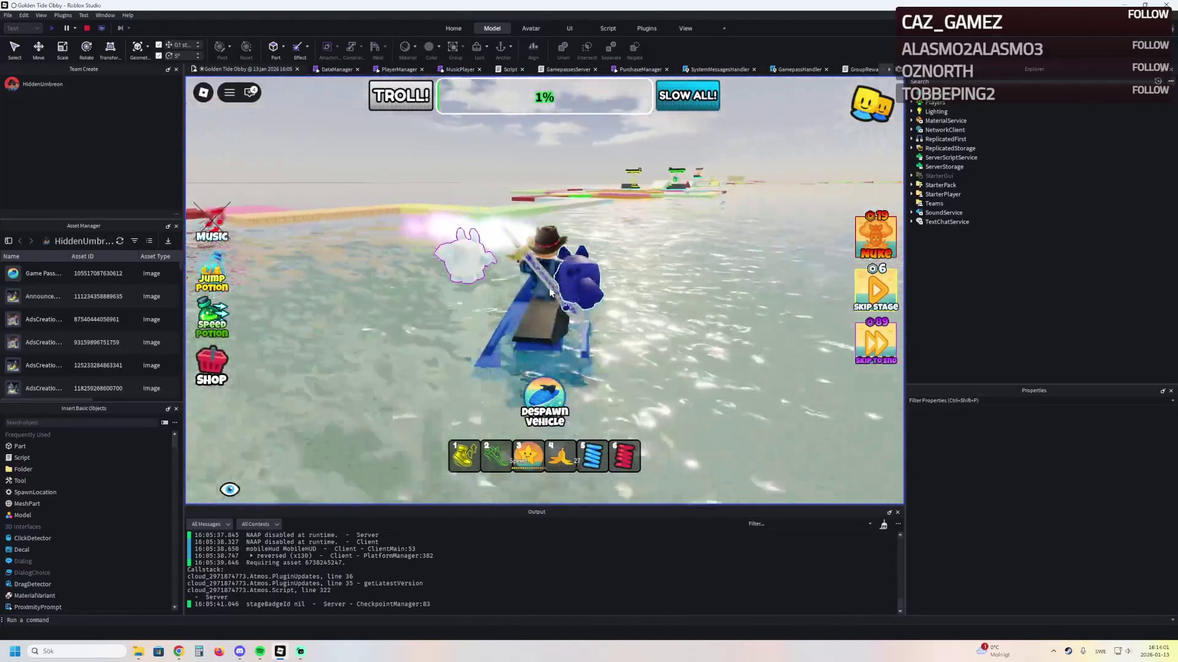
# Turn the jet ski around and head back toward the tower and yellow island
pyautogui.press('a')
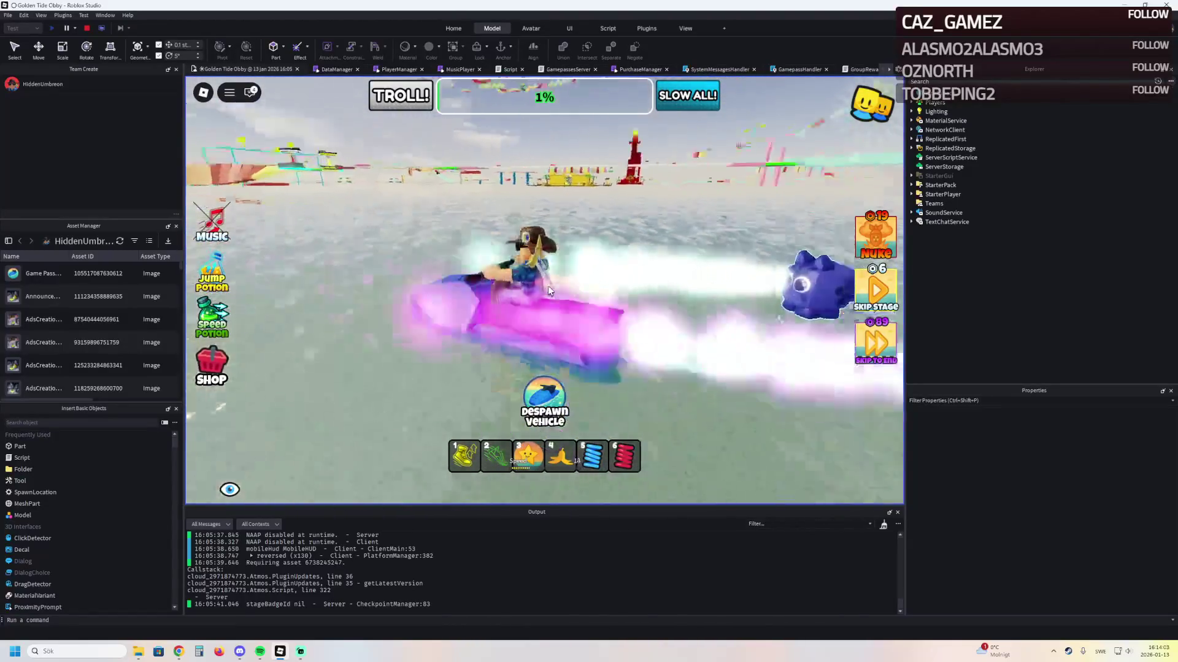
pyautogui.press('a')
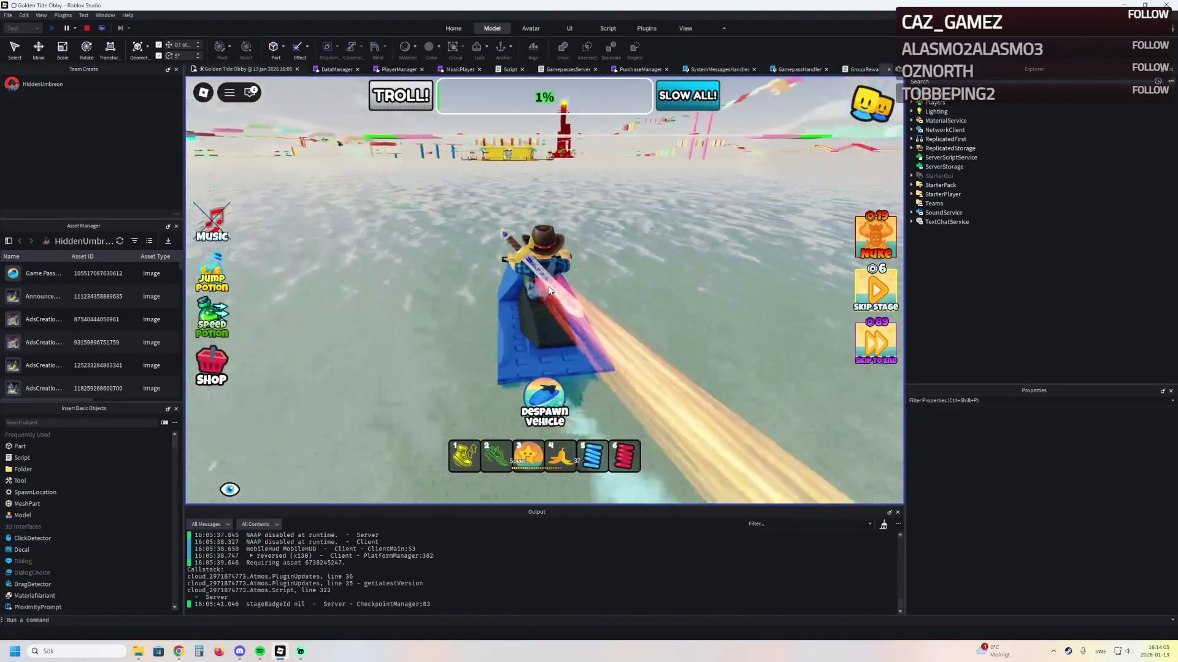
pyautogui.press('d')
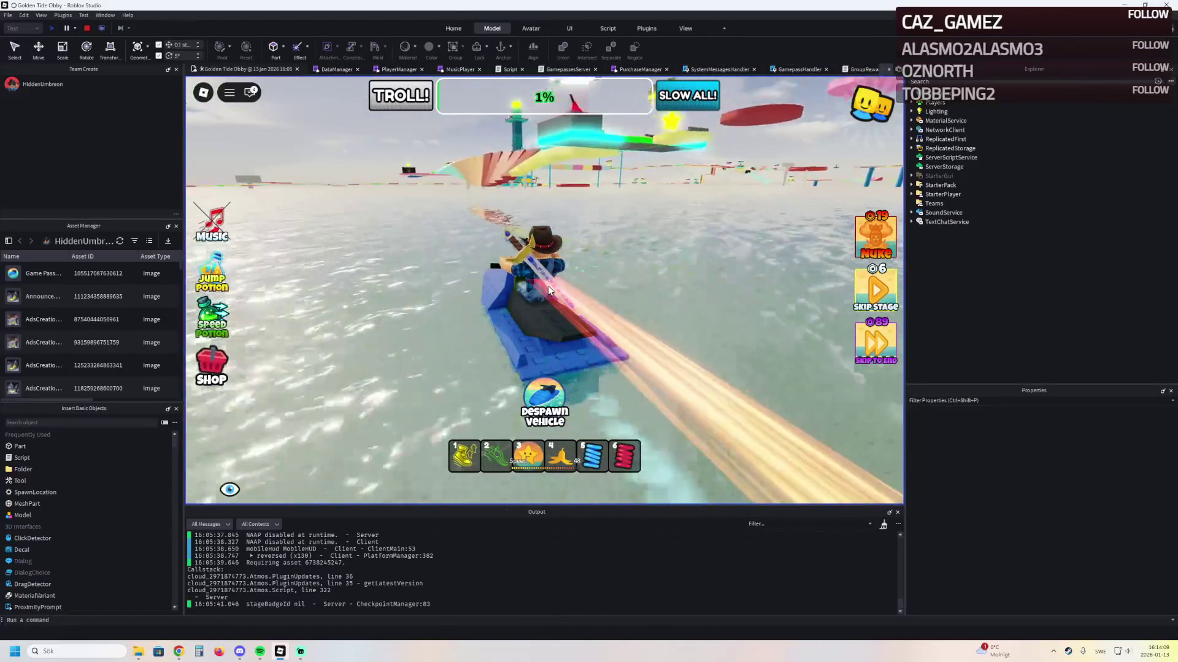
pyautogui.press('d')
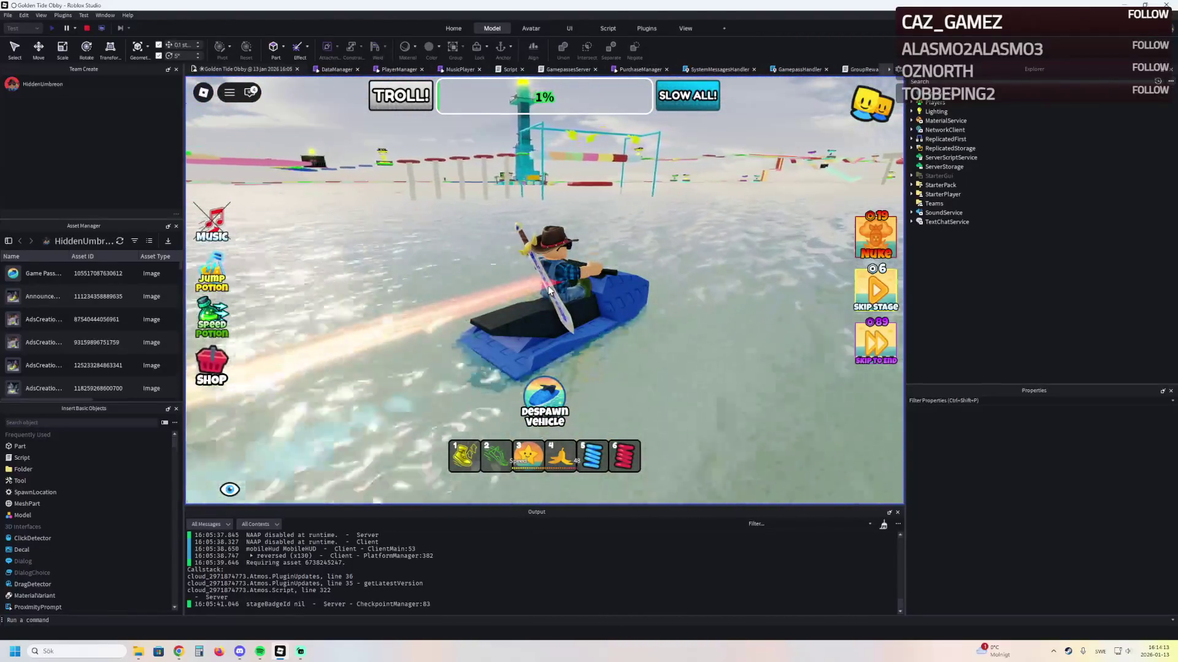
pyautogui.press('d')
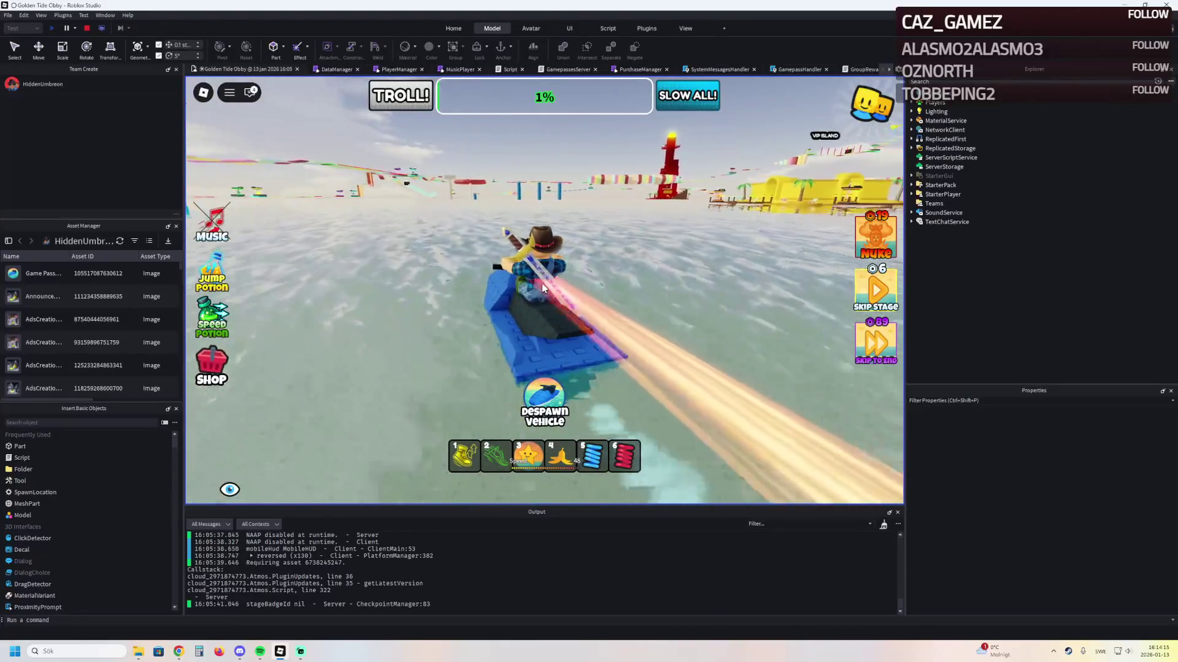
pyautogui.press('d')
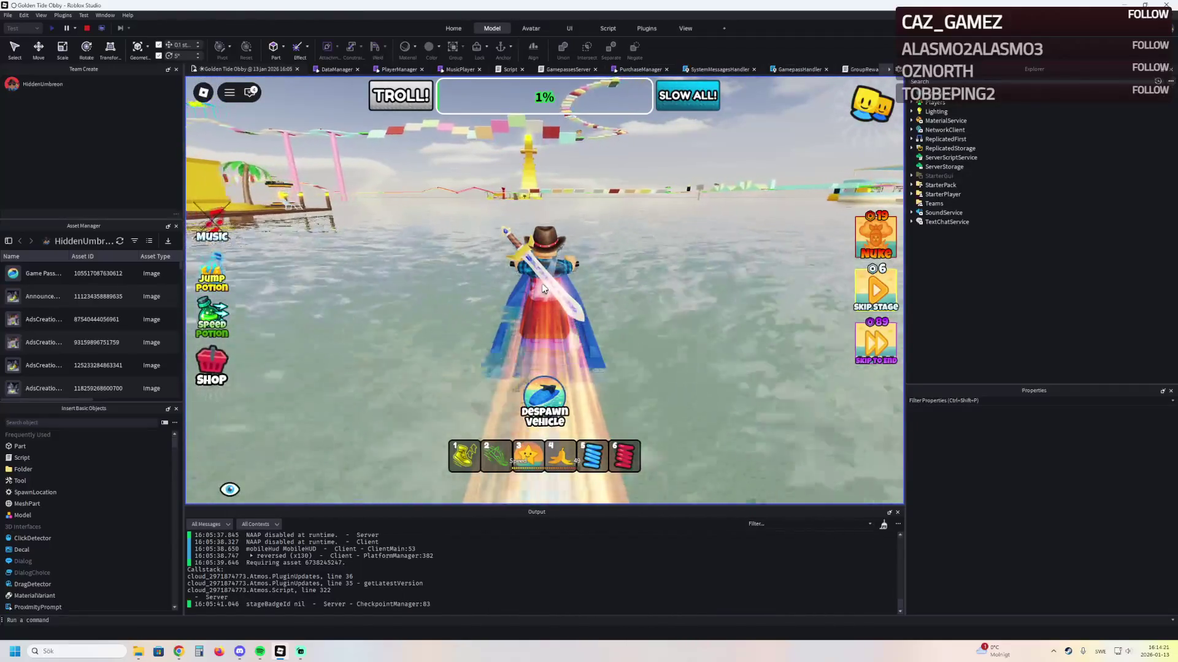
# Curve right toward the far island, then left along its wall to the teal-roofed boat building
pyautogui.press('d')
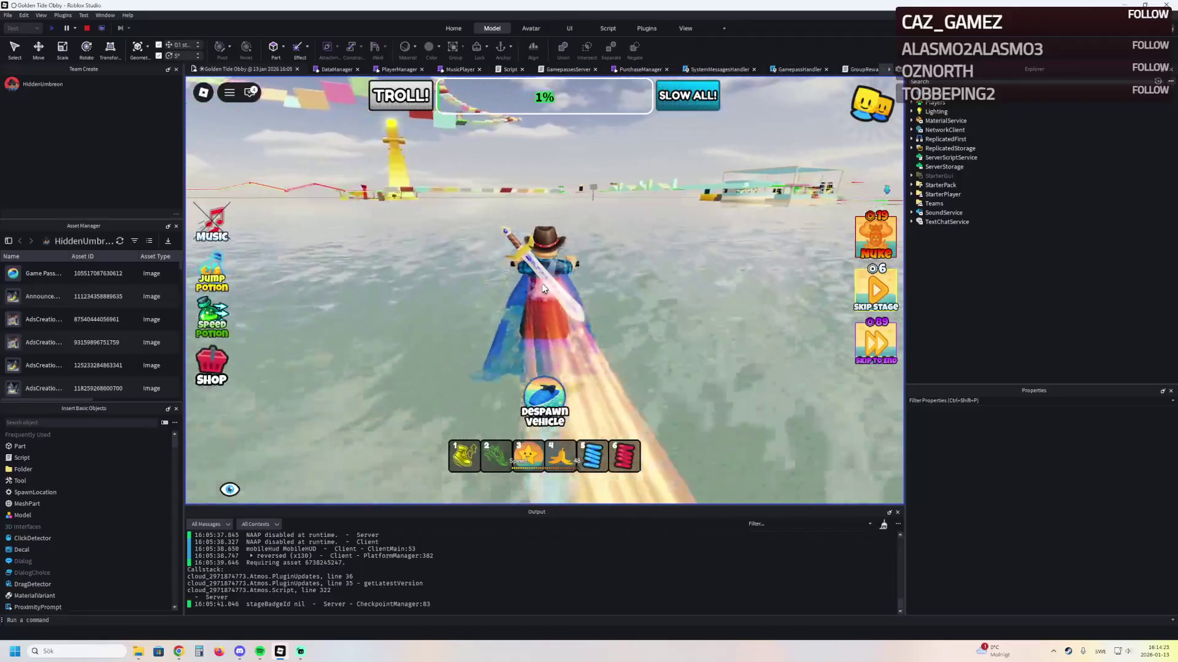
pyautogui.press('d')
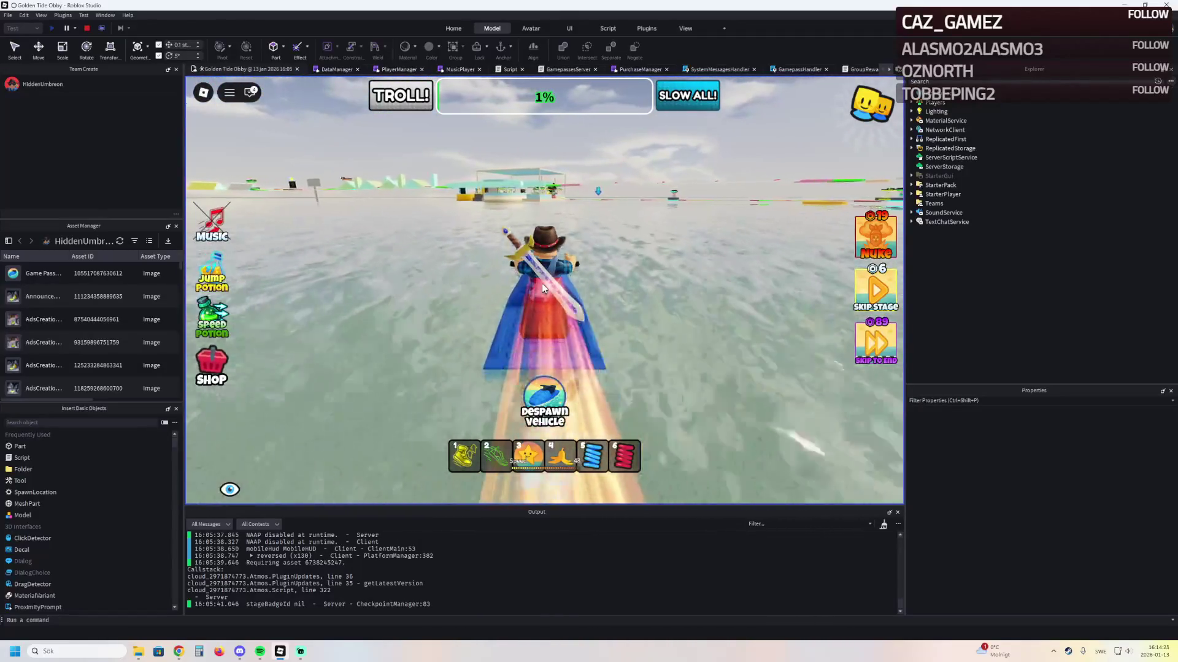
pyautogui.press('d')
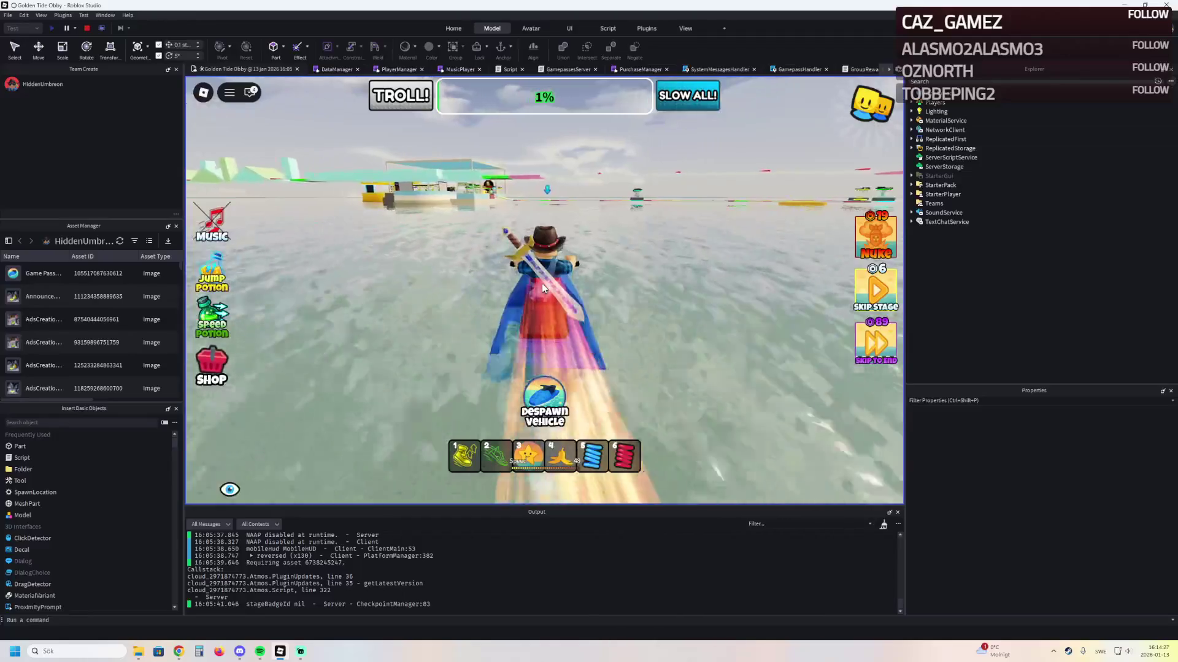
pyautogui.press('a')
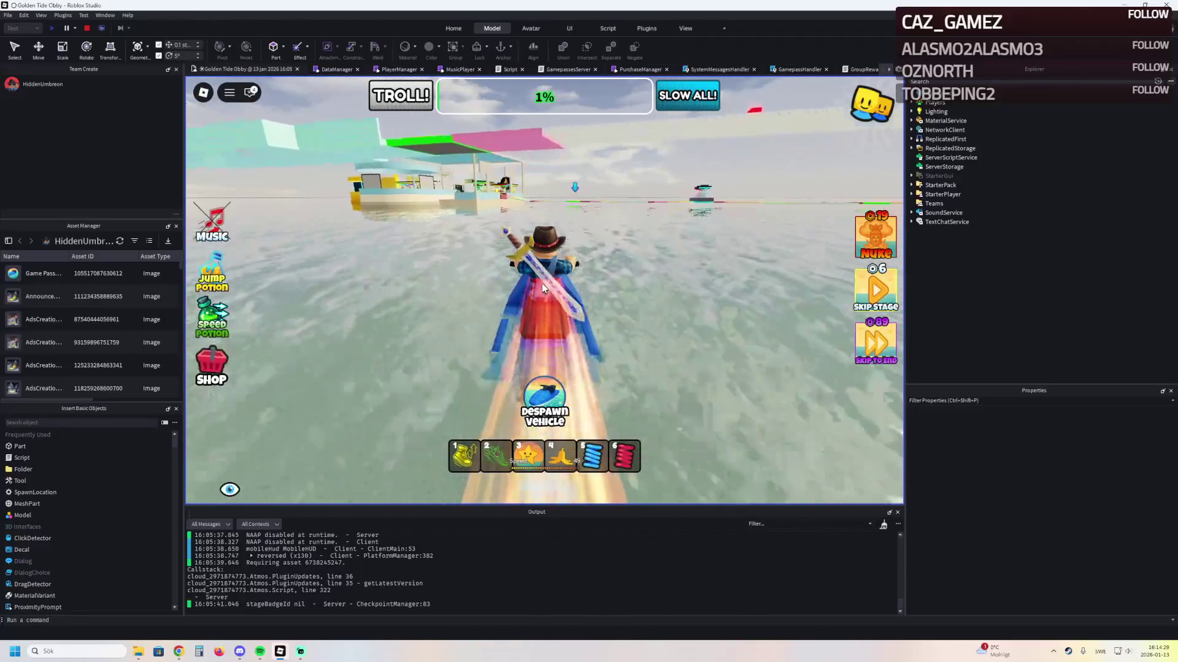
pyautogui.press('a')
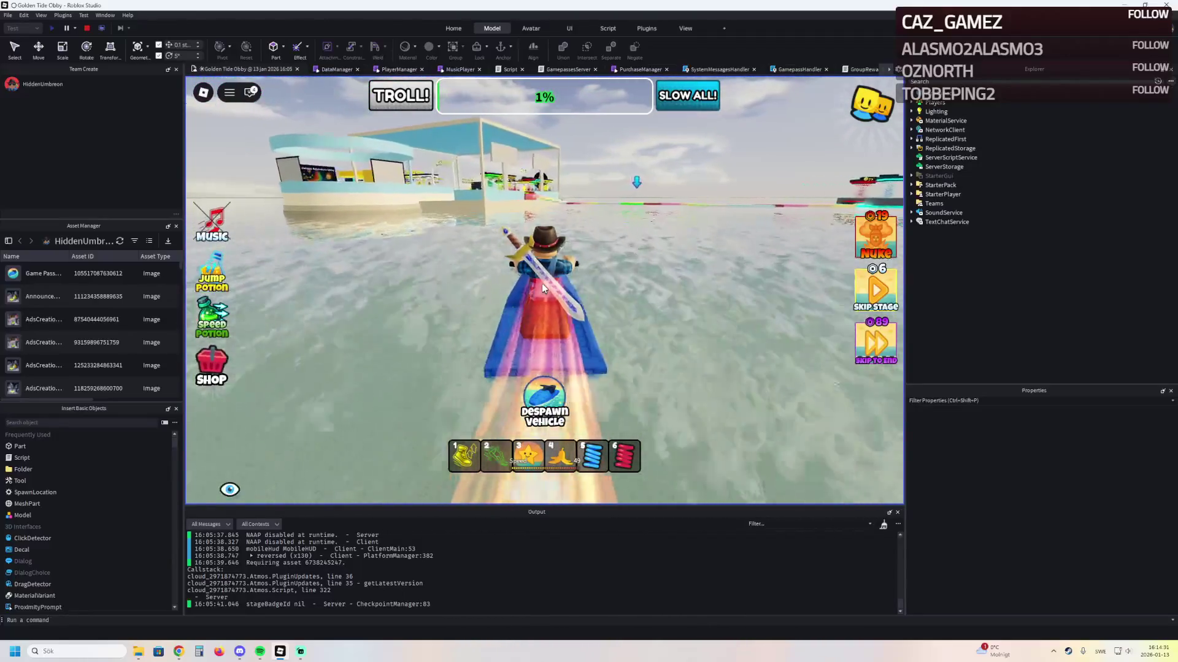
pyautogui.press('a')
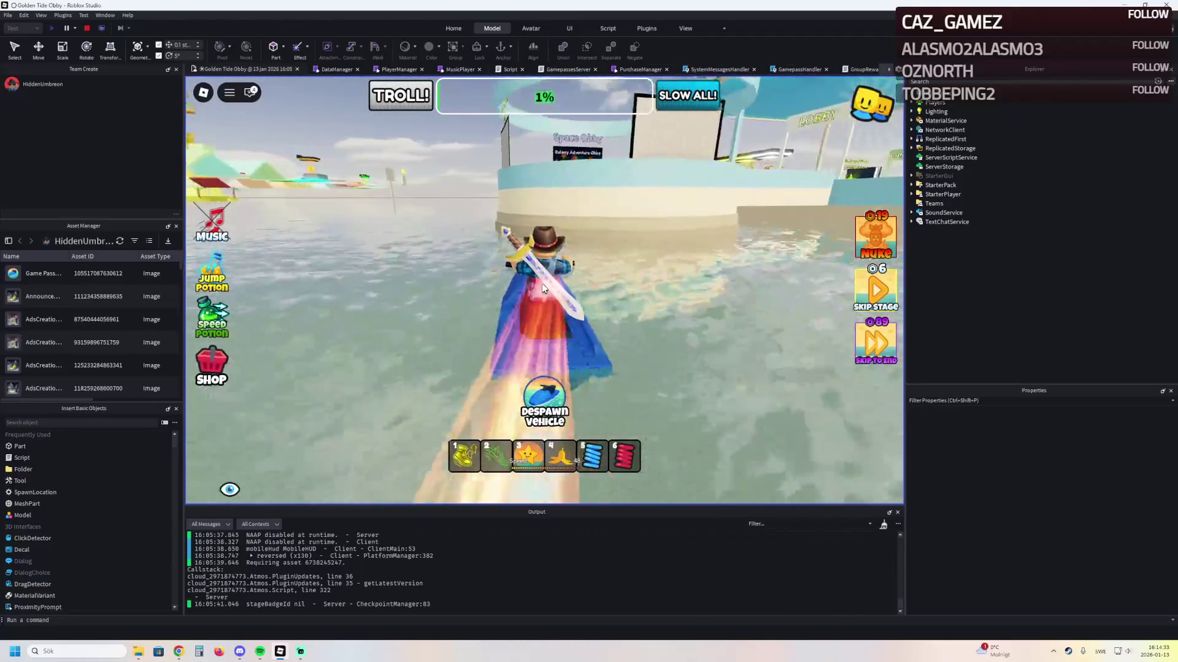
pyautogui.press('a')
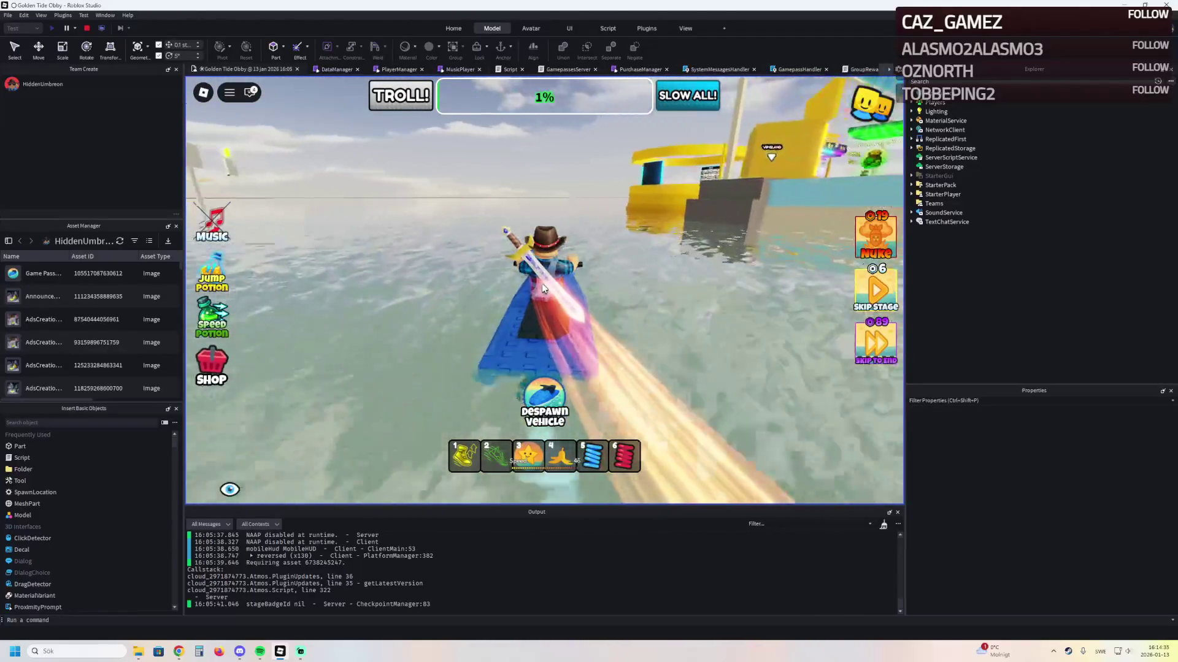